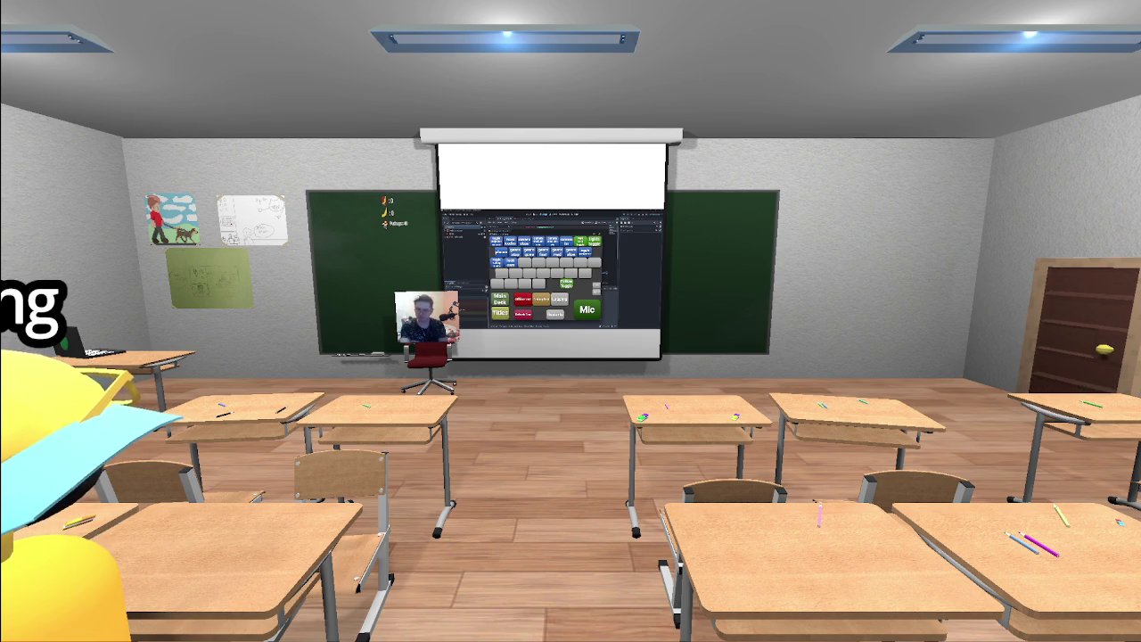
Add 'Situps : 20' under Pushups in the exercise counter and cut to the projector shot
key("F3")
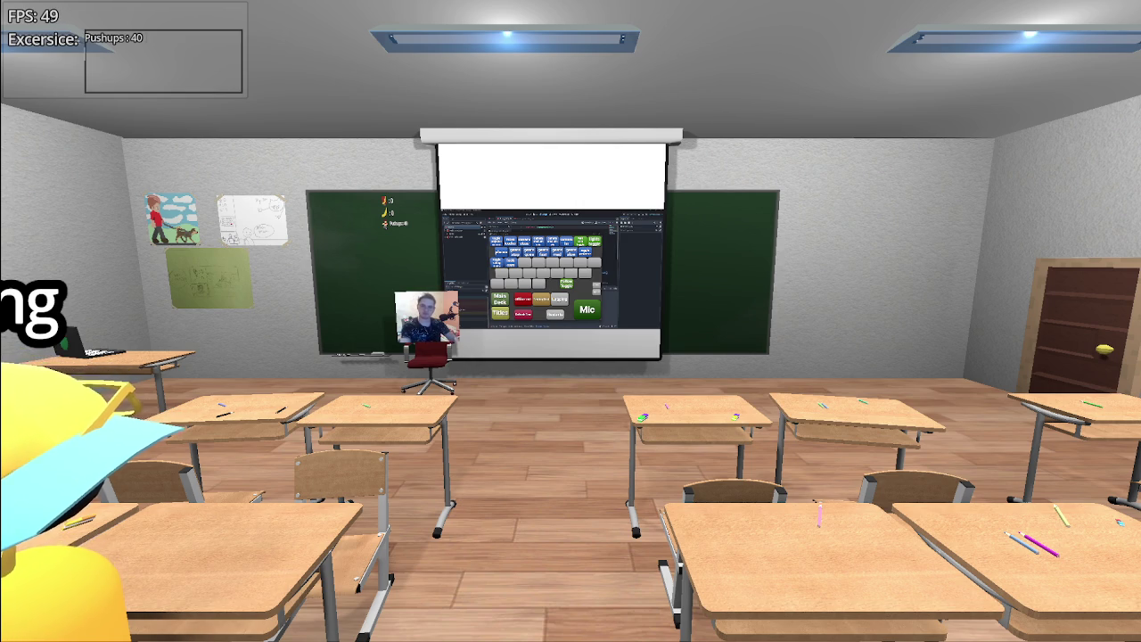
type("Situps")
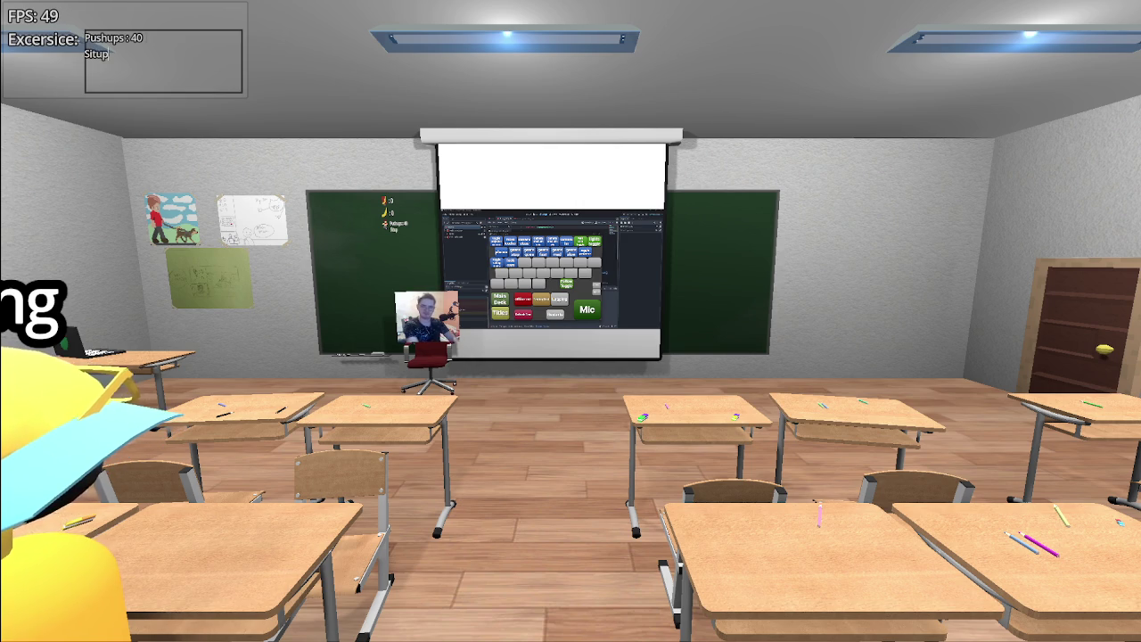
type(" : 20")
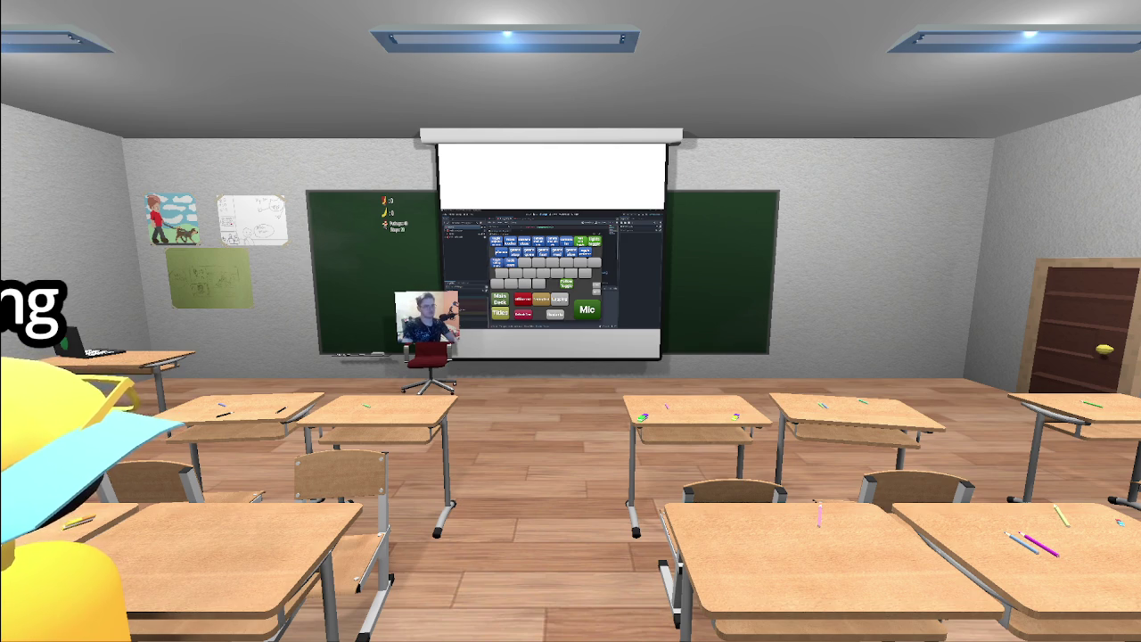
key("3")
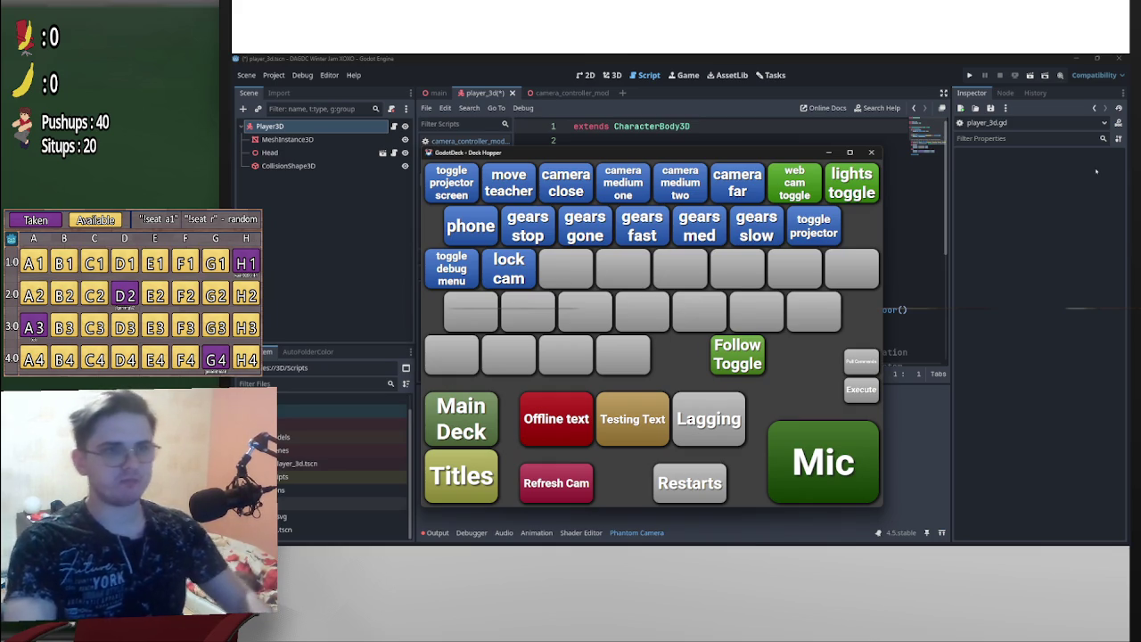
Switch to Godot and minimize the GodotDeck window so player_3d.gd shows fully
key("alt+Tab")
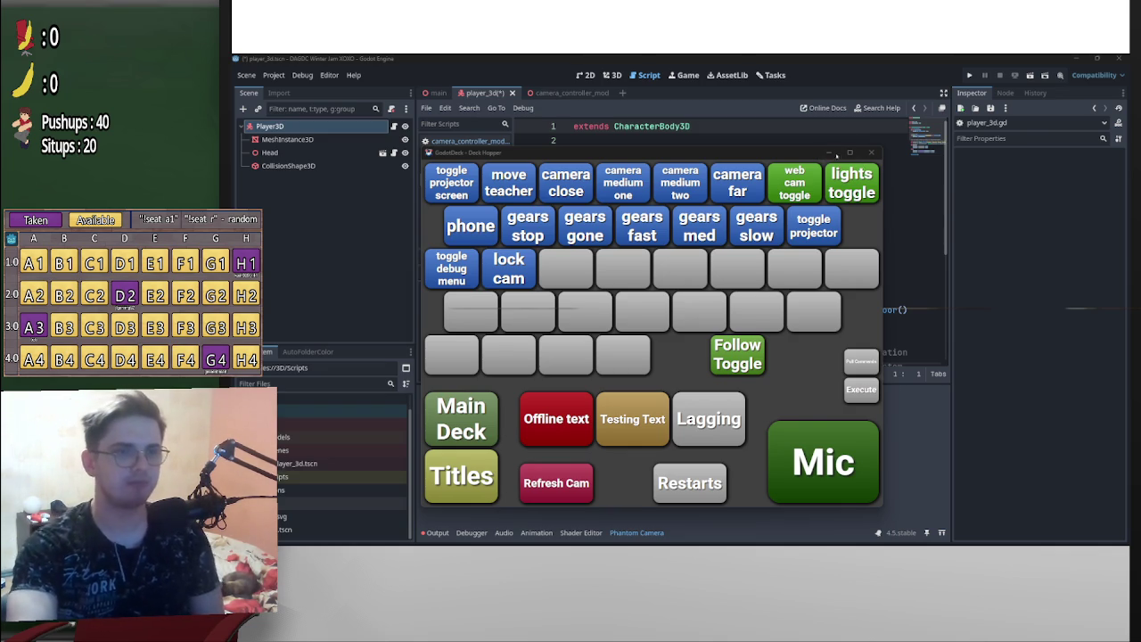
left_click(828, 151)
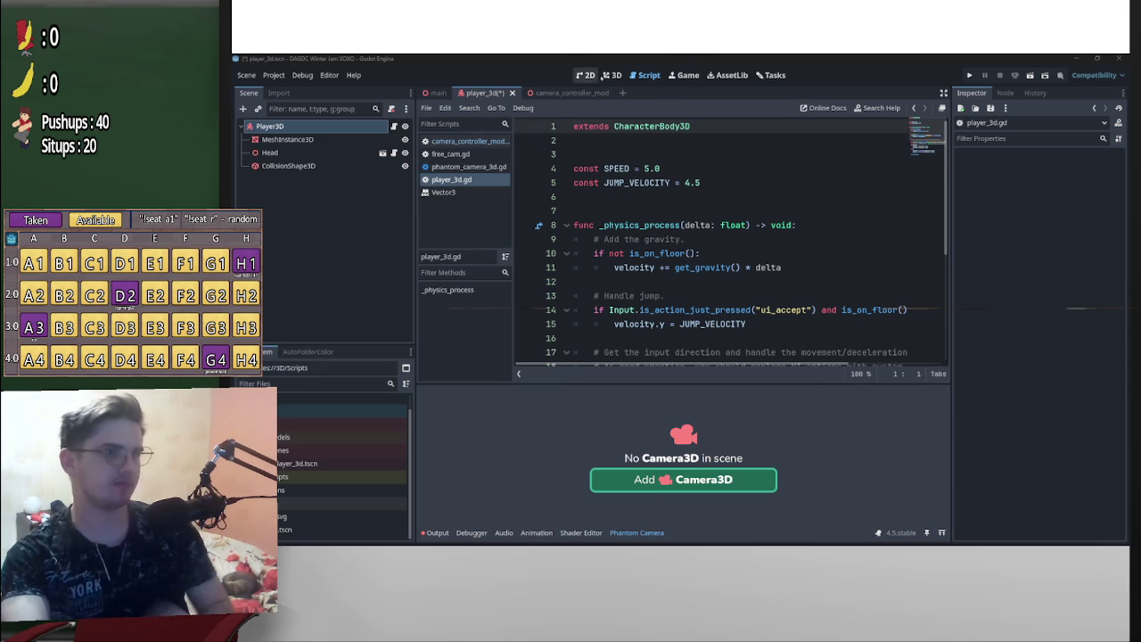
Save the player scene and instance player_3d.tscn into the Main bedroom scene
left_click(611, 75)
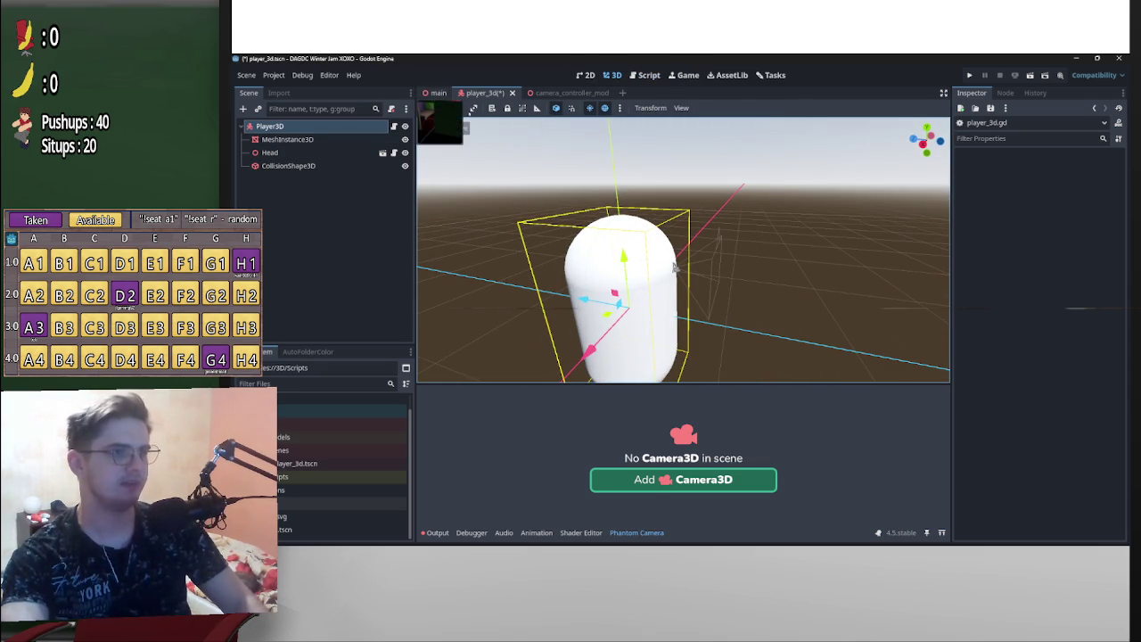
key("ctrl+s")
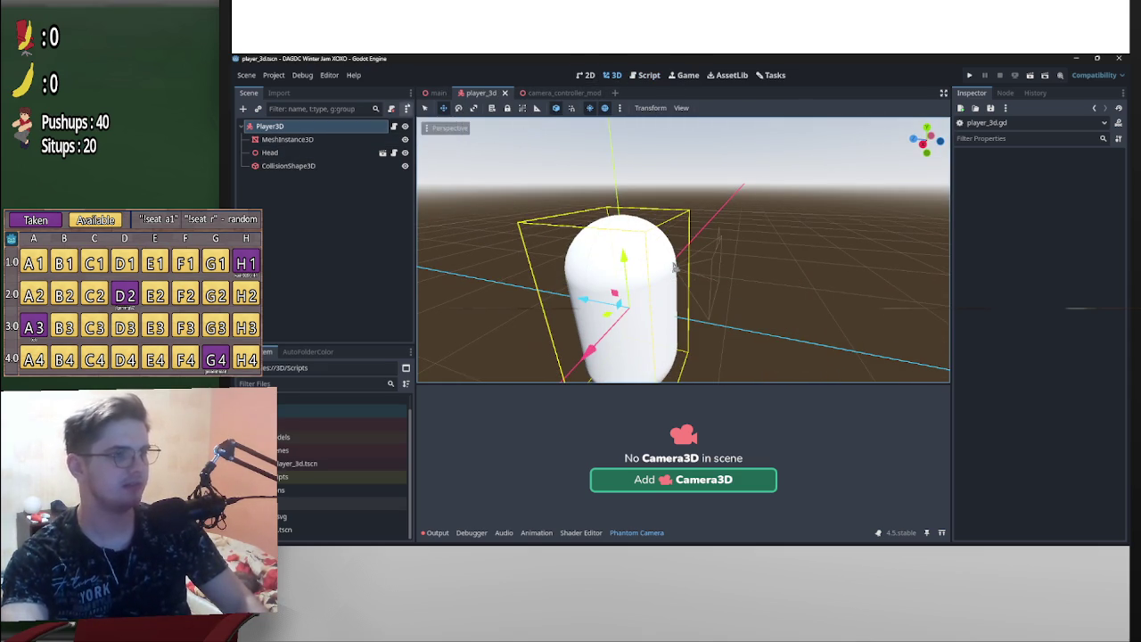
left_click(437, 93)
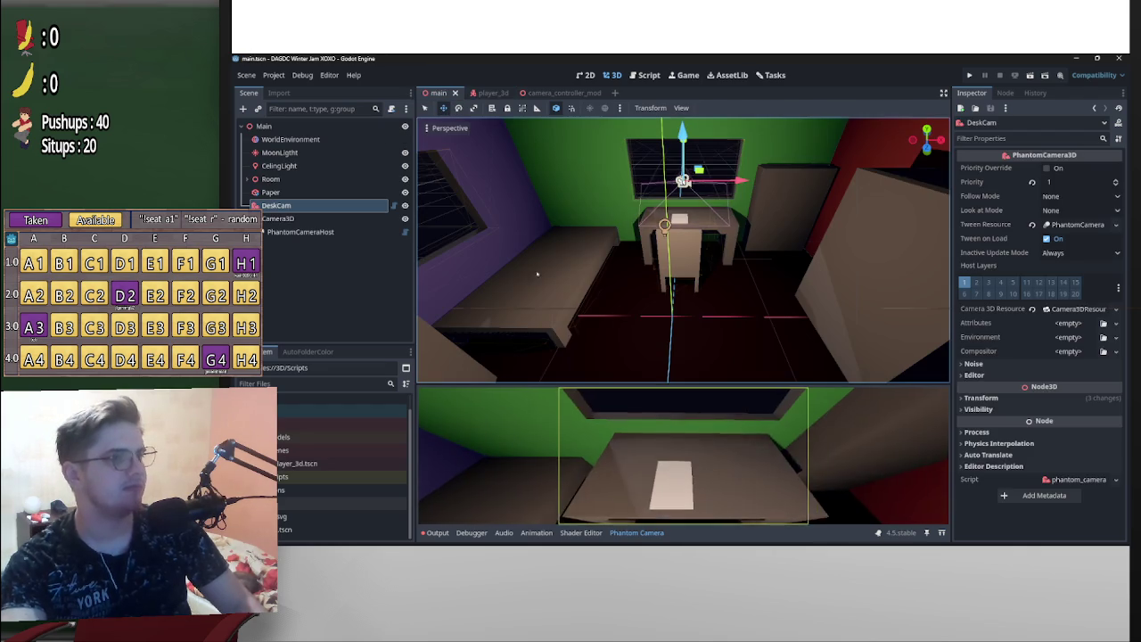
scroll(683, 250, "up", 3)
scroll(683, 249, "down", 3)
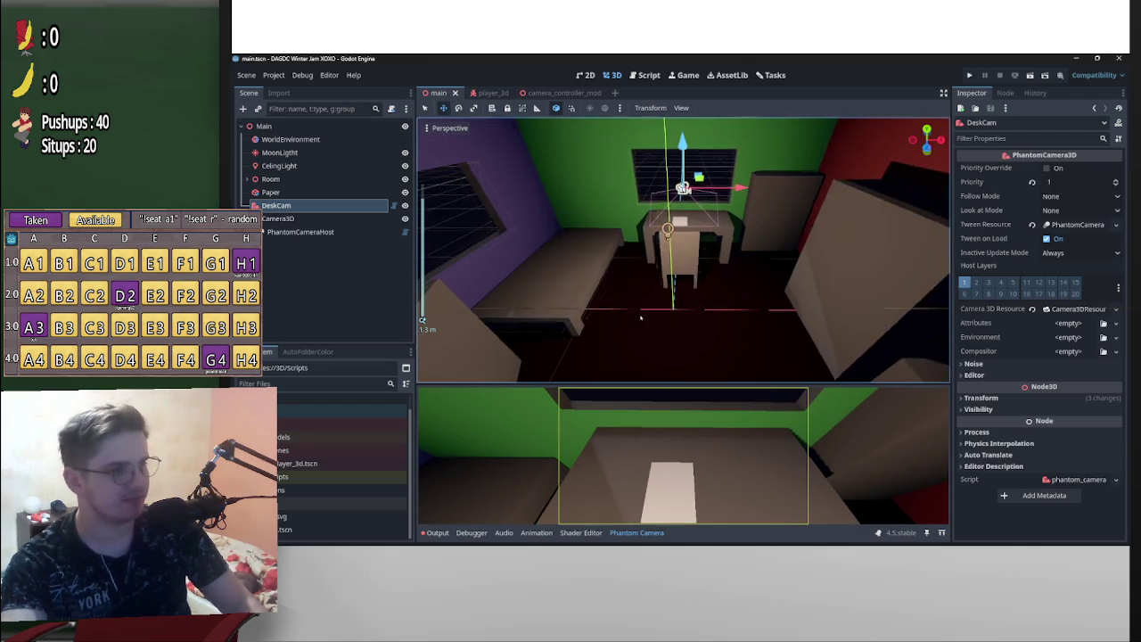
mouse_move(312, 474)
left_mouse_down()
mouse_move(303, 156)
mouse_move(279, 128)
left_mouse_up()
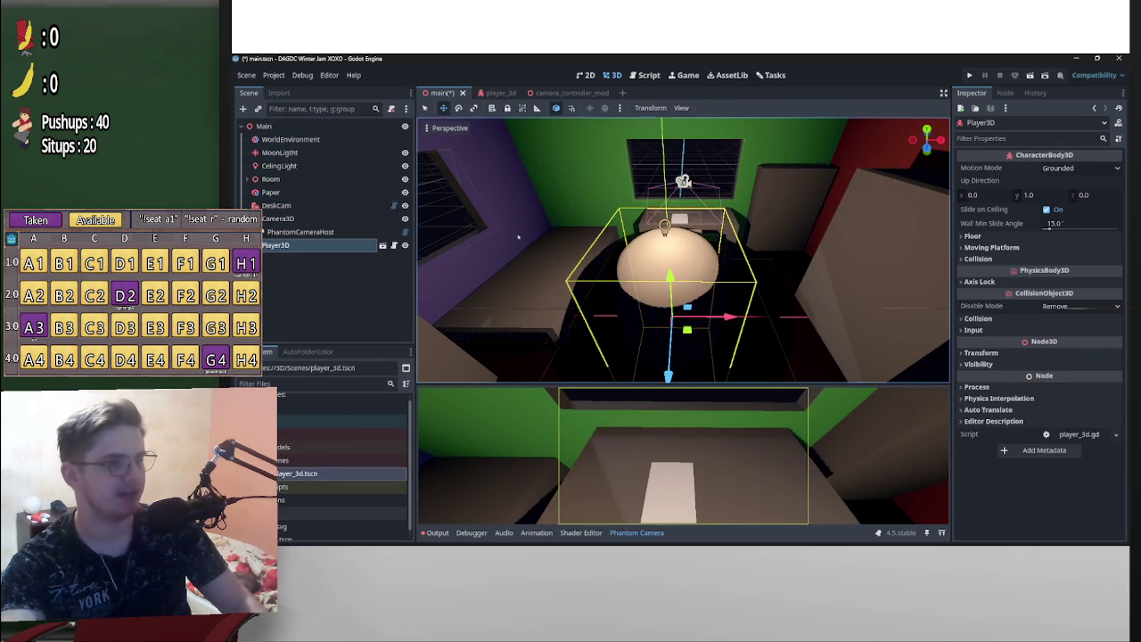
Raise the instanced Player3D along Y, frame it, and return to the player_3d scene
scroll(768, 338, "down", 2)
left_click_drag(769, 338, 781, 328)
mouse_move(724, 272)
left_mouse_down()
mouse_move(811, 257)
mouse_move(836, 207)
left_mouse_up()
key("f")
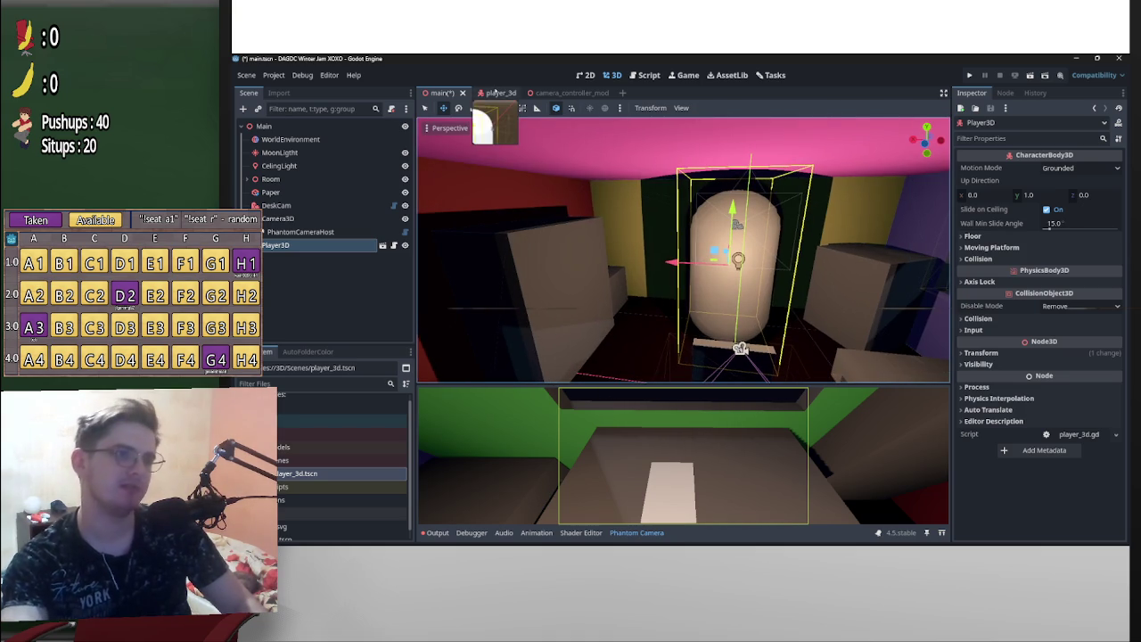
left_click(493, 93)
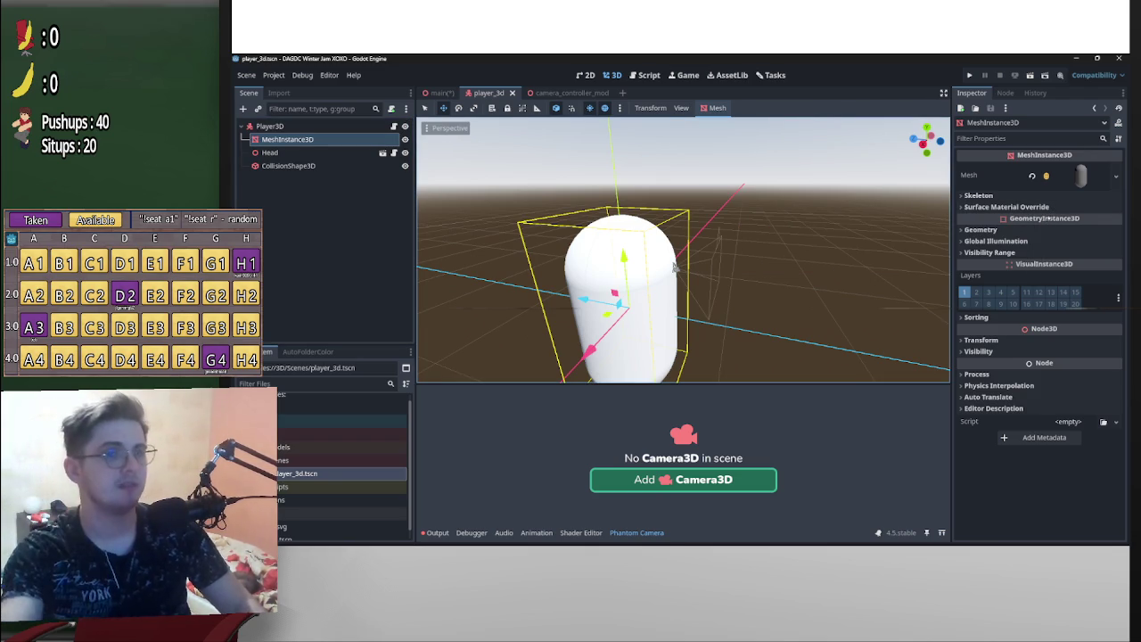
Try capsule mesh height 1.5 and radii of 0.25, 0.3 and 0.4
left_click(1077, 176)
left_click(1065, 281)
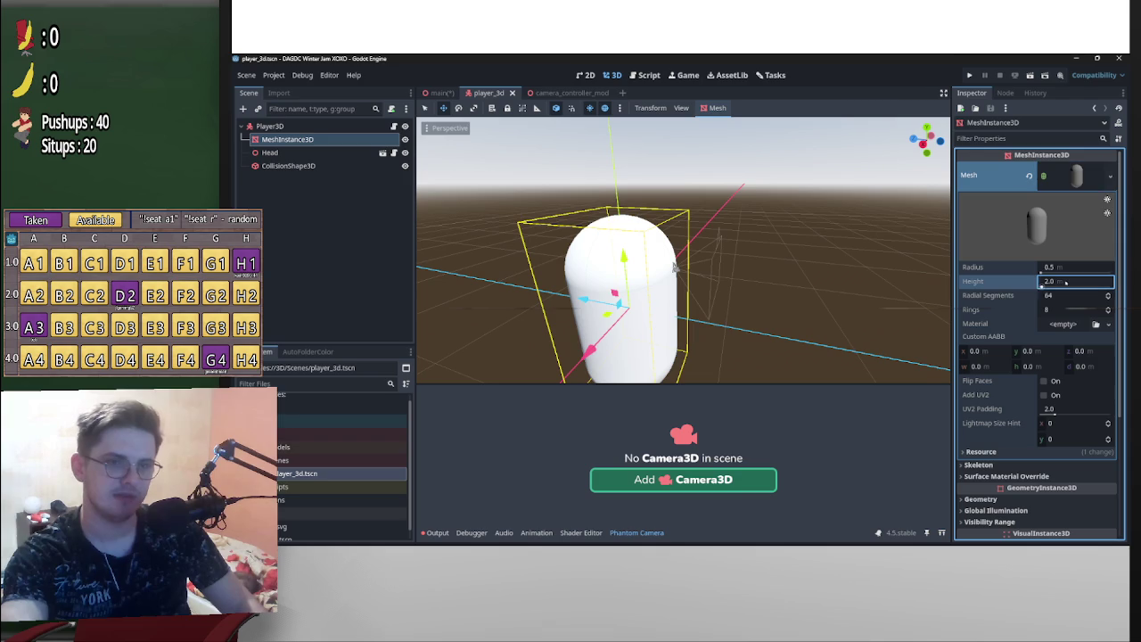
key("Return")
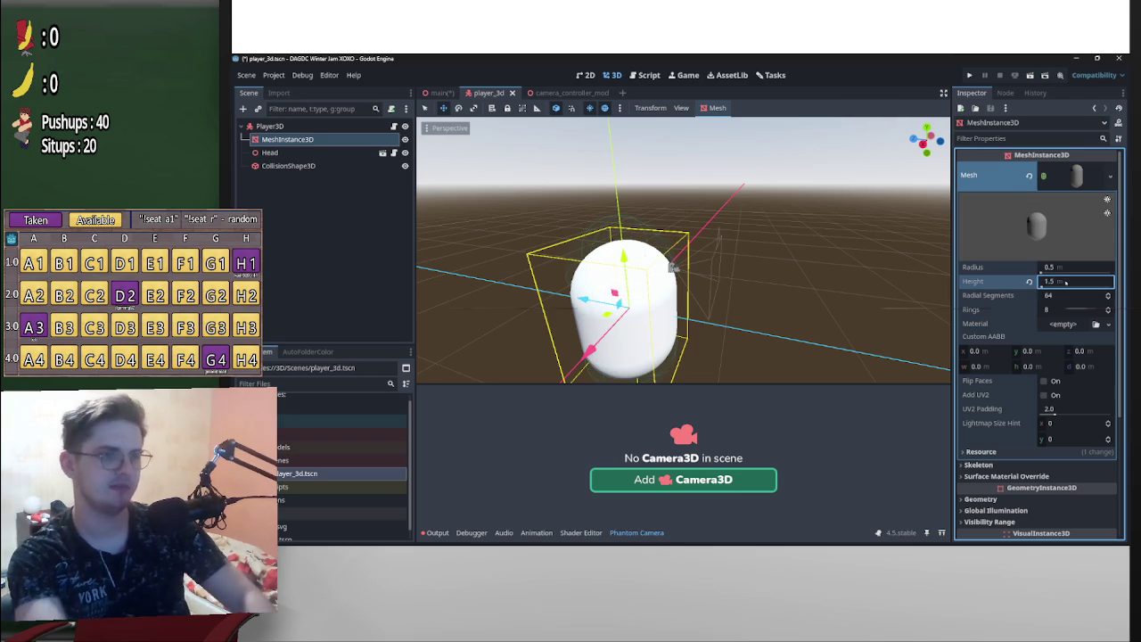
left_click(1076, 268)
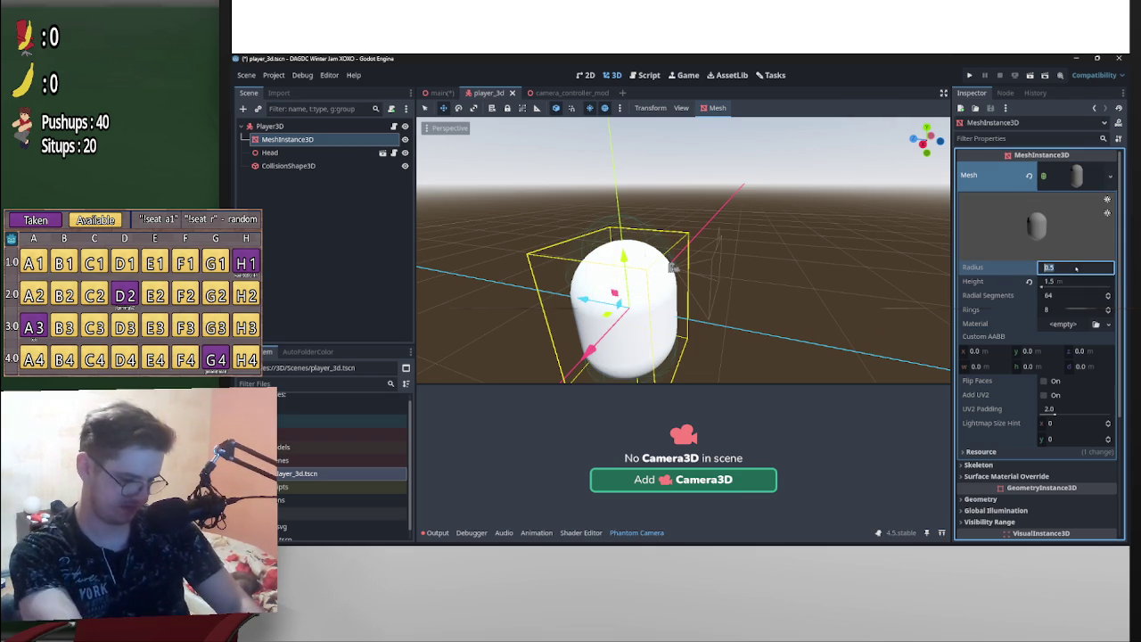
type("0.25")
key("Return")
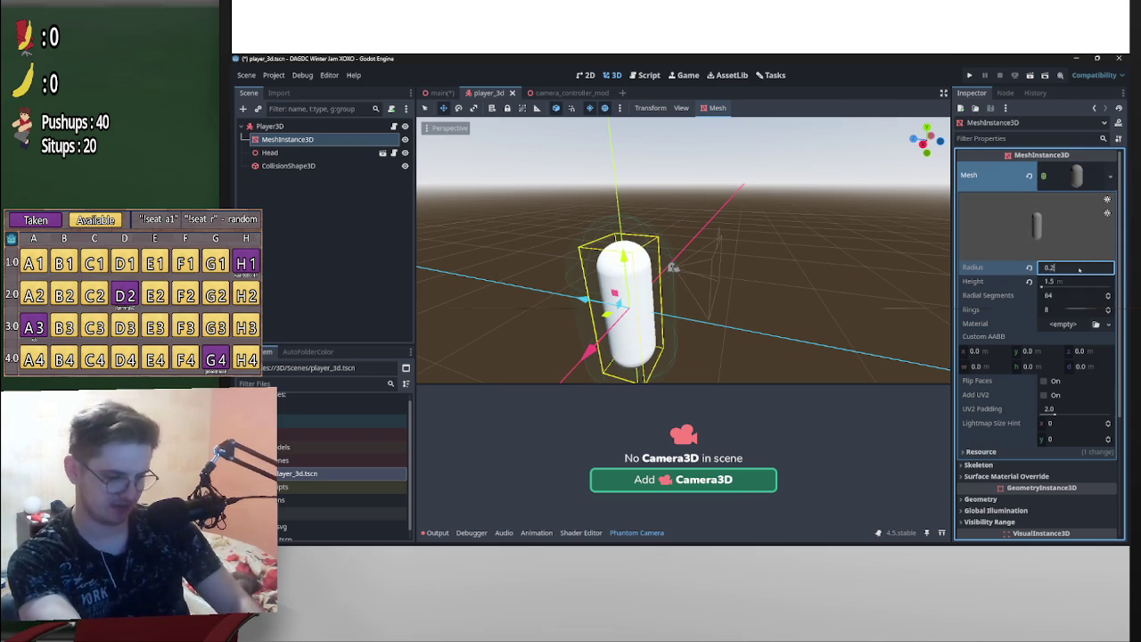
type("0.3")
key("Return")
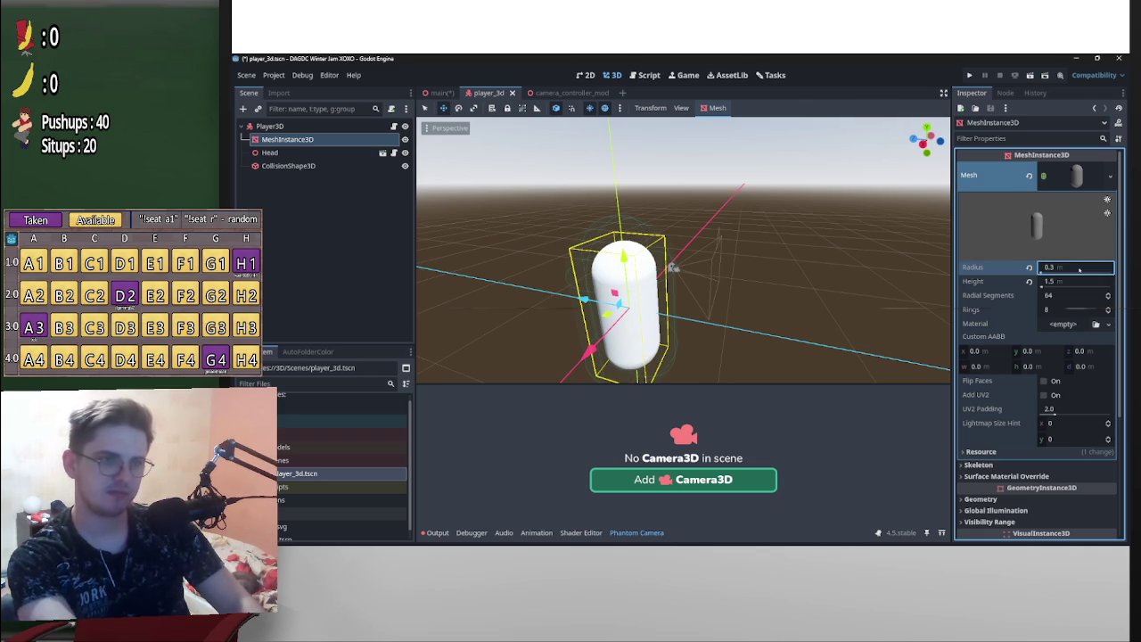
mouse_move(802, 268)
left_mouse_down()
mouse_move(696, 232)
mouse_move(758, 258)
left_mouse_up()
left_click(1085, 268)
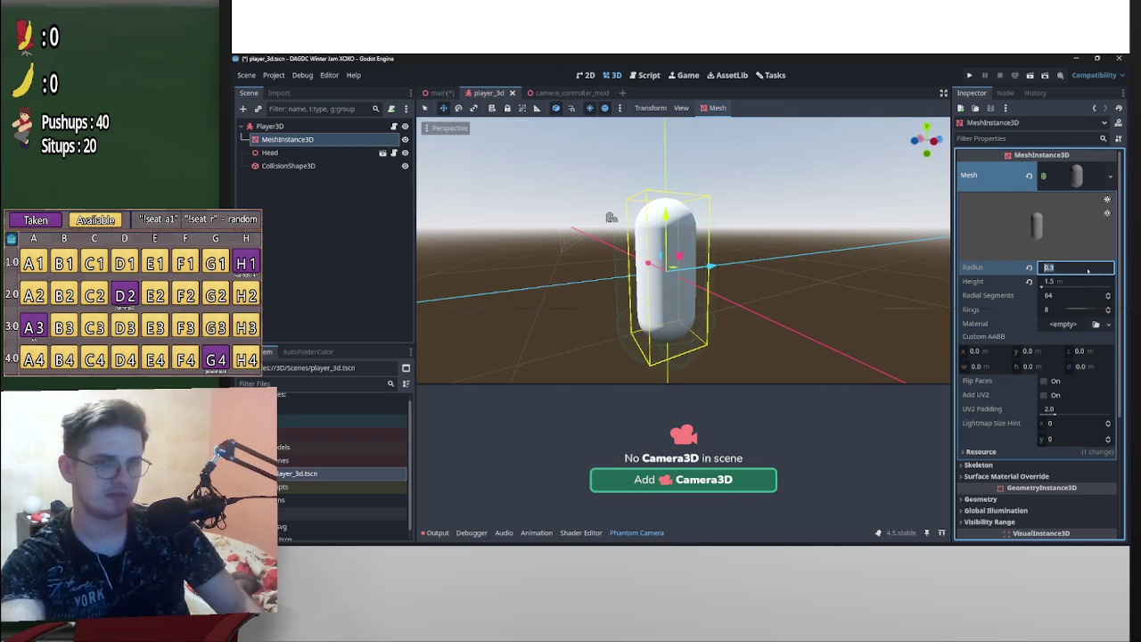
type("0.4")
key("Return")
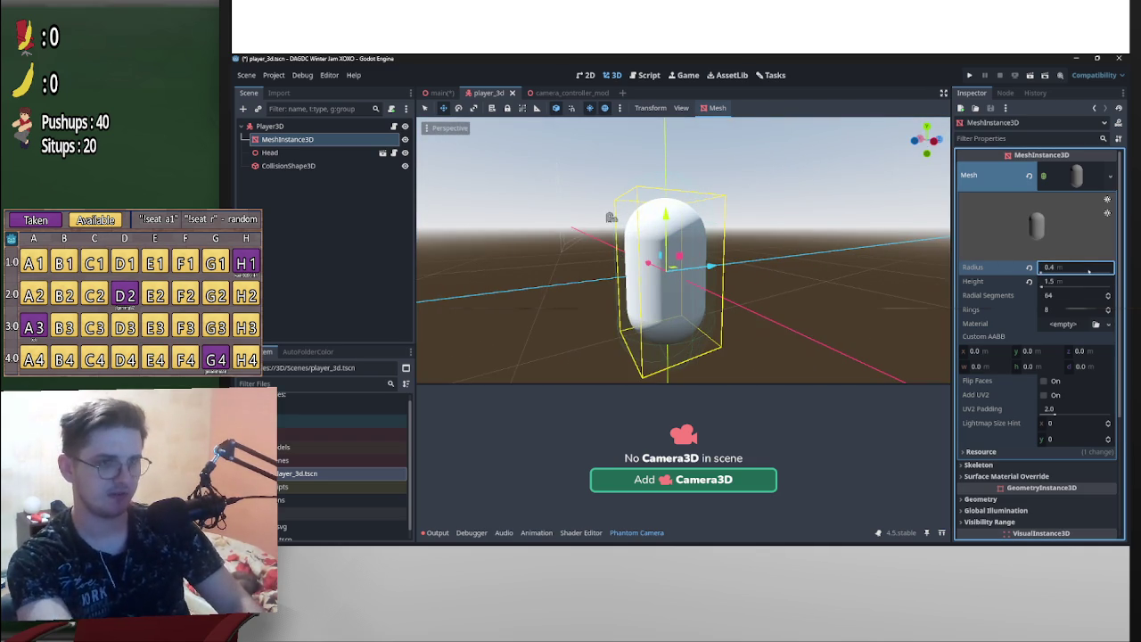
left_click_drag(844, 274, 803, 272)
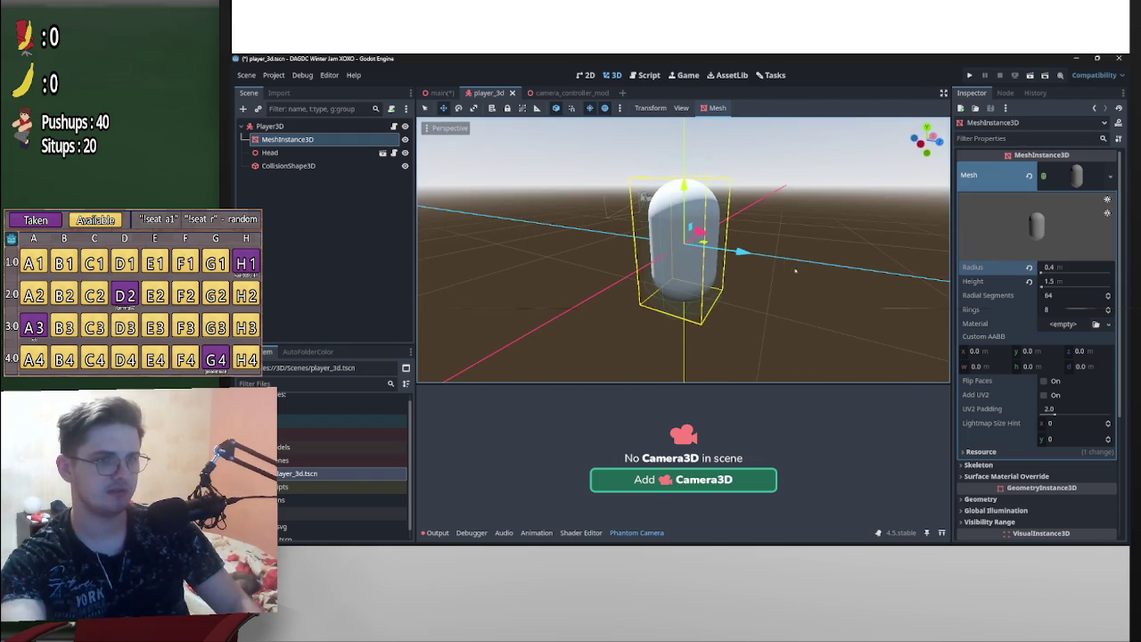
Check the Head node's camera settings, then shrink the capsule height to 1.0
left_click(383, 152)
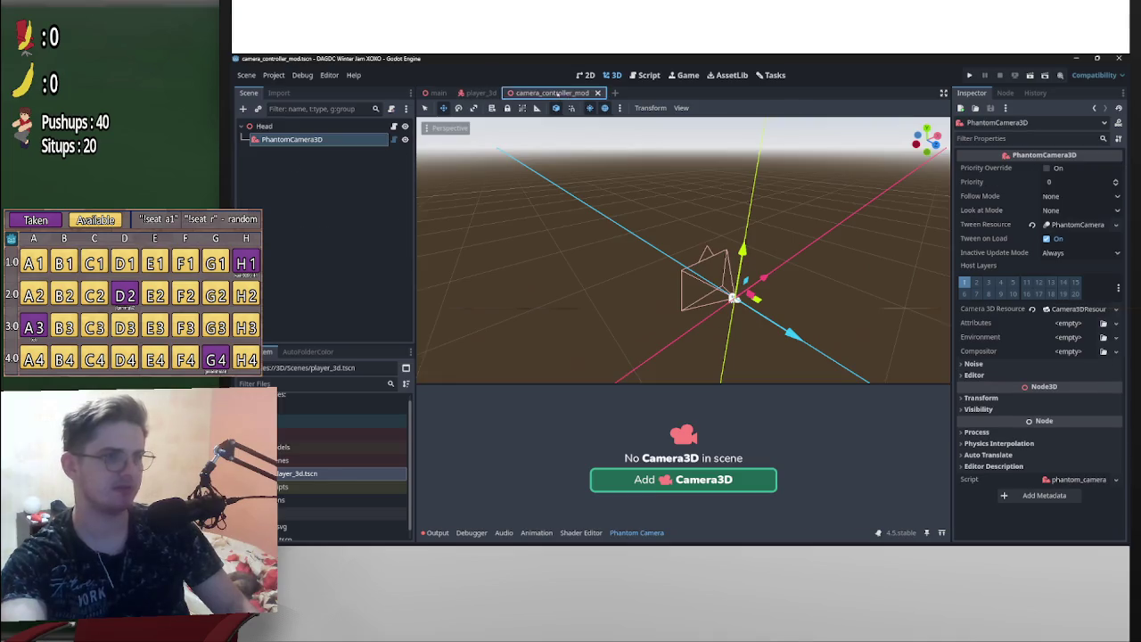
left_click(266, 126)
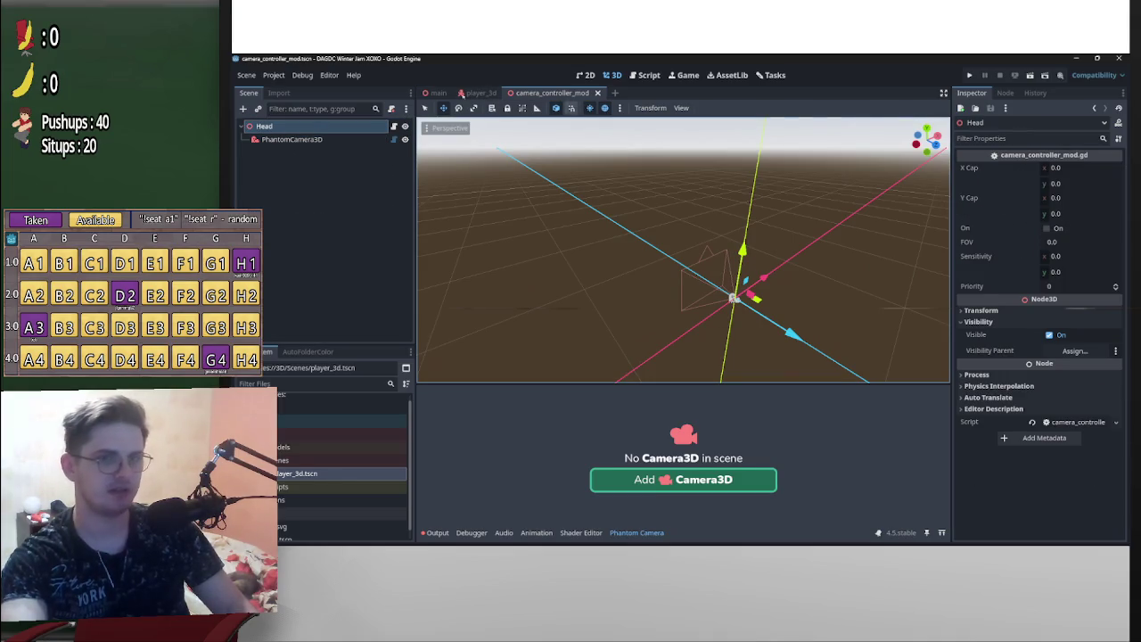
left_click(487, 93)
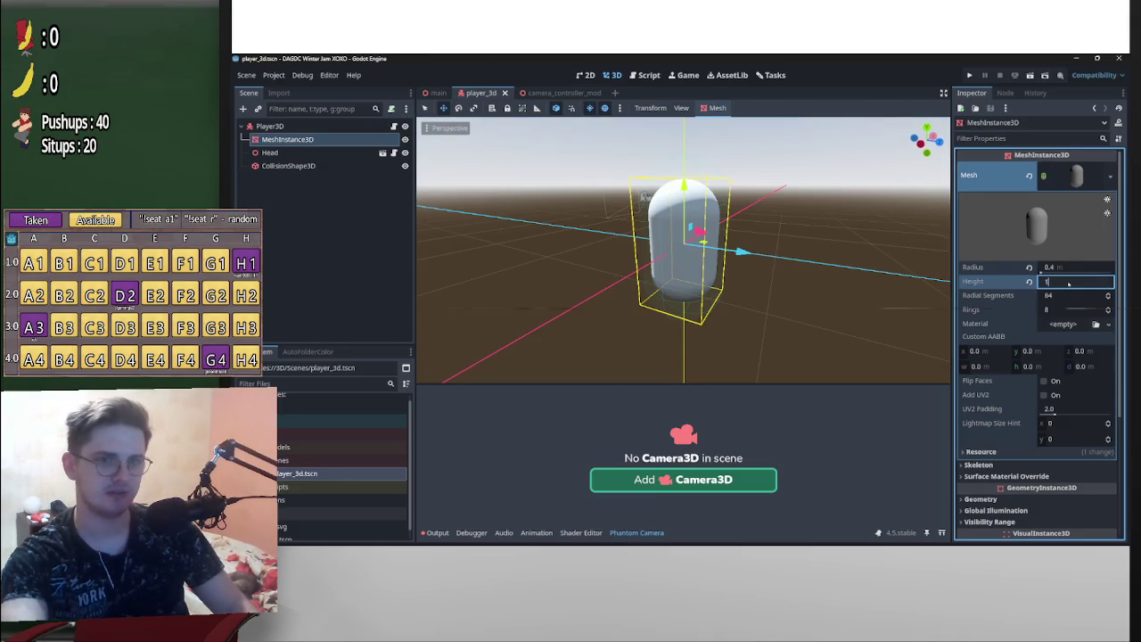
left_click_drag(1069, 284, 1044, 284)
In the main scene, select and frame Player3D and lower it along Y
left_click(438, 92)
double_click(276, 244)
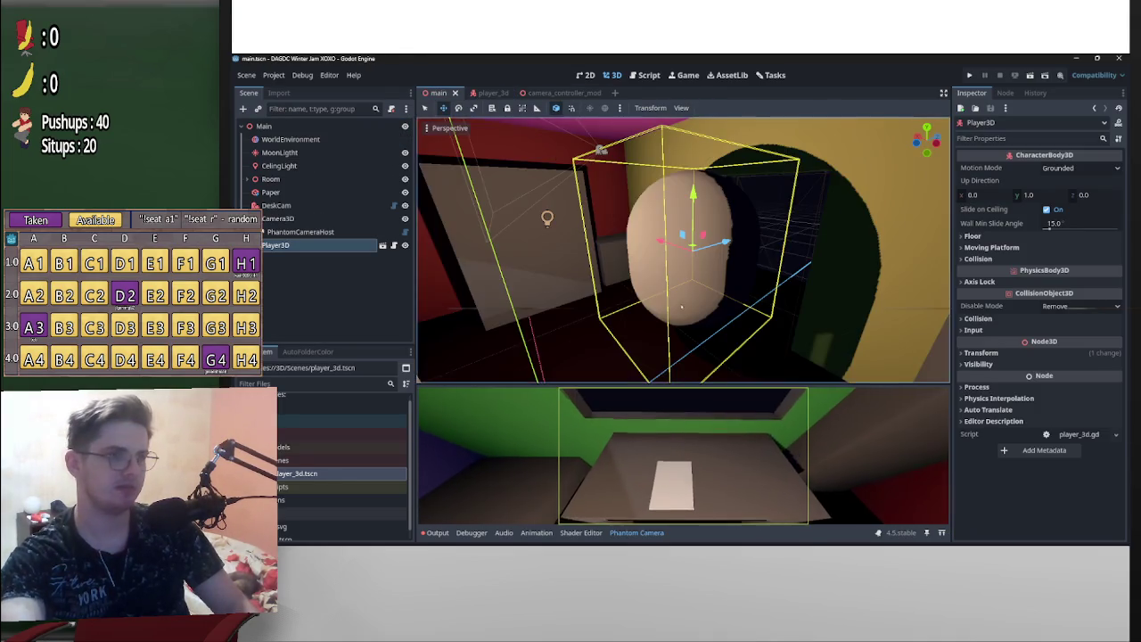
left_click_drag(682, 145, 683, 233)
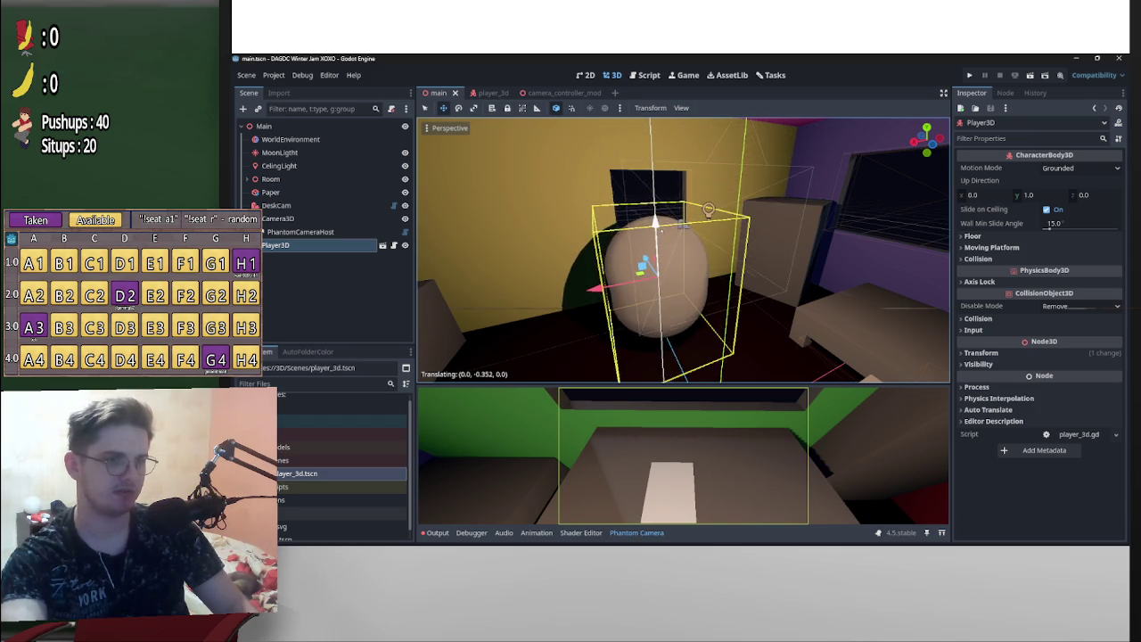
scroll(683, 249, "up", 5)
left_click_drag(681, 306, 681, 308)
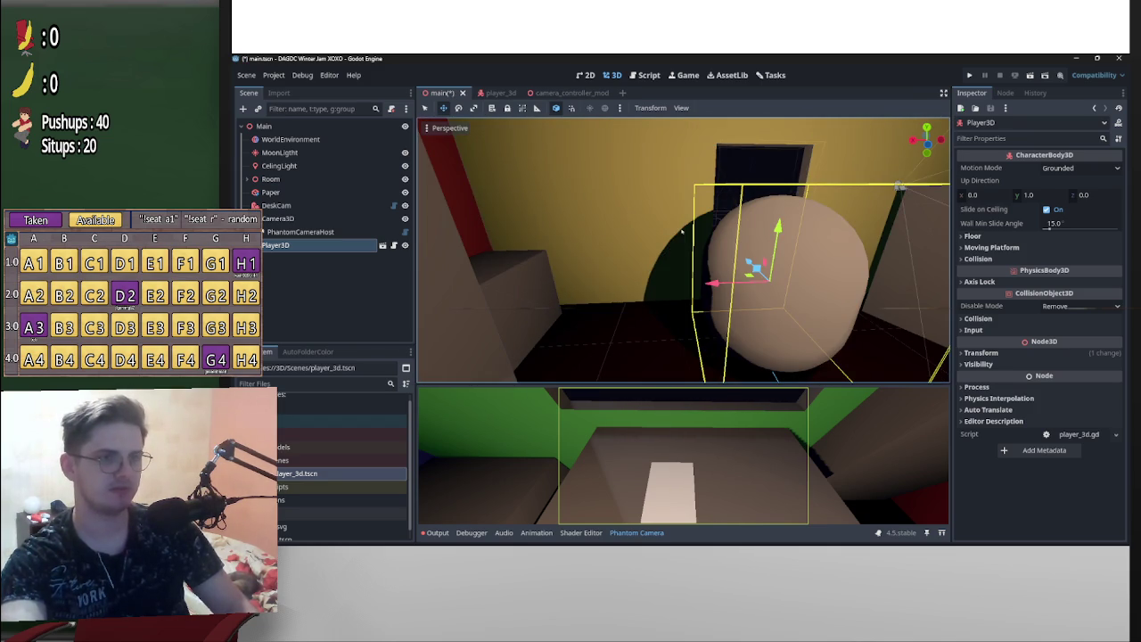
Set the capsule radius to 0.25 and view the result behind the player in the room
left_click(495, 93)
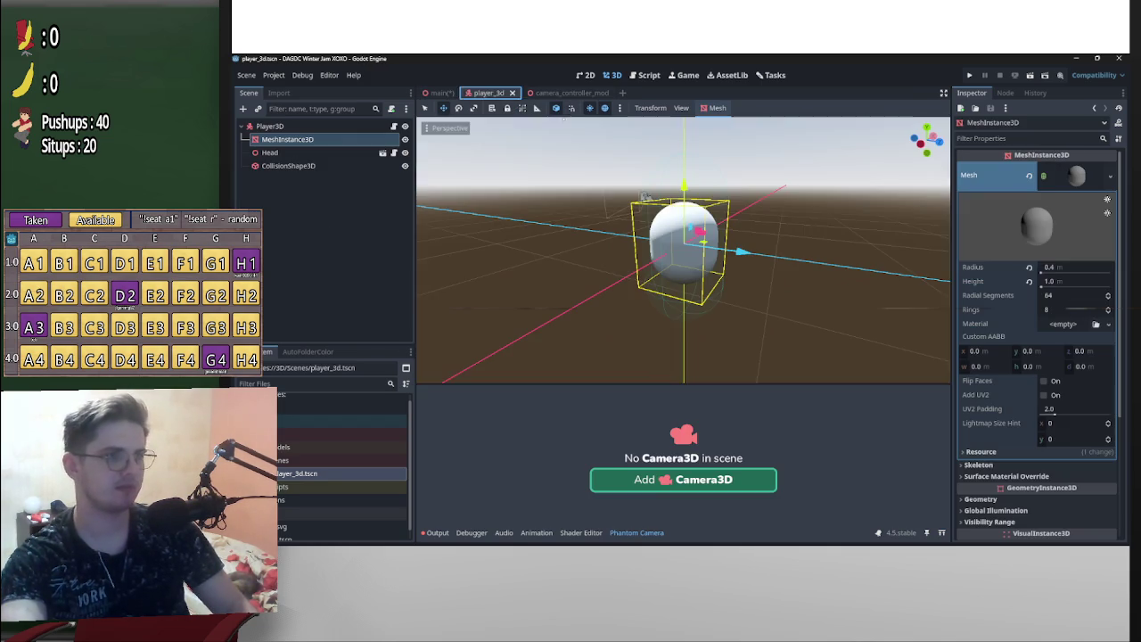
left_click(1075, 268)
type("0.25")
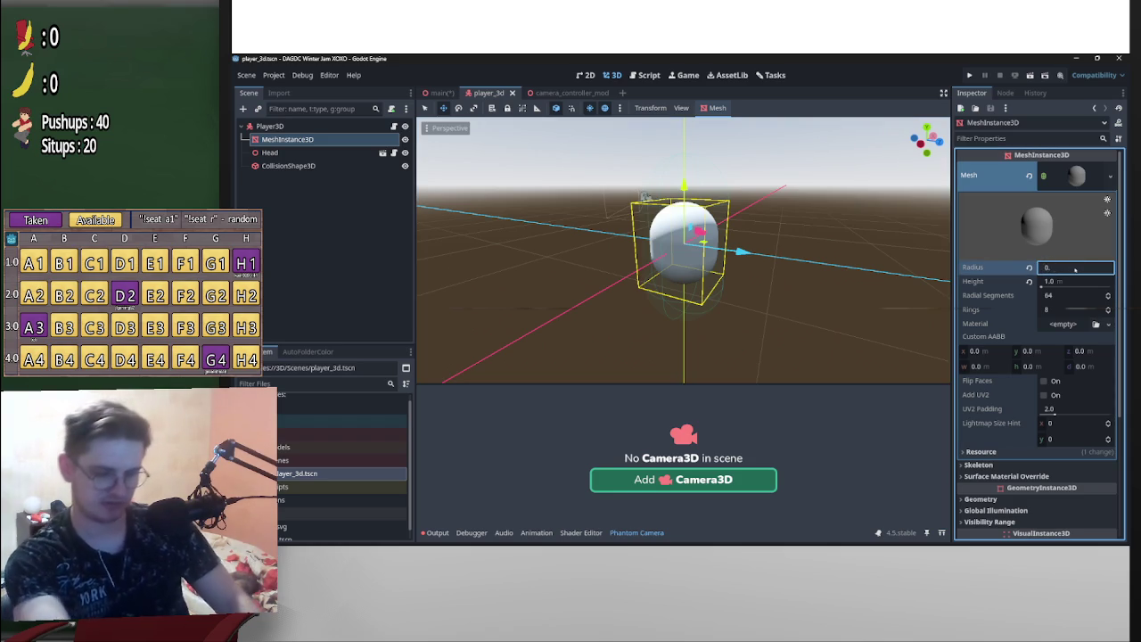
key("Return")
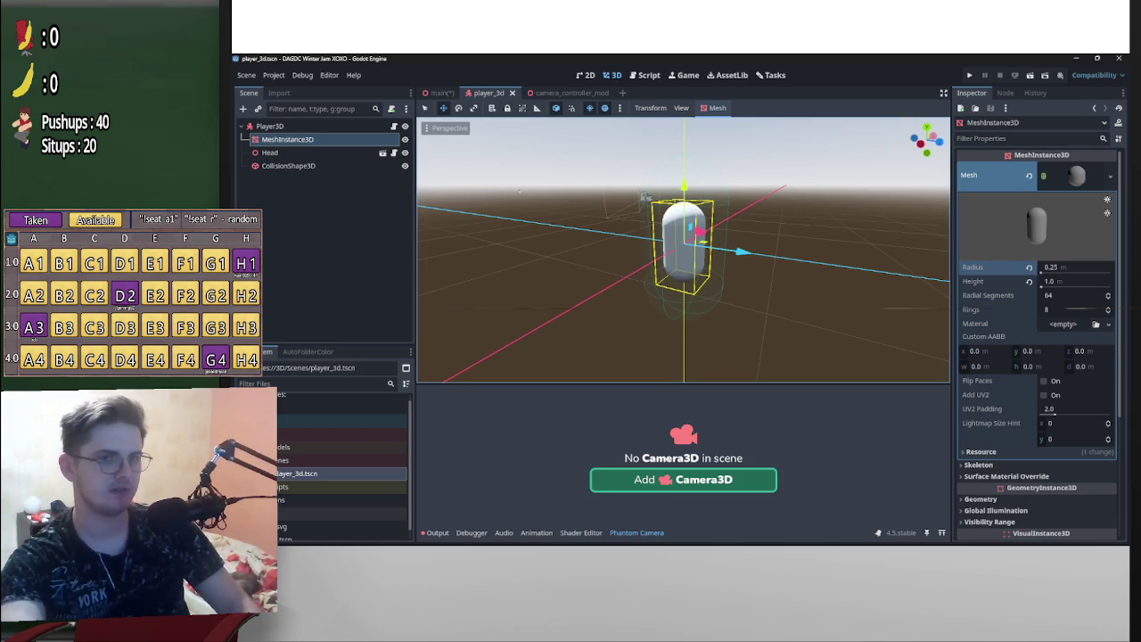
left_click(437, 93)
left_click_drag(678, 307, 716, 138)
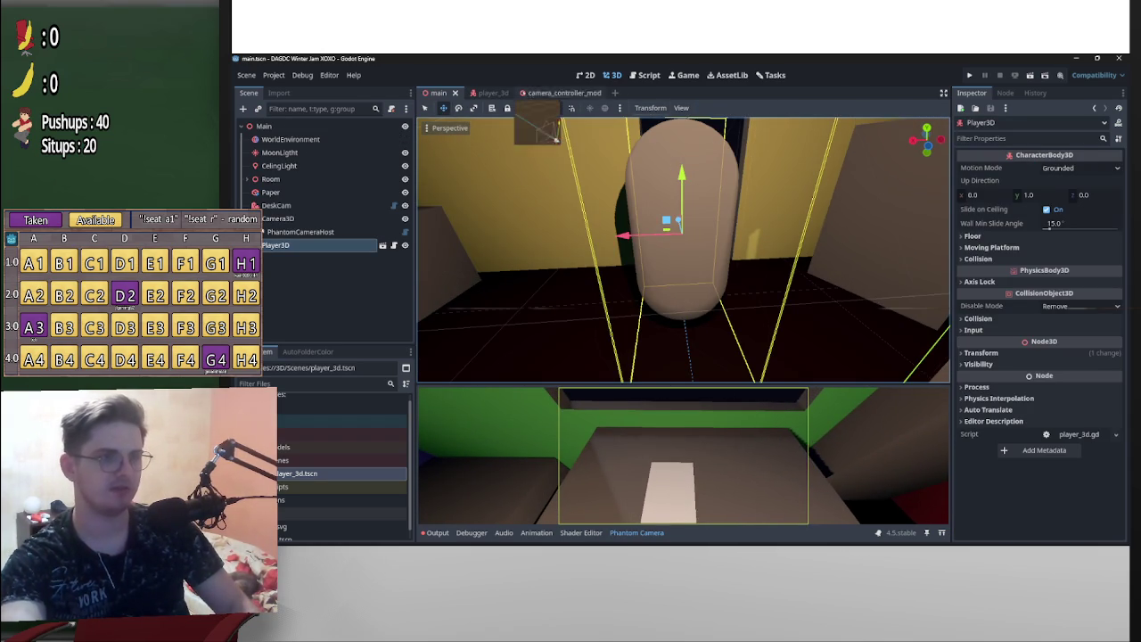
Set the capsule height to 0.8 and radius to 0.2, then save the player scene
left_click(488, 92)
left_click(1072, 281)
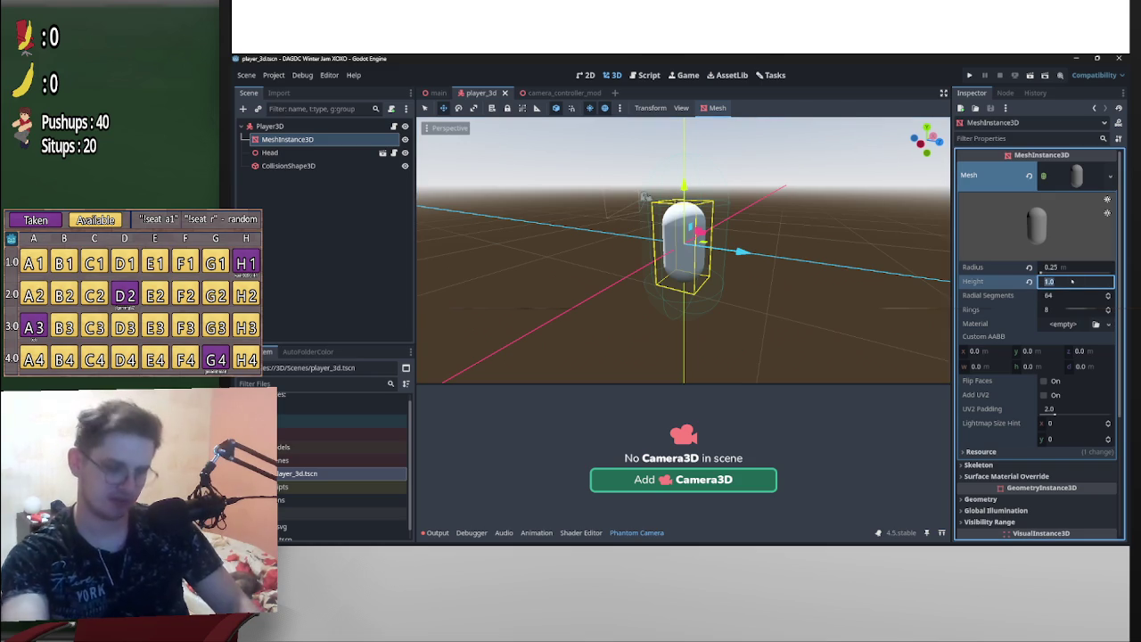
type("0.8")
key("Return")
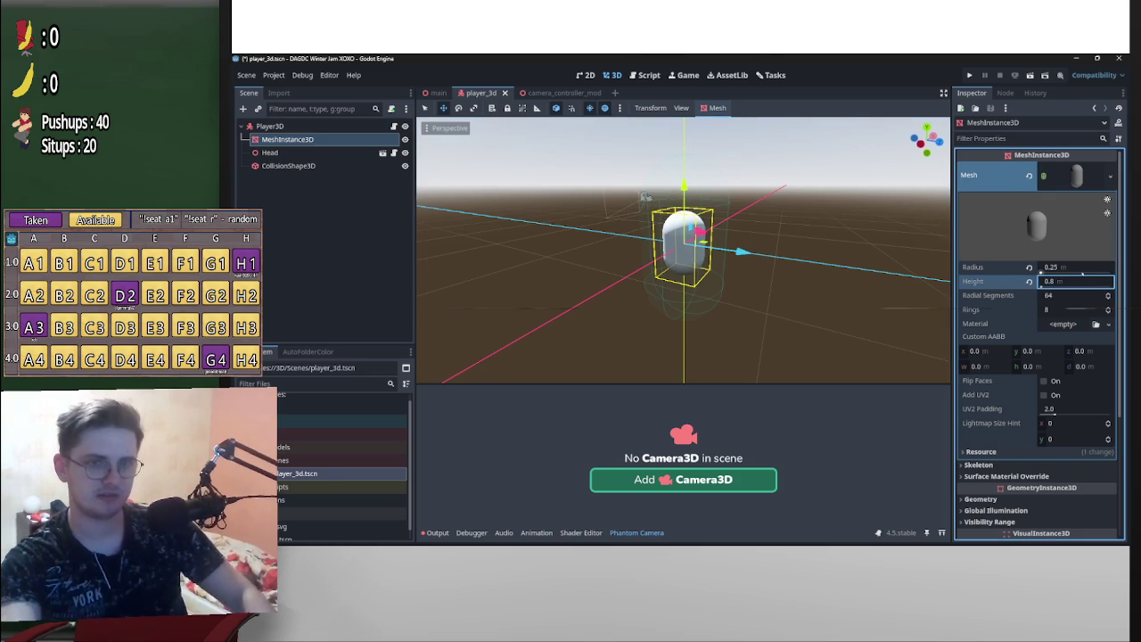
left_click(1073, 268)
type("0.2")
key("Return")
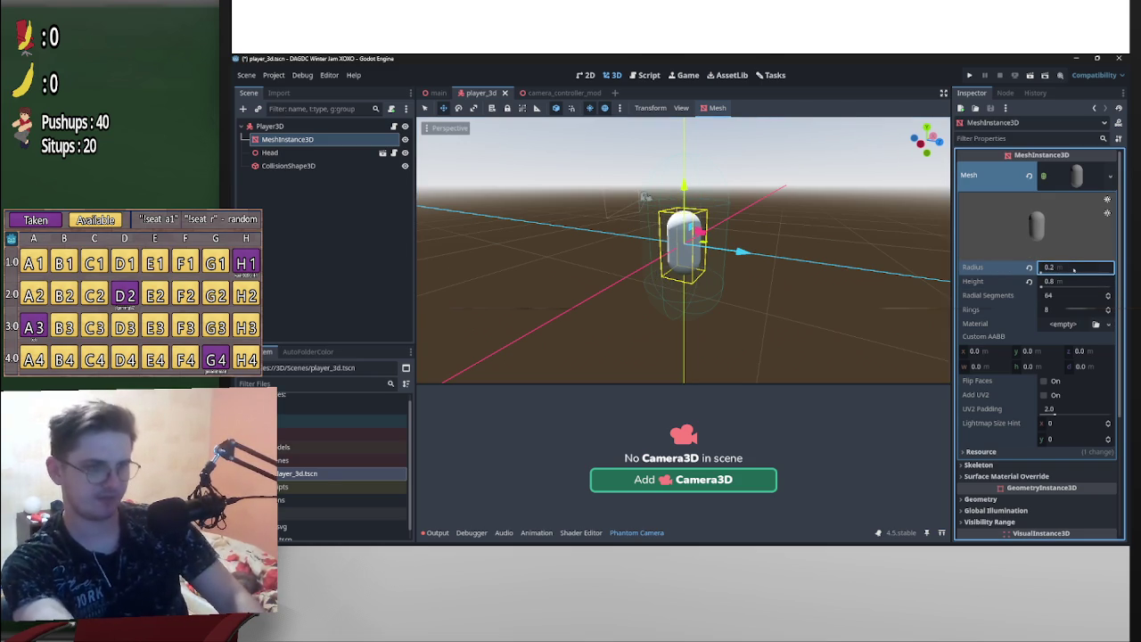
key("ctrl+s")
left_click(438, 93)
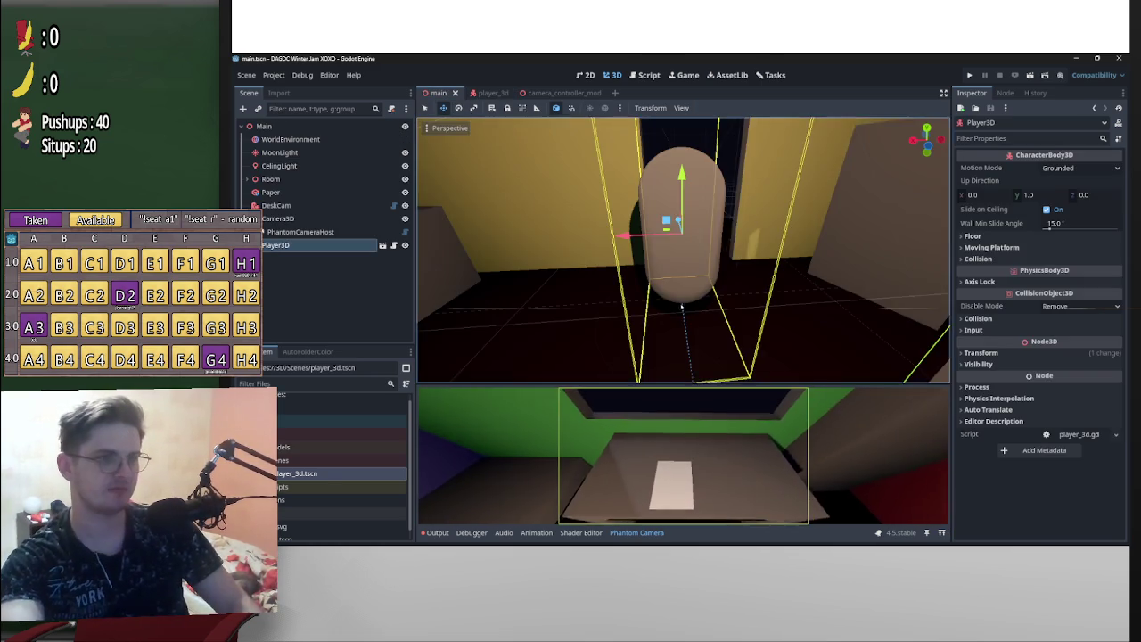
Bring the view to Player3D beside the desk and drag it about 0.4 up on Y
mouse_move(731, 240)
left_mouse_down()
mouse_move(681, 307)
mouse_move(702, 230)
mouse_move(686, 303)
mouse_move(669, 311)
mouse_move(771, 220)
left_mouse_up()
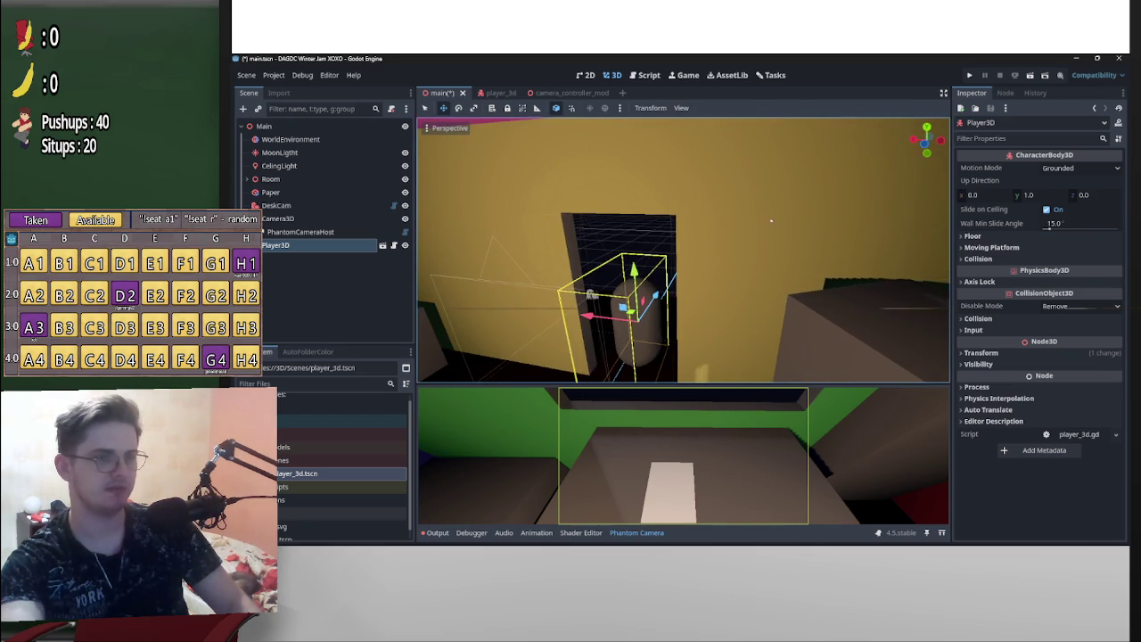
left_click_drag(635, 207, 651, 174)
mouse_move(683, 307)
left_mouse_down()
mouse_move(706, 269)
mouse_move(692, 264)
mouse_move(710, 257)
mouse_move(680, 307)
mouse_move(556, 320)
left_mouse_up()
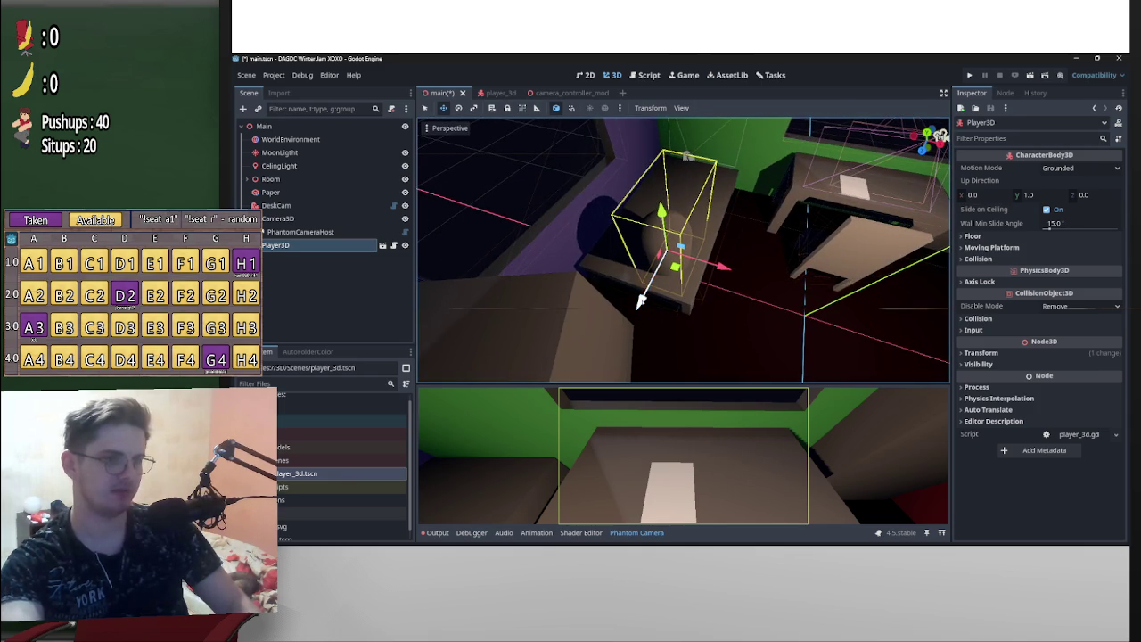
mouse_move(682, 307)
left_mouse_down()
mouse_move(642, 299)
mouse_move(704, 303)
left_mouse_up()
left_click_drag(812, 166, 813, 143)
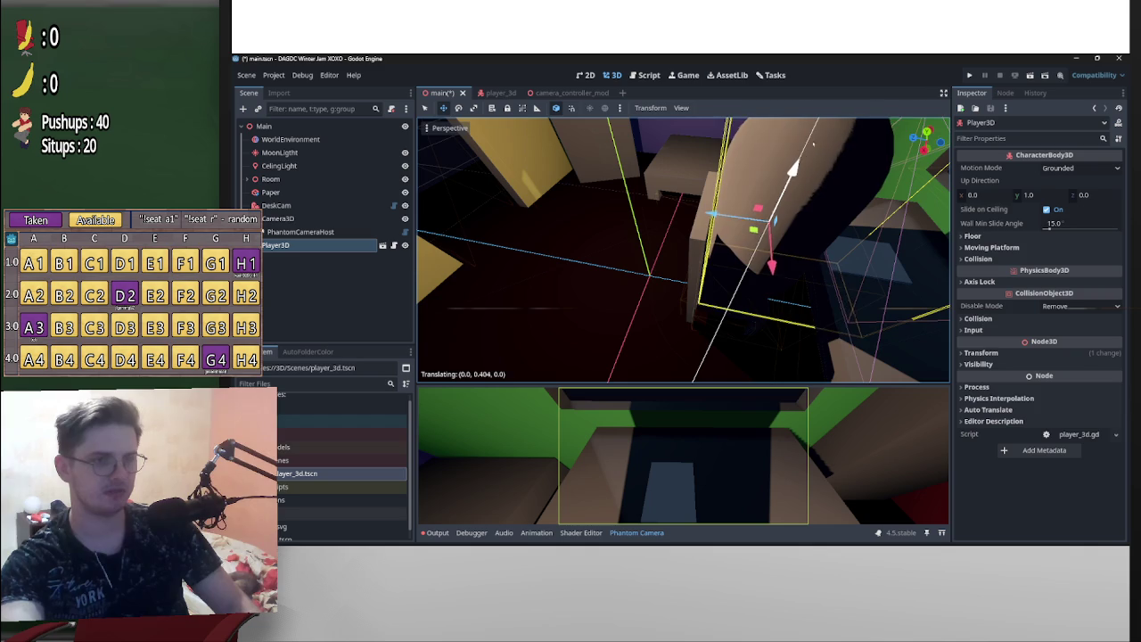
left_click_drag(684, 306, 799, 265)
Enlarge the Laundry Basket box to about 0.462 × 0.722 × 0.603 m
left_click(704, 269)
key("f")
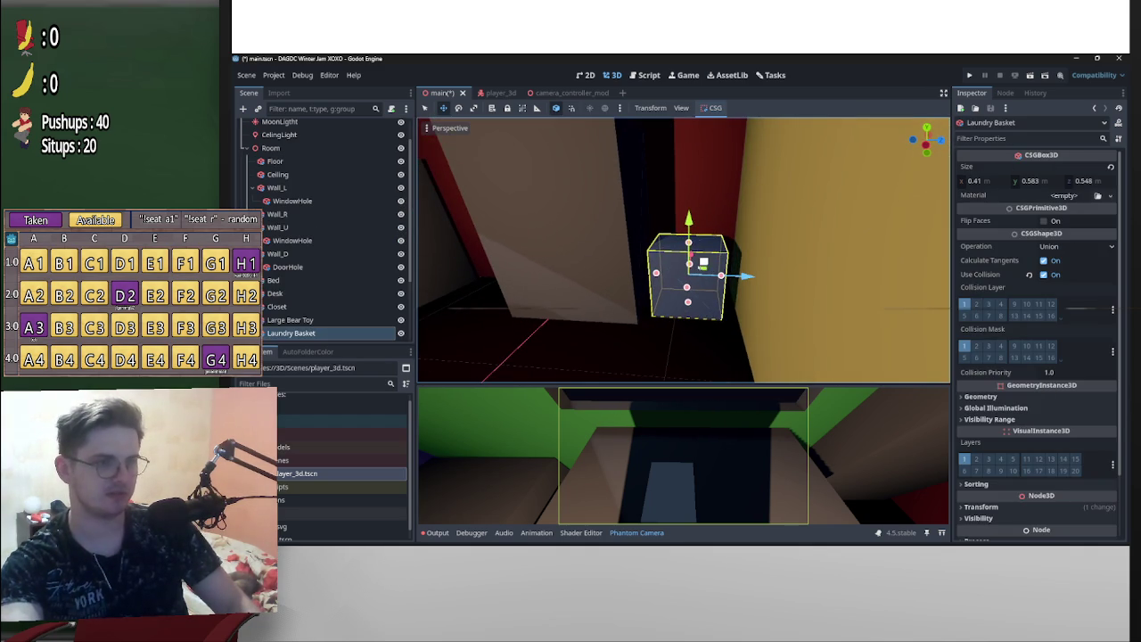
left_click_drag(689, 242, 695, 221)
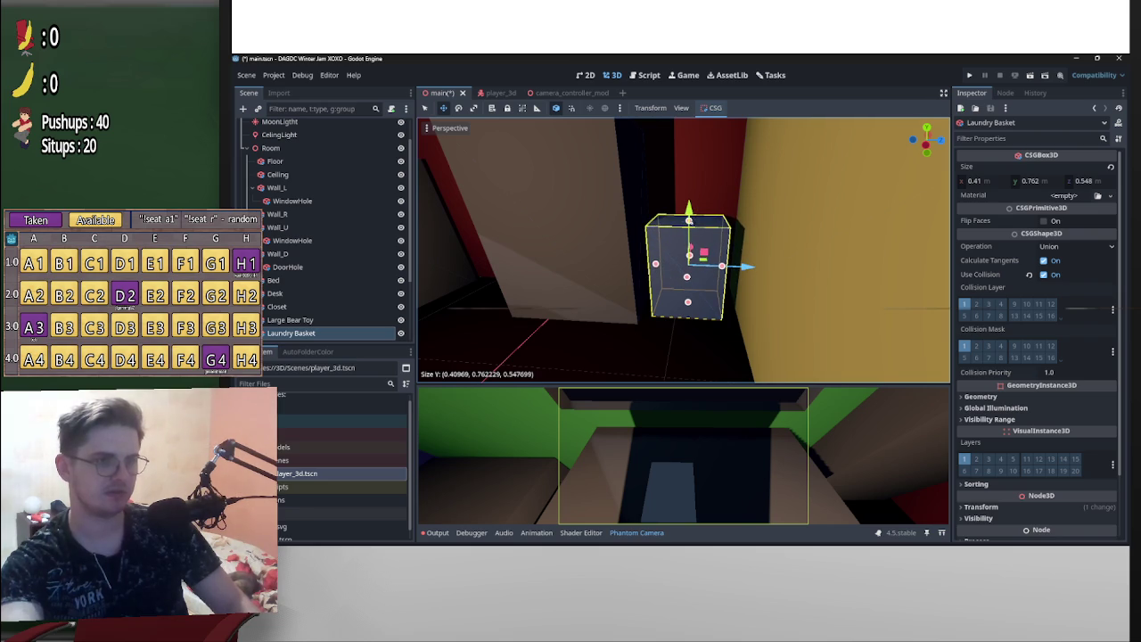
left_click_drag(656, 266, 650, 266)
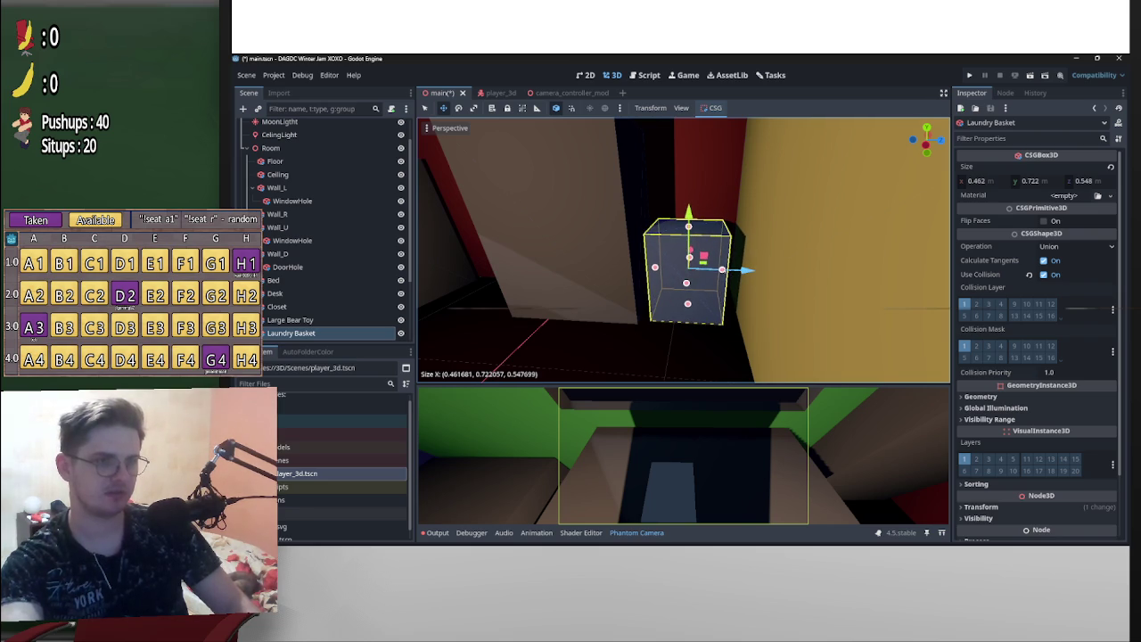
left_click_drag(681, 305, 745, 265)
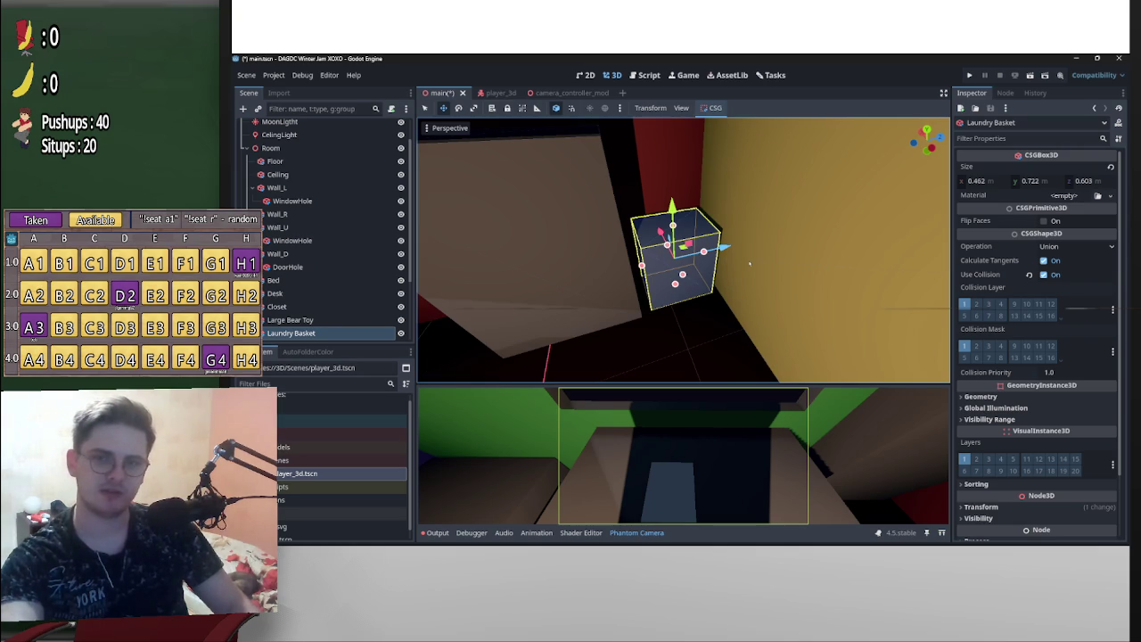
mouse_move(781, 264)
left_mouse_down()
mouse_move(680, 306)
mouse_move(775, 276)
left_mouse_up()
Select and frame the player body, then save and run the game
left_click(692, 230)
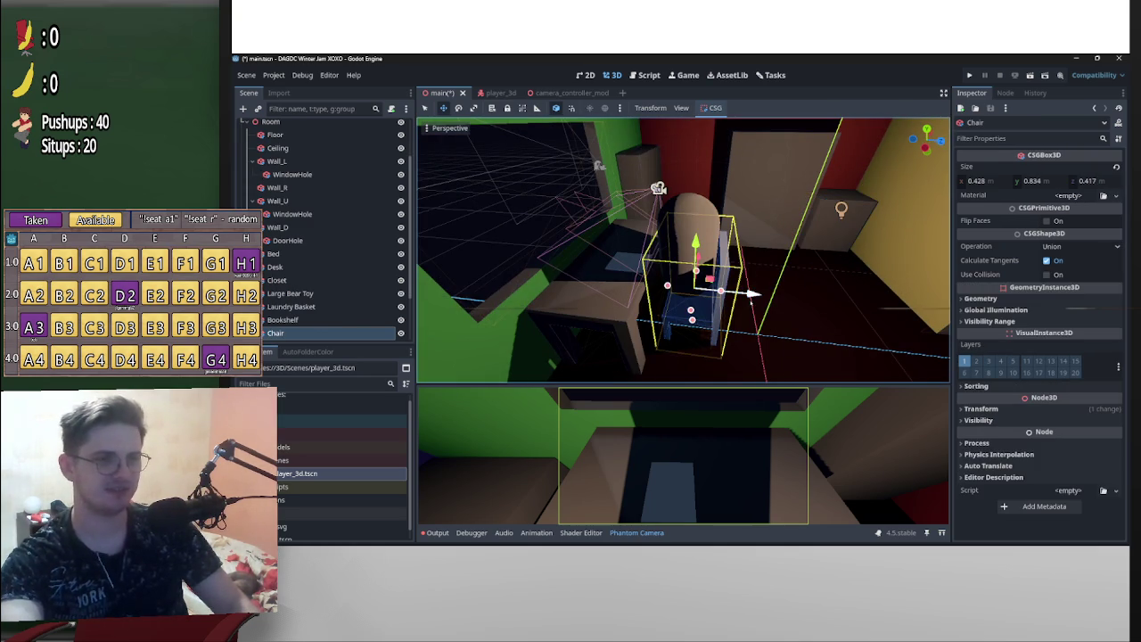
mouse_move(692, 230)
left_mouse_down()
mouse_move(656, 220)
mouse_move(681, 307)
left_mouse_up()
key("f")
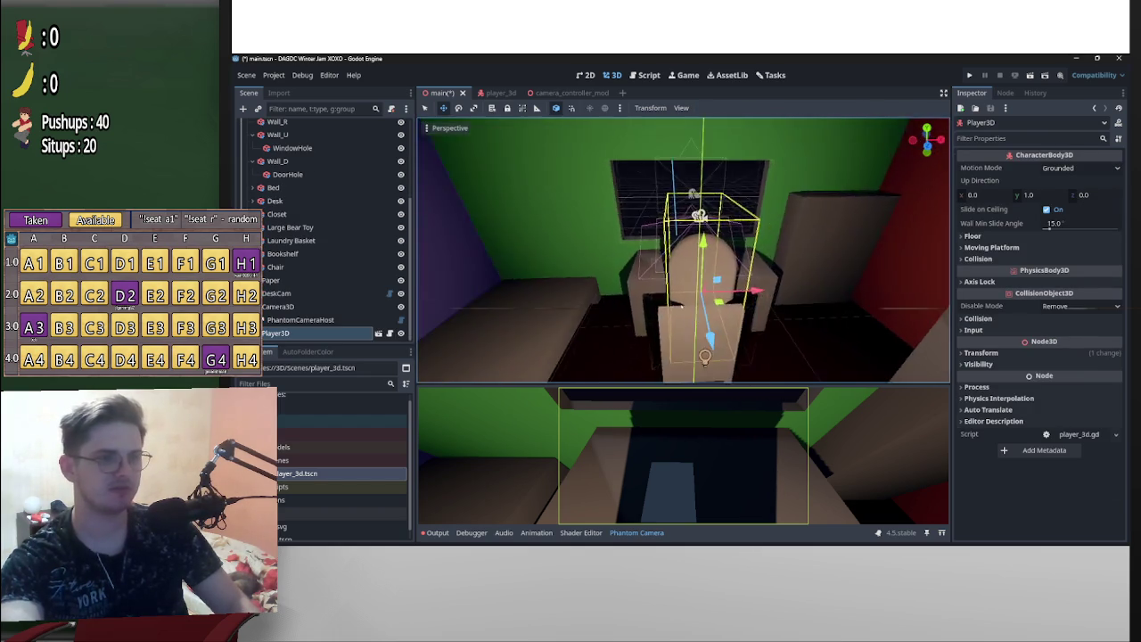
scroll(681, 306, "up", 6)
scroll(682, 307, "down", 5)
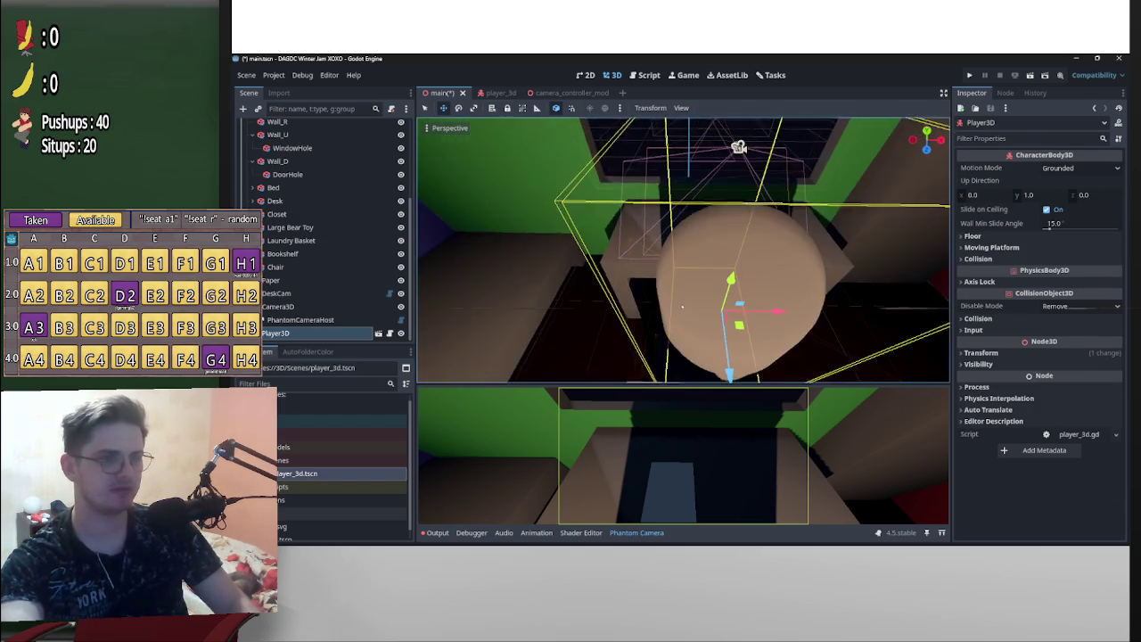
left_click_drag(681, 307, 634, 311)
mouse_move(893, 175)
left_mouse_down()
mouse_move(670, 235)
mouse_move(611, 230)
mouse_move(948, 234)
left_mouse_up()
key("f")
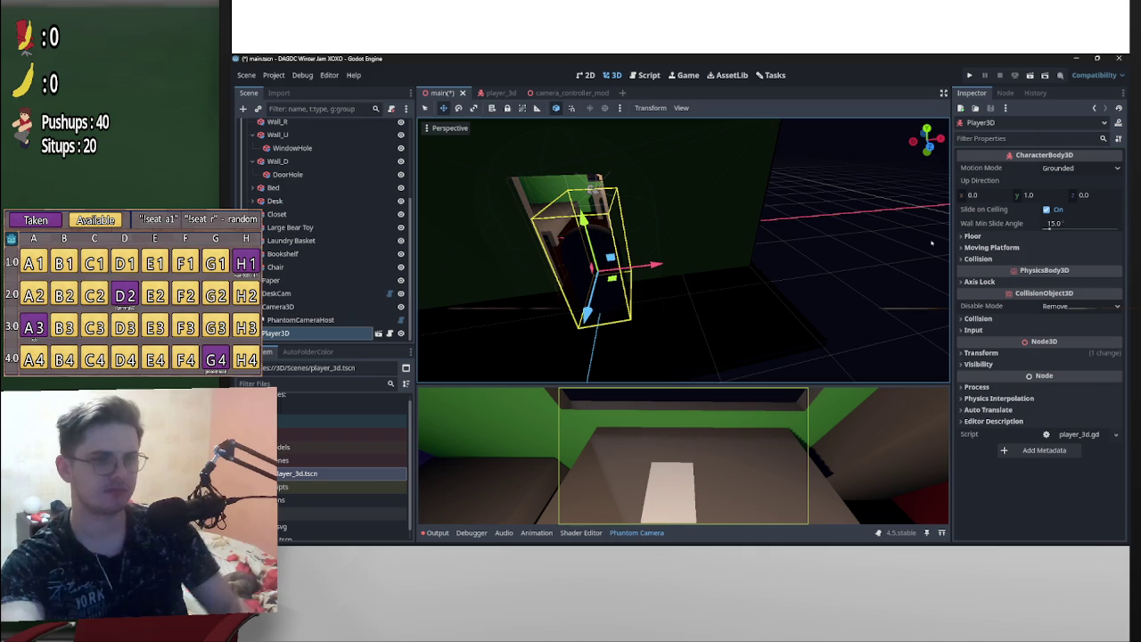
mouse_move(828, 237)
left_mouse_down()
mouse_move(695, 381)
mouse_move(678, 306)
mouse_move(695, 381)
mouse_move(802, 267)
left_mouse_up()
left_click(969, 75)
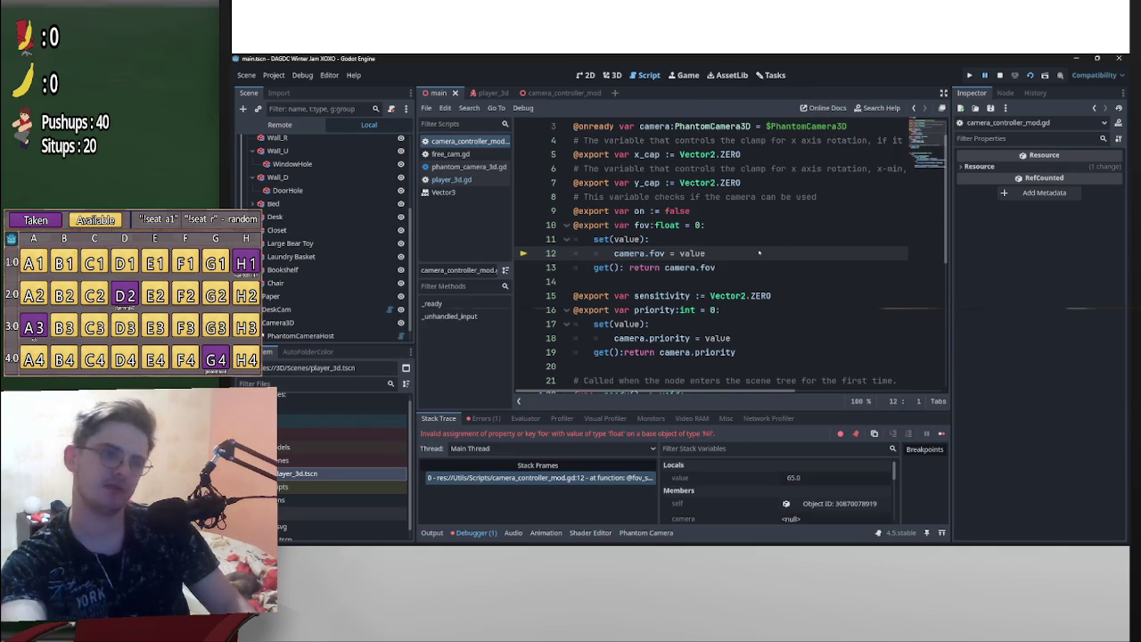
scroll(755, 248, "up", 1)
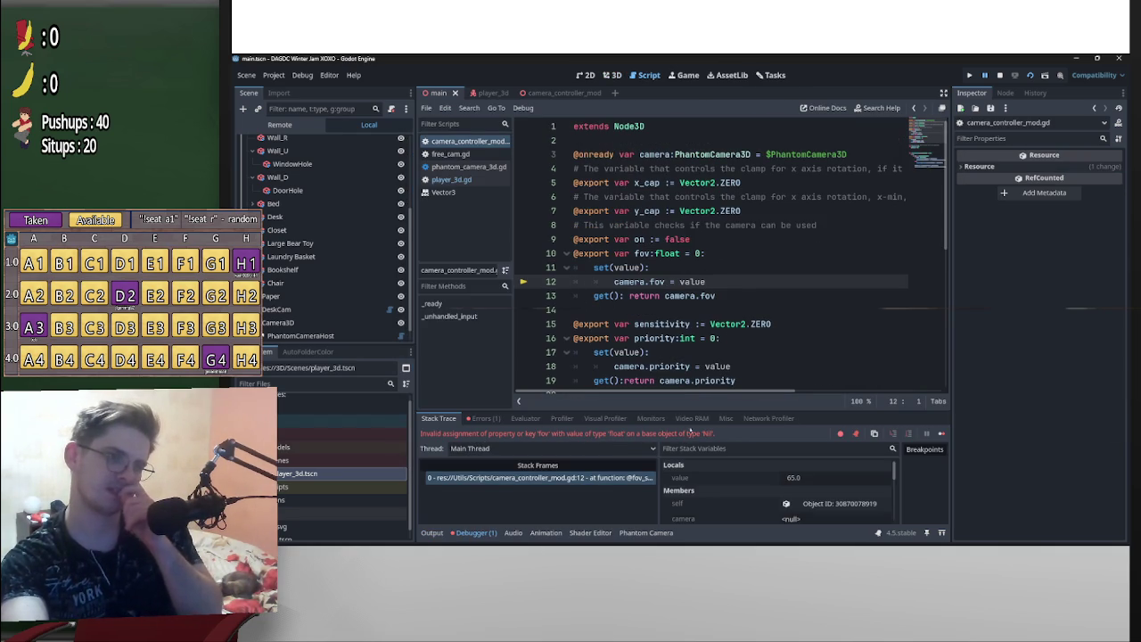
scroll(718, 381, "down", 1)
scroll(719, 353, "up", 1)
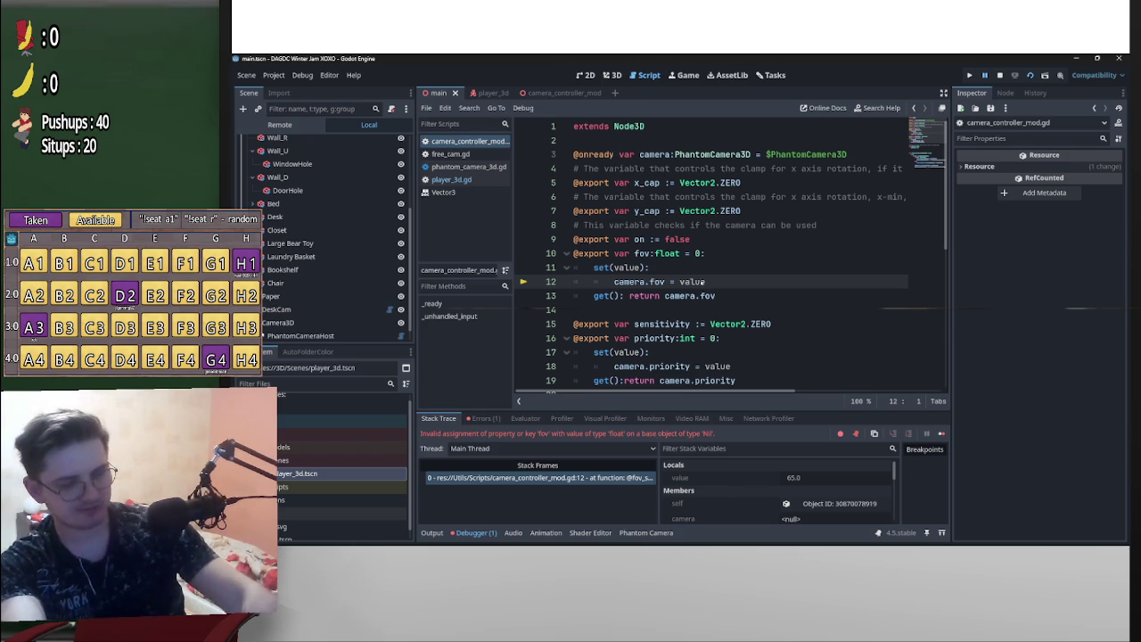
mouse_move(697, 277)
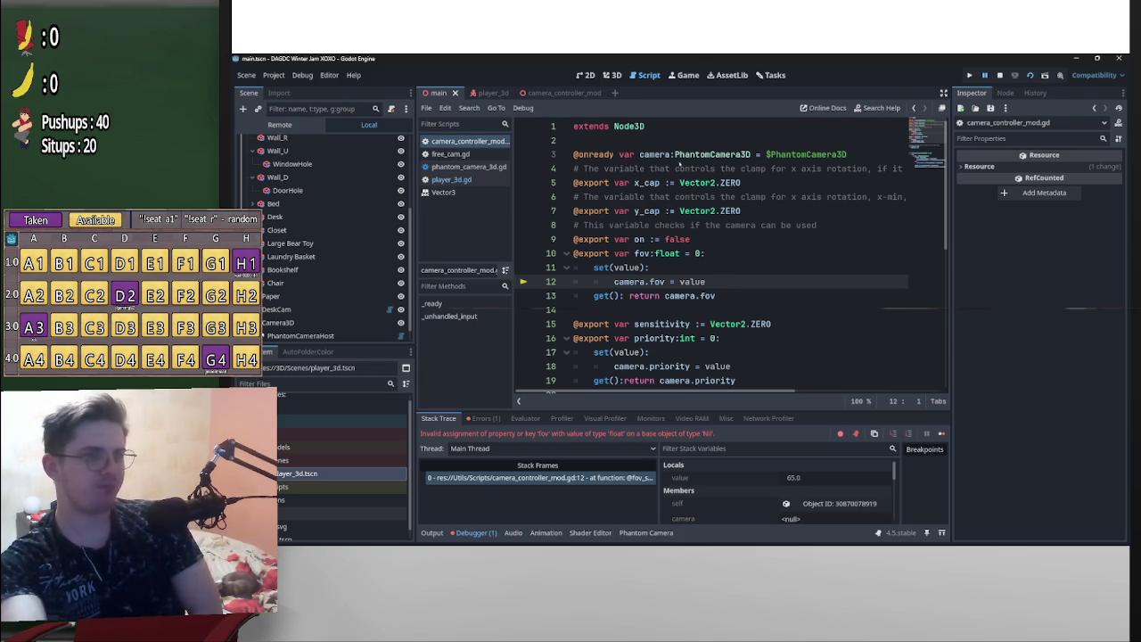
left_click_drag(615, 154, 593, 154)
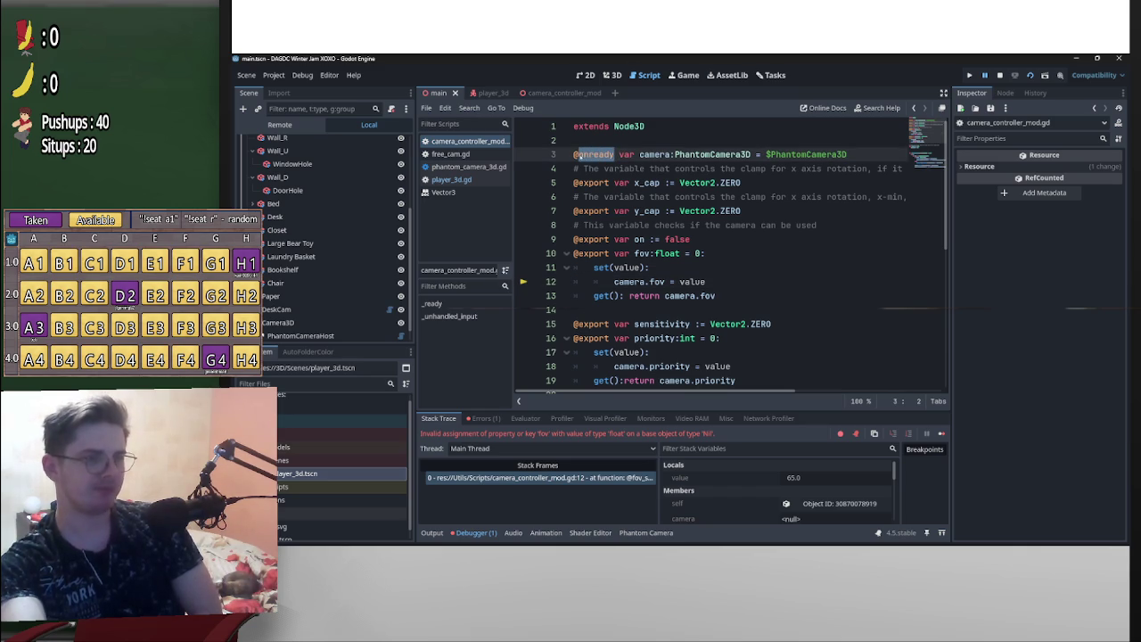
type("Export")
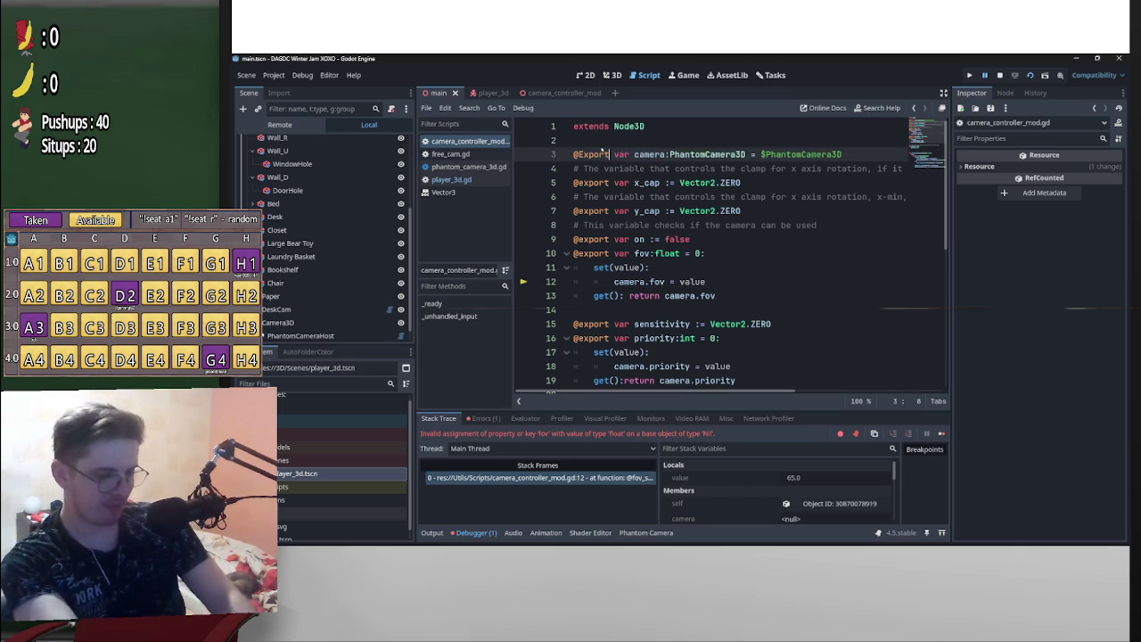
key("Return")
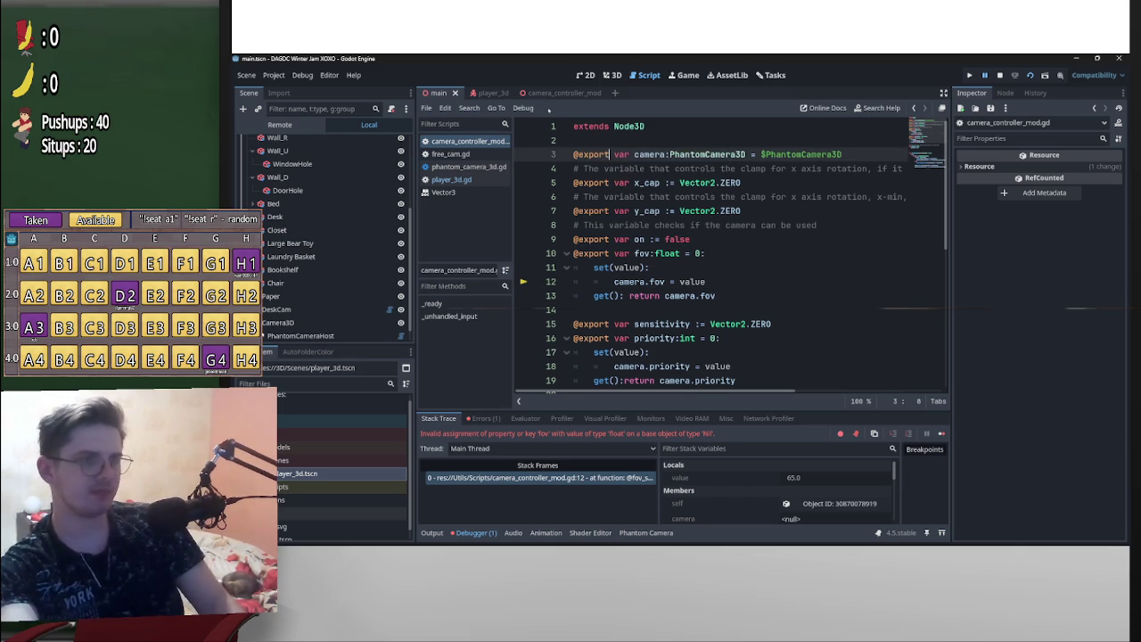
left_click(544, 93)
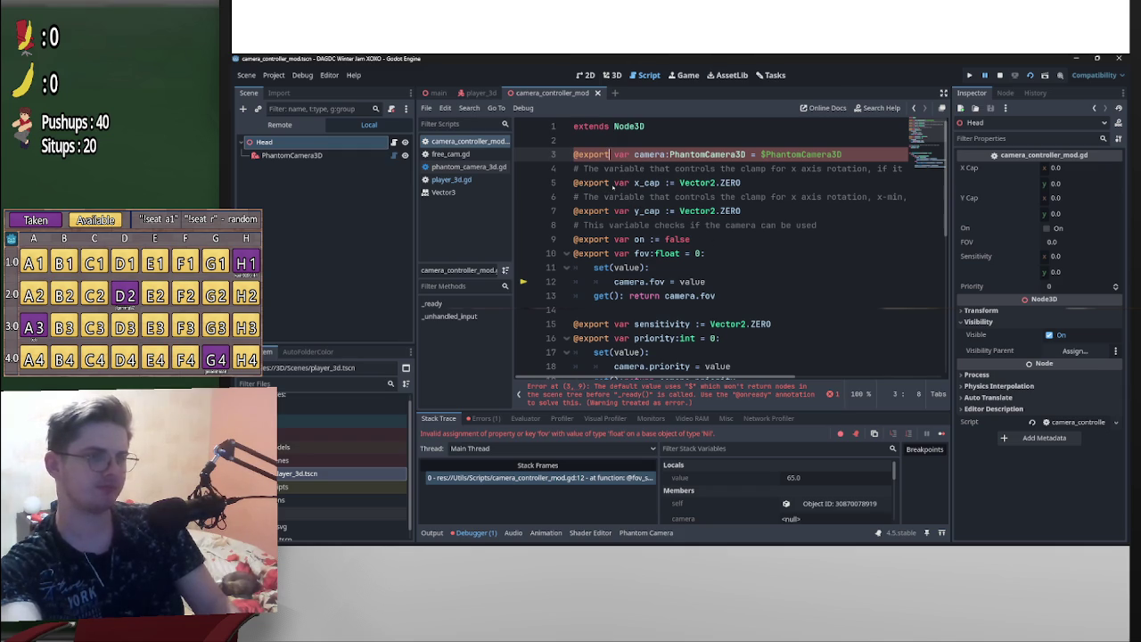
left_click_drag(859, 154, 746, 154)
key("BackSpace")
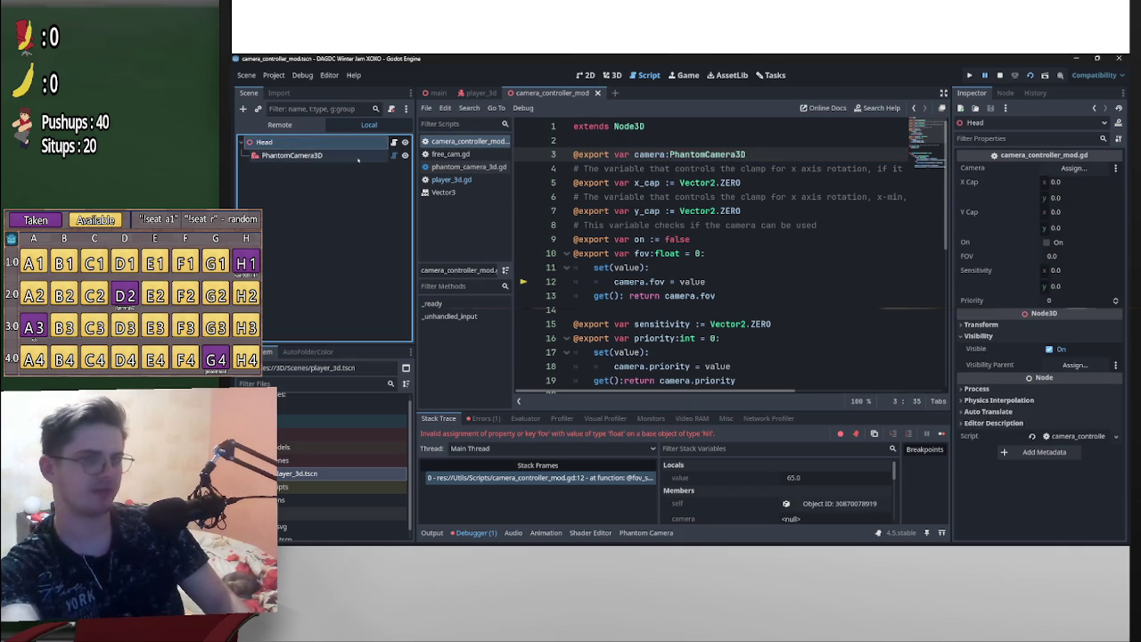
mouse_move(314, 156)
left_mouse_down()
mouse_move(937, 179)
mouse_move(1074, 167)
left_mouse_up()
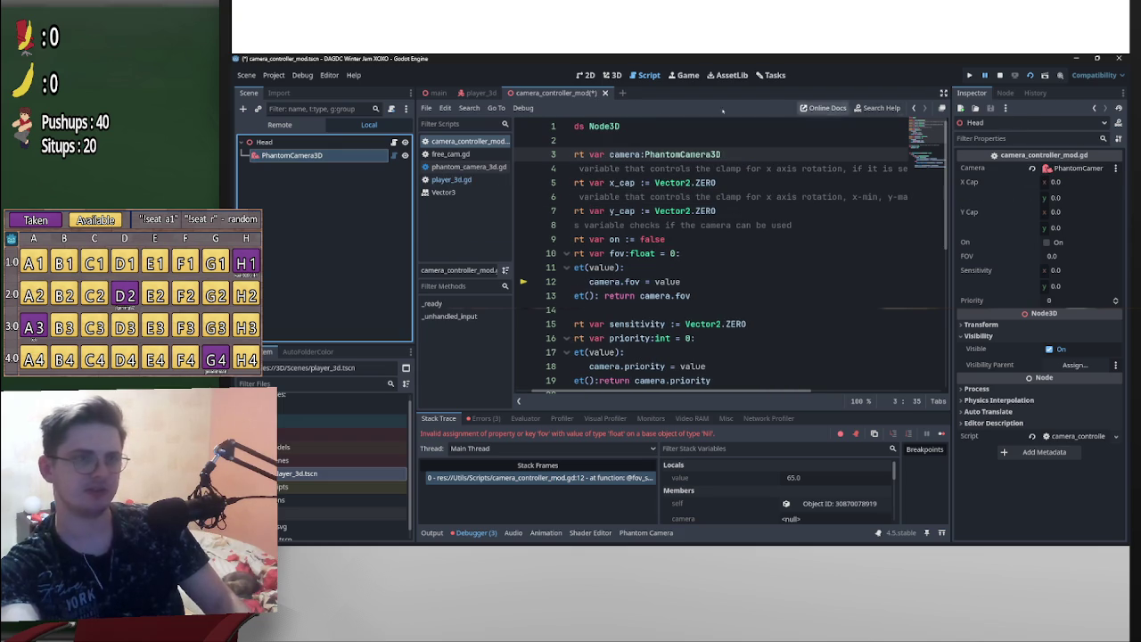
left_click(437, 93)
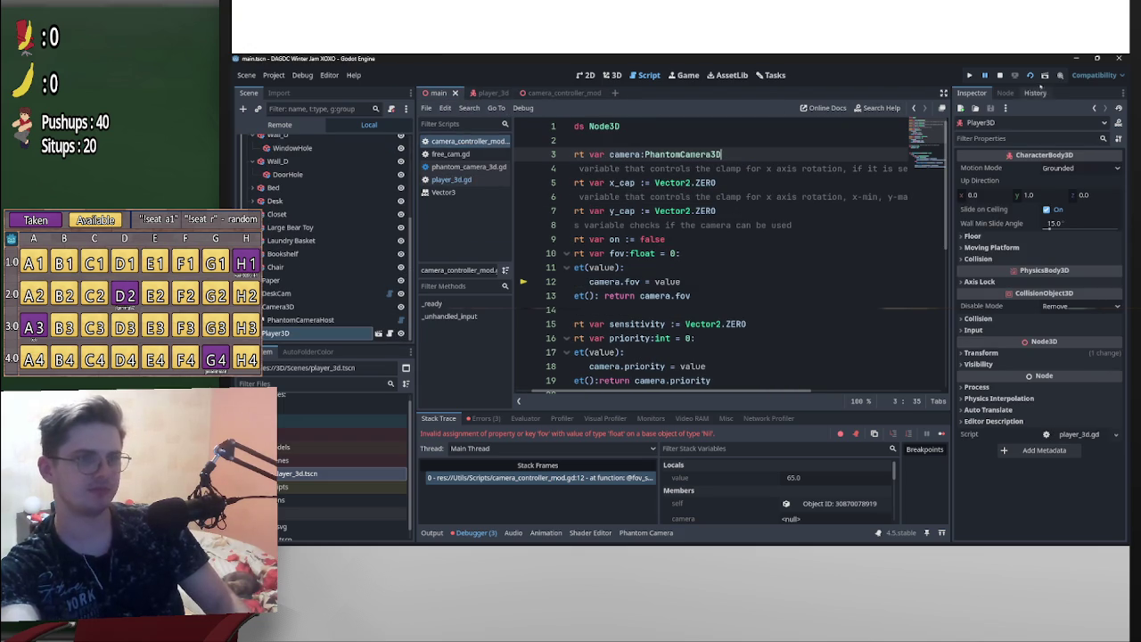
Run the scene, enable 3D selection and free camera override, and pick the player's collision capsule
left_click(1030, 75)
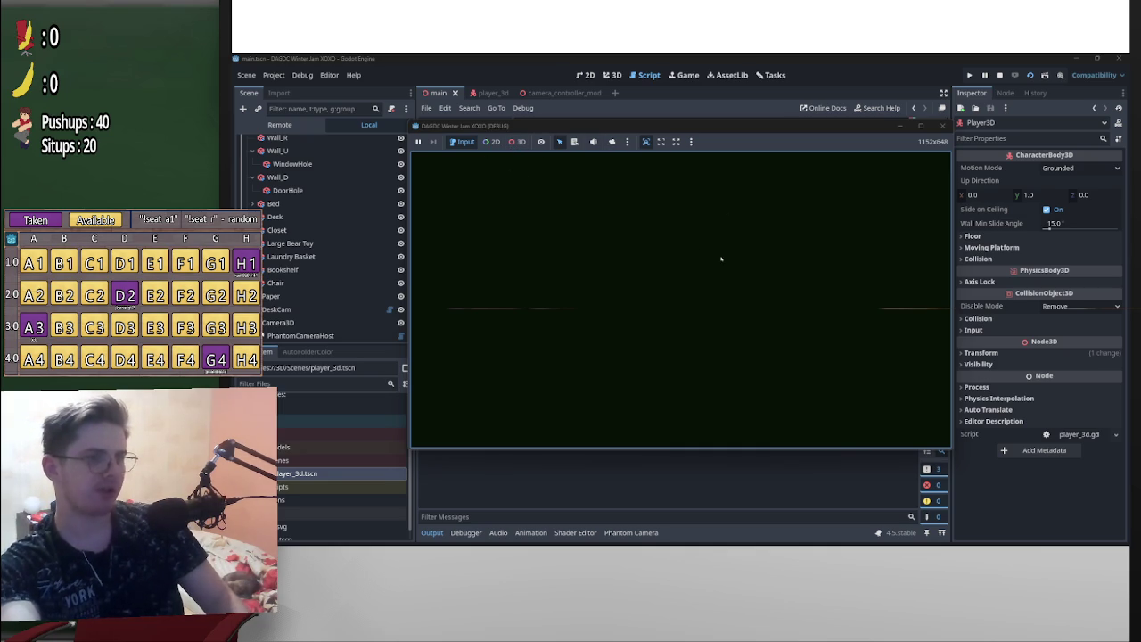
left_click(515, 142)
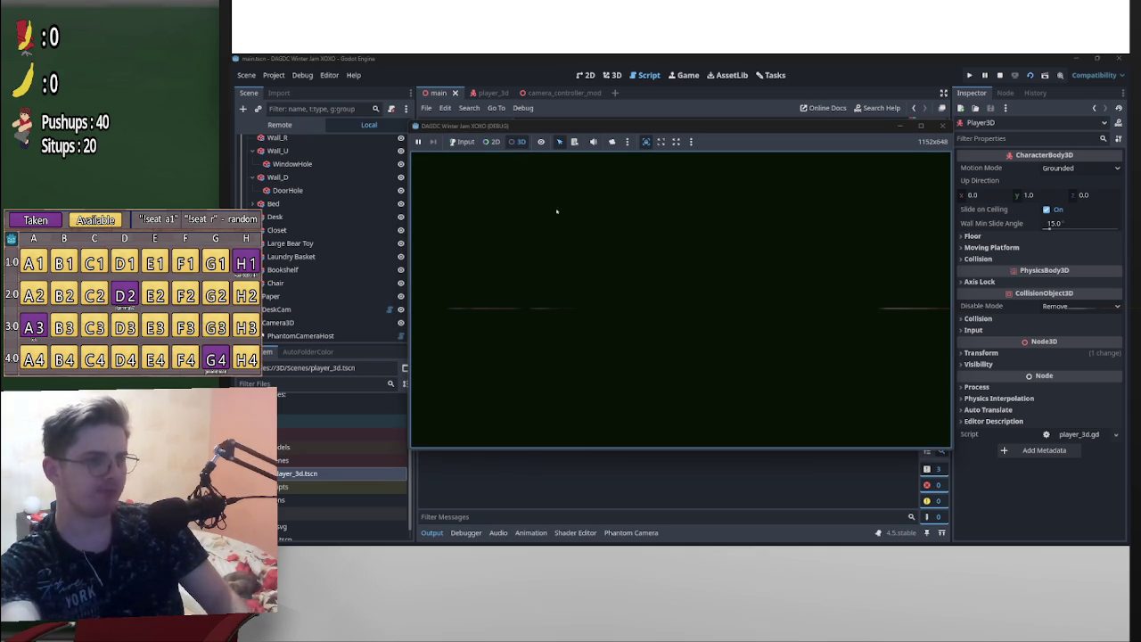
left_click(611, 143)
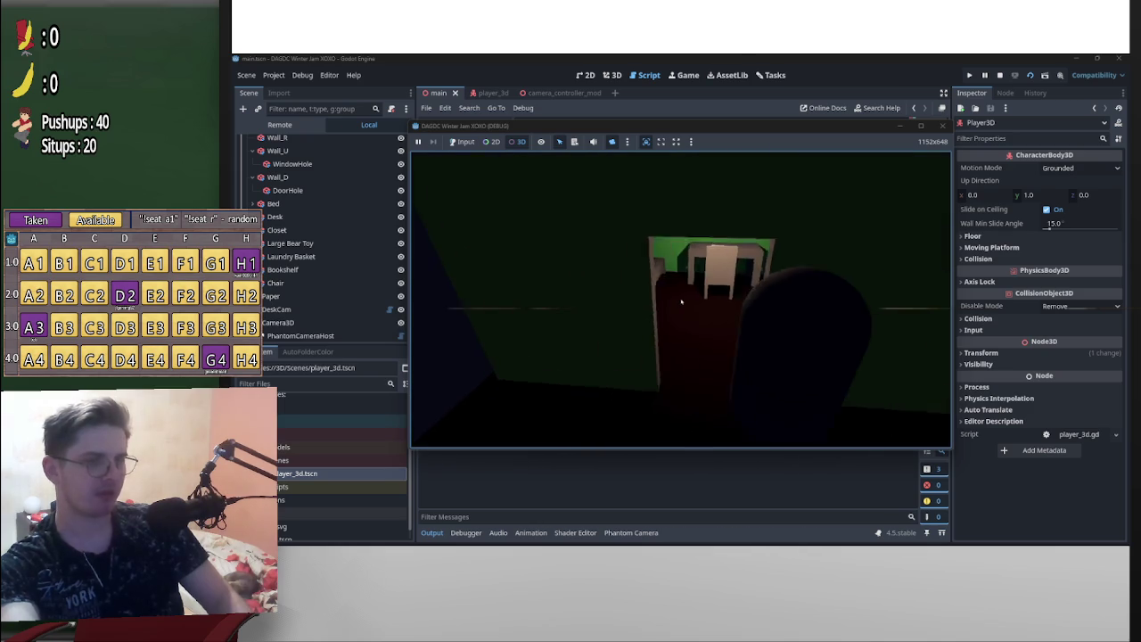
left_click(693, 292)
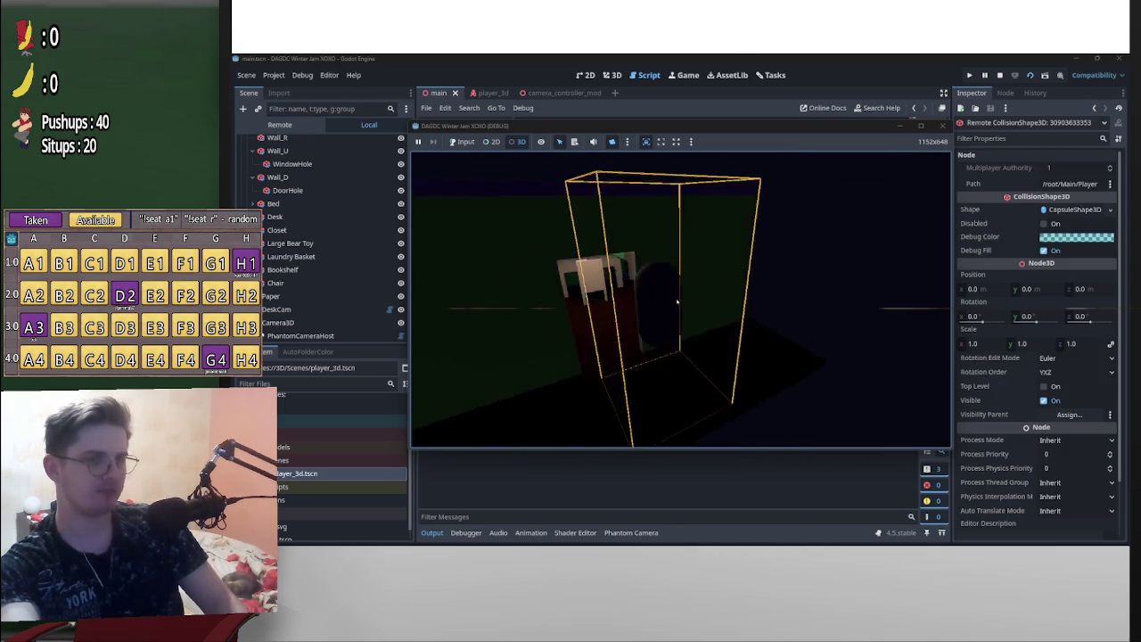
left_click(493, 93)
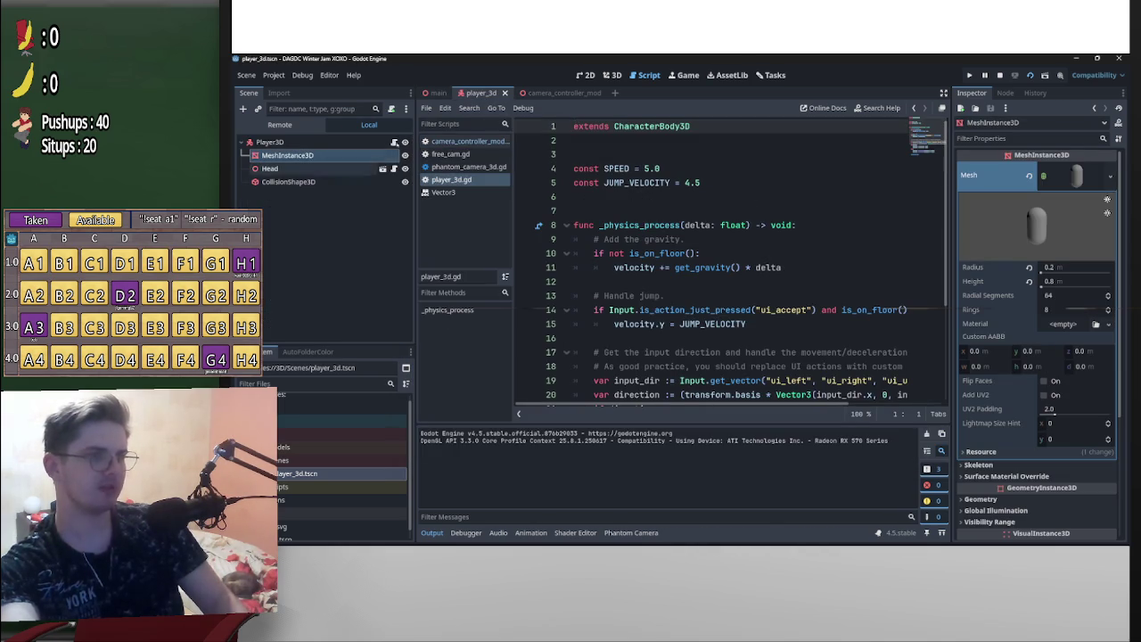
left_click(613, 74)
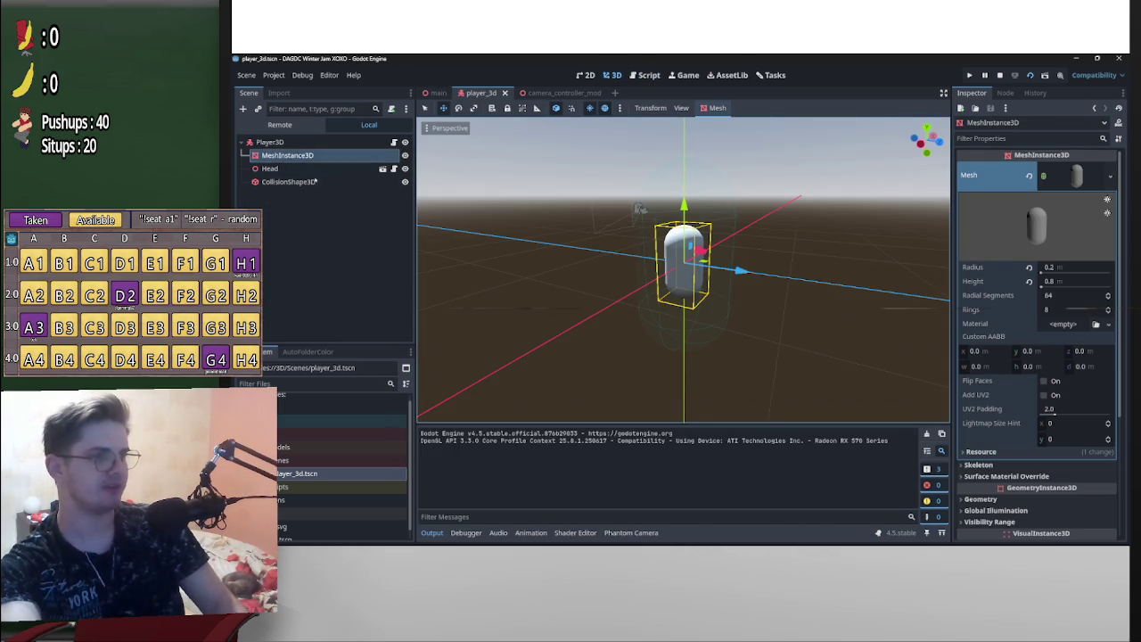
Shorten the CollisionShape3D capsule and shrink its radius to fit the mesh
left_click(298, 182)
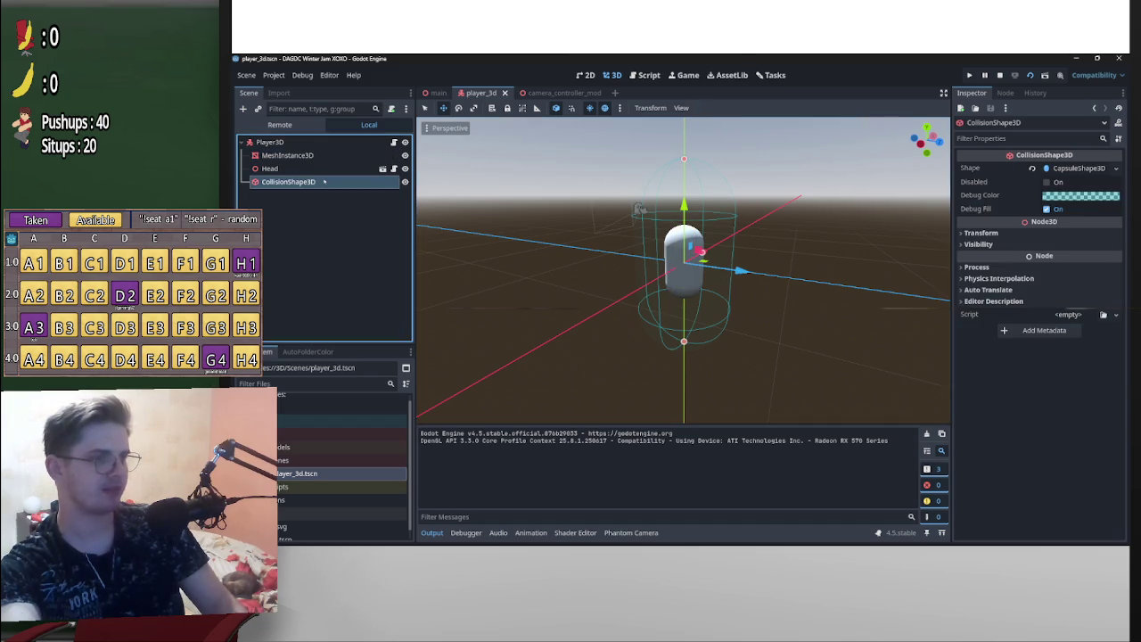
left_click_drag(920, 141, 938, 143)
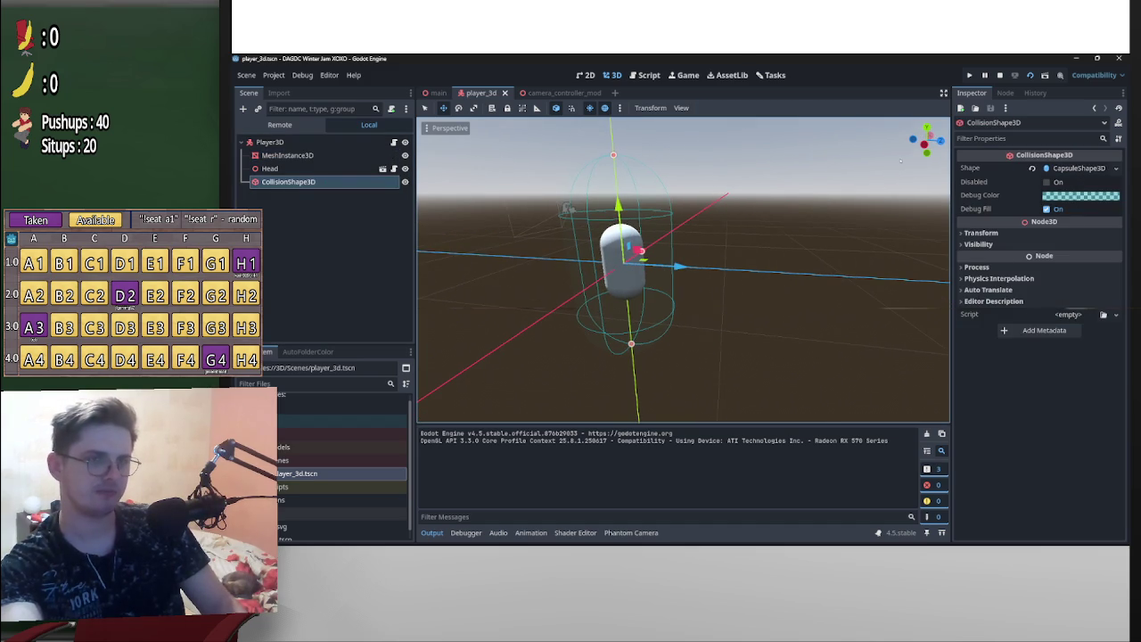
left_click(927, 140)
mouse_move(732, 231)
left_mouse_down()
mouse_move(687, 231)
mouse_move(665, 259)
mouse_move(670, 267)
left_mouse_up()
left_click_drag(677, 181, 678, 266)
scroll(713, 402, "down", 4)
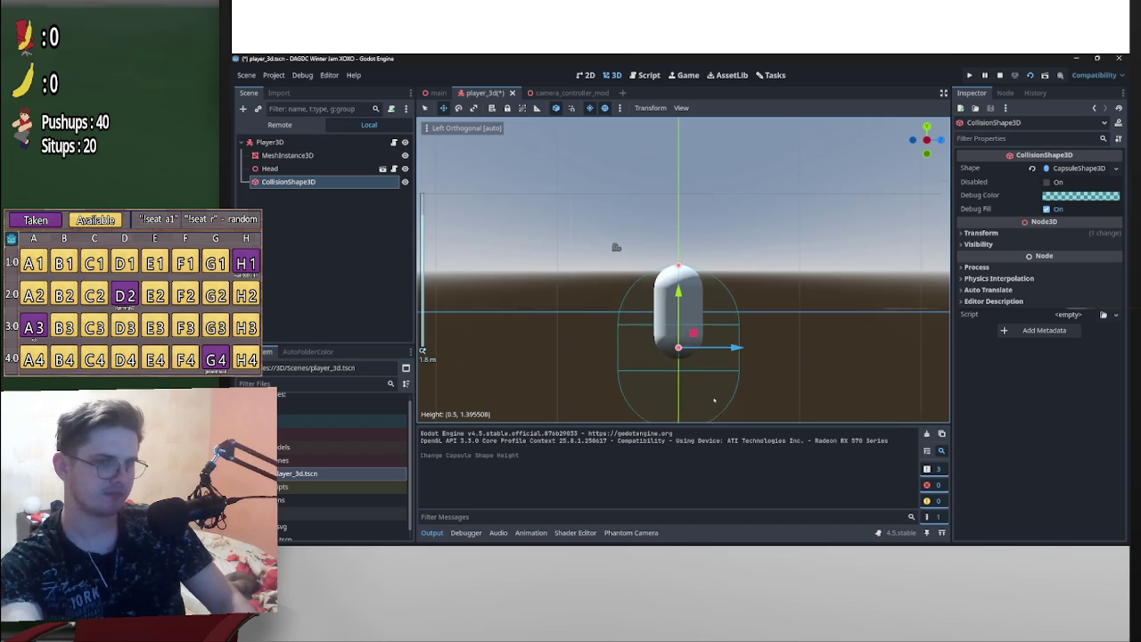
left_click_drag(682, 407, 694, 353)
scroll(749, 315, "up", 3)
key("KP_1")
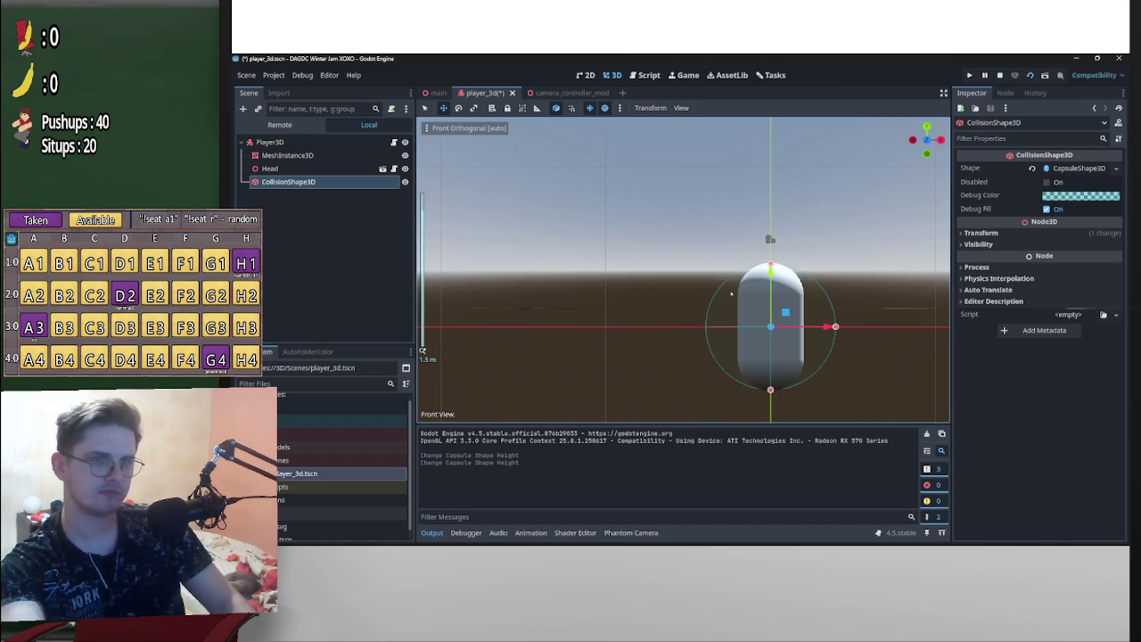
scroll(878, 323, "up", 2)
mouse_move(785, 319)
left_mouse_down()
mouse_move(740, 318)
mouse_move(717, 261)
left_mouse_up()
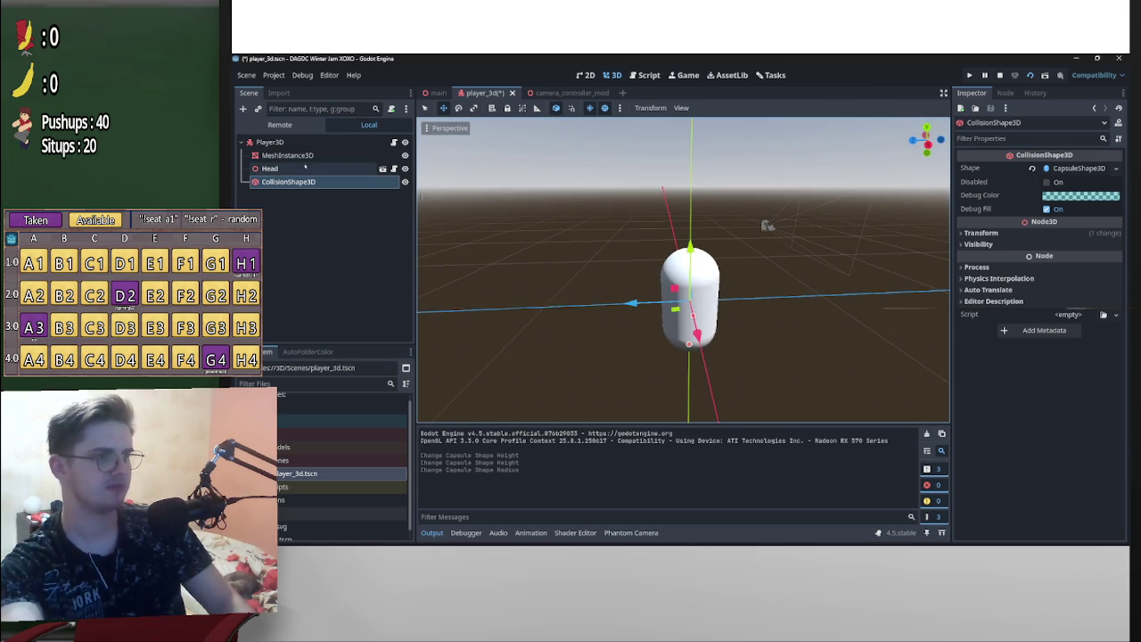
Nest MeshInstance3D under CollisionShape3D and raise the collision capsule by 0.1
left_click_drag(288, 181, 303, 158)
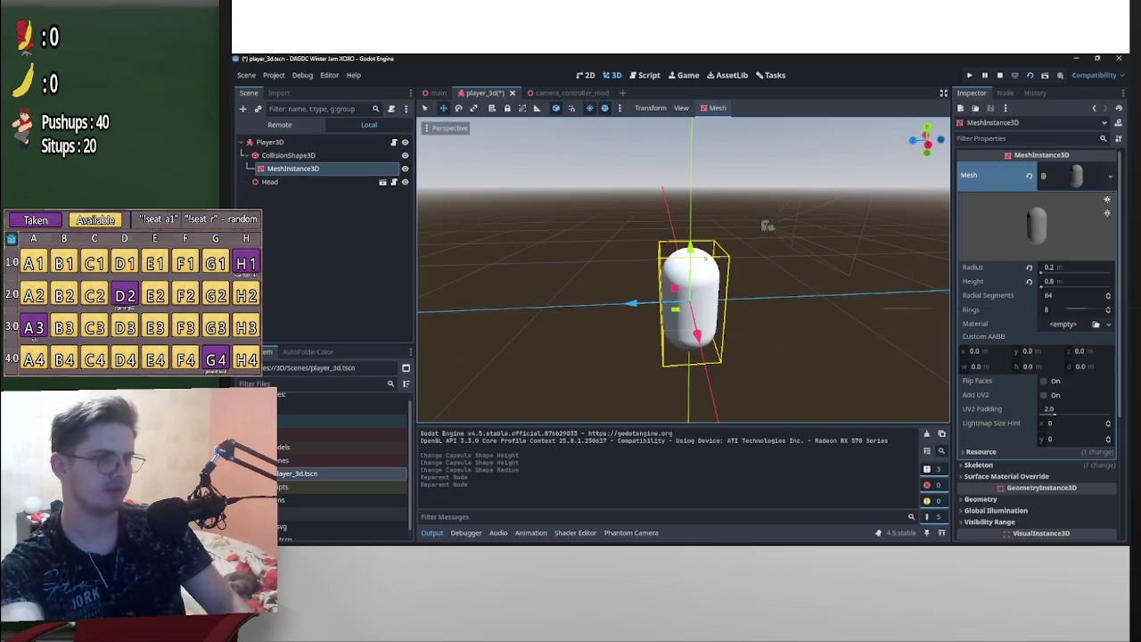
key("KP_3")
mouse_move(704, 237)
left_mouse_down()
mouse_move(705, 168)
mouse_move(707, 261)
mouse_move(698, 146)
mouse_move(698, 166)
left_mouse_up()
left_click(706, 261)
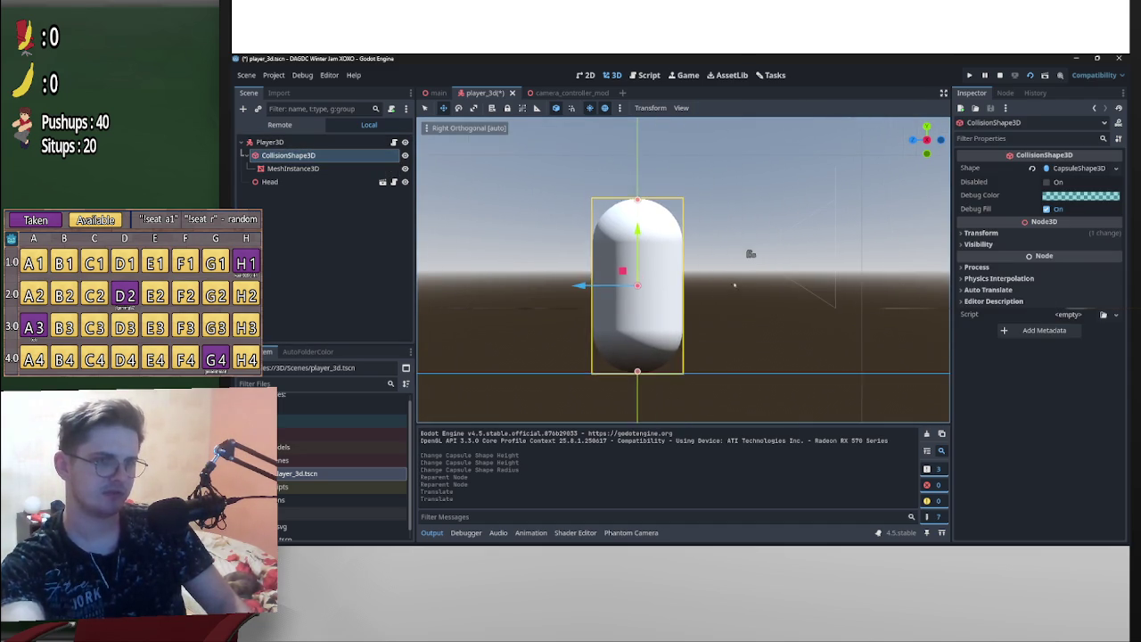
Move the Head node along Z and up near the capsule top, then save player_3d
left_click(750, 254)
mouse_move(706, 254)
left_mouse_down()
mouse_move(643, 248)
mouse_move(629, 241)
mouse_move(636, 229)
left_mouse_up()
left_click_drag(683, 183, 683, 181)
left_click(684, 234)
key("ctrl+s")
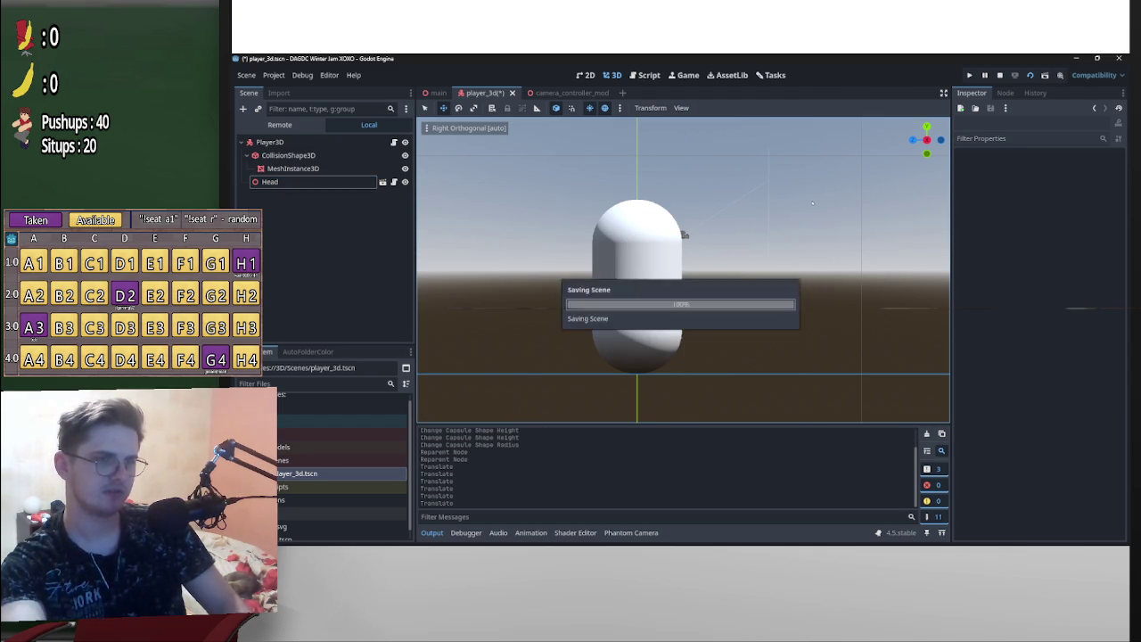
mouse_move(685, 235)
left_mouse_down()
mouse_move(629, 224)
mouse_move(664, 205)
mouse_move(655, 178)
left_mouse_up()
key("ctrl+s")
left_click(682, 224)
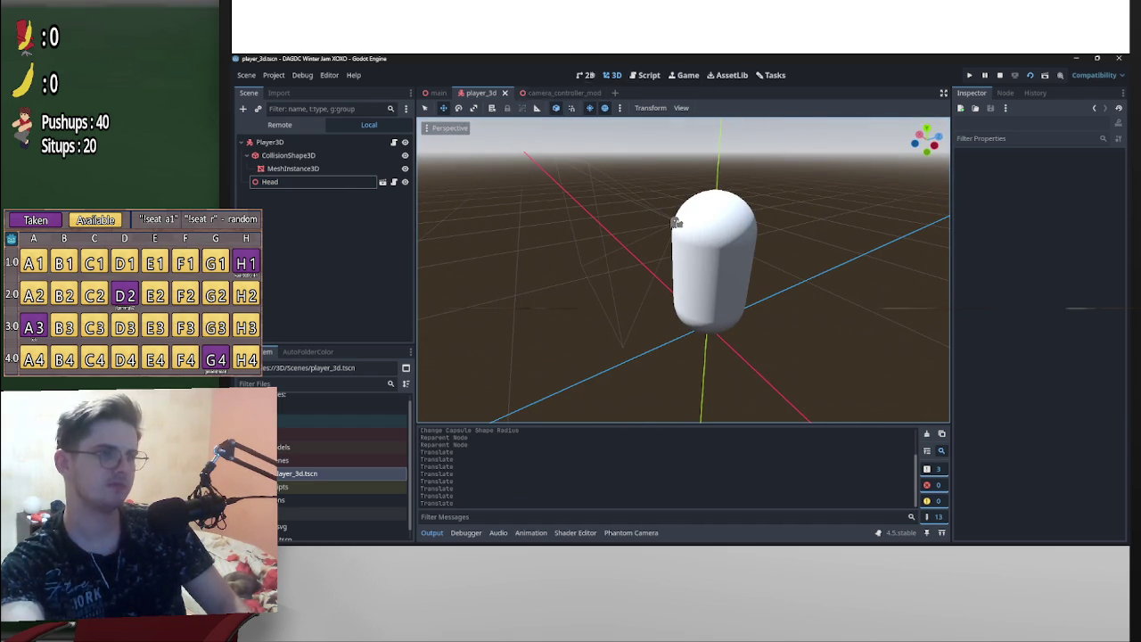
Test-run the main bedroom scene to check the player, then stop it
left_click(437, 93)
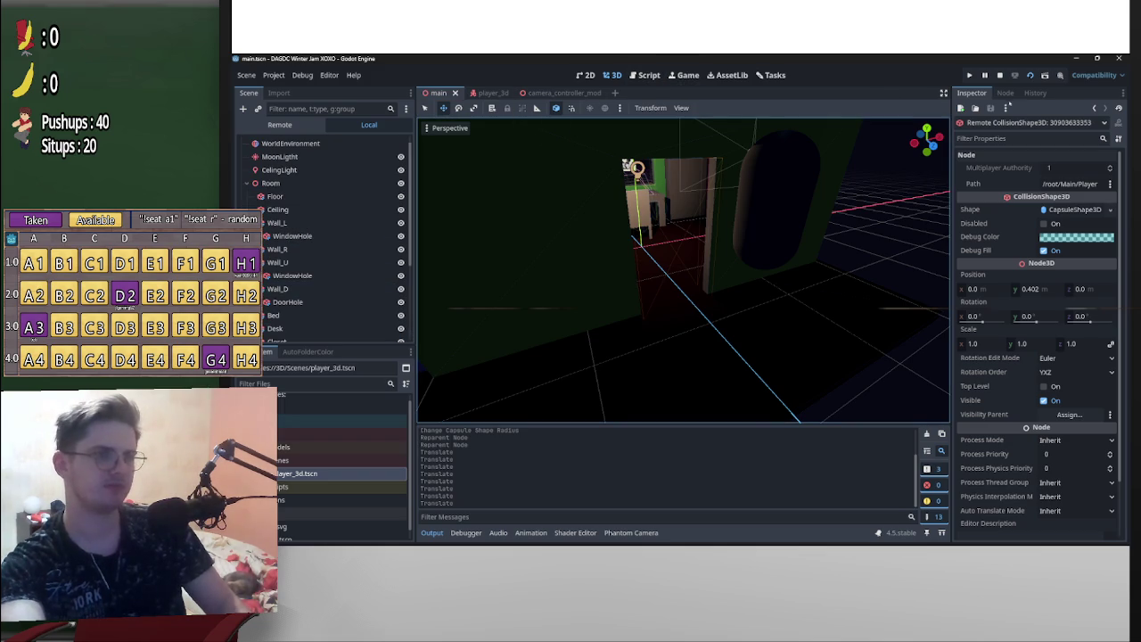
left_click(1030, 77)
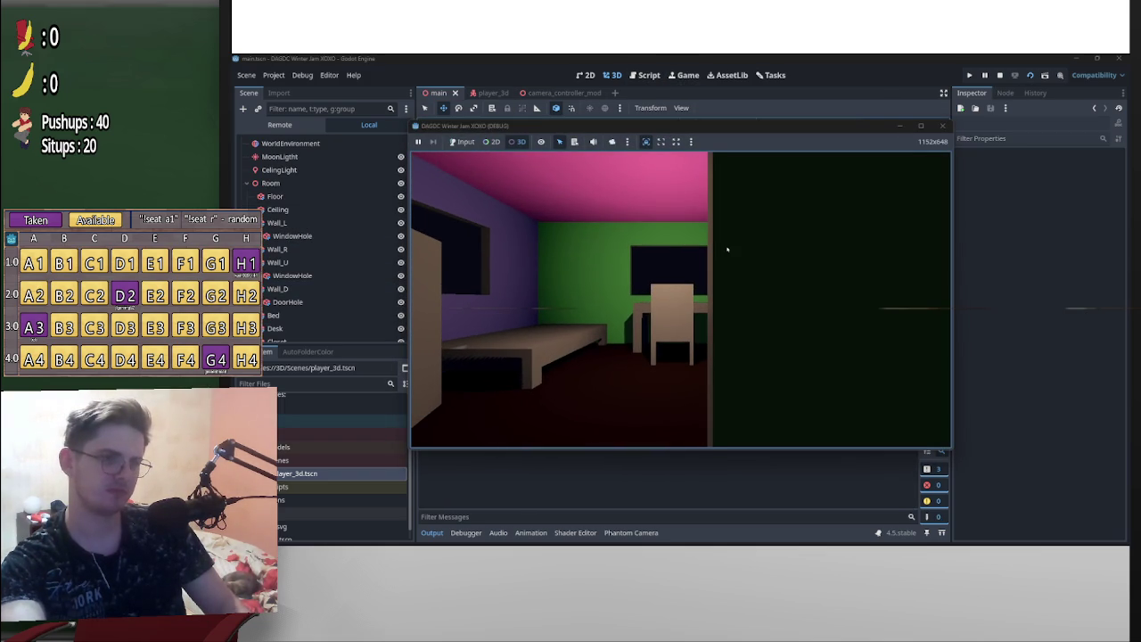
key("F8")
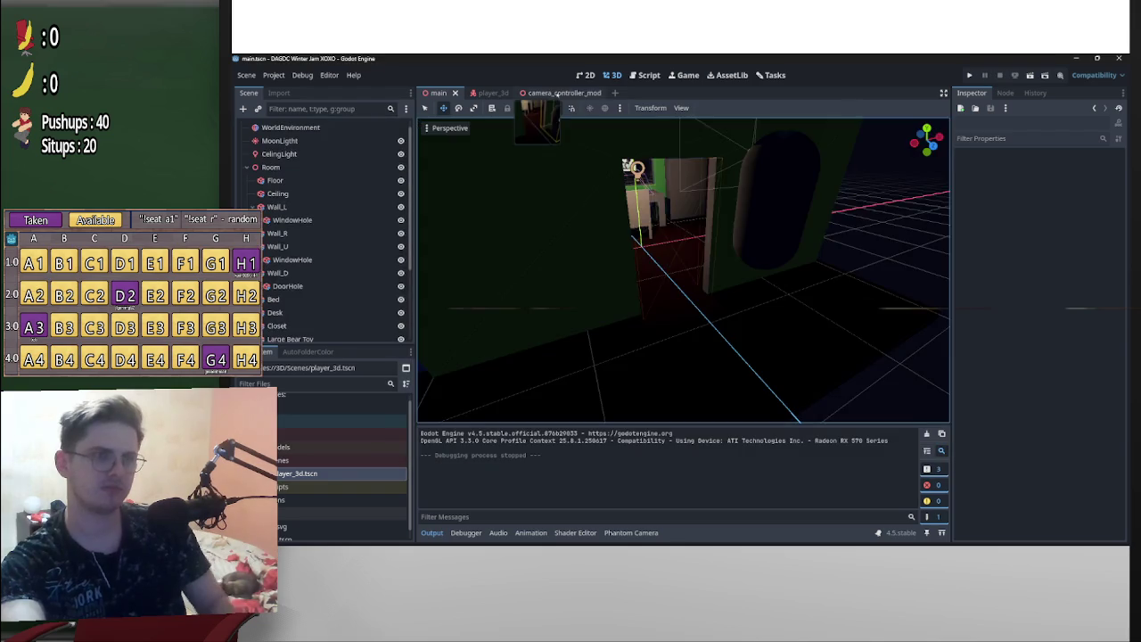
left_click(551, 93)
Check the Head node in player_3d and bring up the camera_controller_mod scene
left_click(475, 93)
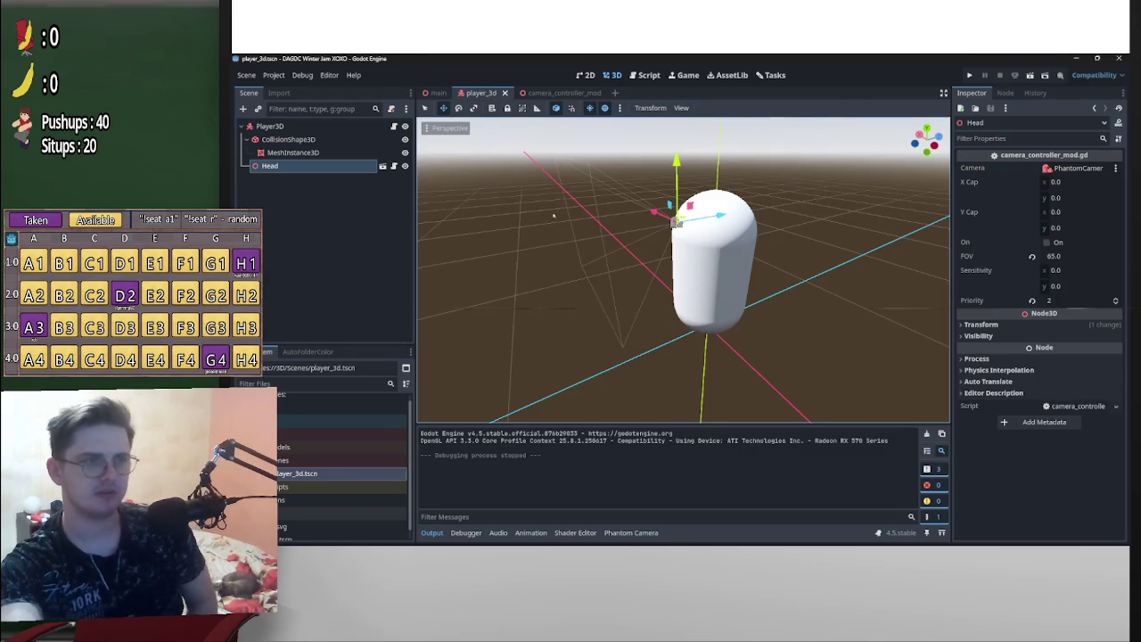
left_click(286, 152)
left_click(276, 166)
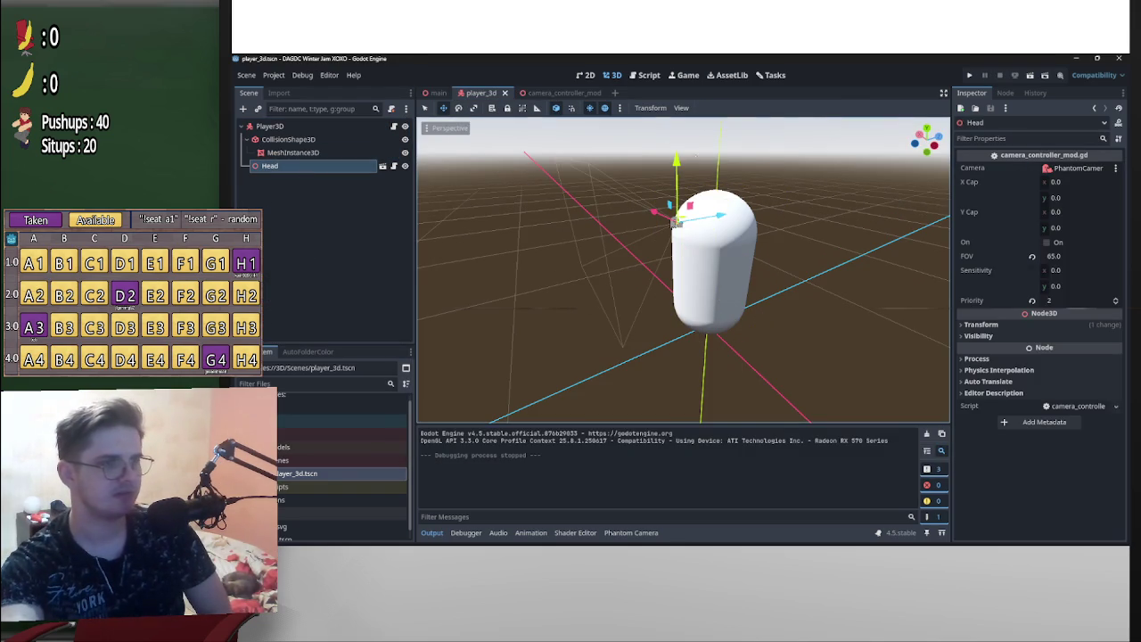
left_click(540, 91)
left_click(474, 94)
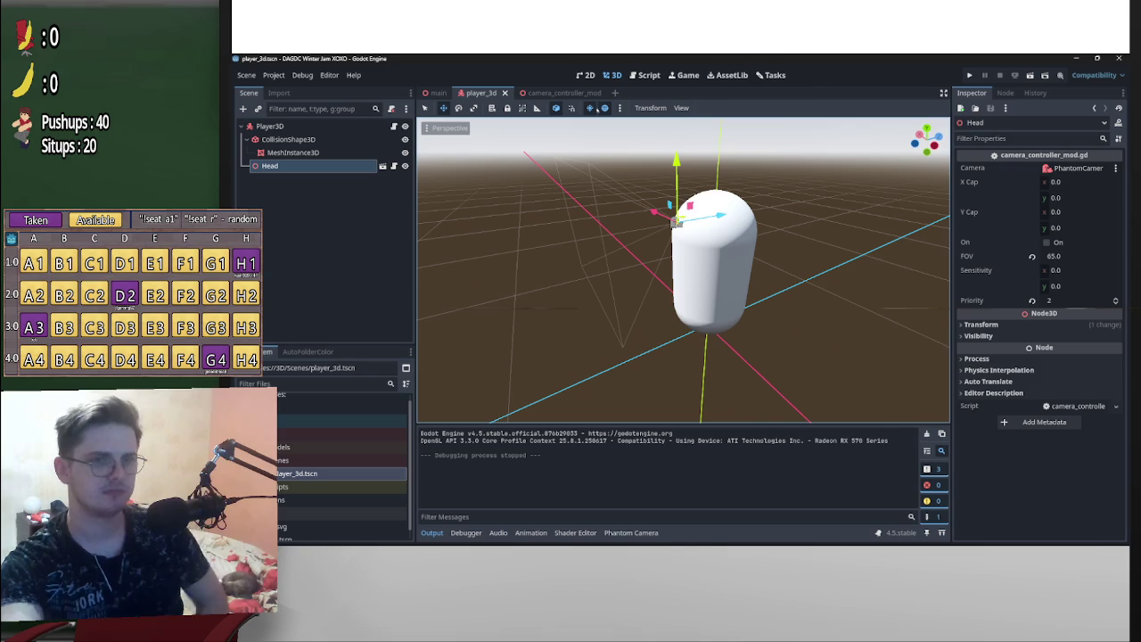
left_click(553, 93)
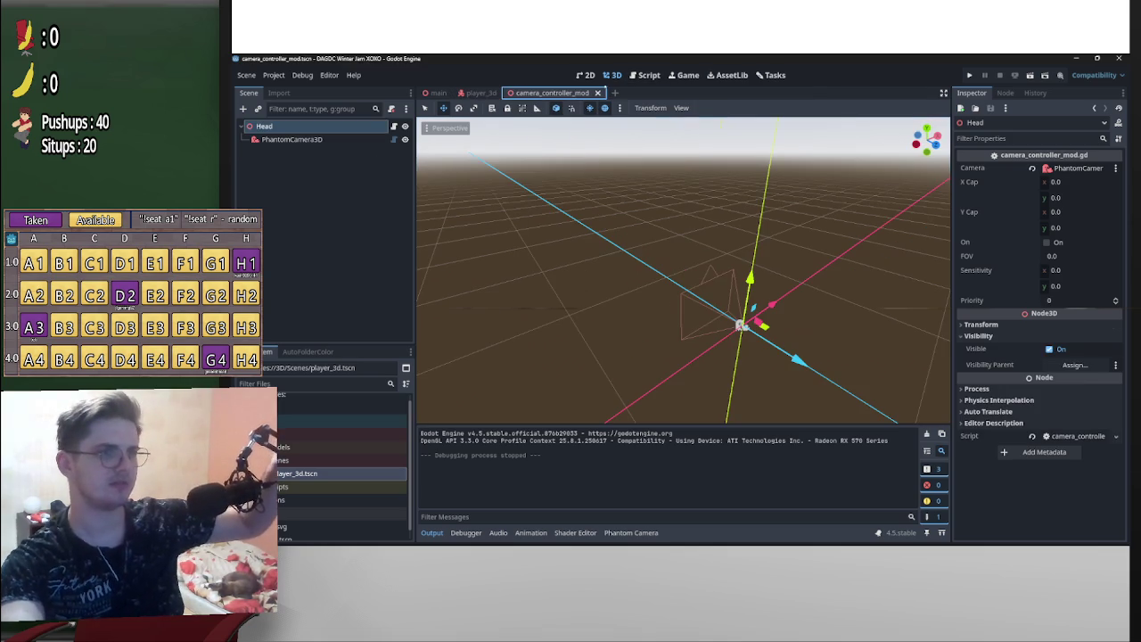
Open the camera_controller_mod script and review its PhantomCamera3D property lines
left_click(645, 75)
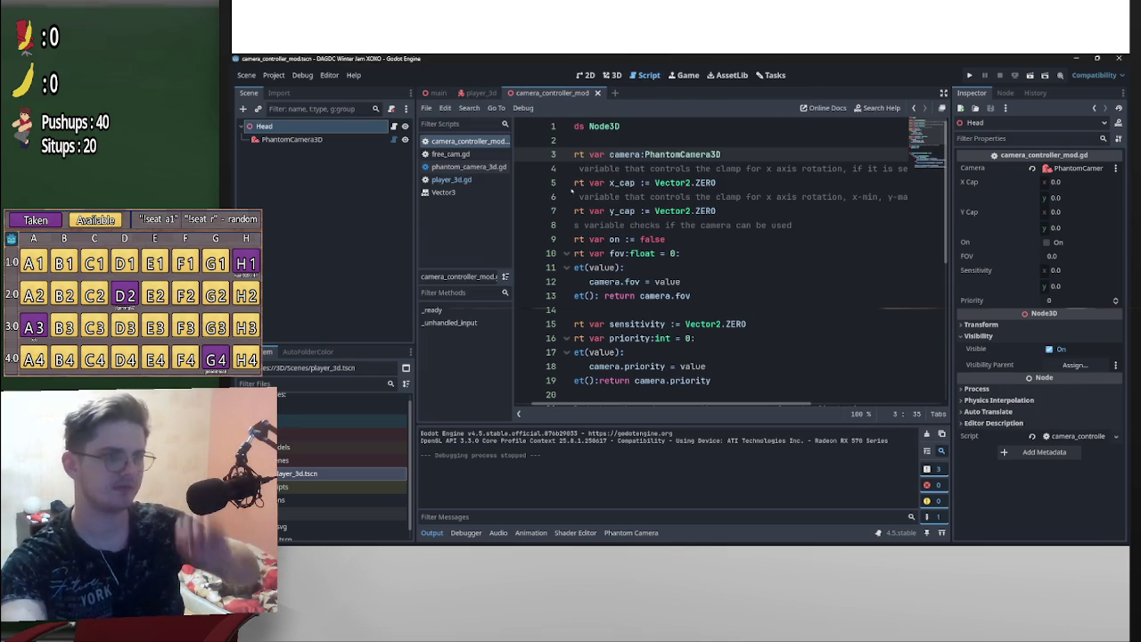
scroll(624, 268, "down", 3)
scroll(714, 356, "up", 3)
scroll(754, 405, "left", 2)
scroll(713, 267, "down", 2)
left_click(291, 139)
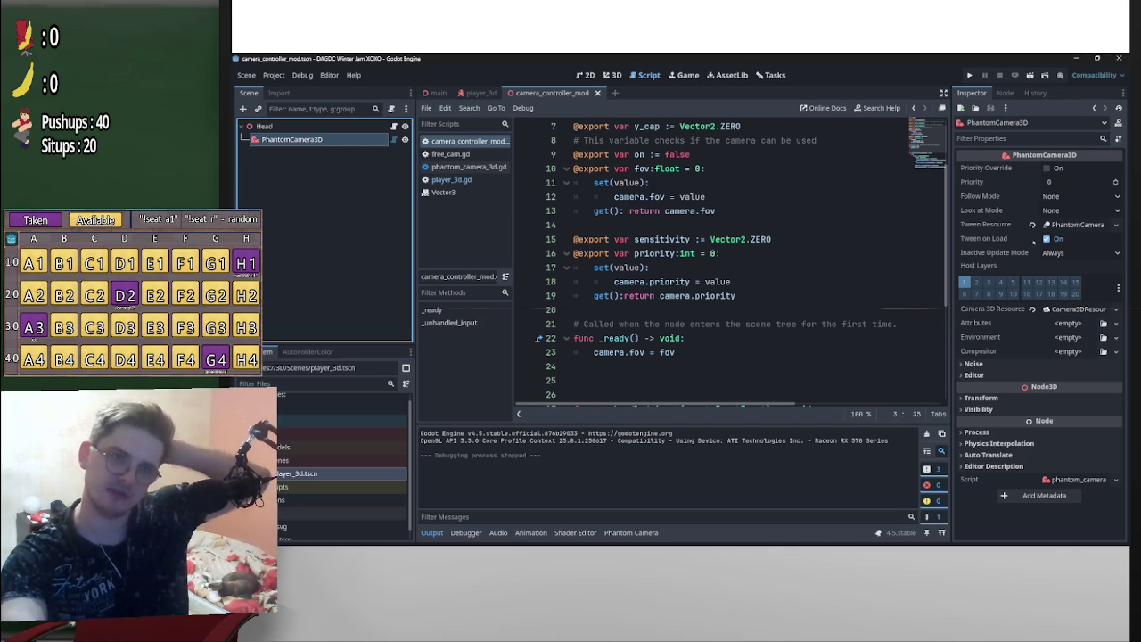
scroll(687, 332, "up", 2)
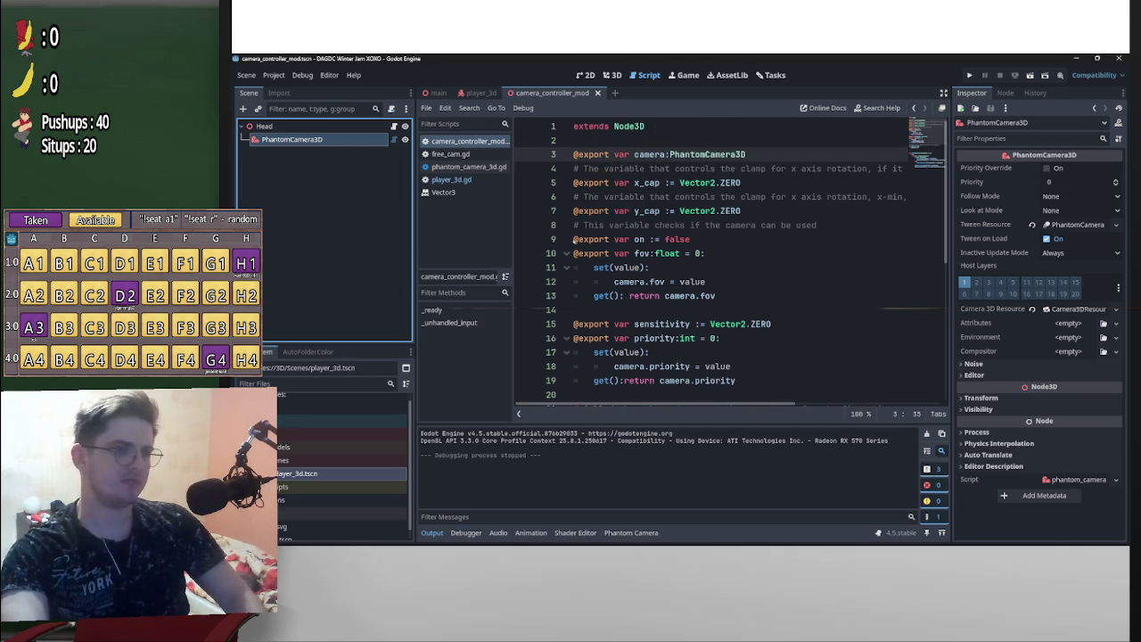
left_click(573, 254)
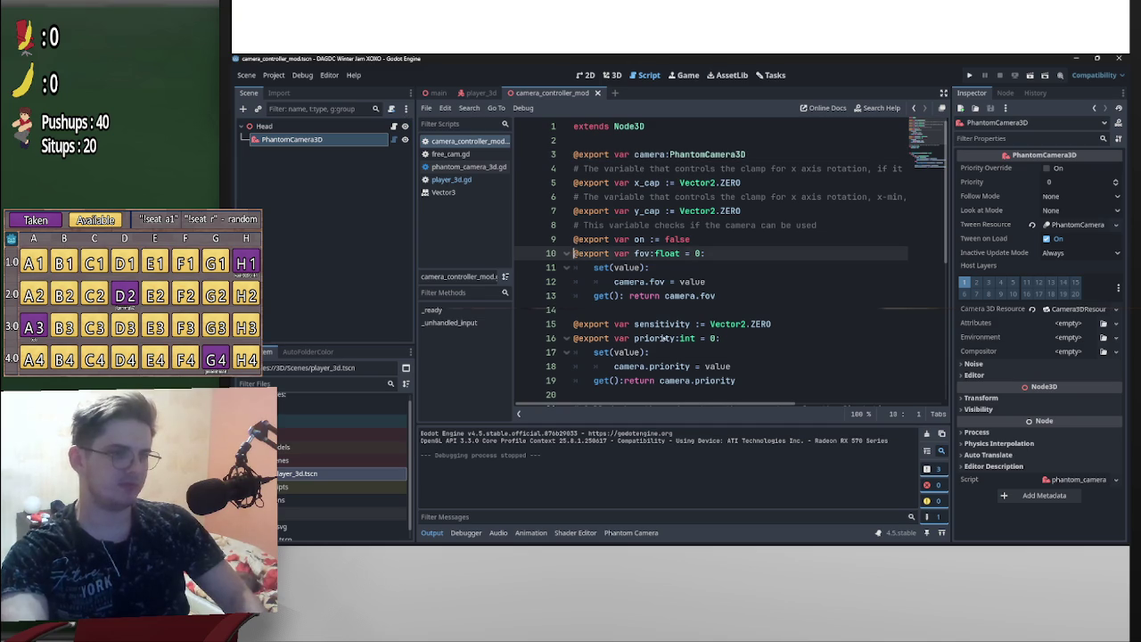
scroll(657, 342, "down", 2)
Add an exported tween_on_load variable defaulting to true below the priority property
left_click(637, 311)
key("Return")
key("Up")
type("@export var")
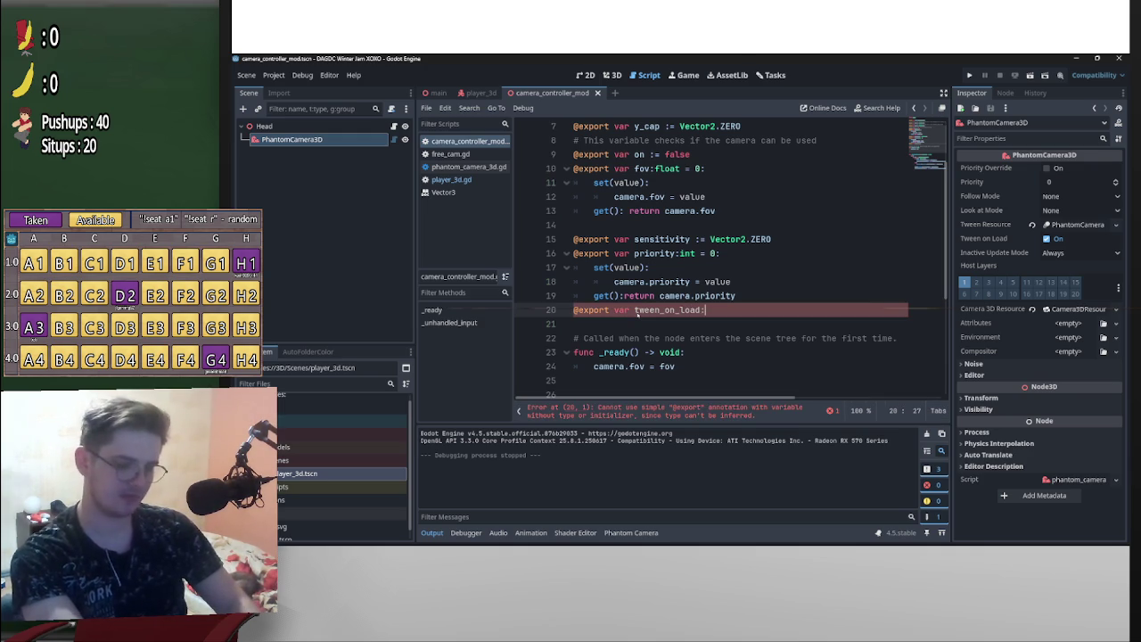
type("= true:")
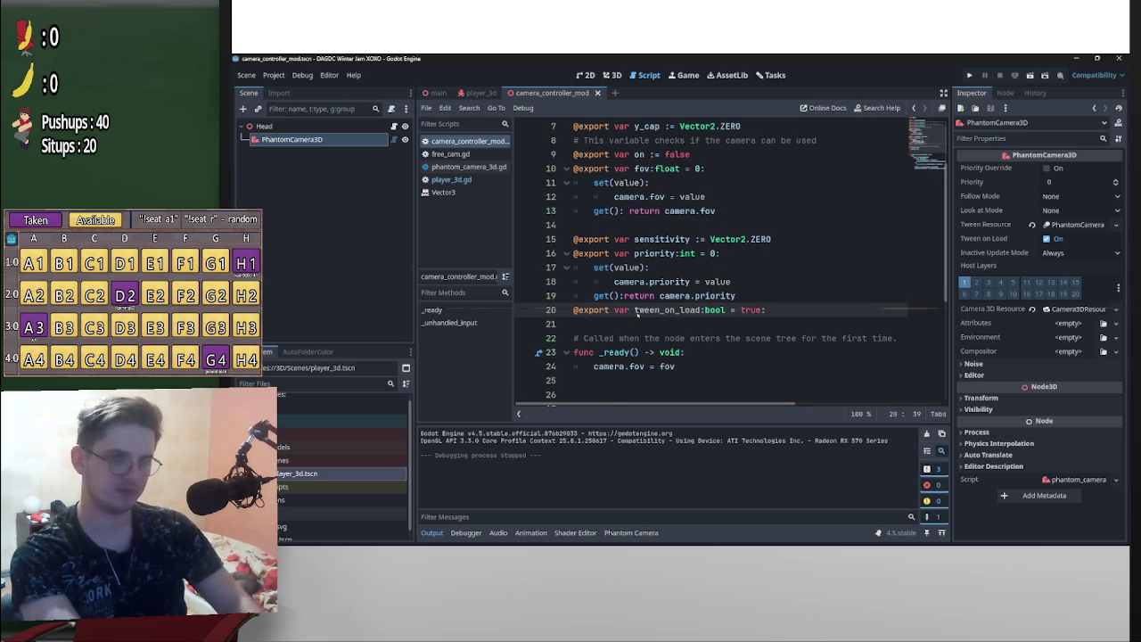
Write a setter that assigns val to camera.tween_on_load
key("Return")
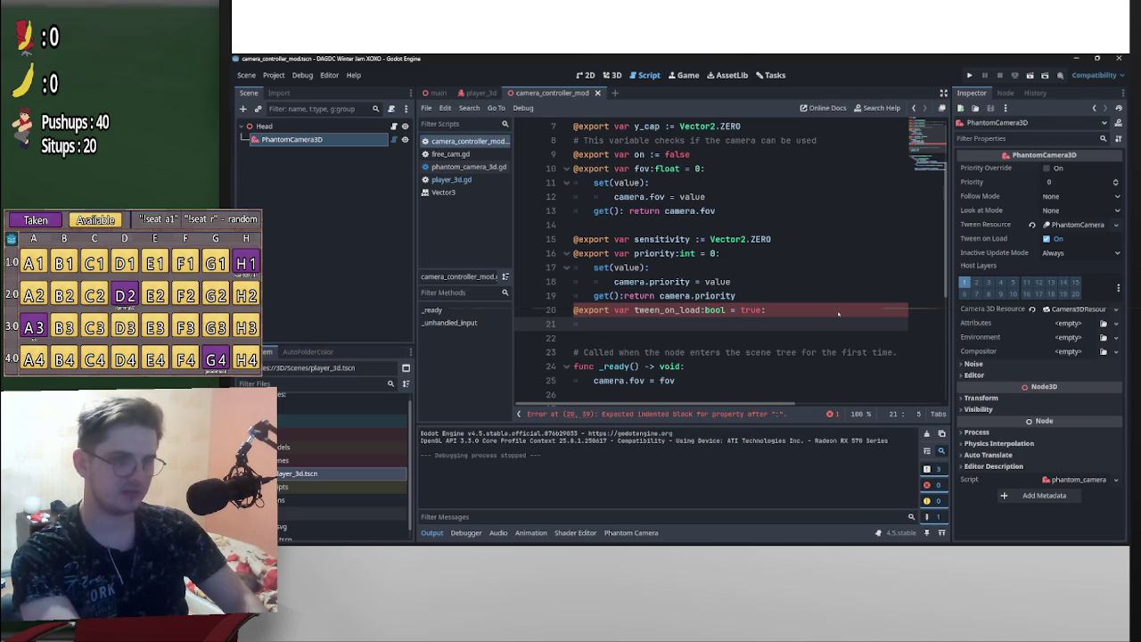
type("set(val")
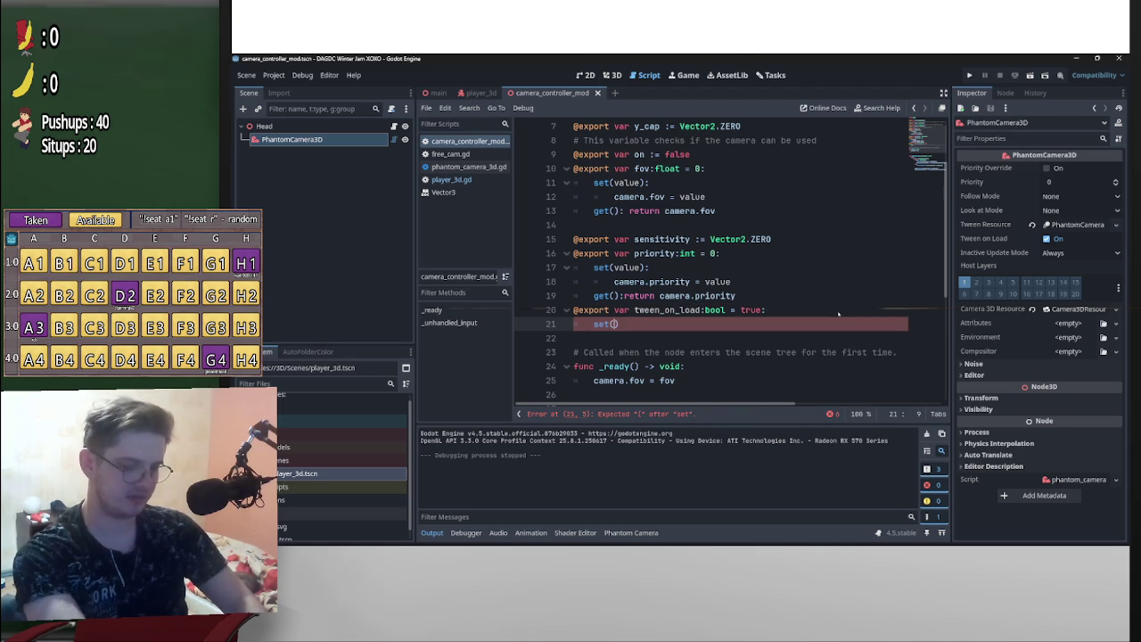
type("):")
key("Return")
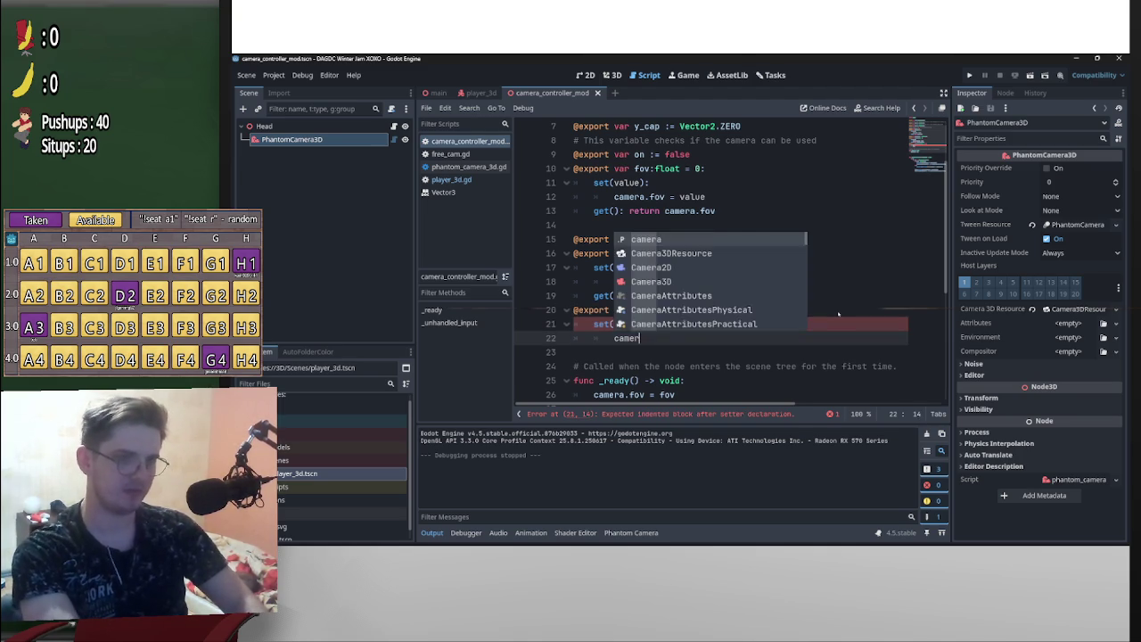
type("a.twee")
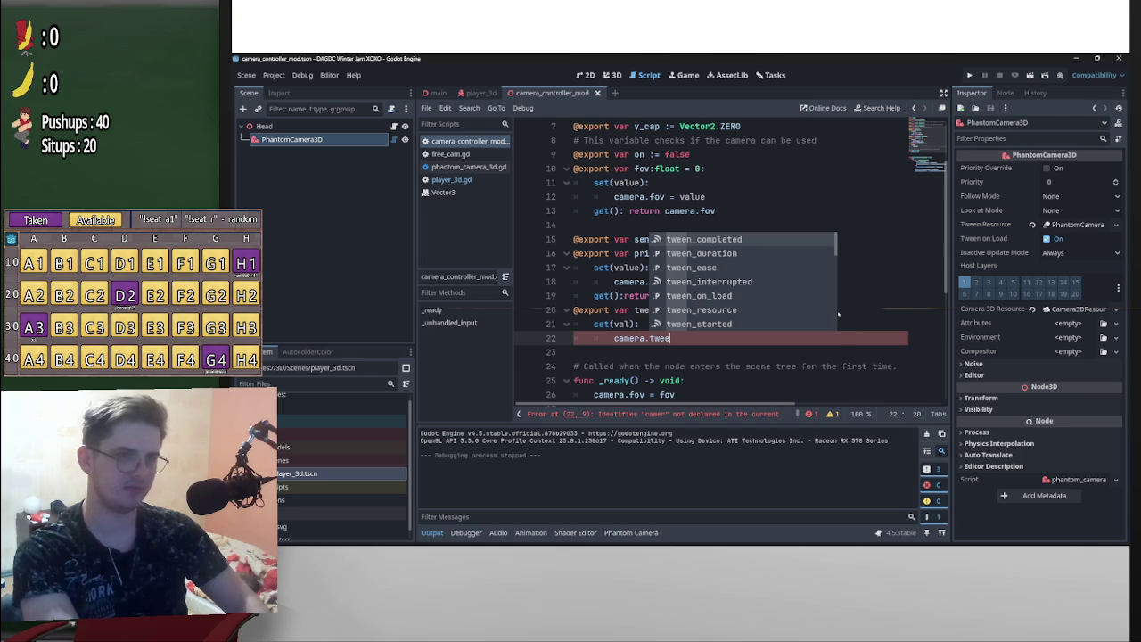
type("n_o")
key("Return")
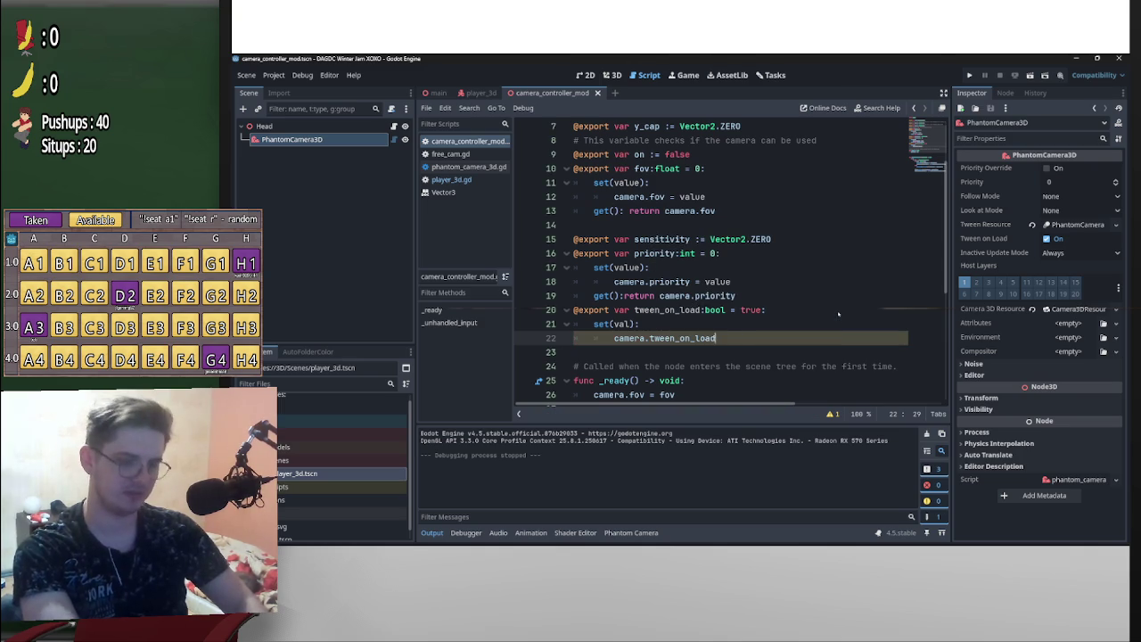
key("Return")
type("get(): return")
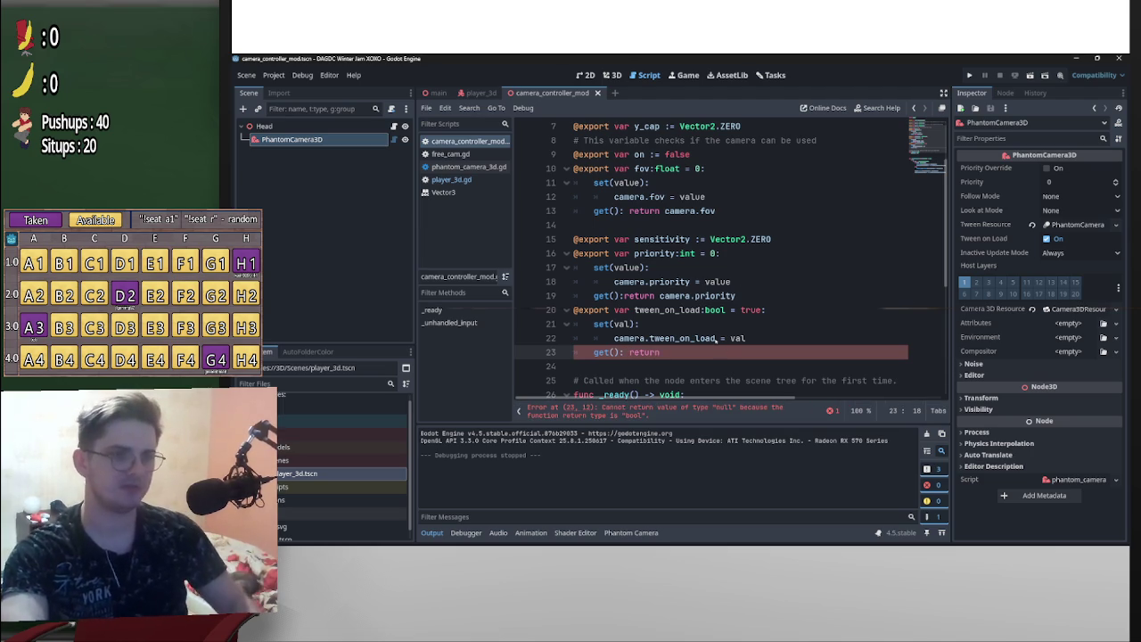
Add a getter returning camera.tween_on_load and return to the player_3d scene
mouse_move(718, 339)
left_mouse_down()
mouse_move(613, 339)
mouse_move(701, 355)
mouse_move(664, 352)
left_mouse_up()
left_click(772, 309)
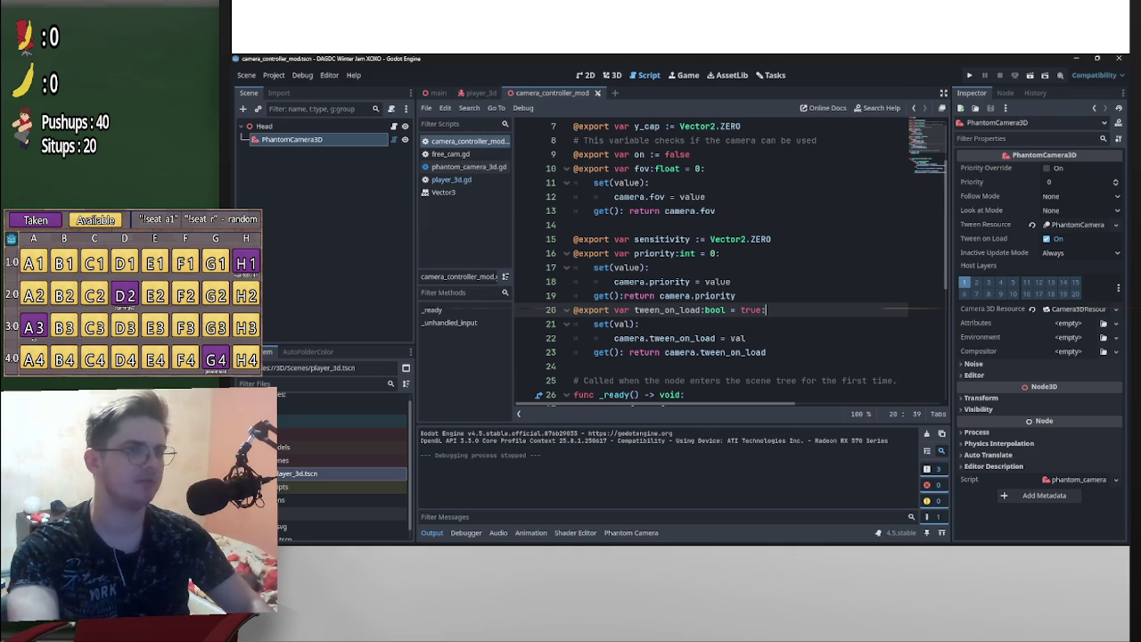
left_click(479, 92)
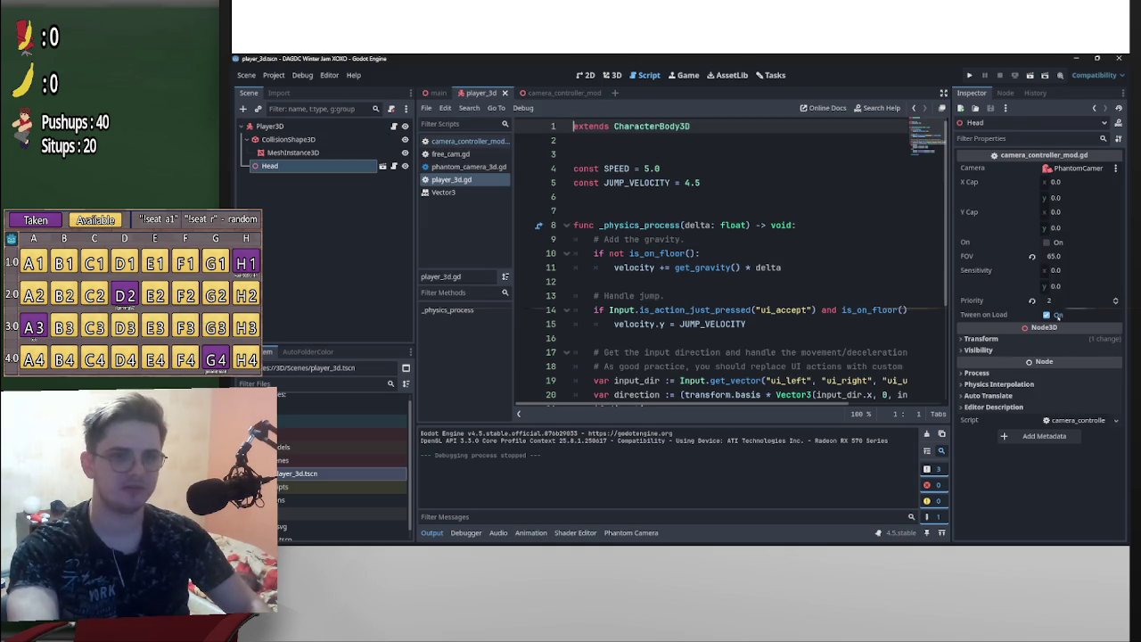
Turn off Tween on Load for the Head and do a quick test run
left_click(1058, 316)
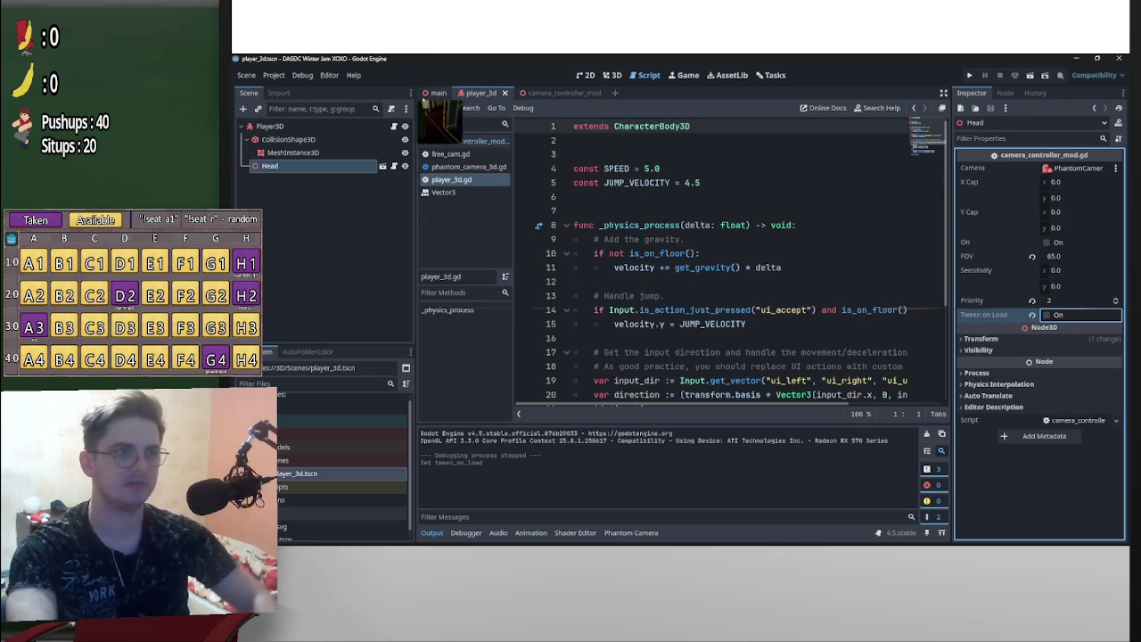
left_click(437, 92)
key("F6")
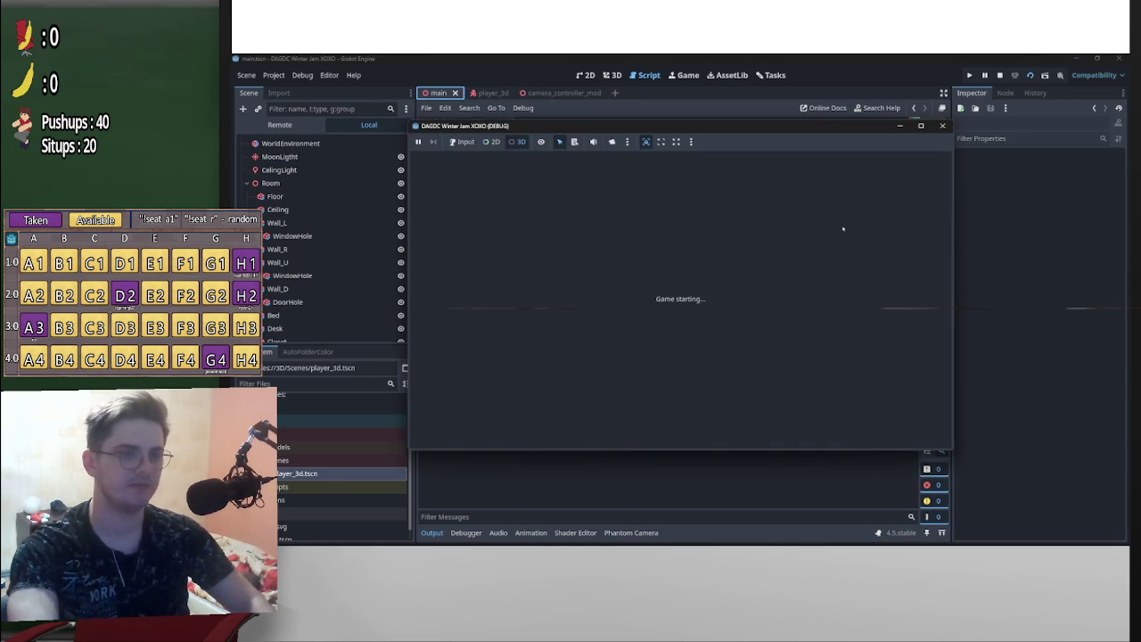
key("F8")
left_click(480, 93)
Set Y Cap to -50/80 and Sensitivity to 0.01 on both axes, then run the main scene
left_click(1056, 228)
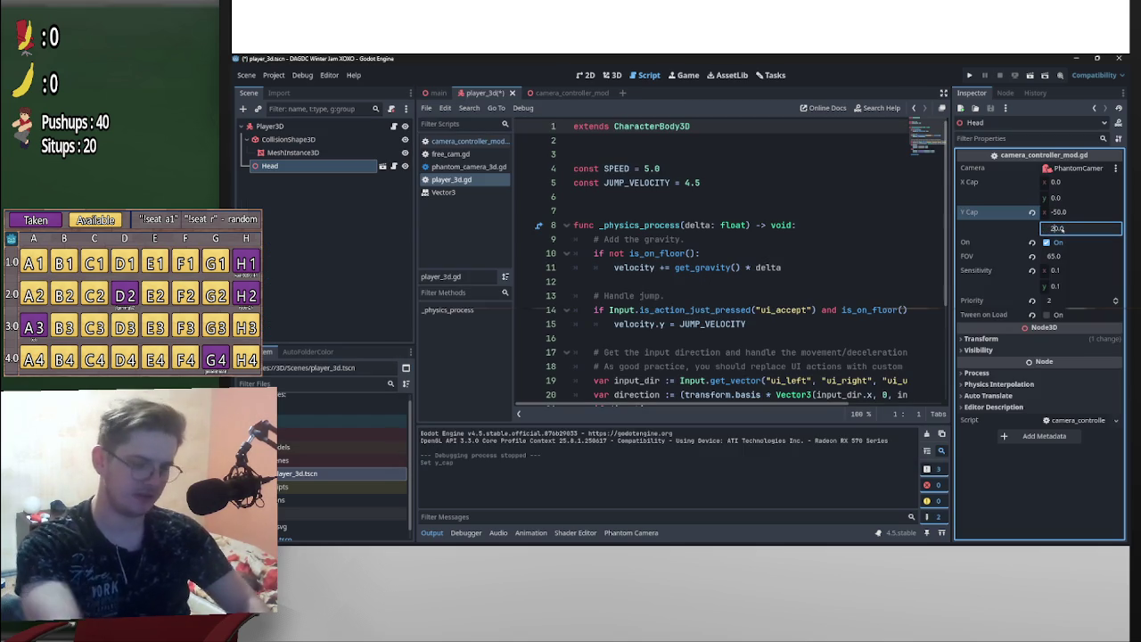
key("Return")
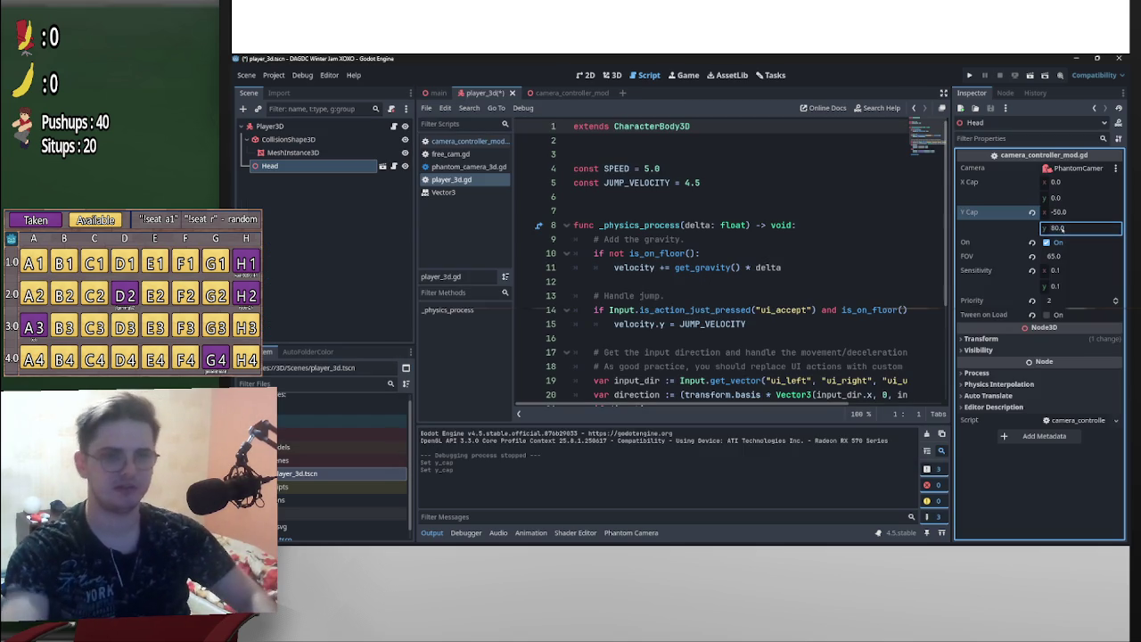
left_click(1056, 286)
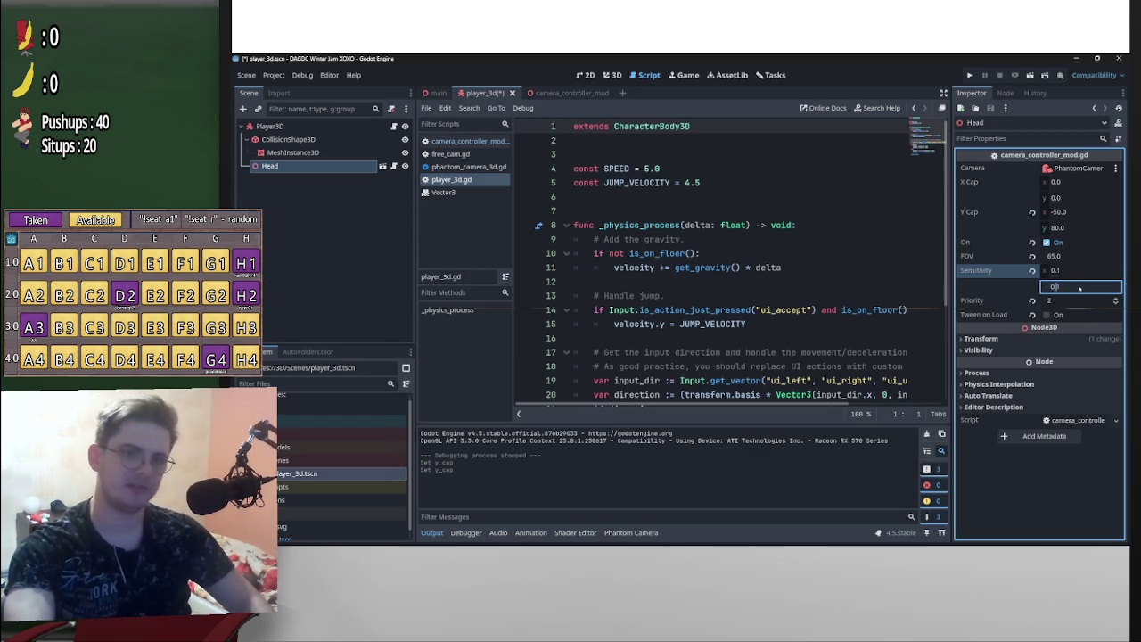
type("0.0")
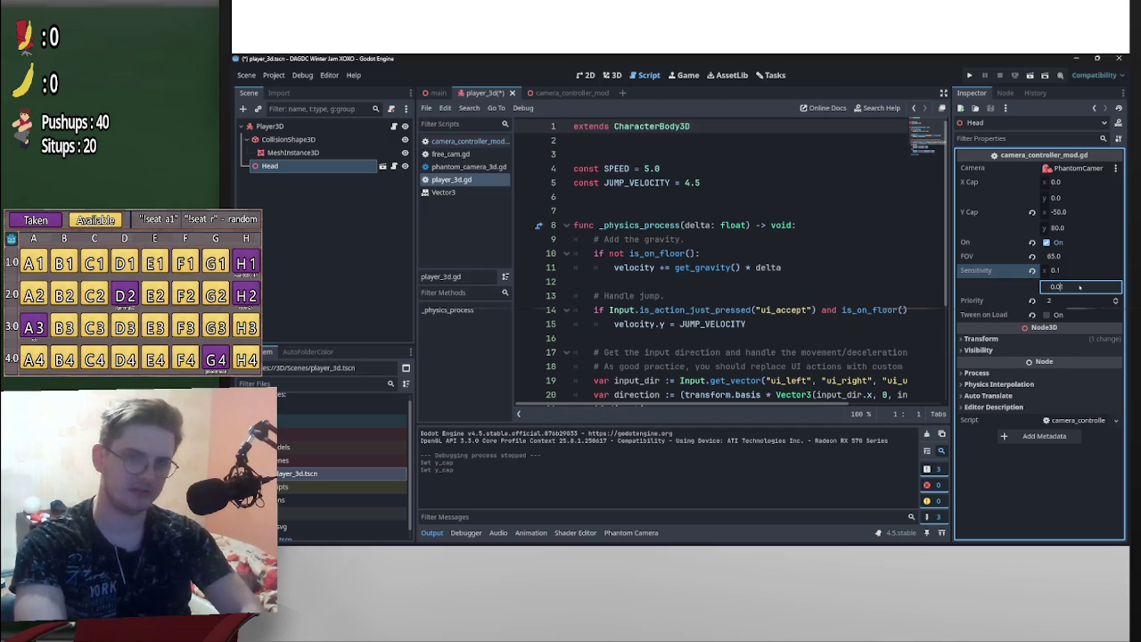
type("1")
left_click(1057, 270)
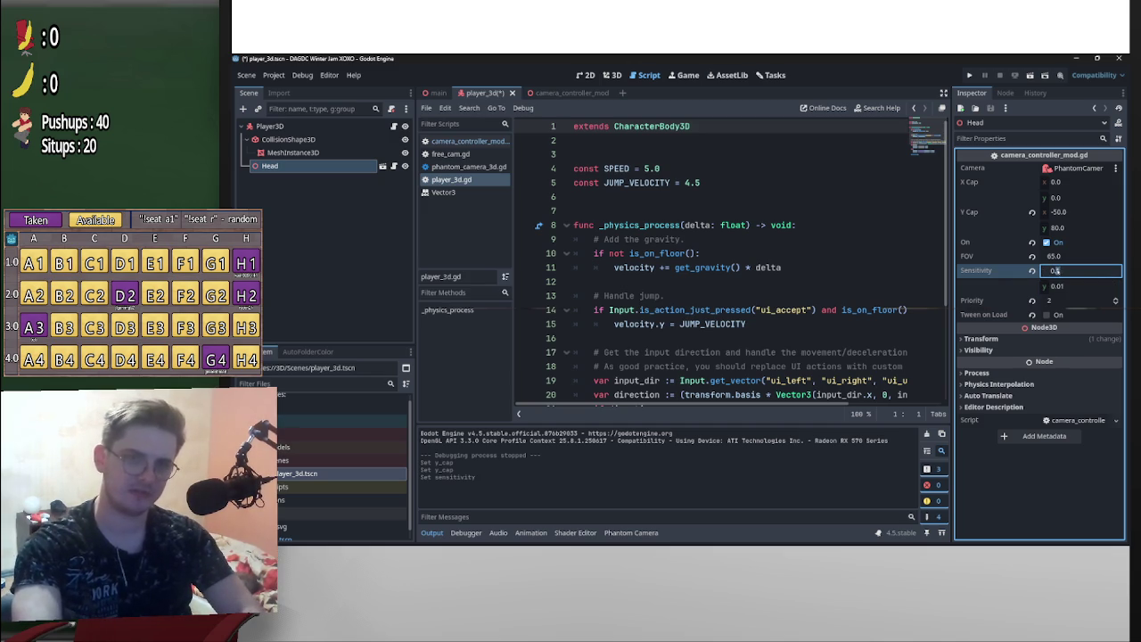
type("0.01")
key("Return")
left_click(439, 93)
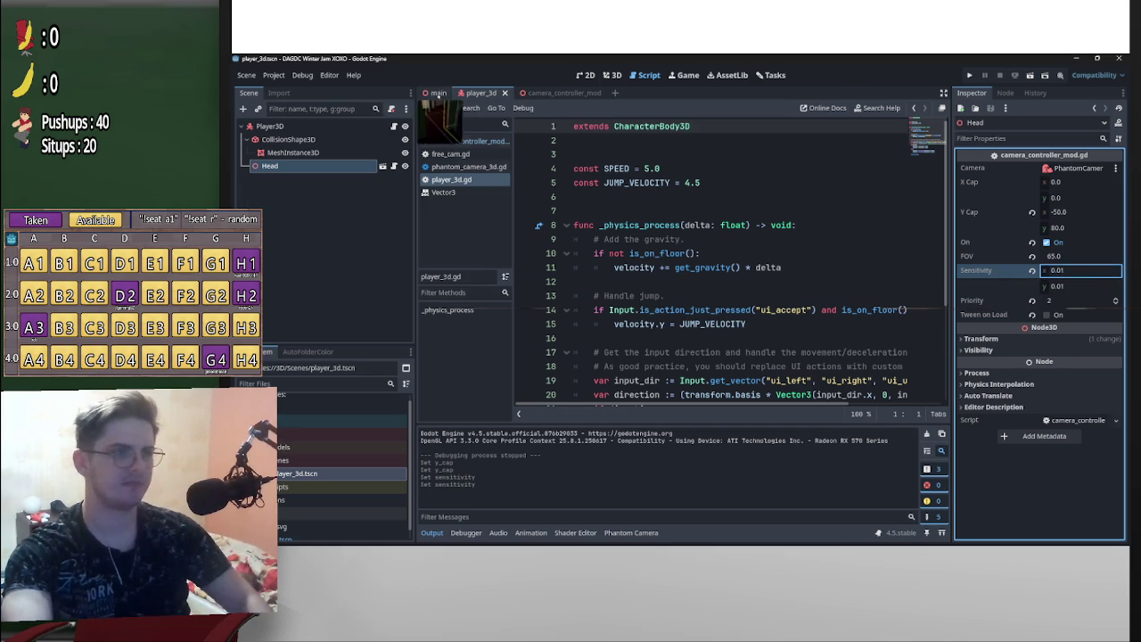
left_click(1031, 76)
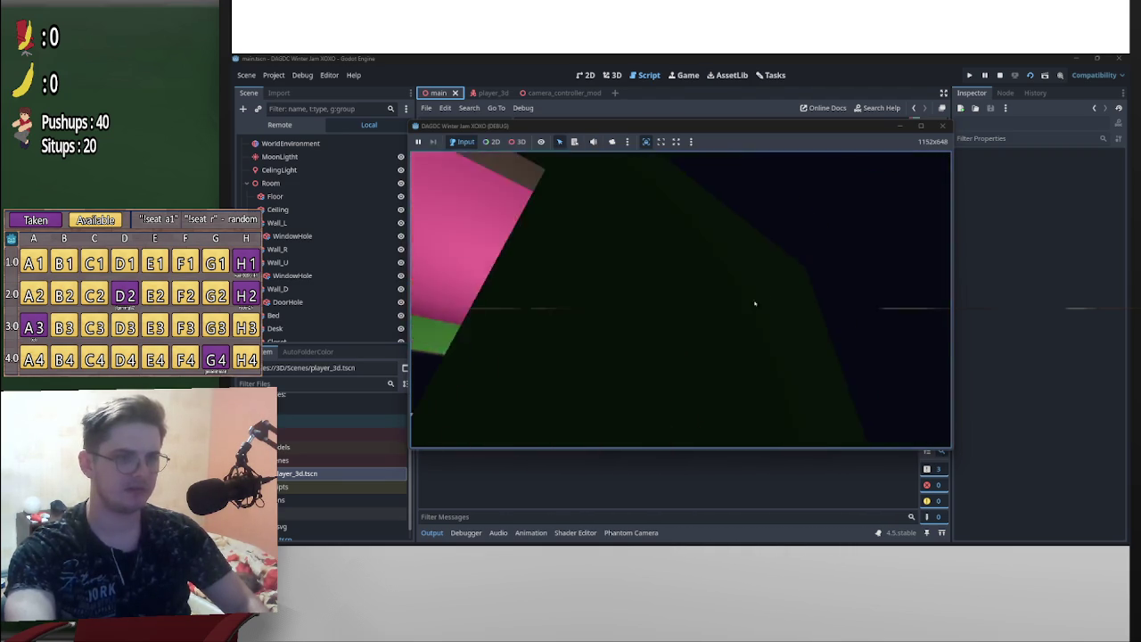
Stop the game, set the Head's Sensitivity to 0.008 on both axes, and save player_3d
left_click(999, 75)
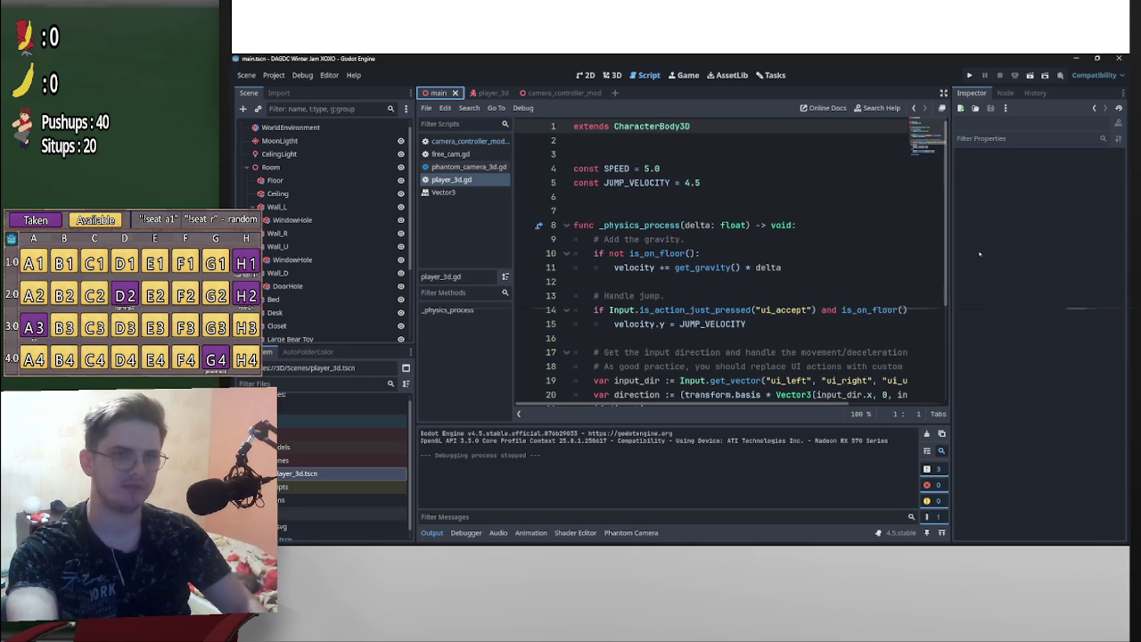
left_click(478, 93)
left_click(1077, 271)
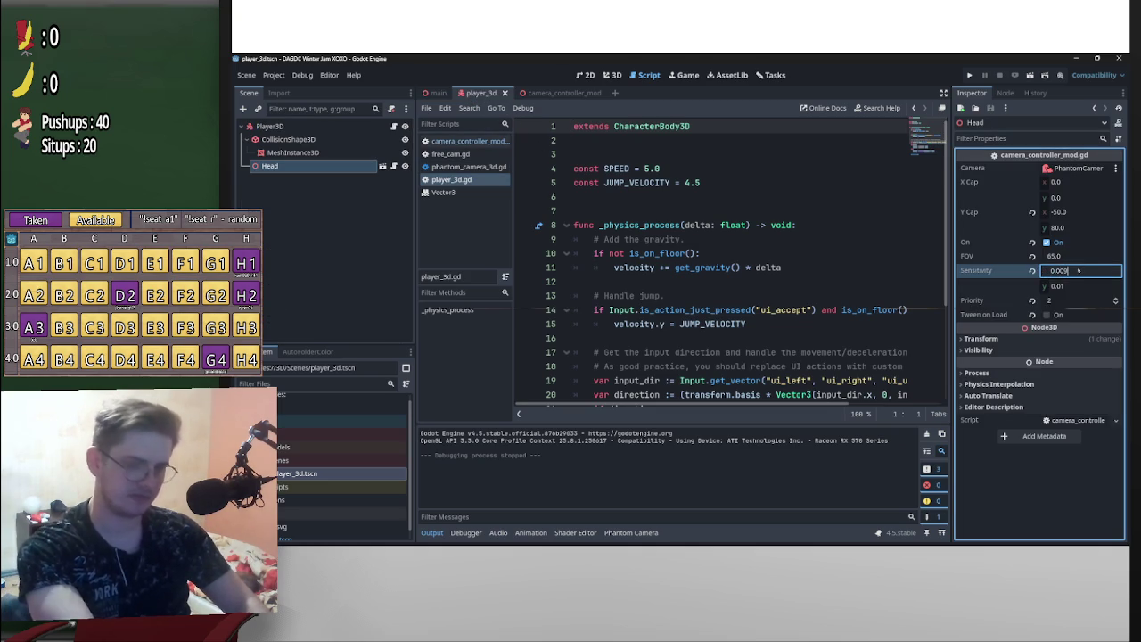
left_click(1083, 286)
type("0.009")
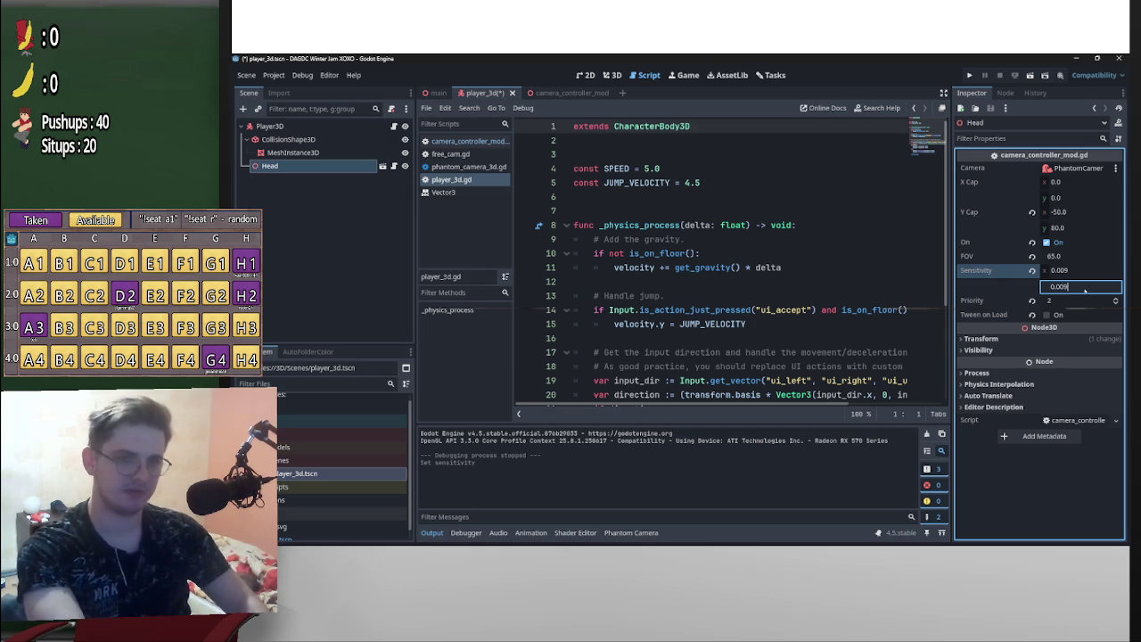
key("BackSpace")
type("8")
left_click(1087, 270)
type("8")
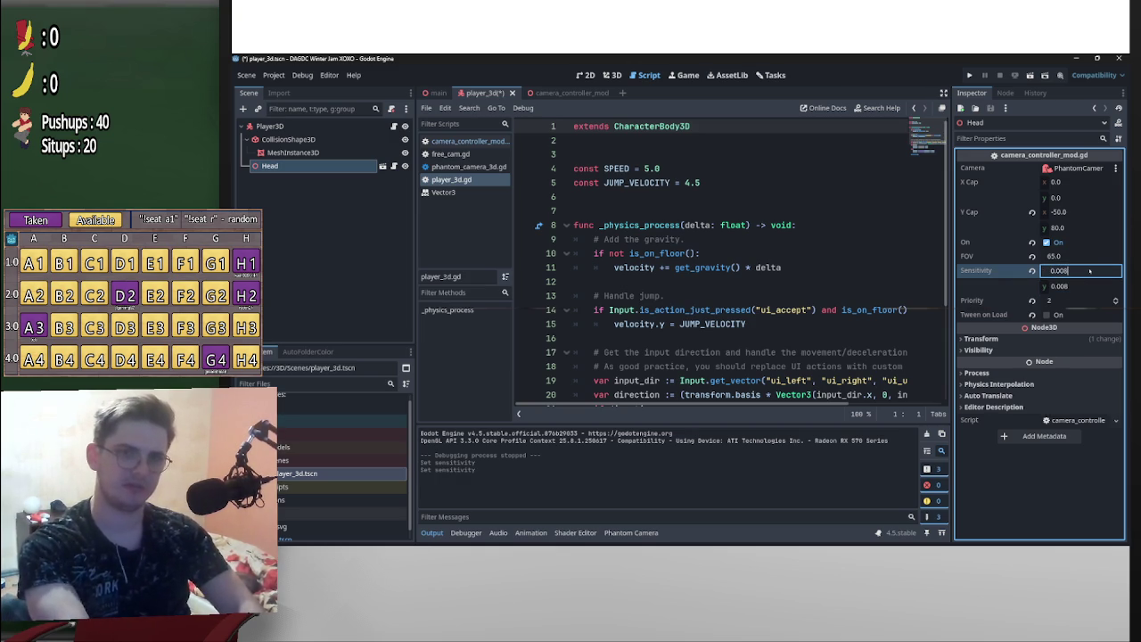
key("ctrl+s")
Run the main scene to test the lower sensitivity, then stop it
left_click(433, 93)
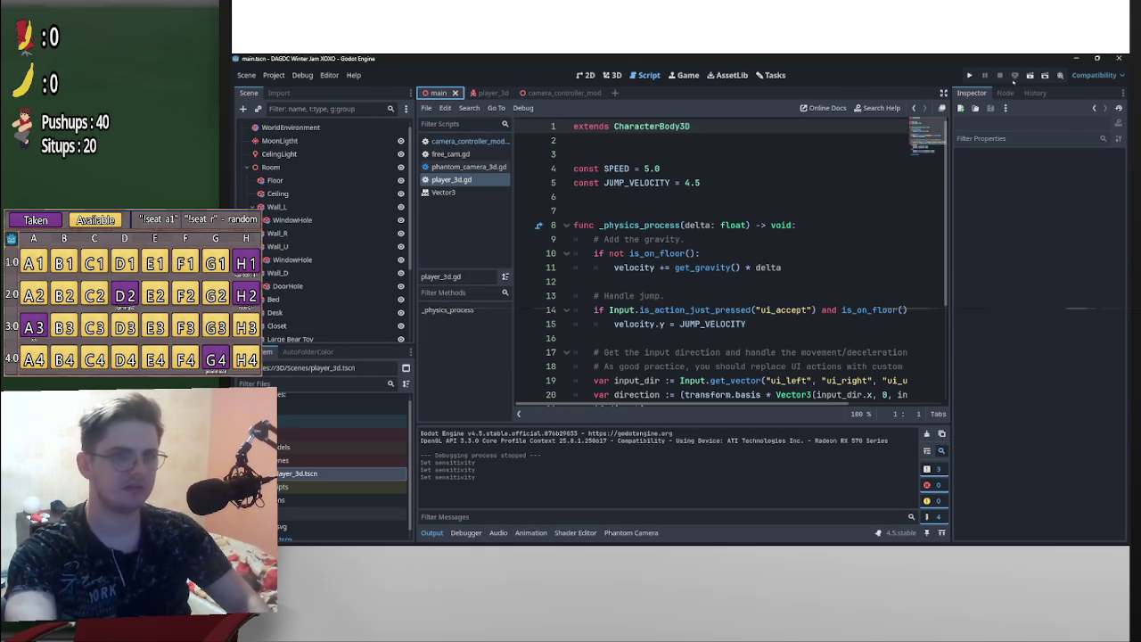
key("F5")
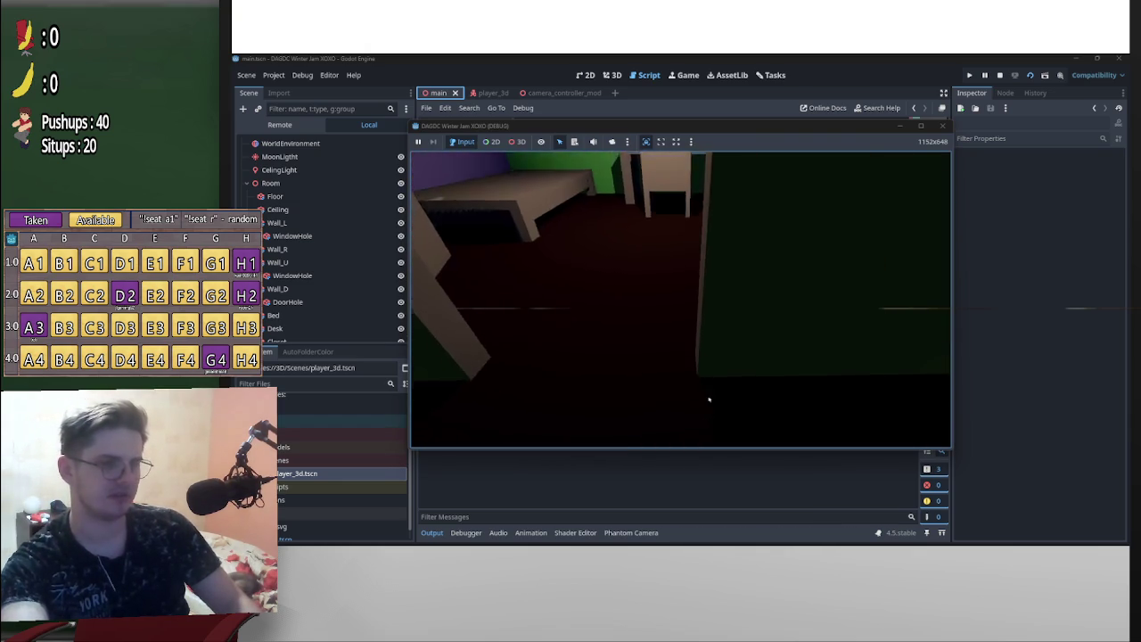
key("F8")
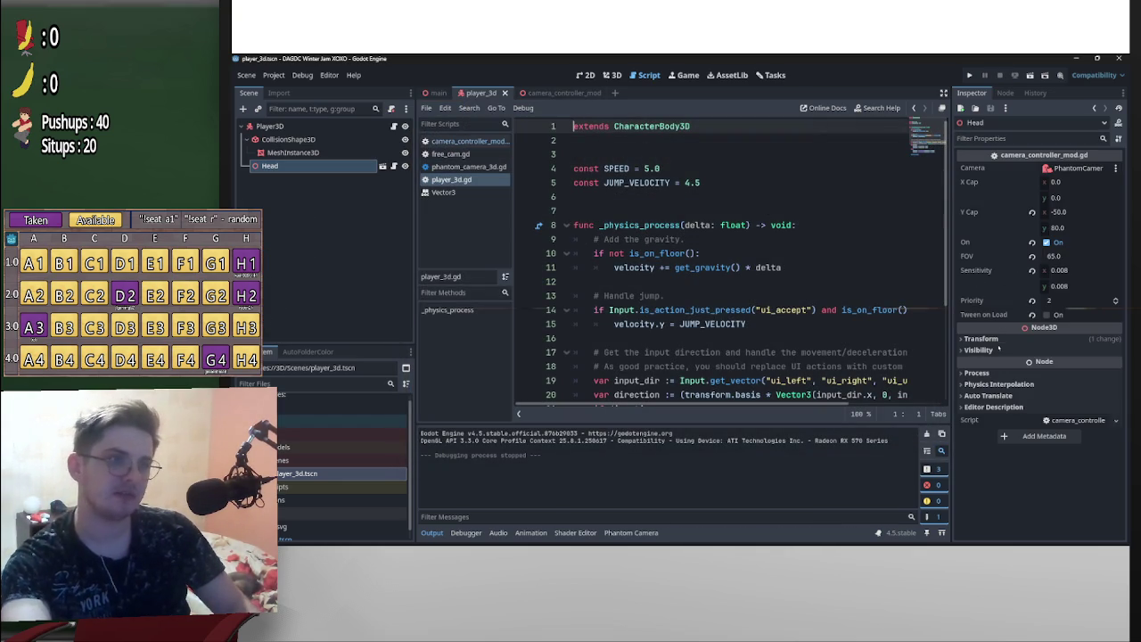
Change the Head's Y Cap minimum to -70 and Sensitivity to 0.006 on both axes, then save
left_click(1056, 211)
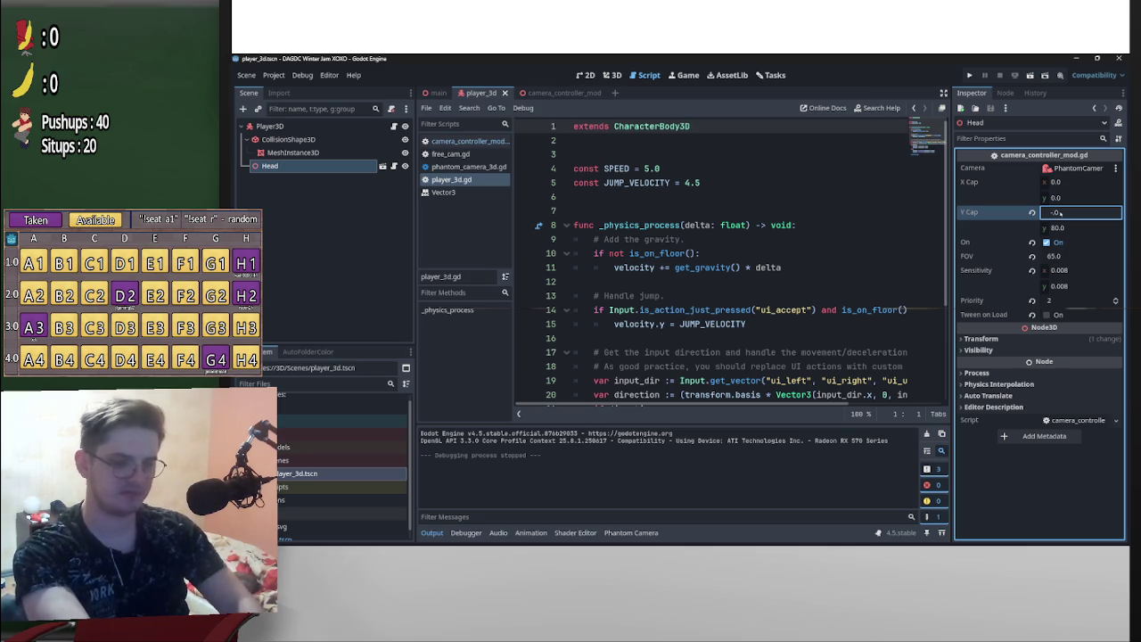
left_click(1055, 227)
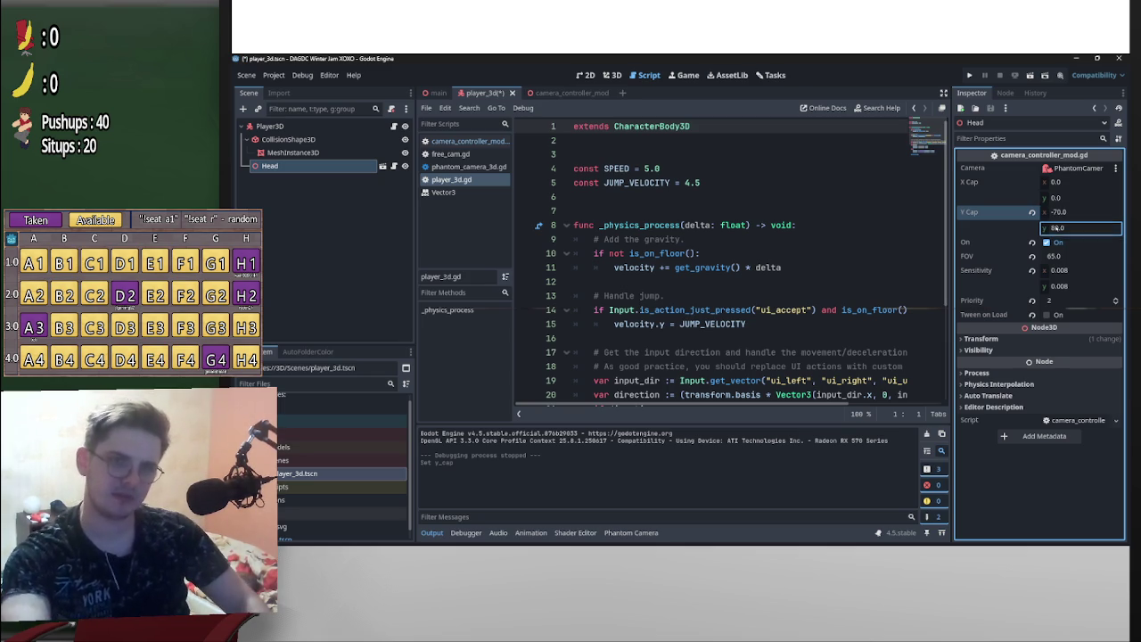
left_click(1058, 212)
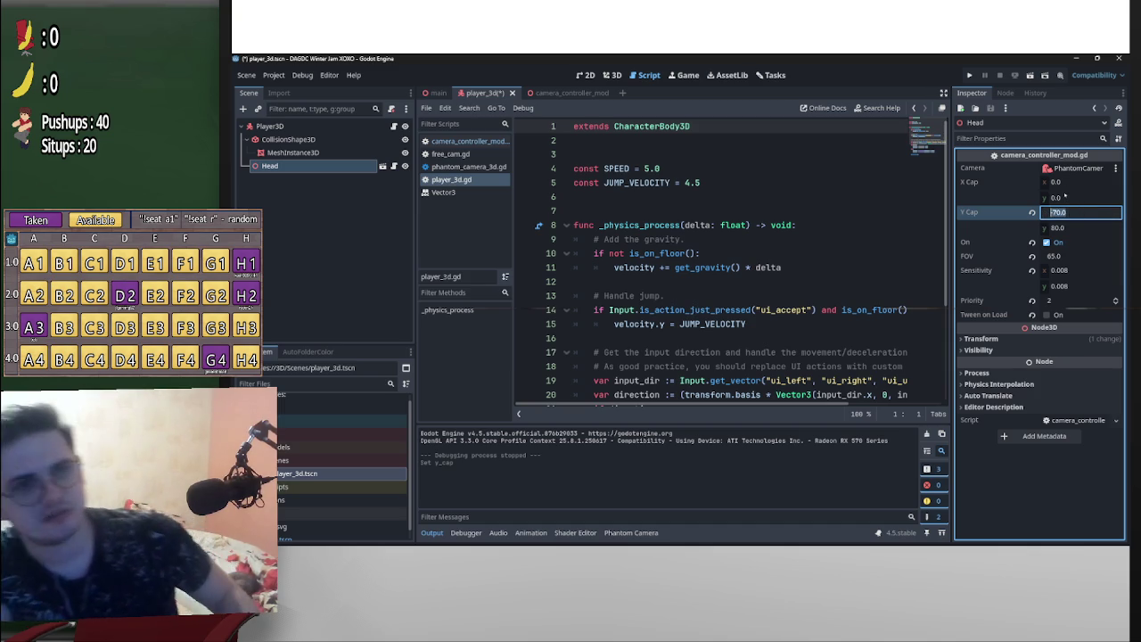
left_click(1071, 271)
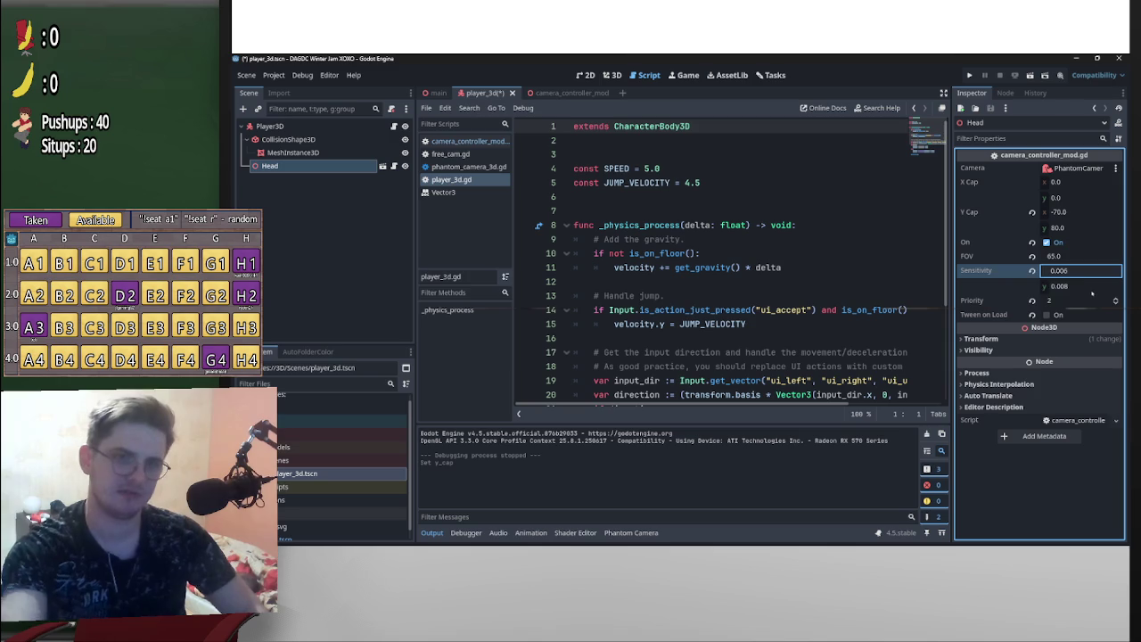
left_click(1088, 289)
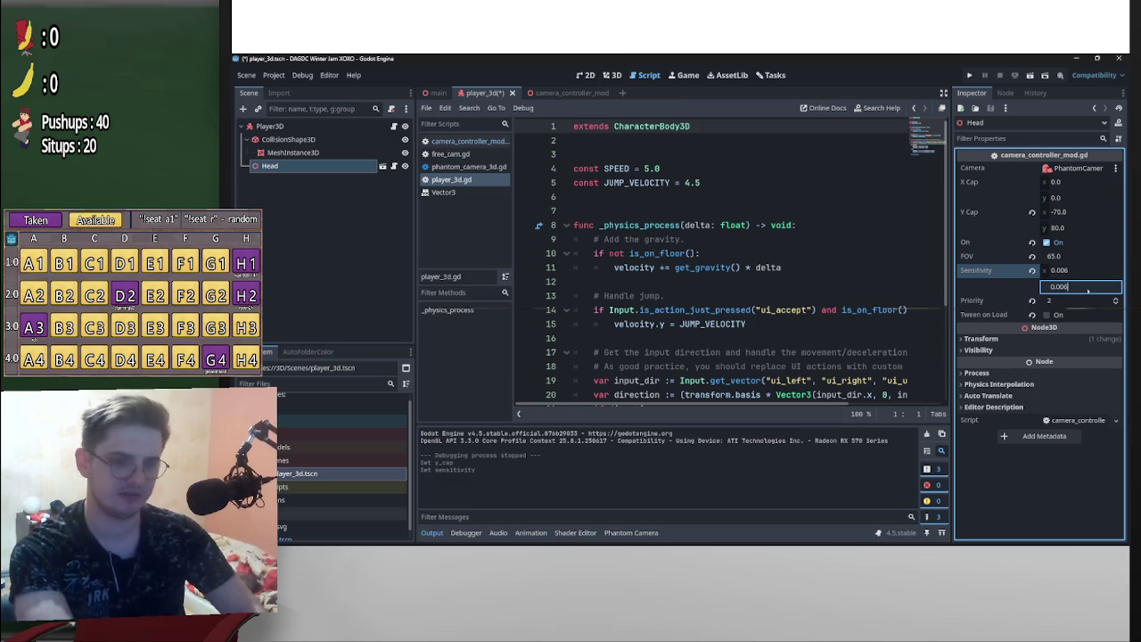
key("ctrl+s")
Test-run the main scene, then show player_3d in the 3D view
key("ctrl+shift+Tab")
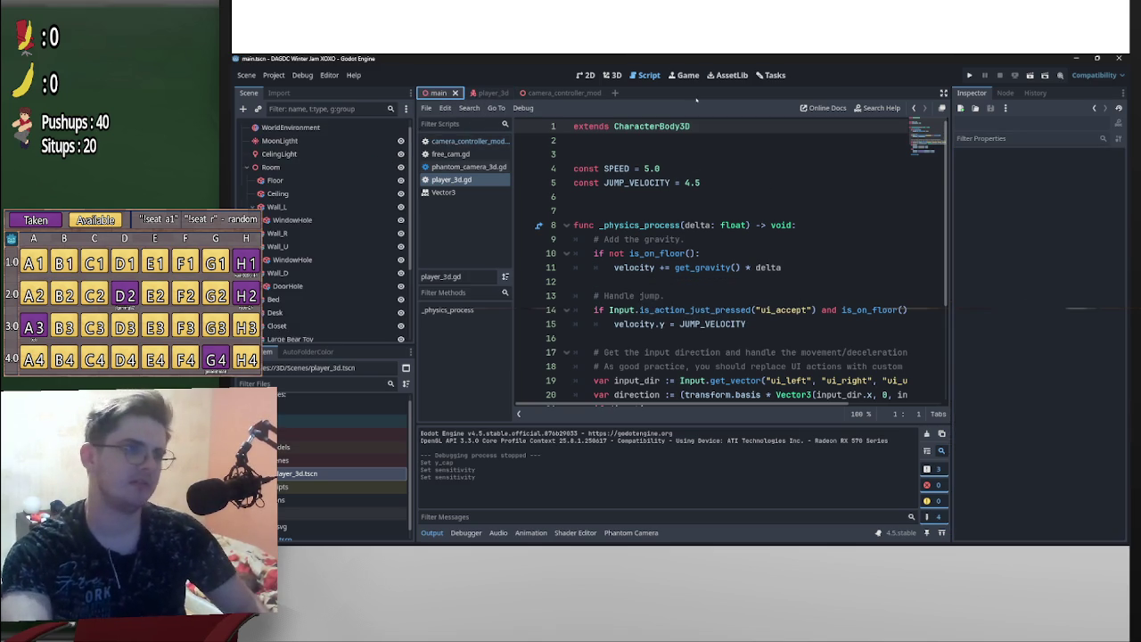
key("F5")
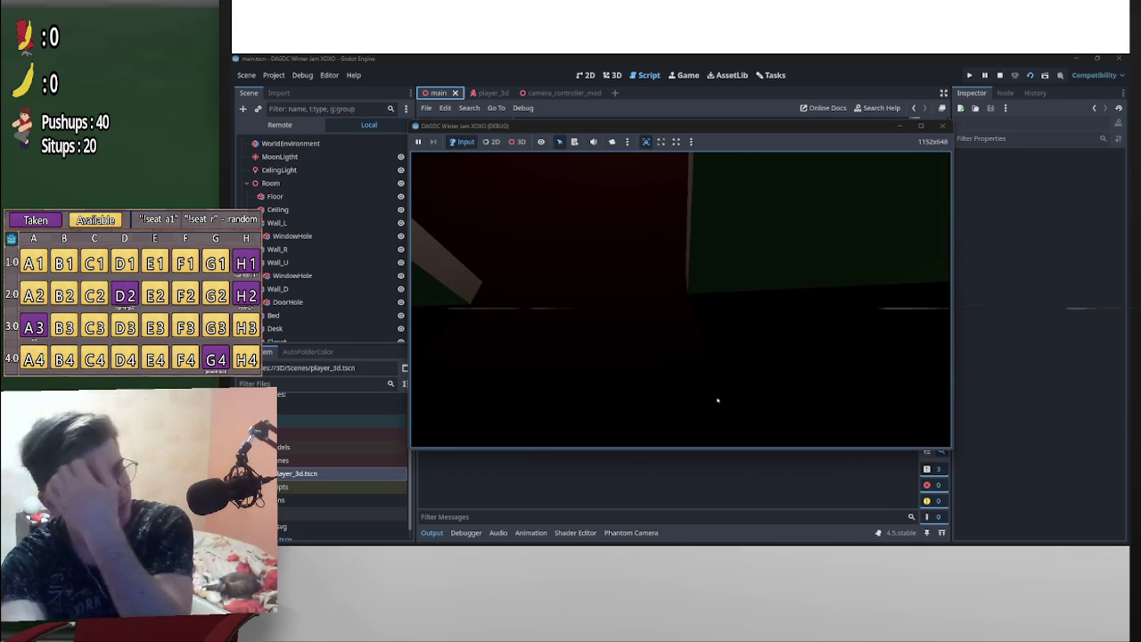
key("F8")
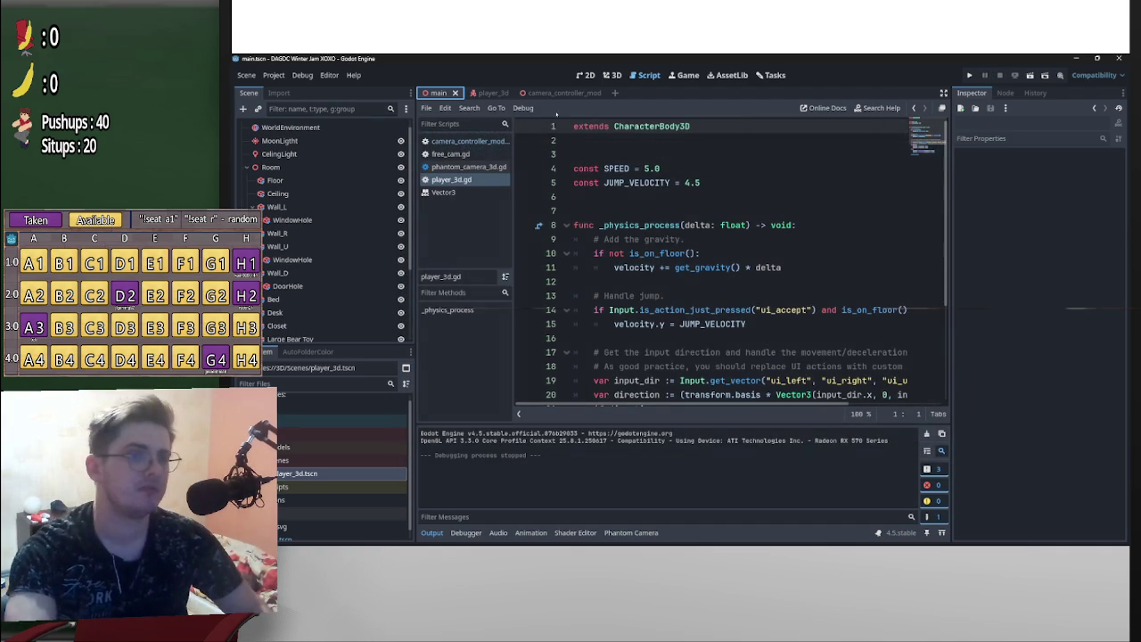
left_click(488, 93)
left_click(612, 75)
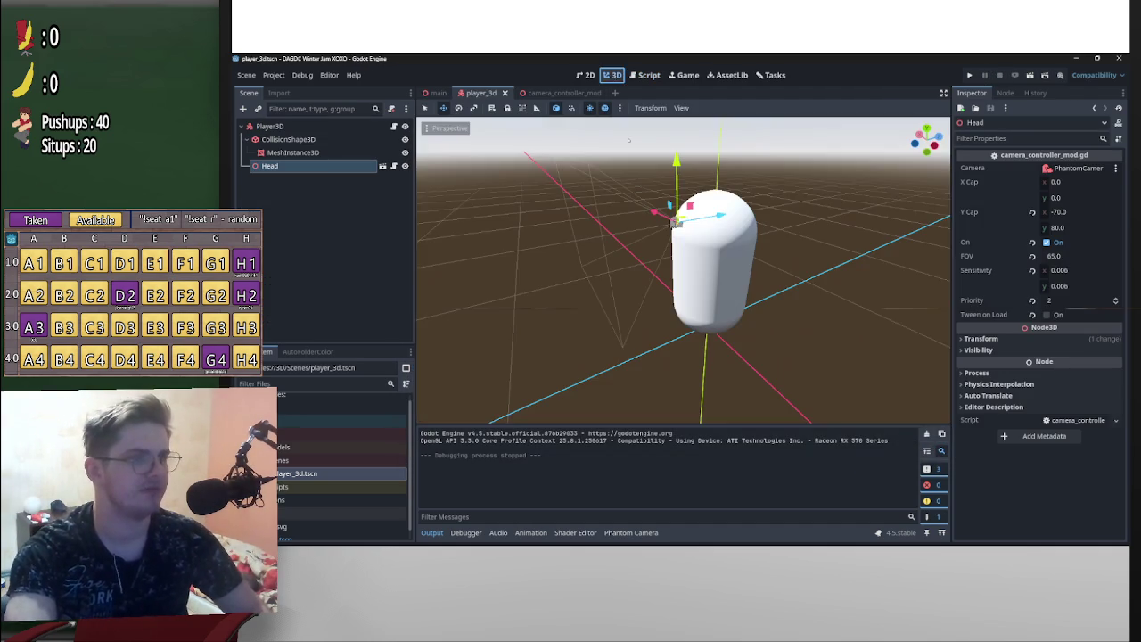
left_click_drag(662, 210, 668, 228)
key("ctrl+shift+Tab")
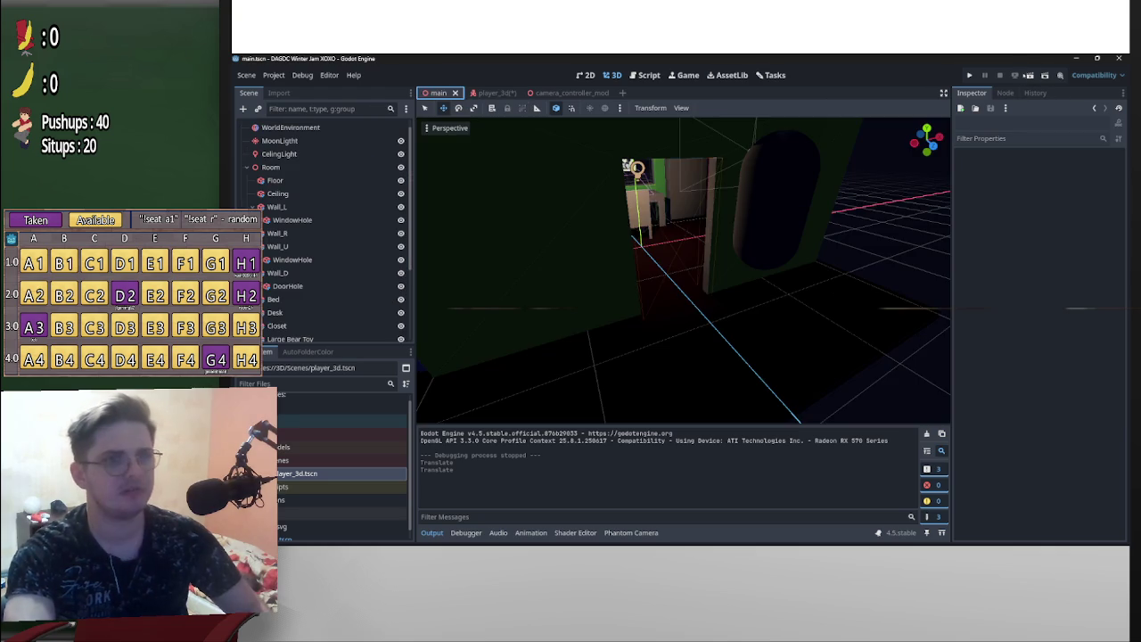
left_click(1029, 75)
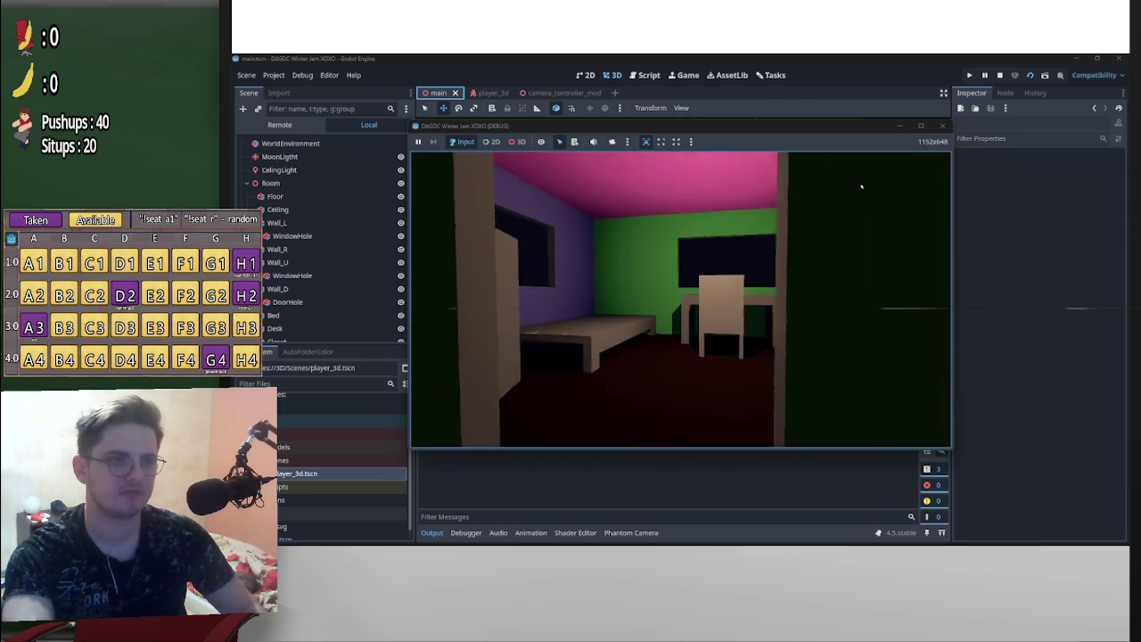
key("F8")
left_click(553, 93)
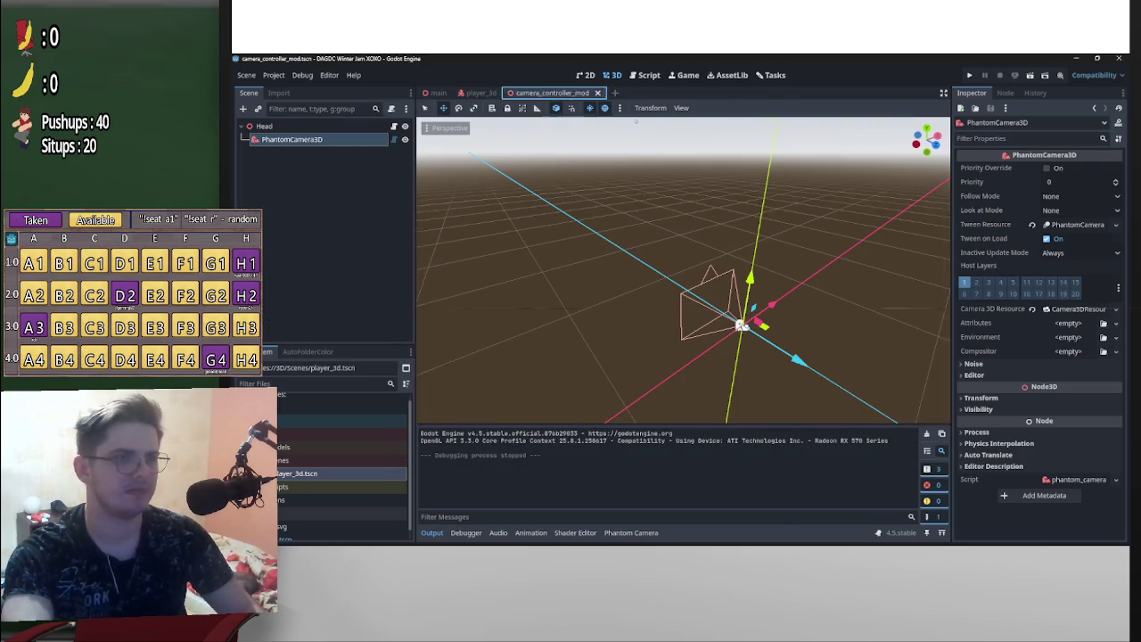
left_click(481, 93)
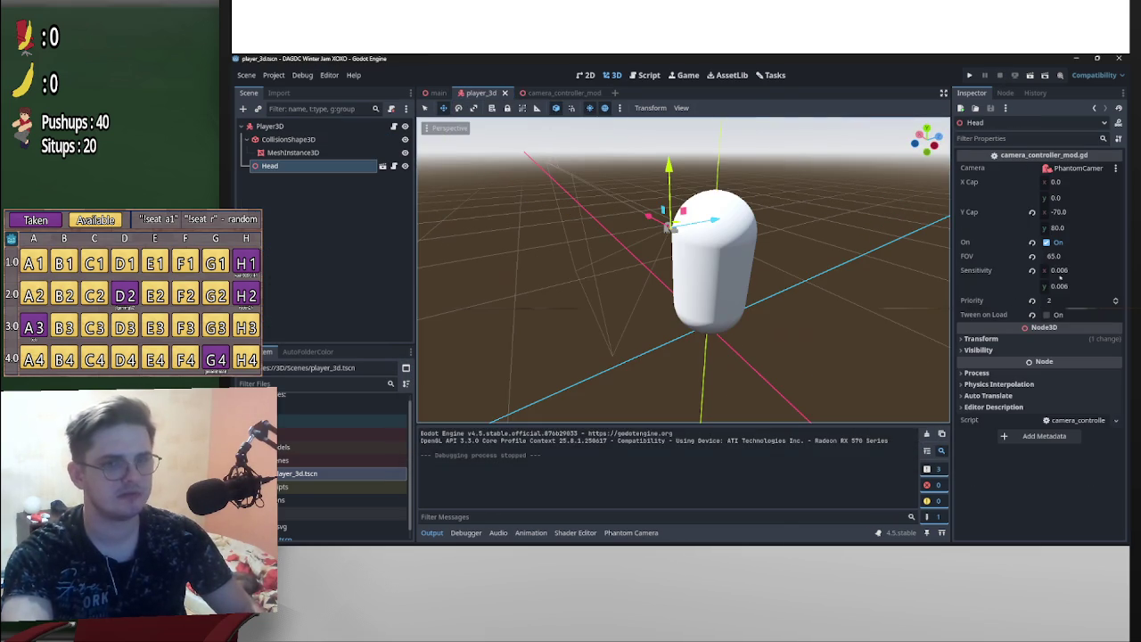
Set the Head's Sensitivity to 0.005 on both axes, save, and test-run the game
left_click(1079, 270)
type("0.005")
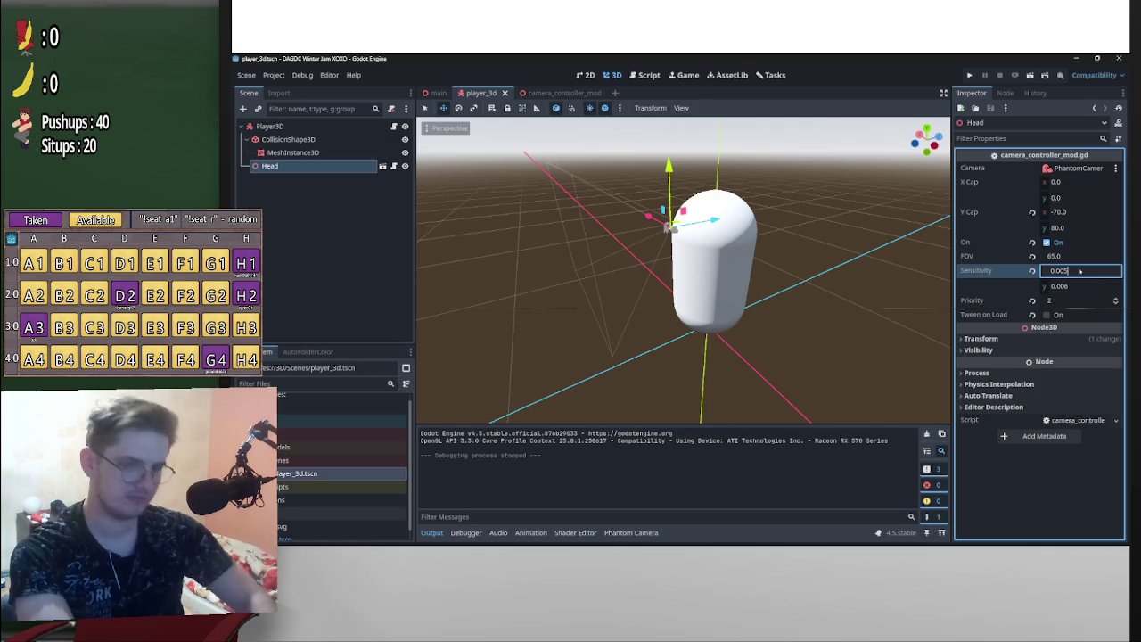
left_click(1080, 286)
type("0.005")
key("Return")
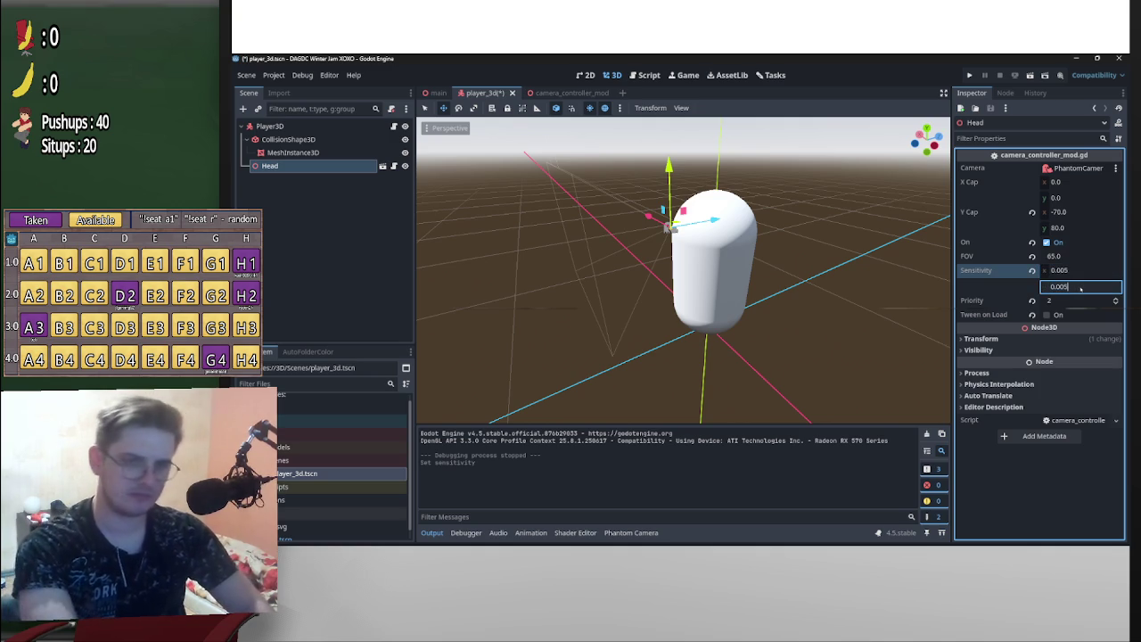
key("ctrl+s")
key("F5")
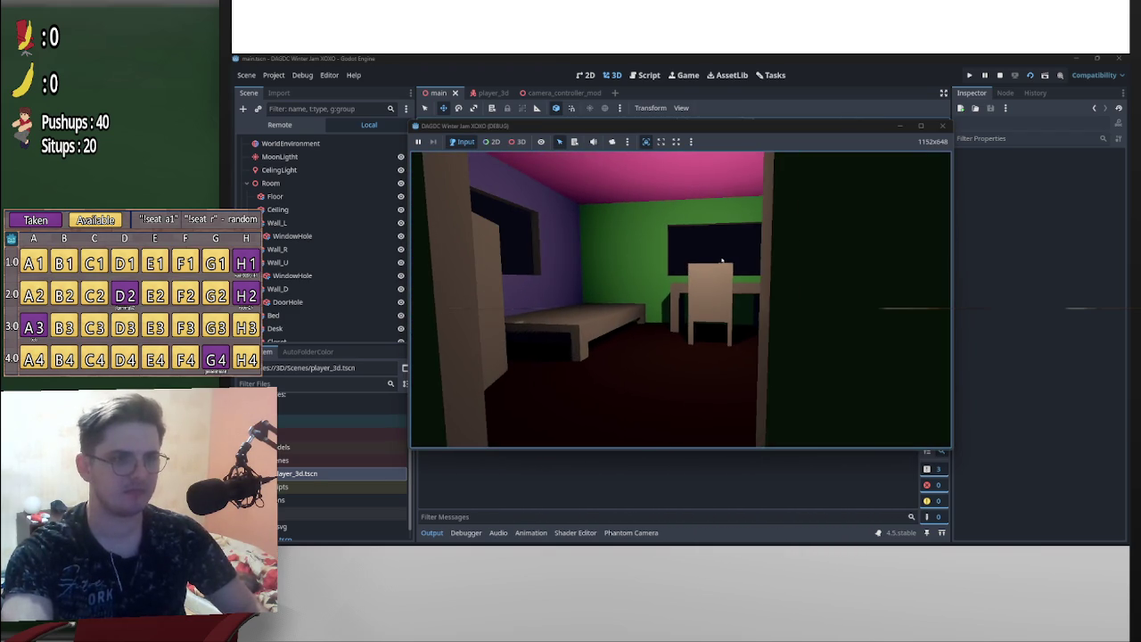
key("F8")
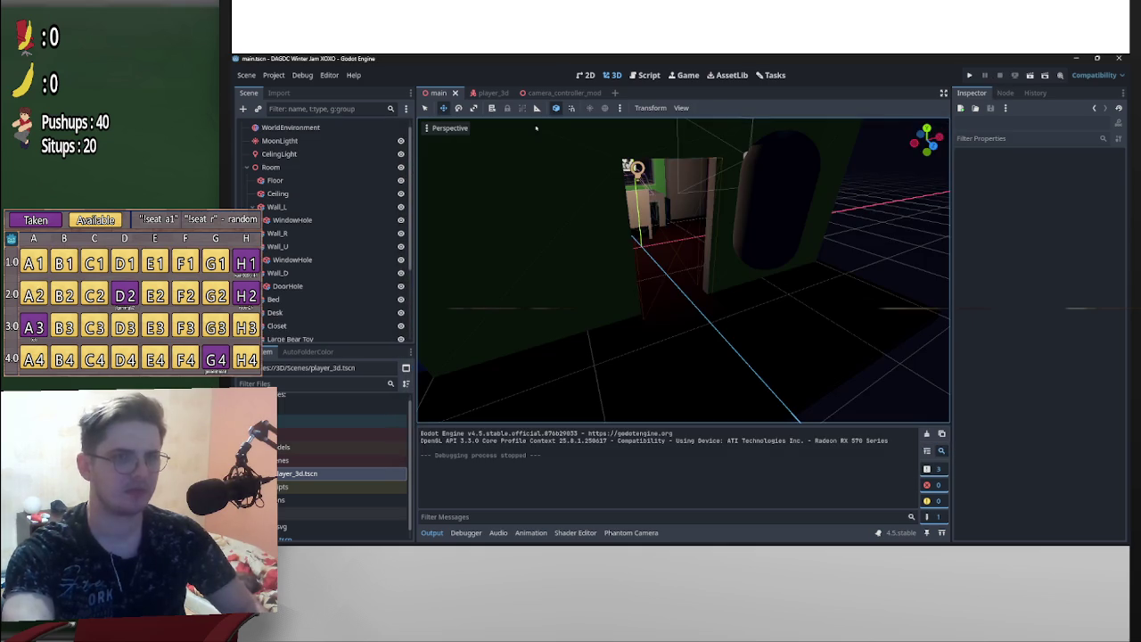
Lower the Sensitivity to 0.002, save, and test-run the main bedroom scene
left_click(1089, 272)
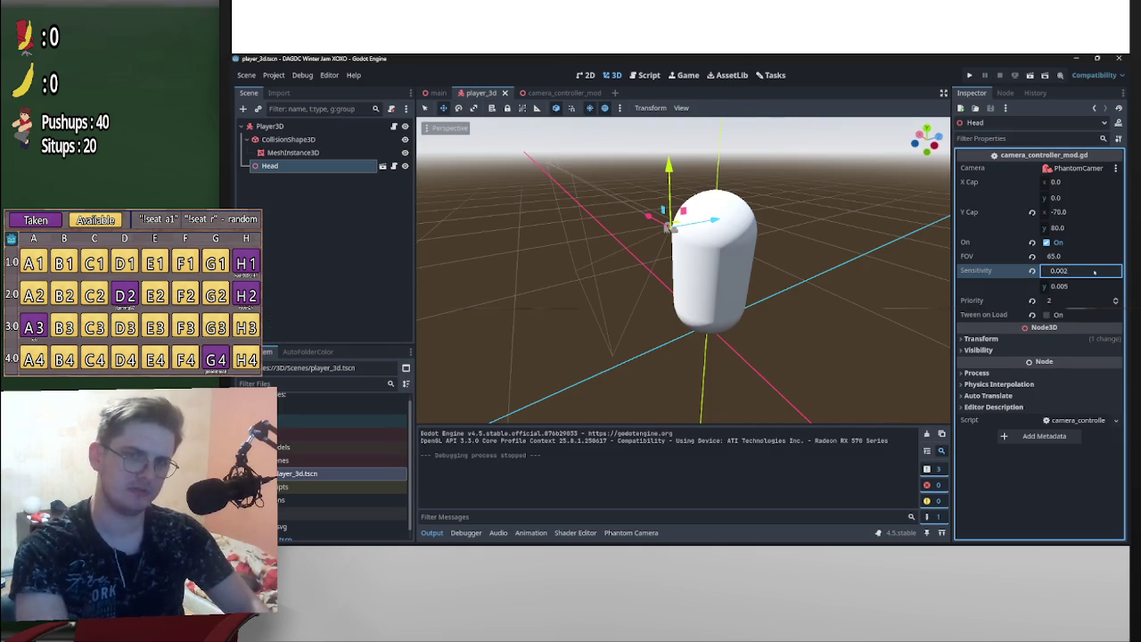
left_click(1095, 286)
key("ctrl+s")
left_click(435, 92)
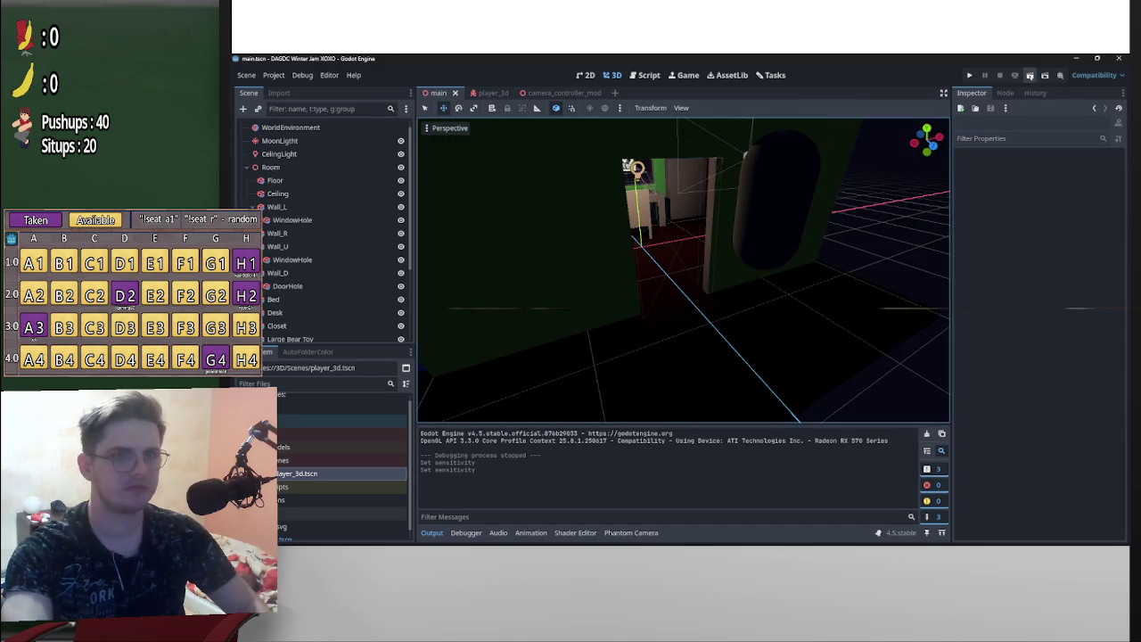
left_click(1030, 75)
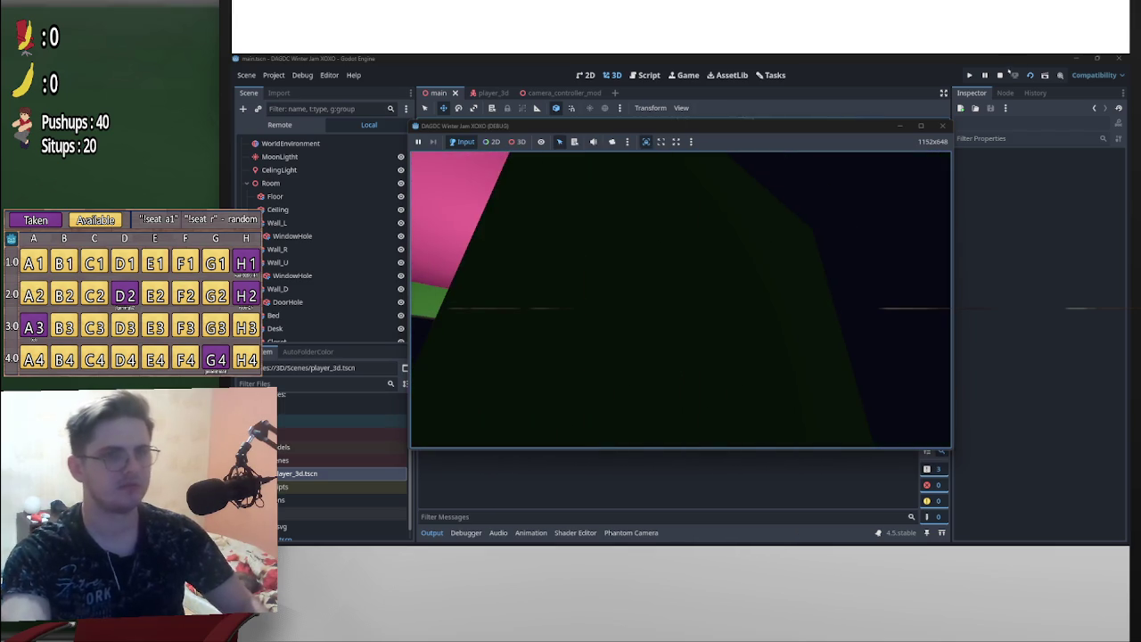
left_click(1000, 75)
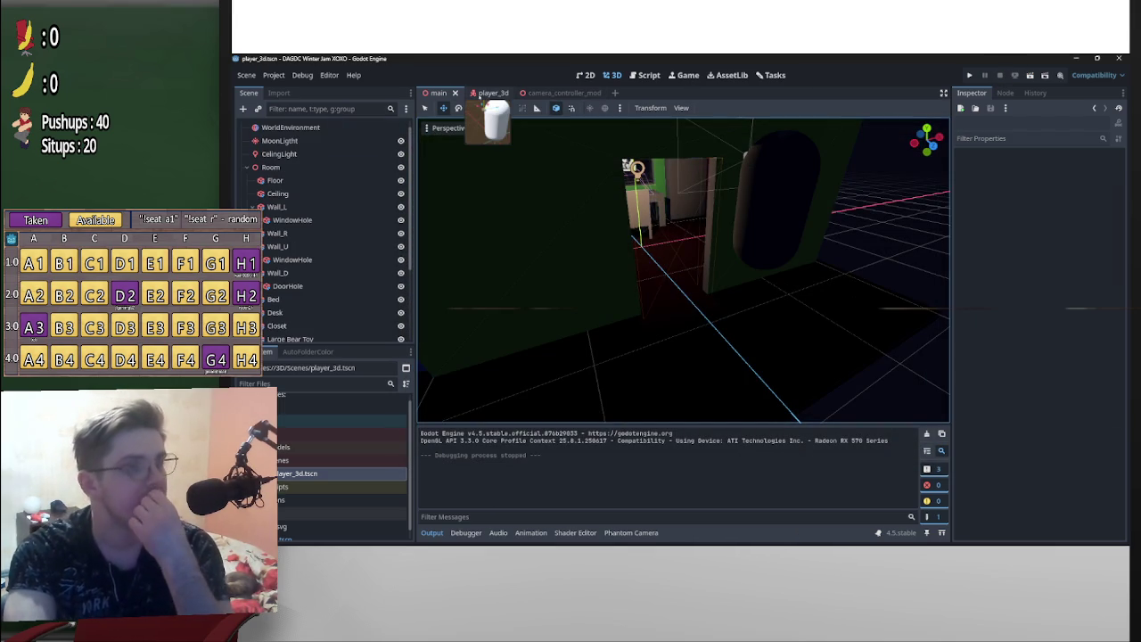
Open player_3d.gd from the player scene and scroll through its movement code
left_click(486, 93)
left_click(644, 75)
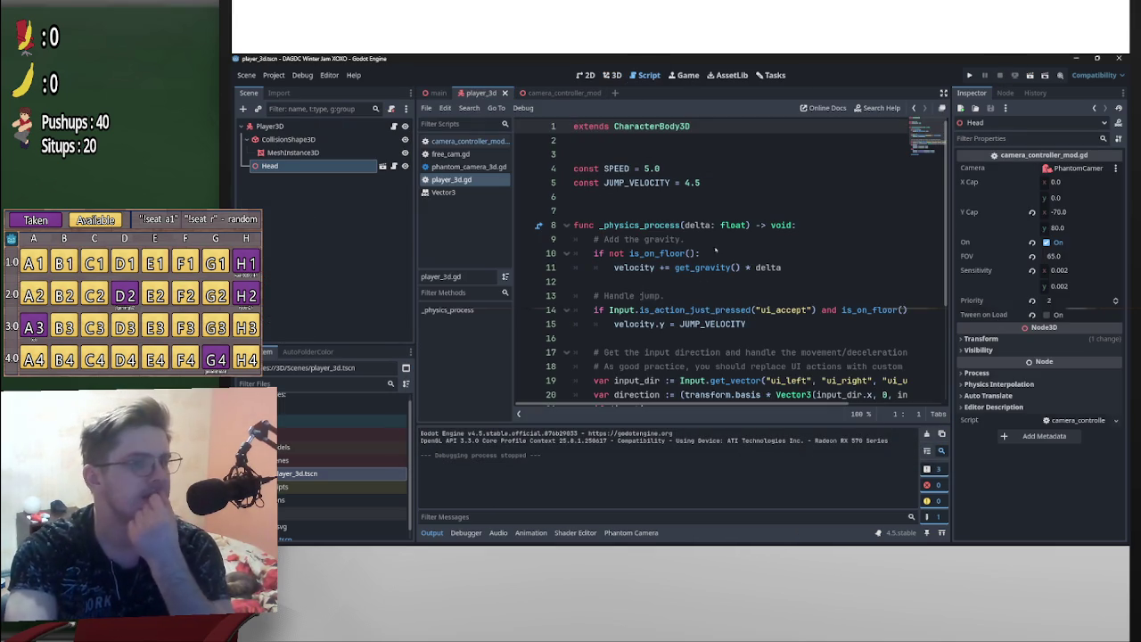
scroll(736, 267, "down", 1)
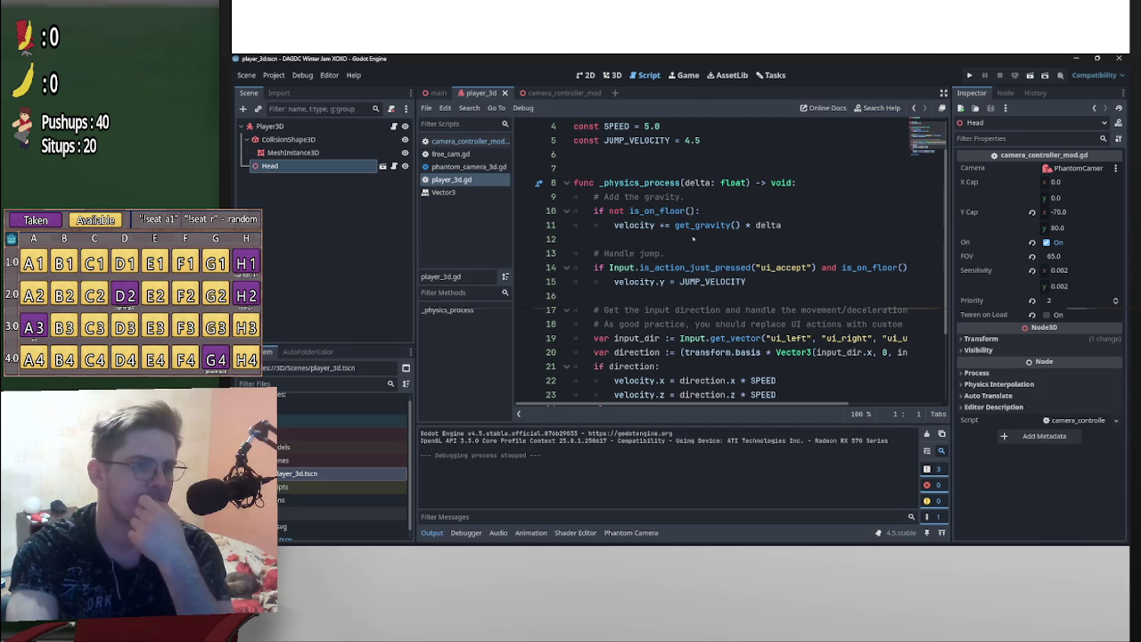
scroll(692, 238, "down", 2)
scroll(790, 326, "up", 2)
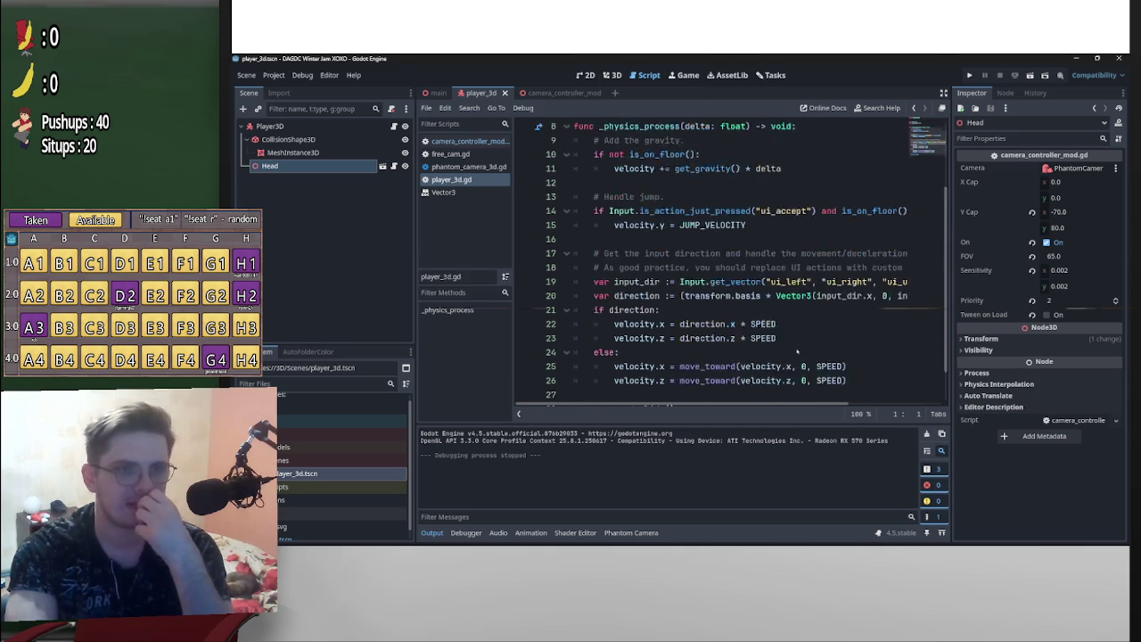
Play-test the game once more, stop it, and open the Project menu
left_click(969, 75)
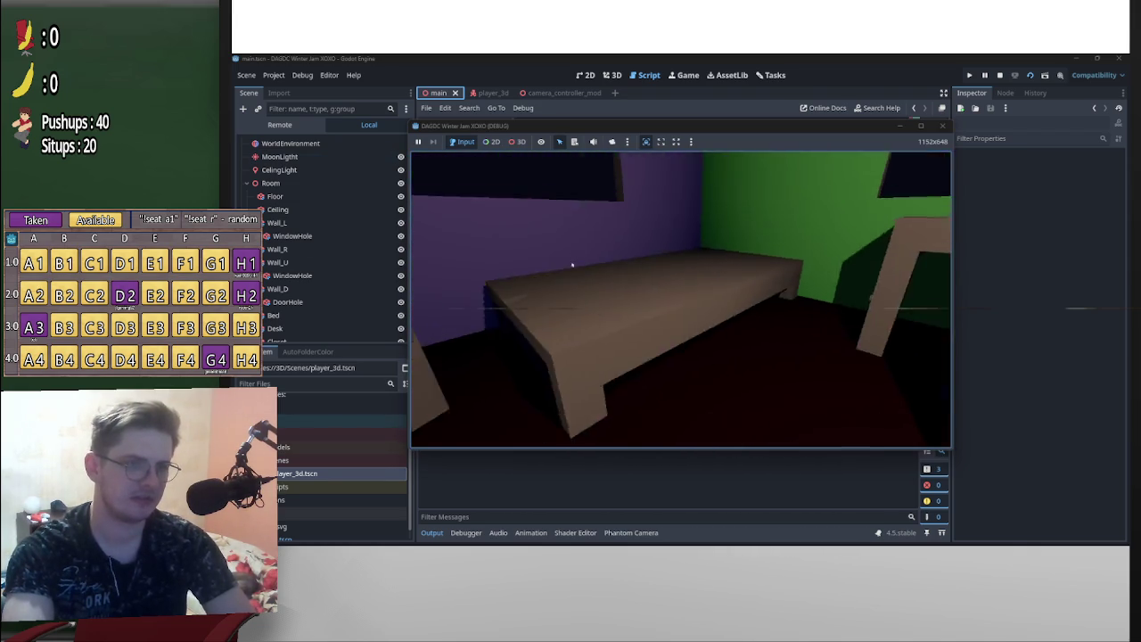
left_click(999, 74)
left_click(273, 75)
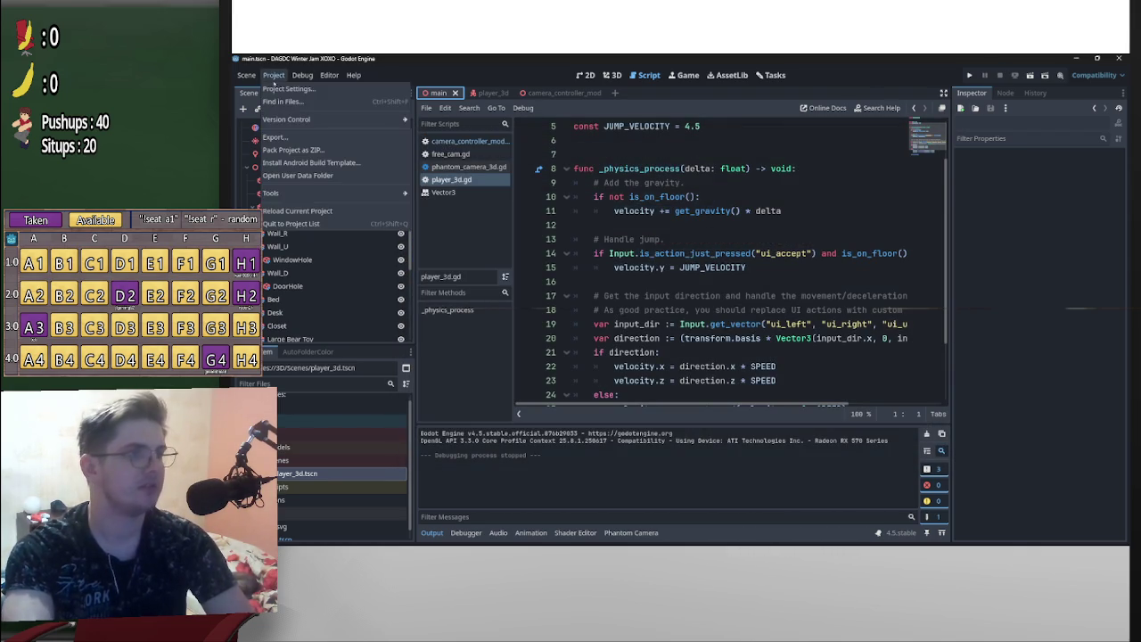
Add Forward, Backward, Left and Right actions in the Project Settings Input Map
left_click(284, 90)
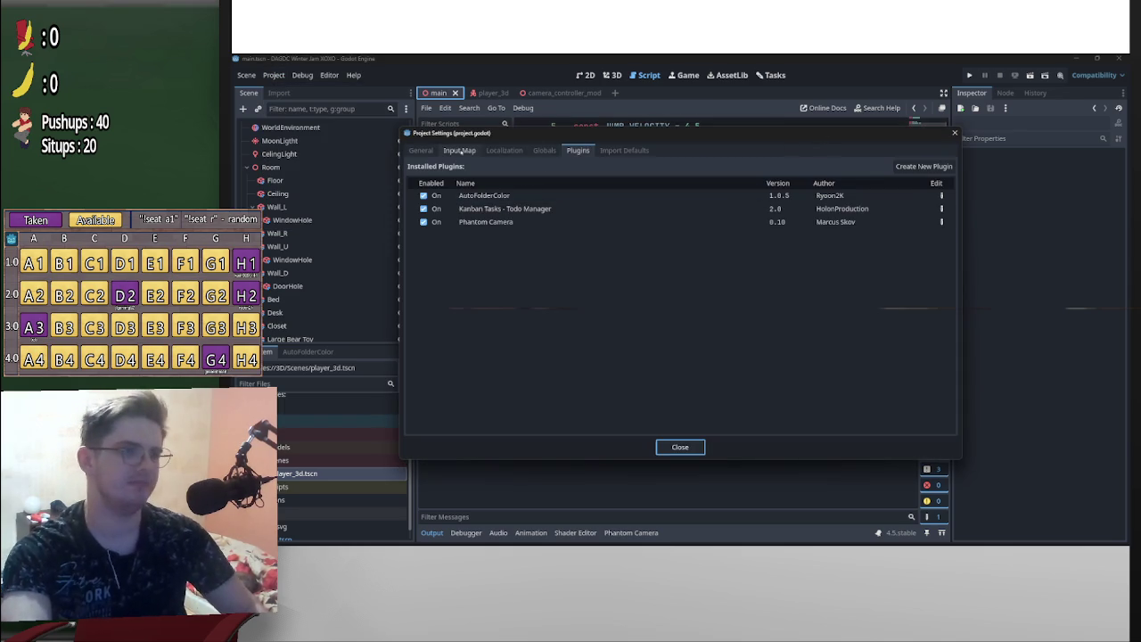
left_click(460, 151)
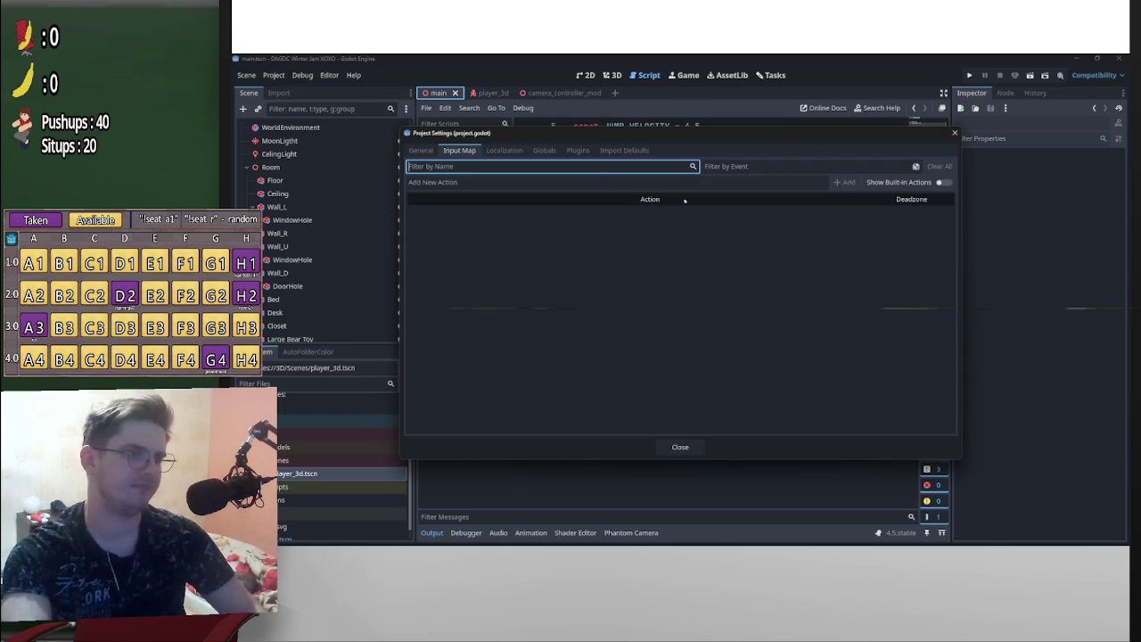
left_click(611, 183)
type("Forward")
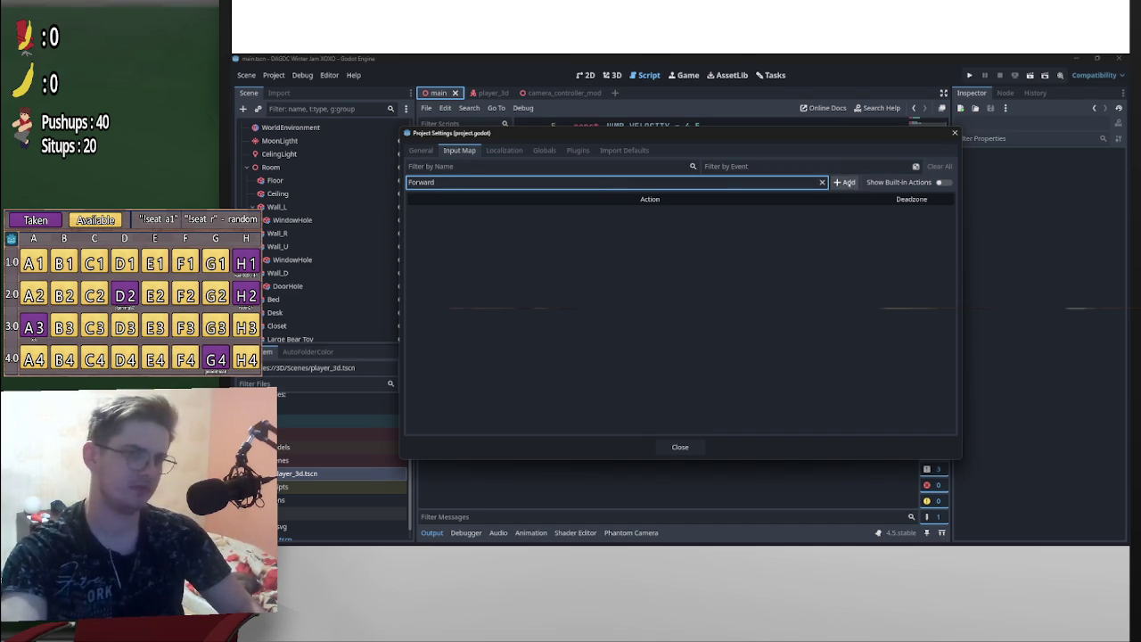
left_click(848, 183)
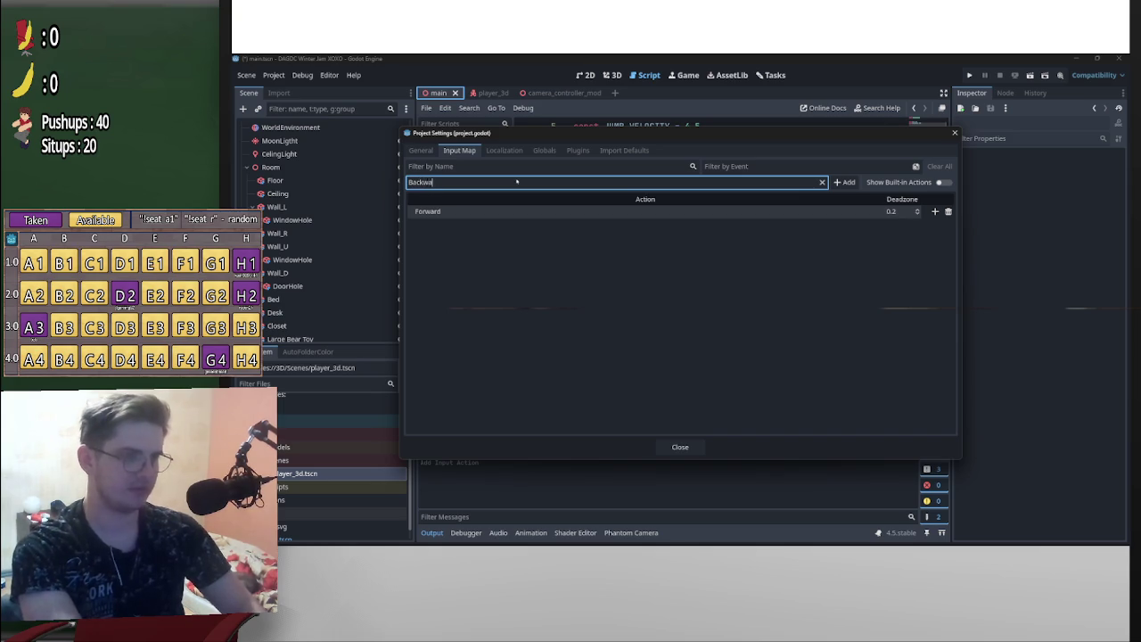
left_click(848, 183)
type("Left")
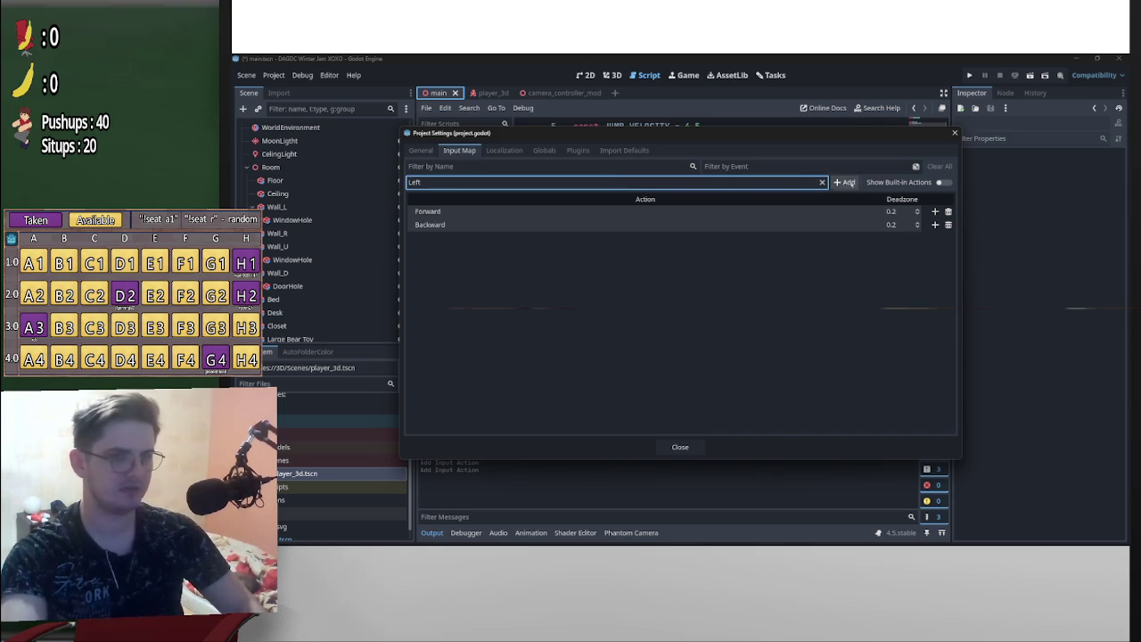
left_click(848, 182)
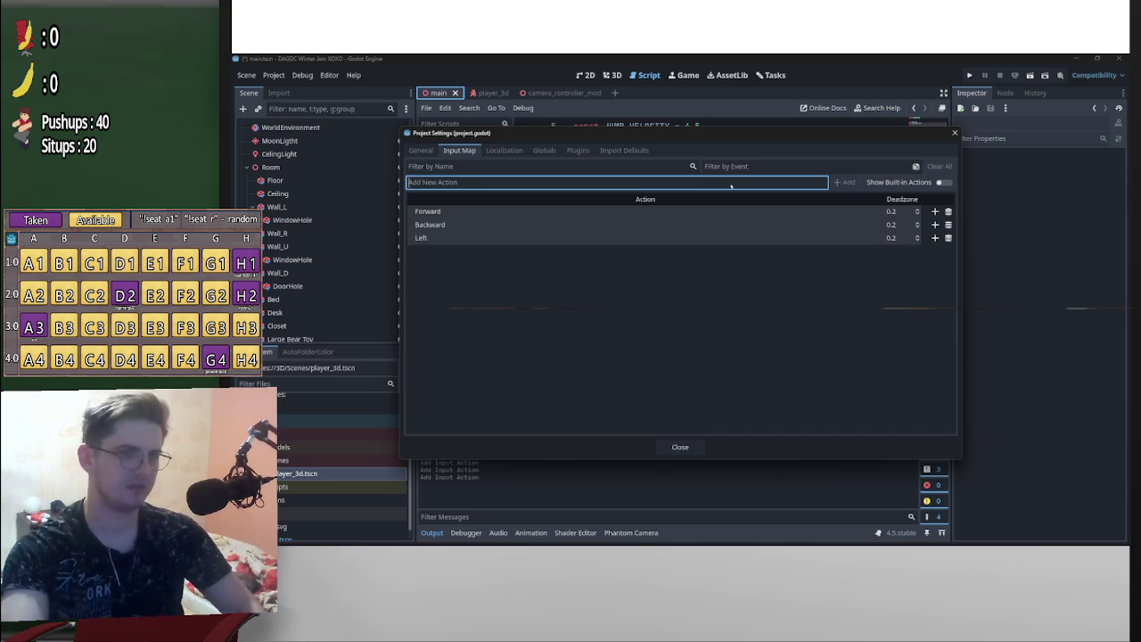
type("Right")
key("Return")
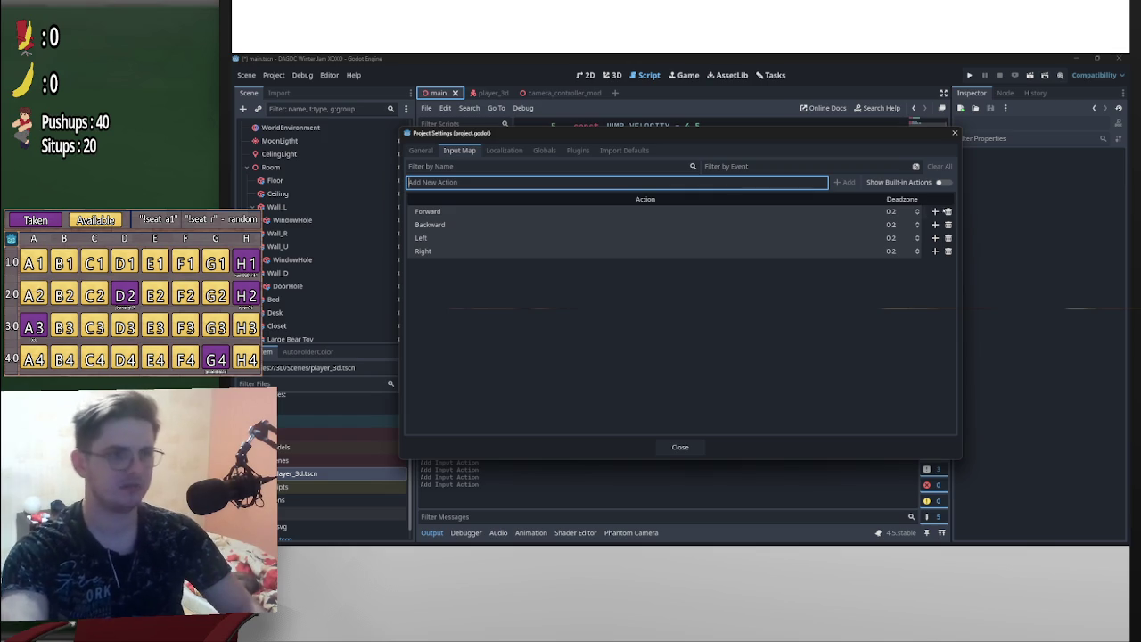
Bind the W key to the Forward action
left_click(935, 211)
key("w")
left_click(612, 378)
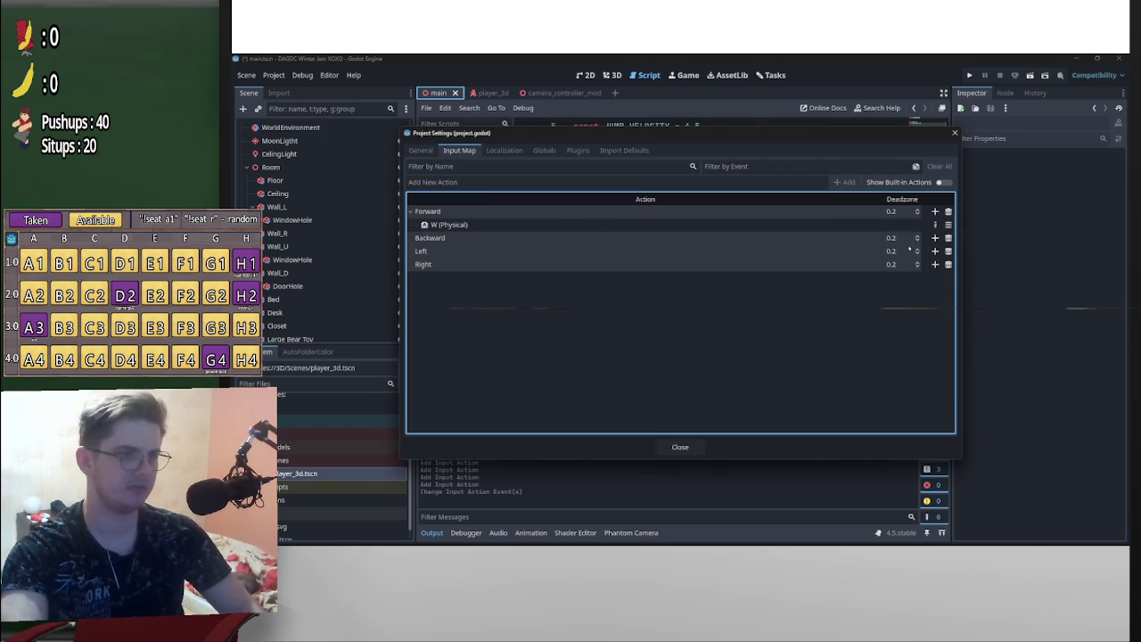
Bind S to Backward, A to Left and D to Right
left_click(935, 238)
key("s")
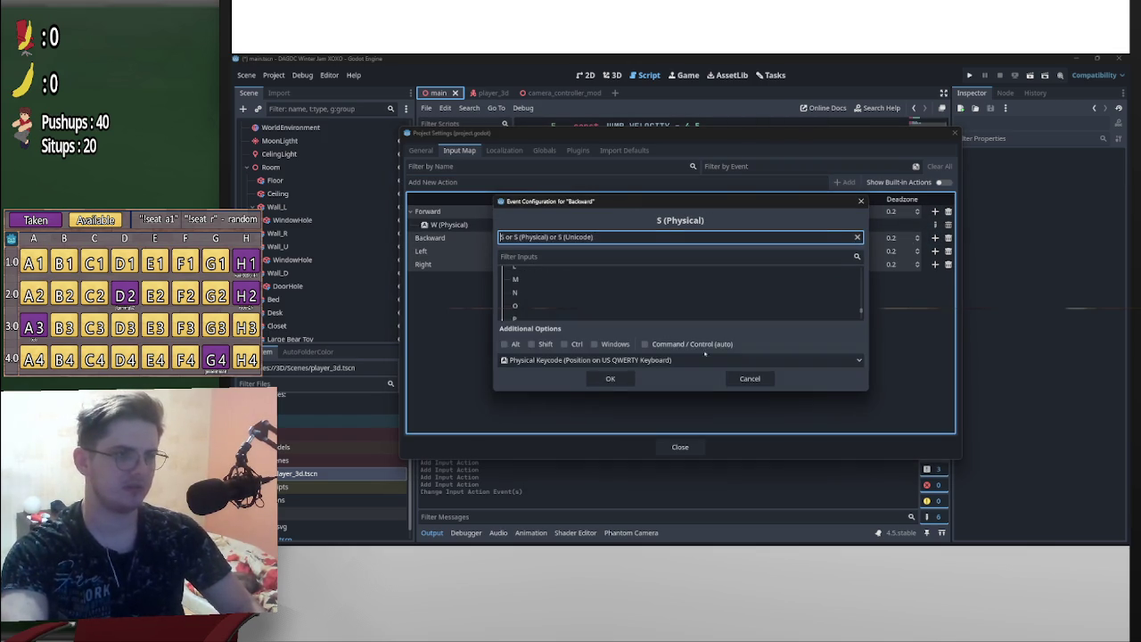
left_click(610, 378)
left_click(935, 264)
key("a")
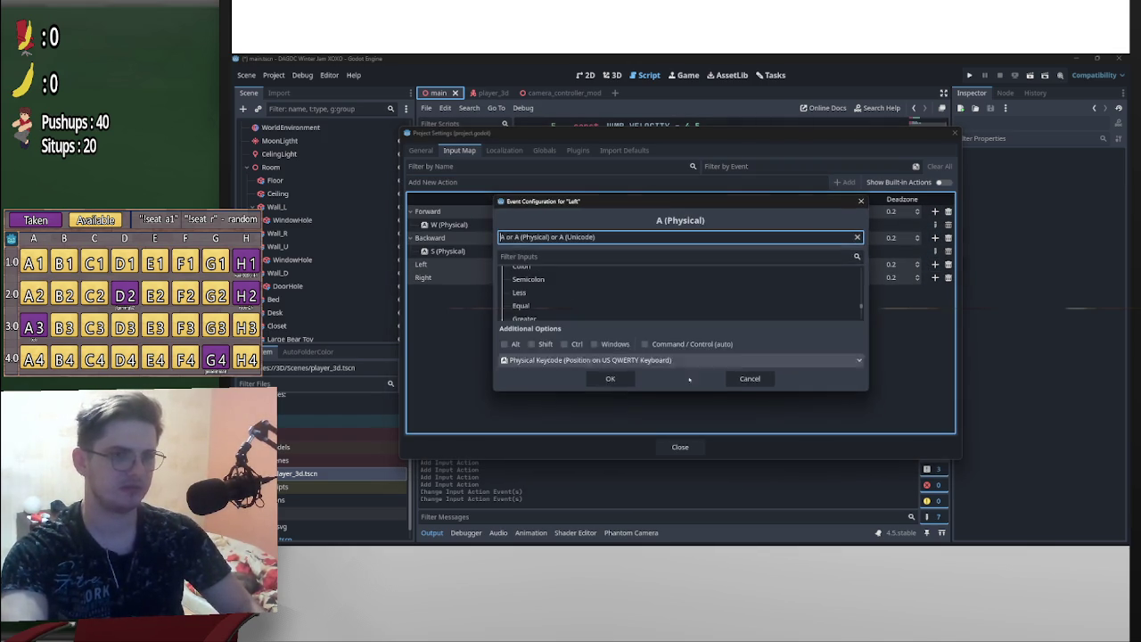
left_click(611, 378)
left_click(935, 290)
key("d")
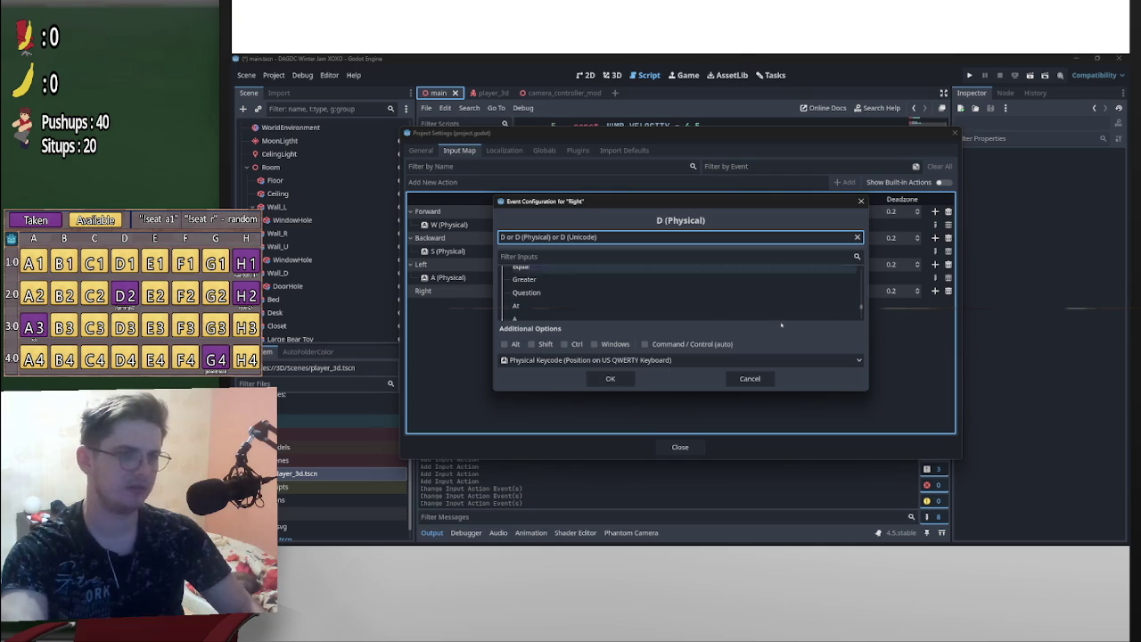
left_click(610, 378)
Add the Up arrow to Forward and the Down arrow to Backward
left_click(936, 211)
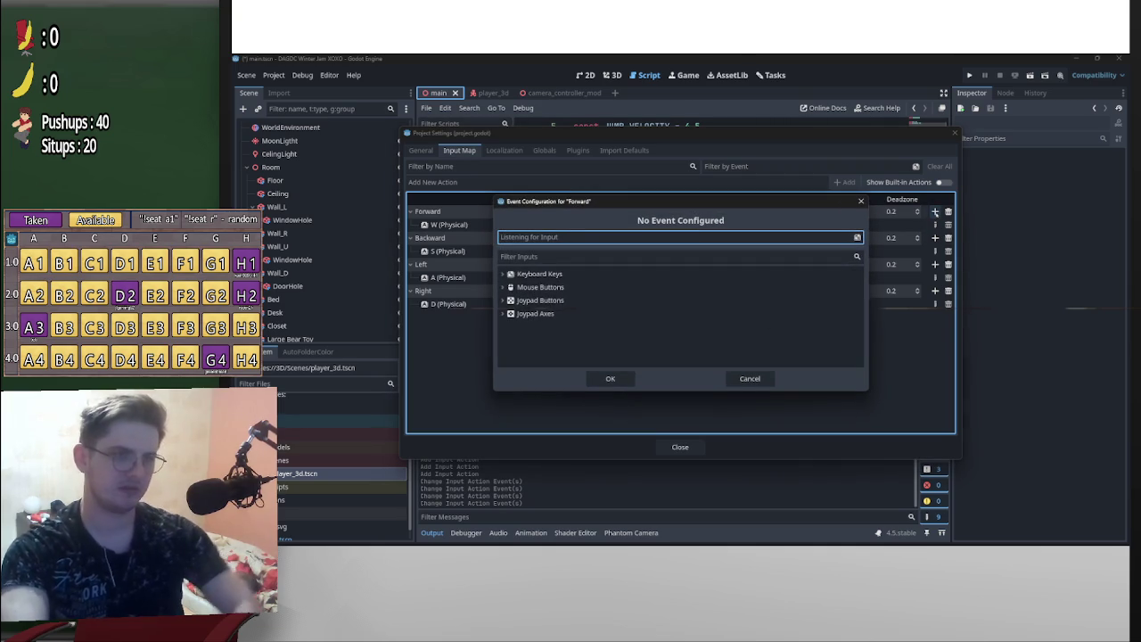
key("shift")
key("Up")
left_click(610, 378)
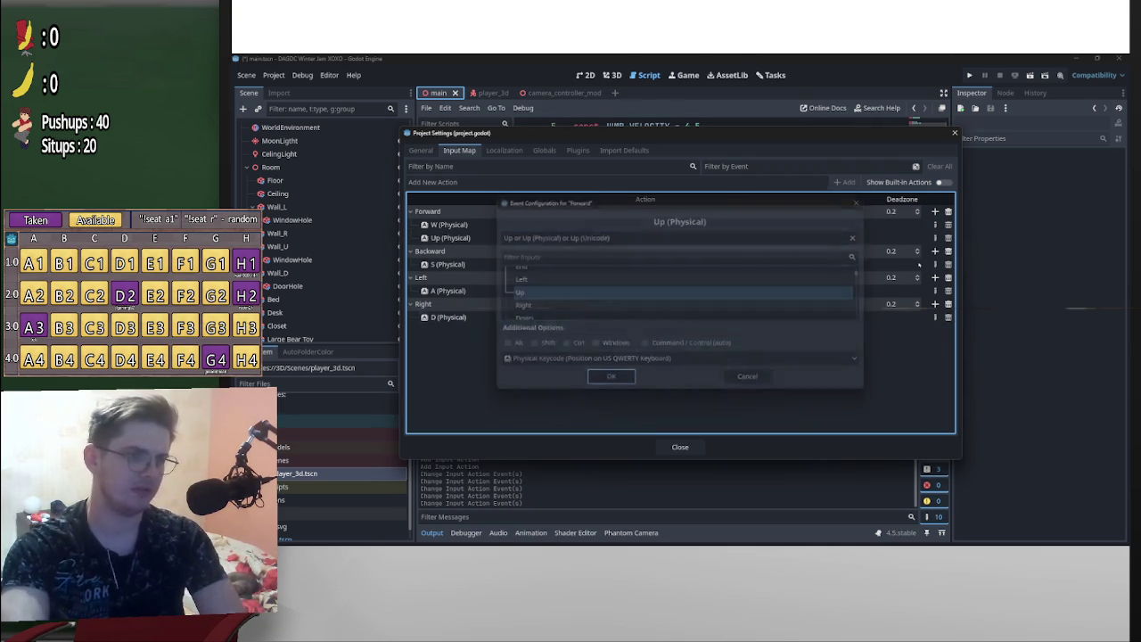
left_click(936, 250)
key("Down")
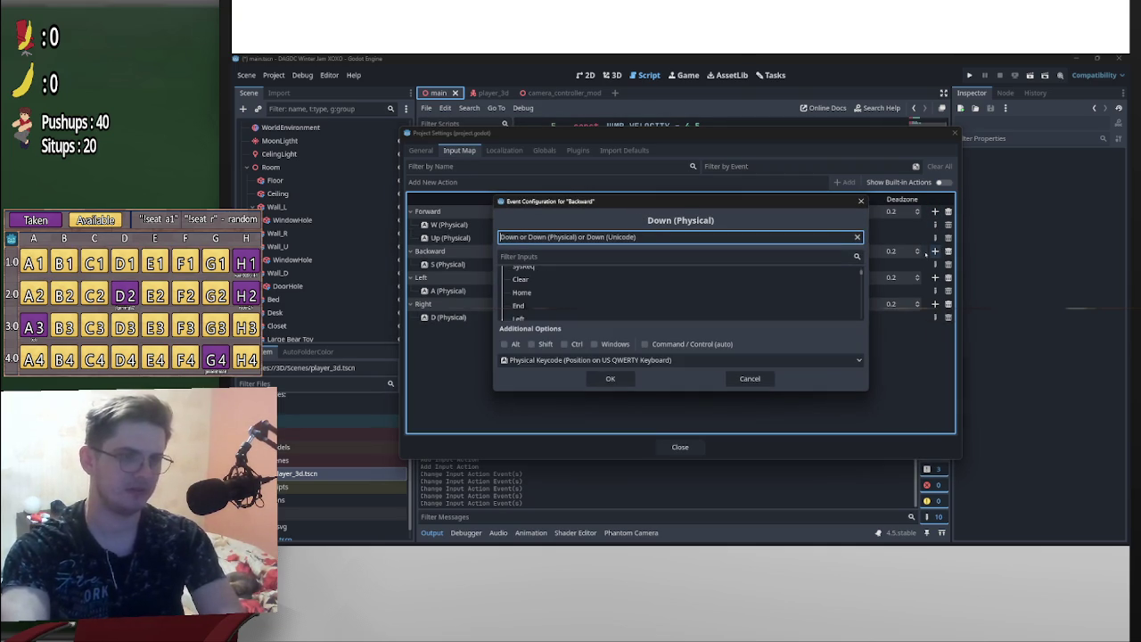
key("KP_Enter")
key("Down")
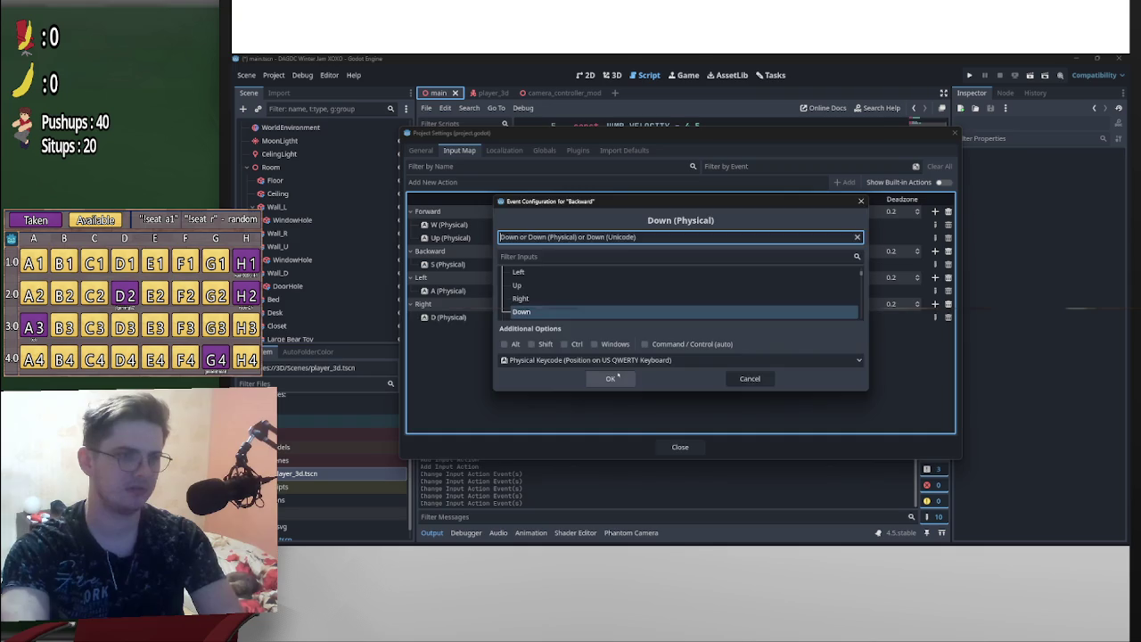
left_click(615, 378)
Add the Left arrow to Left and the Right arrow to Right
left_click(935, 291)
key("Left")
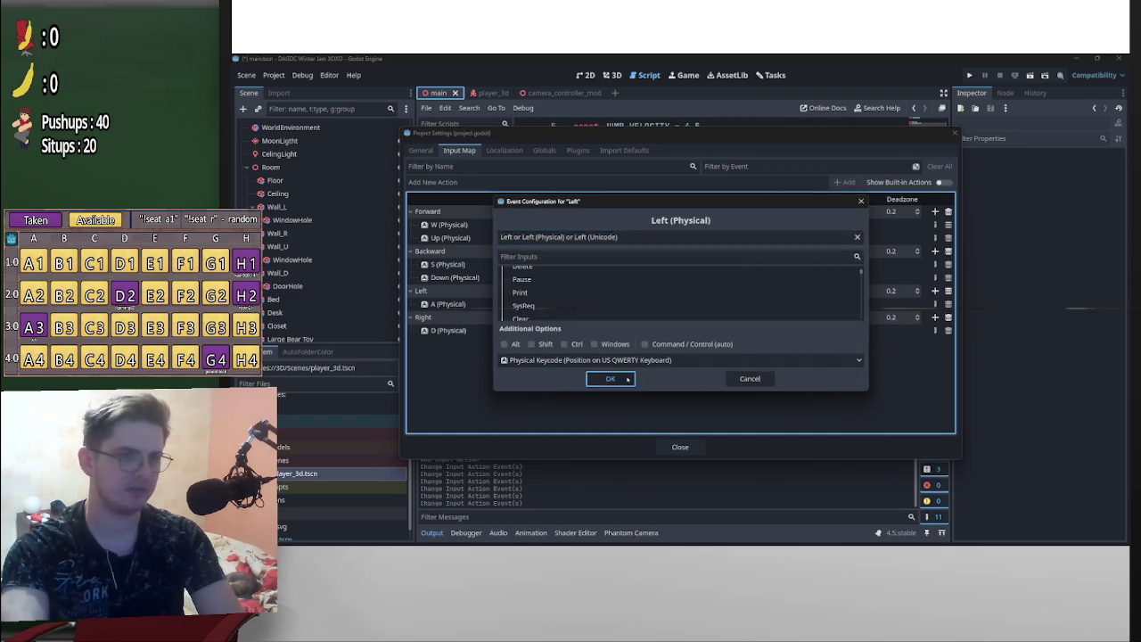
left_click(612, 374)
left_click(936, 330)
key("Right")
left_click(613, 373)
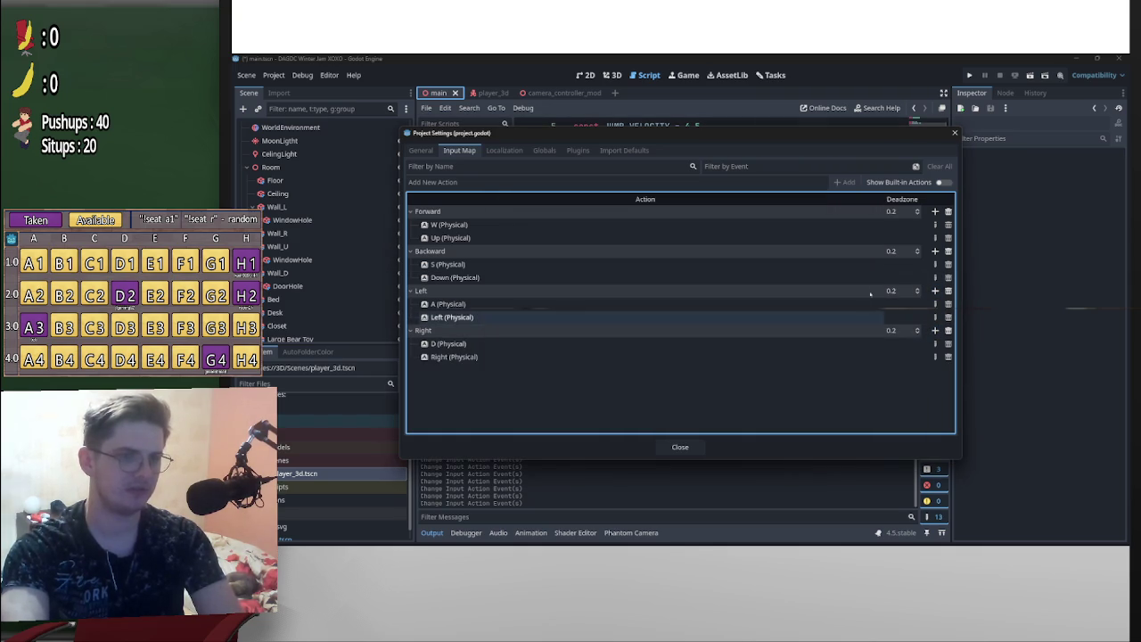
left_click(936, 211)
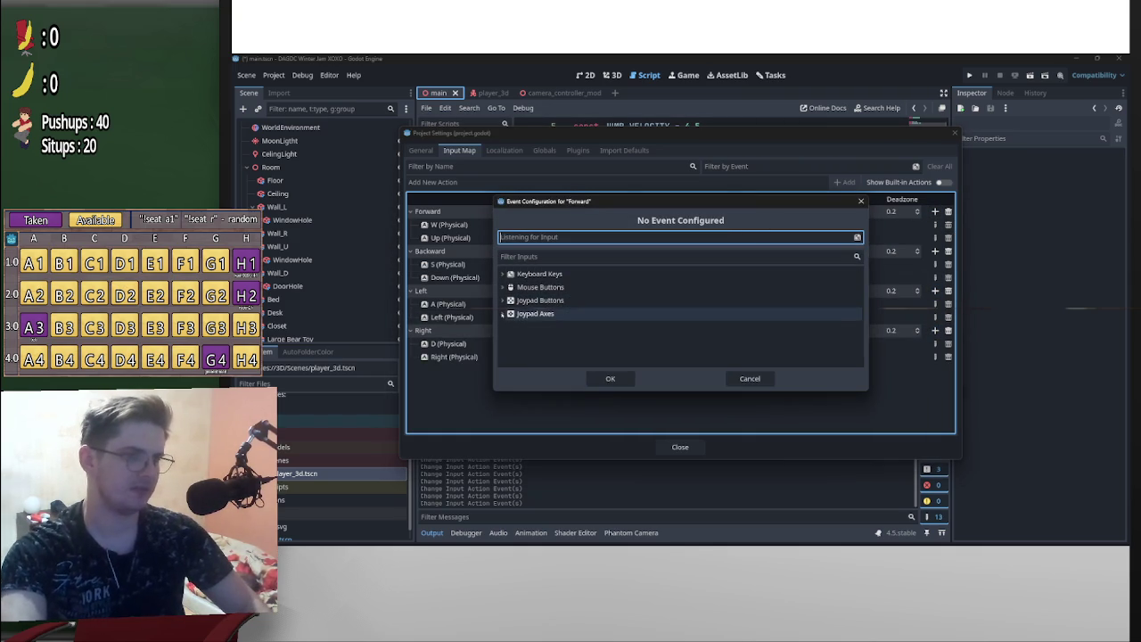
left_click(504, 301)
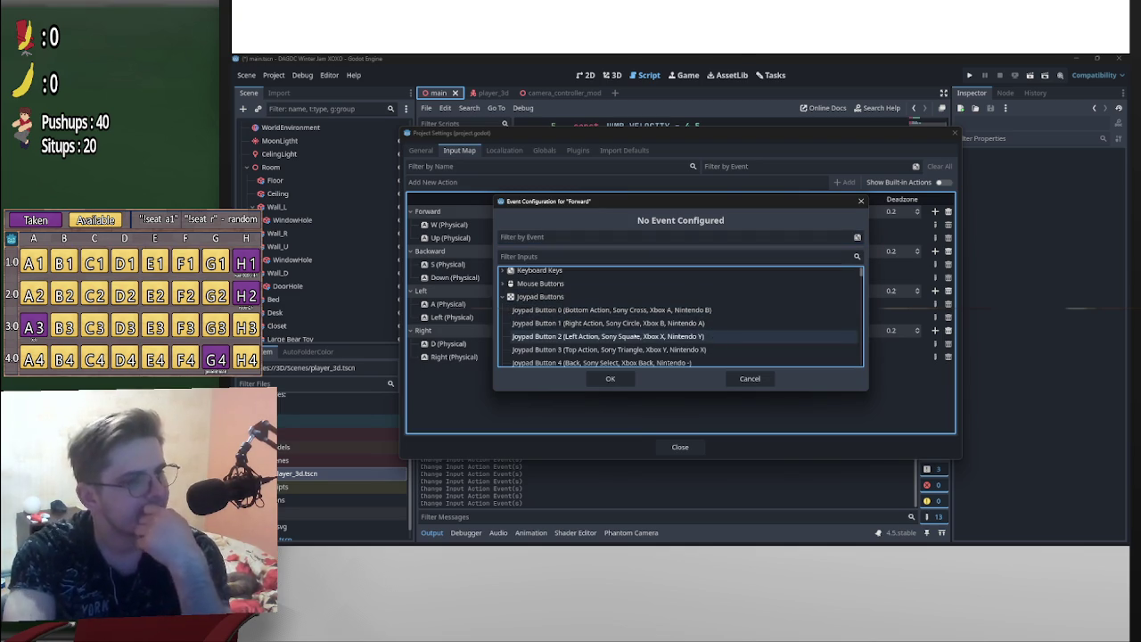
left_click(503, 313)
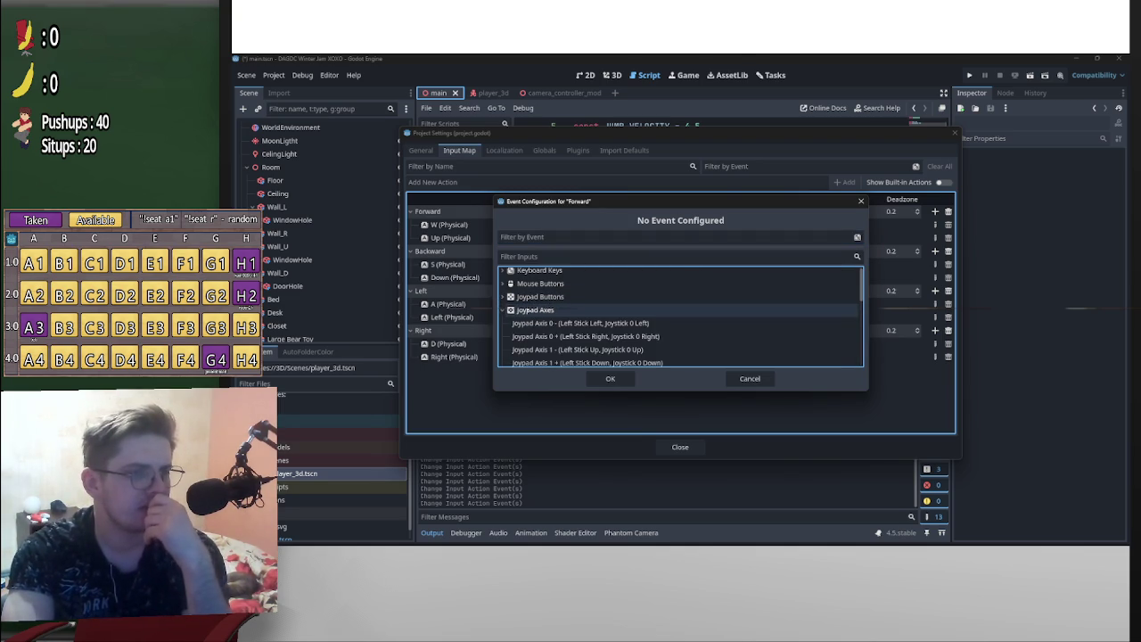
scroll(590, 306, "down", 1)
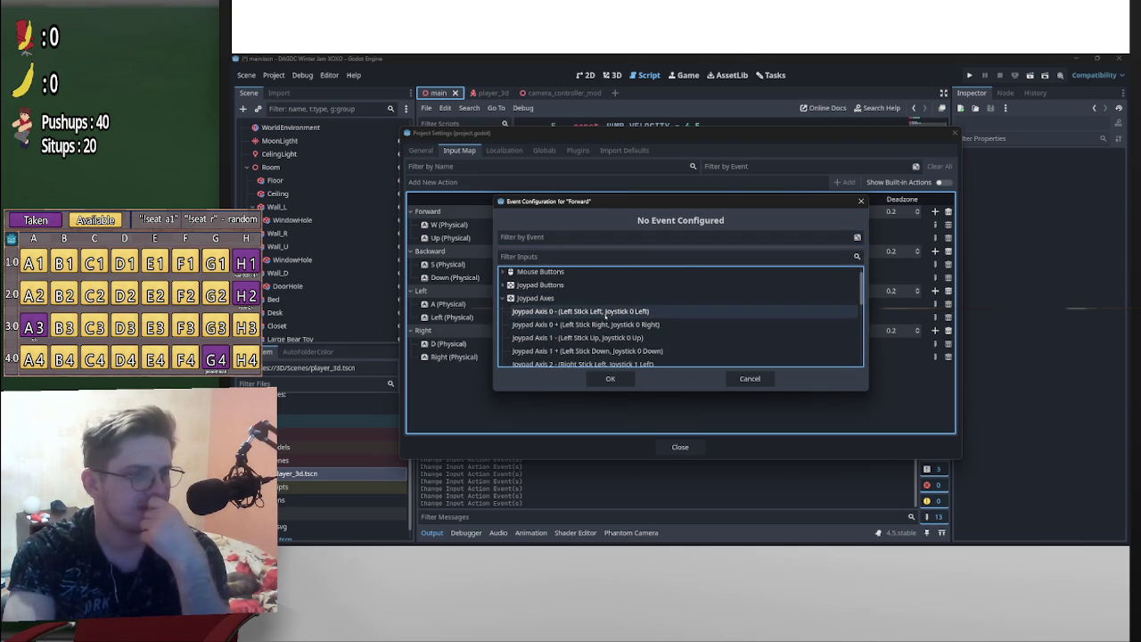
scroll(624, 328, "down", 1)
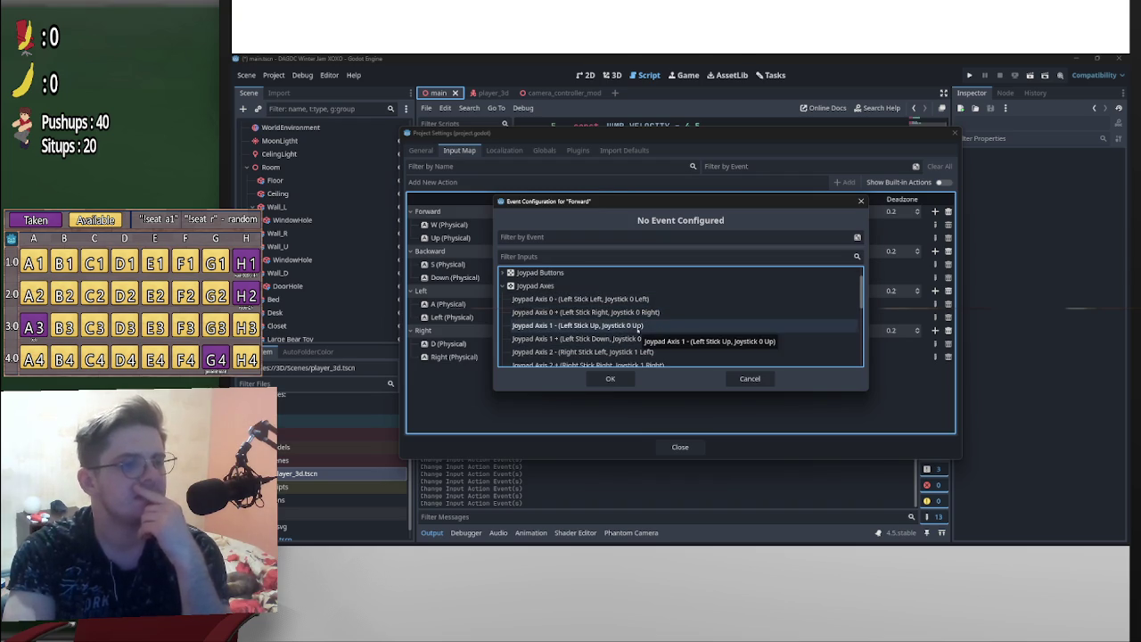
left_click(637, 329)
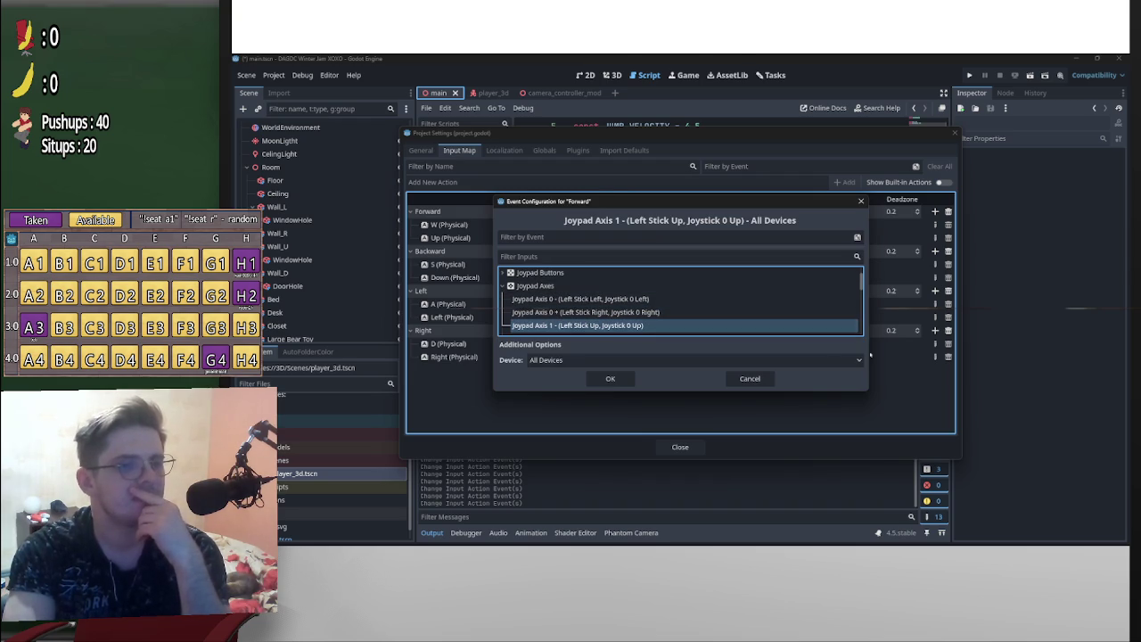
left_click(610, 379)
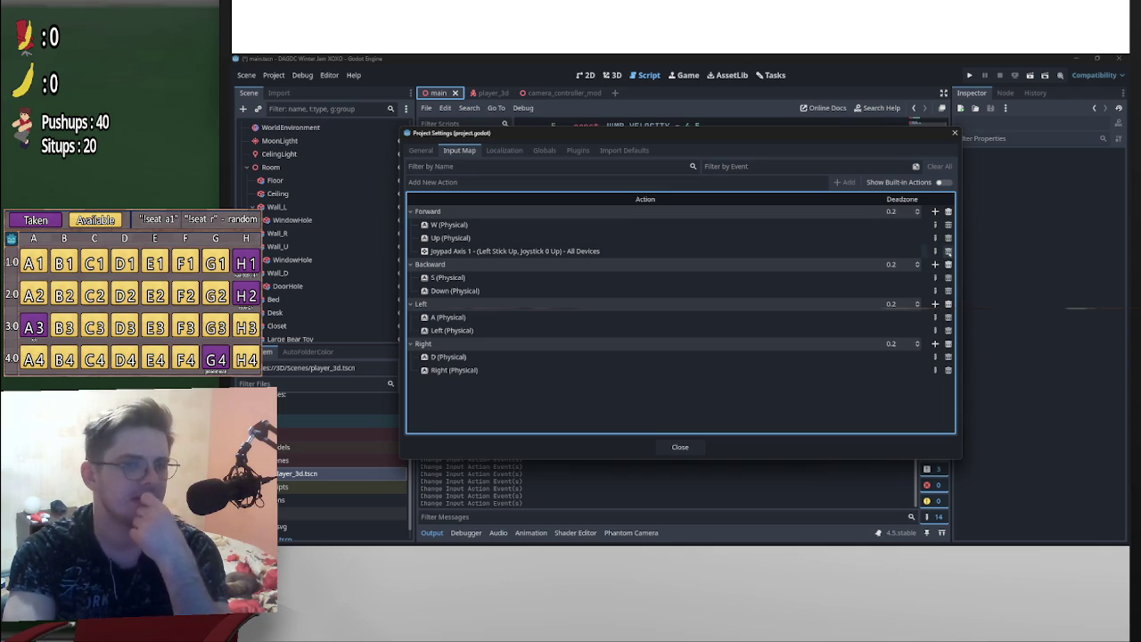
left_click(947, 250)
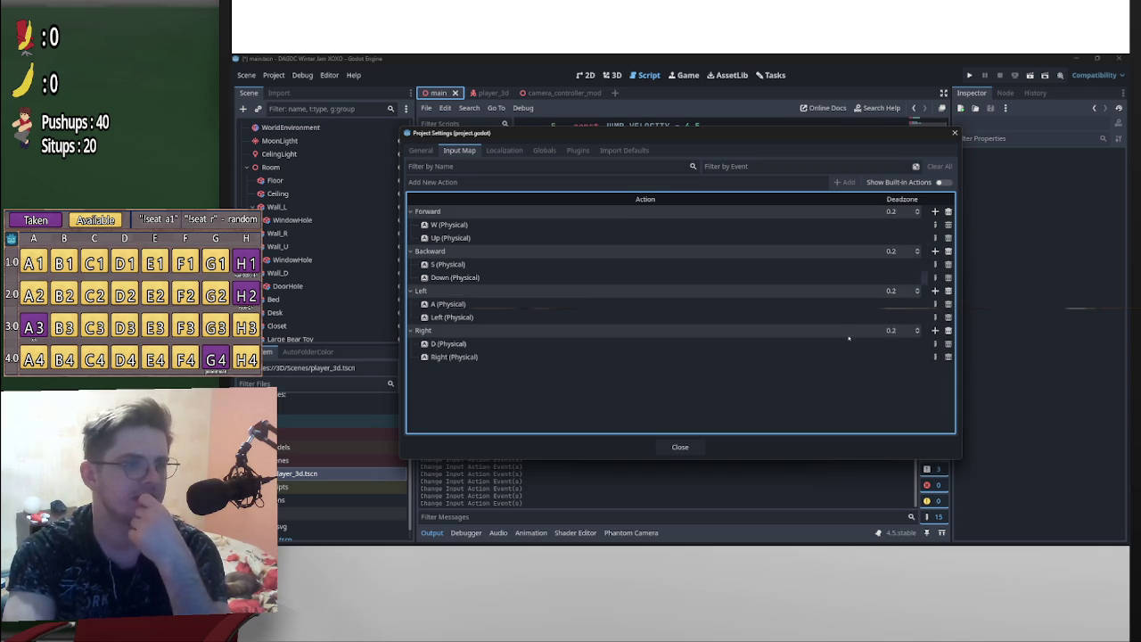
left_click(684, 448)
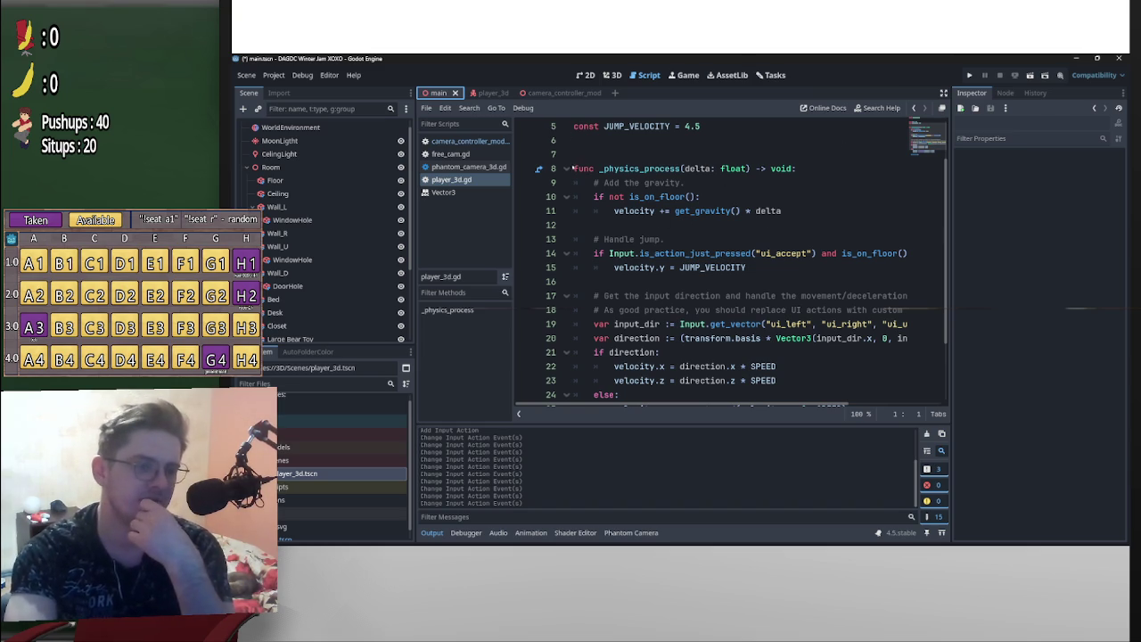
Replace ui_left and ui_right in the get_vector call on line 19 with Left and Right
scroll(936, 267, "down", 2)
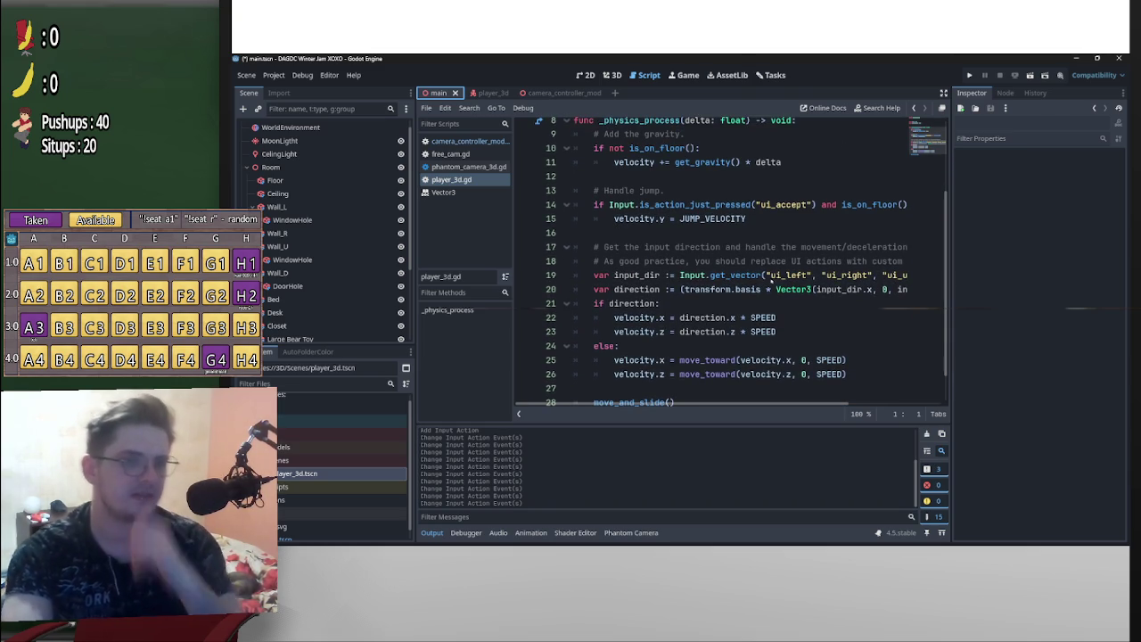
double_click(789, 276)
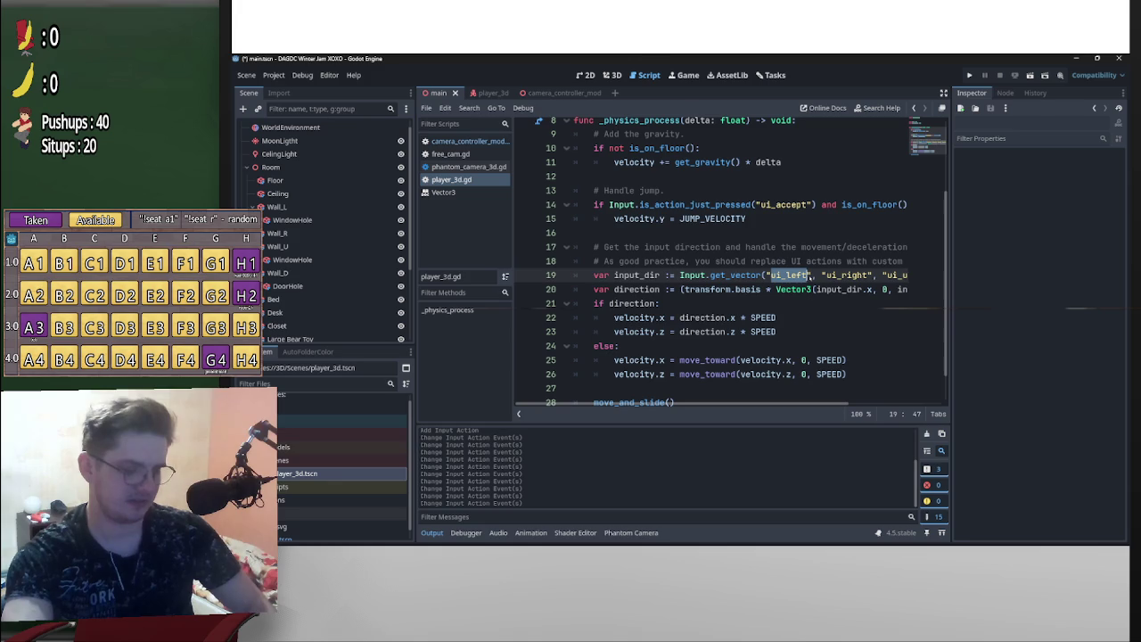
type("le")
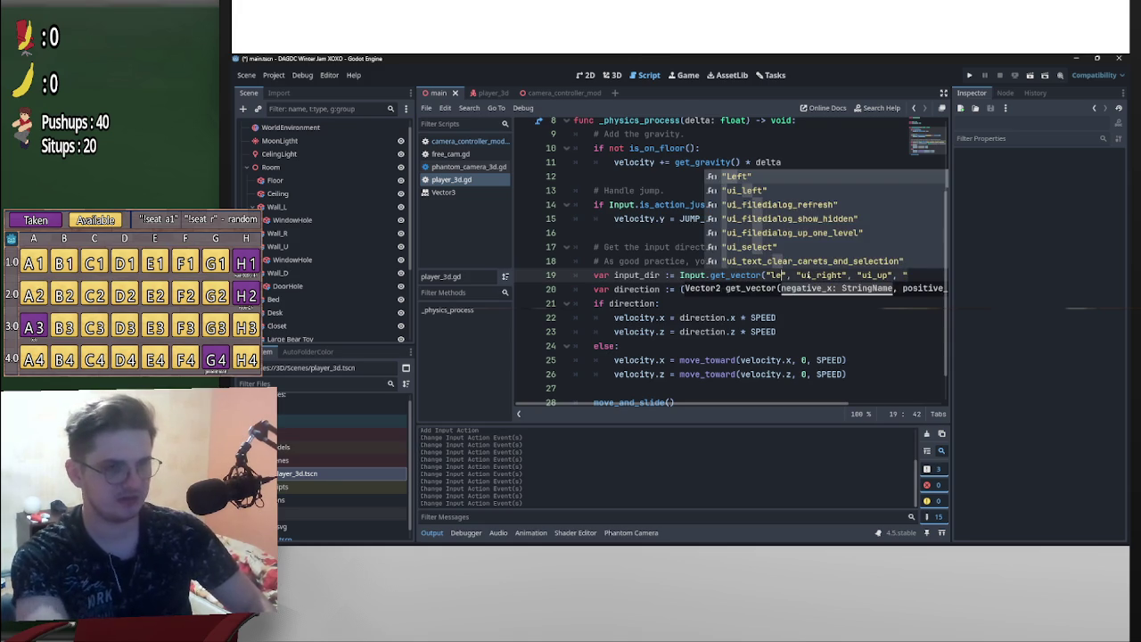
key("Return")
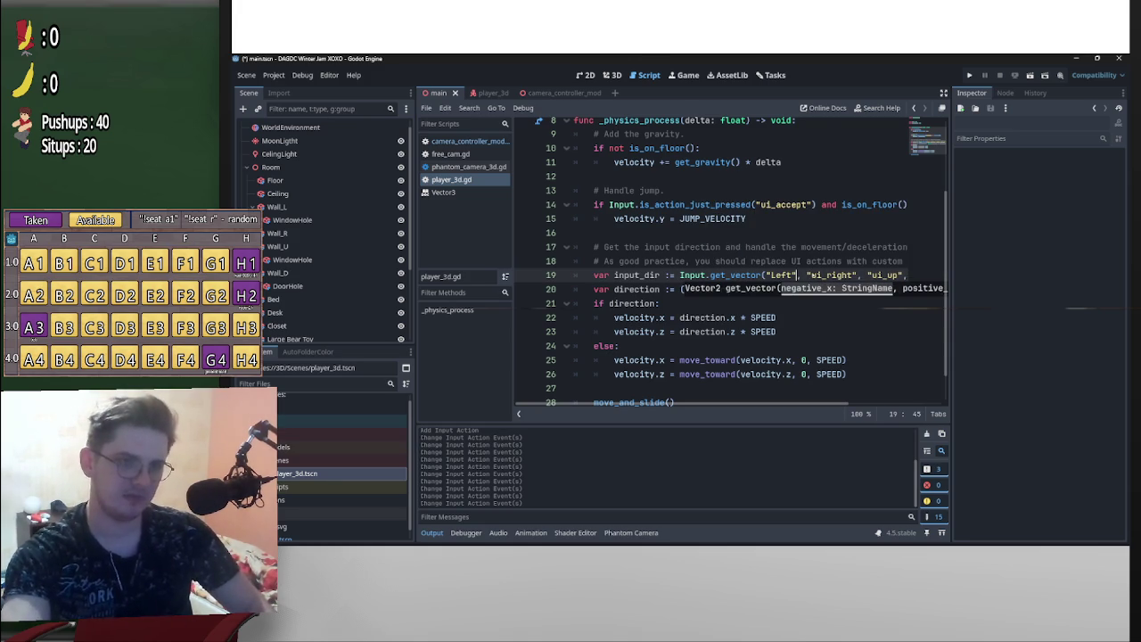
double_click(832, 275)
type("rig")
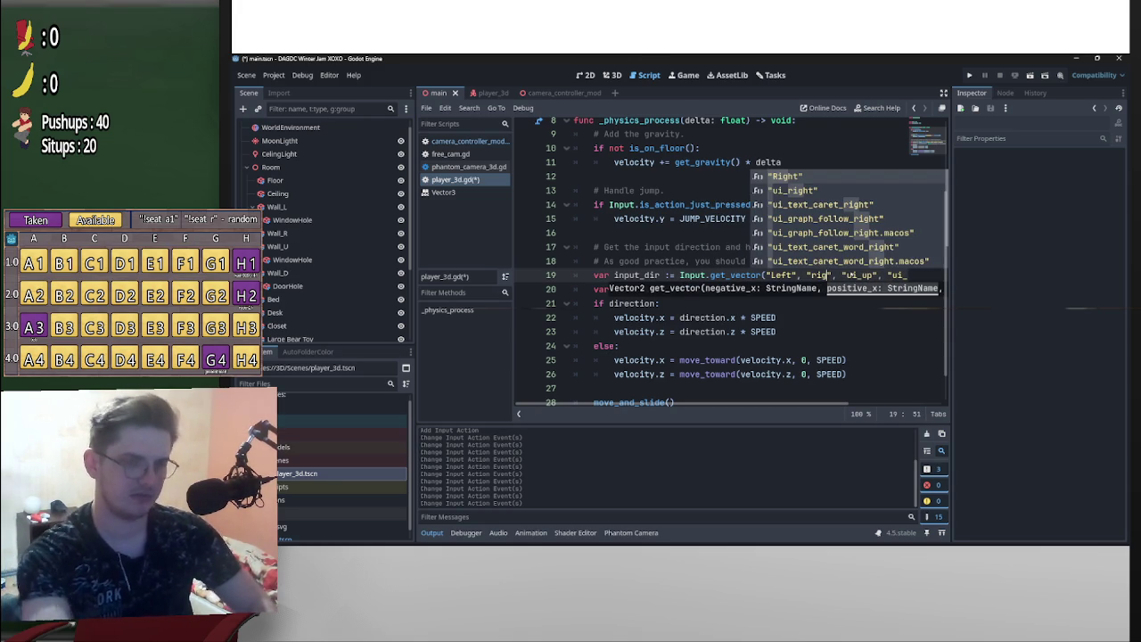
key("Return")
Replace ui_up and ui_down in the same get_vector call with Forward and Backward
scroll(839, 403, "right", 3)
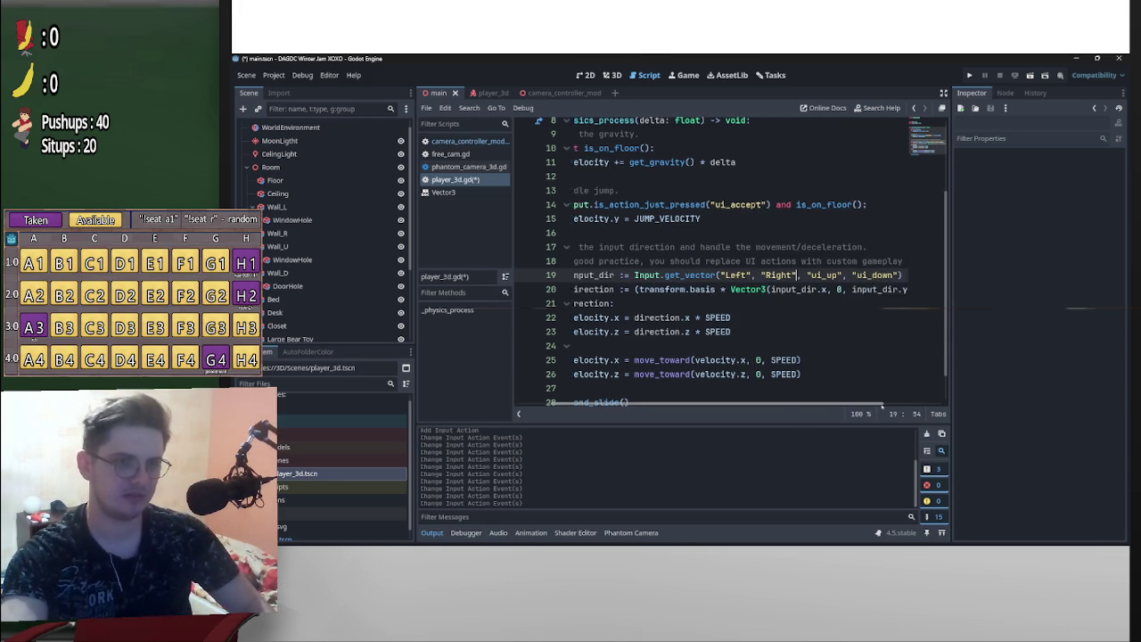
left_click_drag(772, 275, 802, 275)
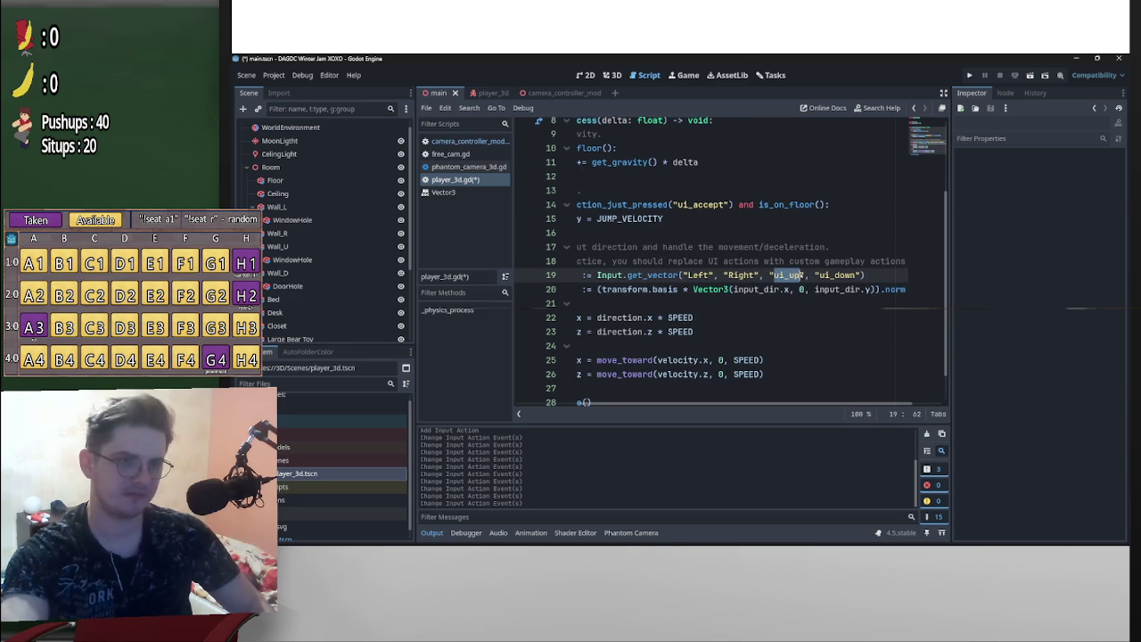
type("up")
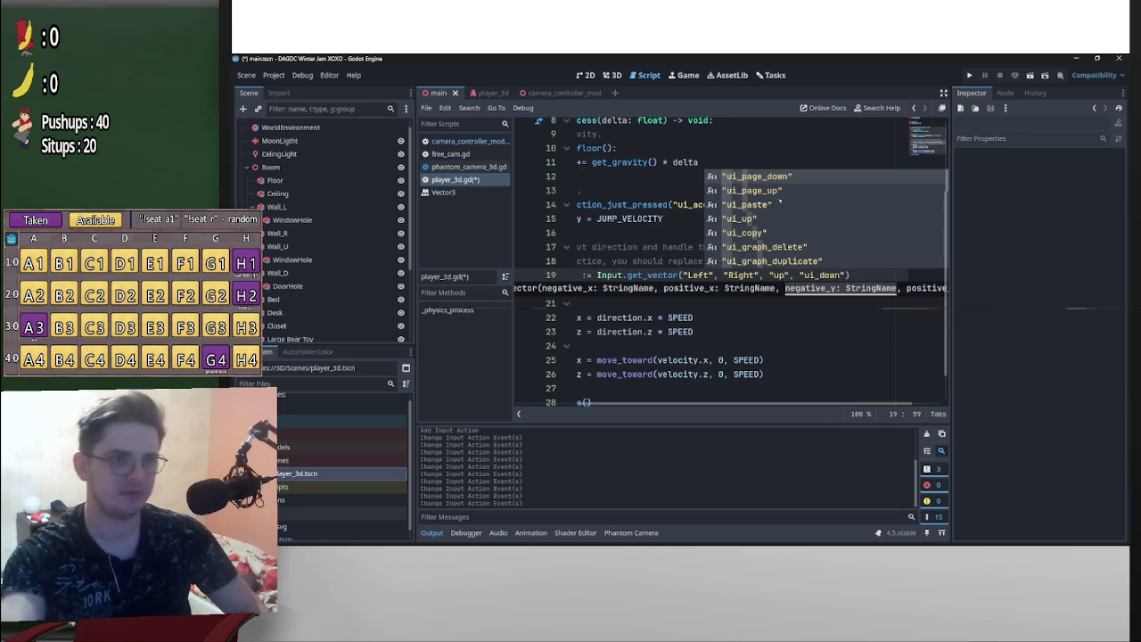
left_click(773, 276)
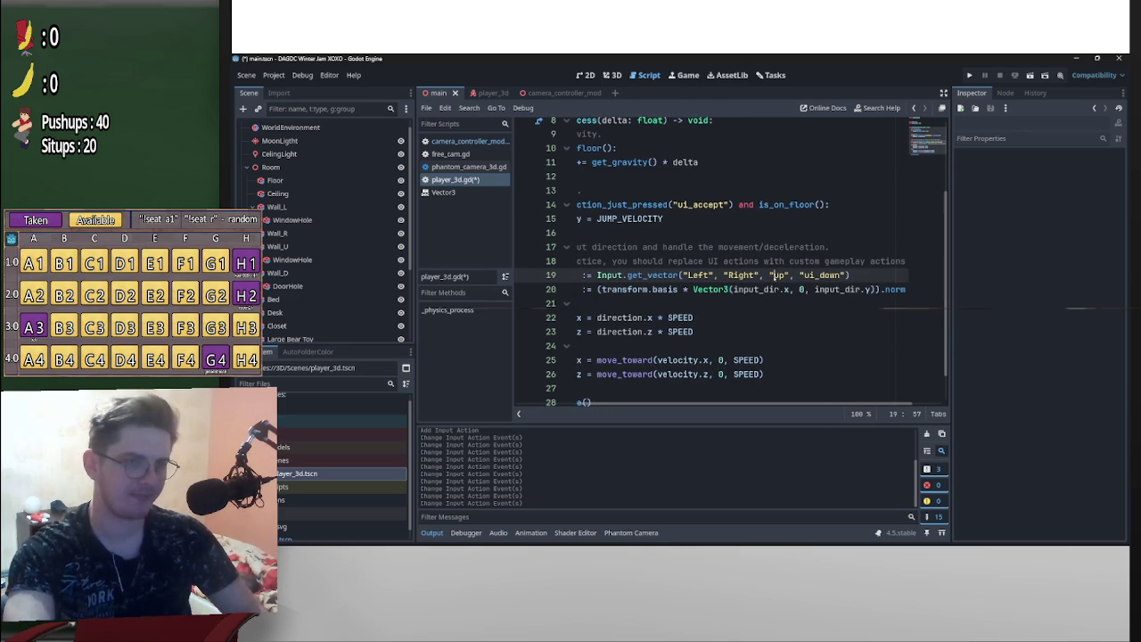
key("BackSpace")
type("fo")
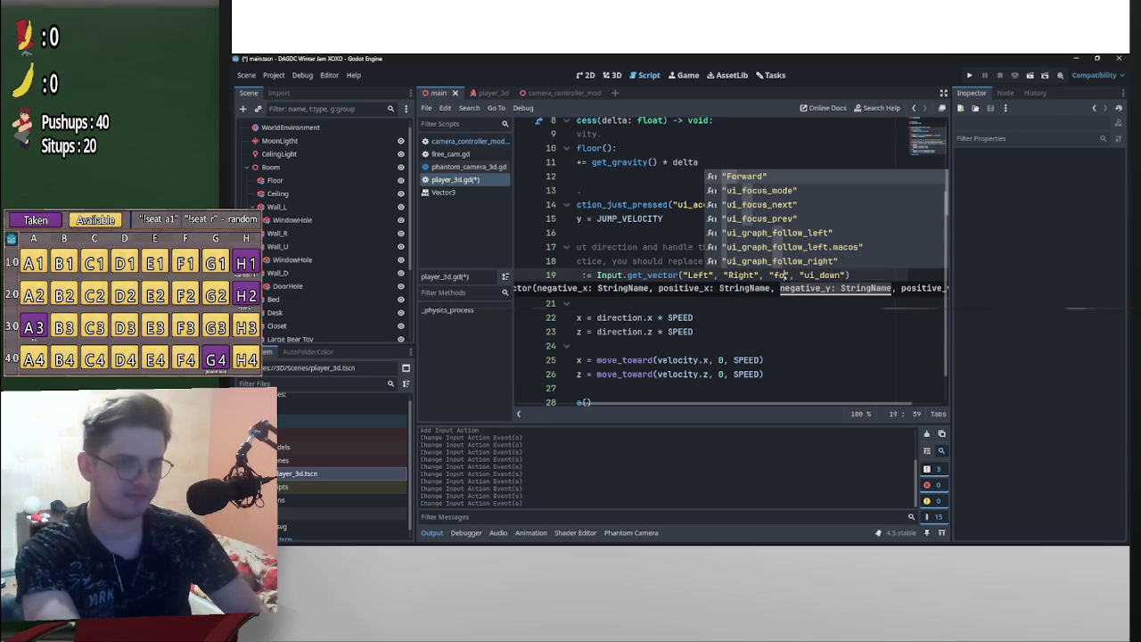
left_click(754, 178)
double_click(843, 275)
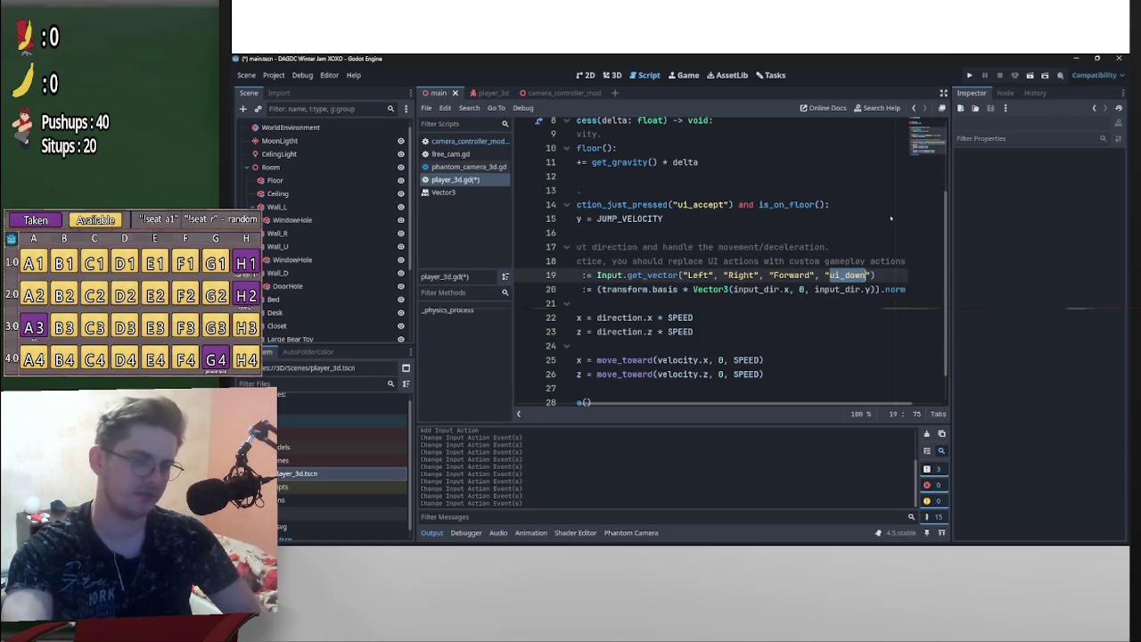
type("ba")
left_click(791, 183)
Save the main scene and the player_3d.gd script with Ctrl+S
mouse_move(861, 403)
left_mouse_down()
mouse_move(794, 403)
mouse_move(887, 397)
mouse_move(787, 378)
left_mouse_up()
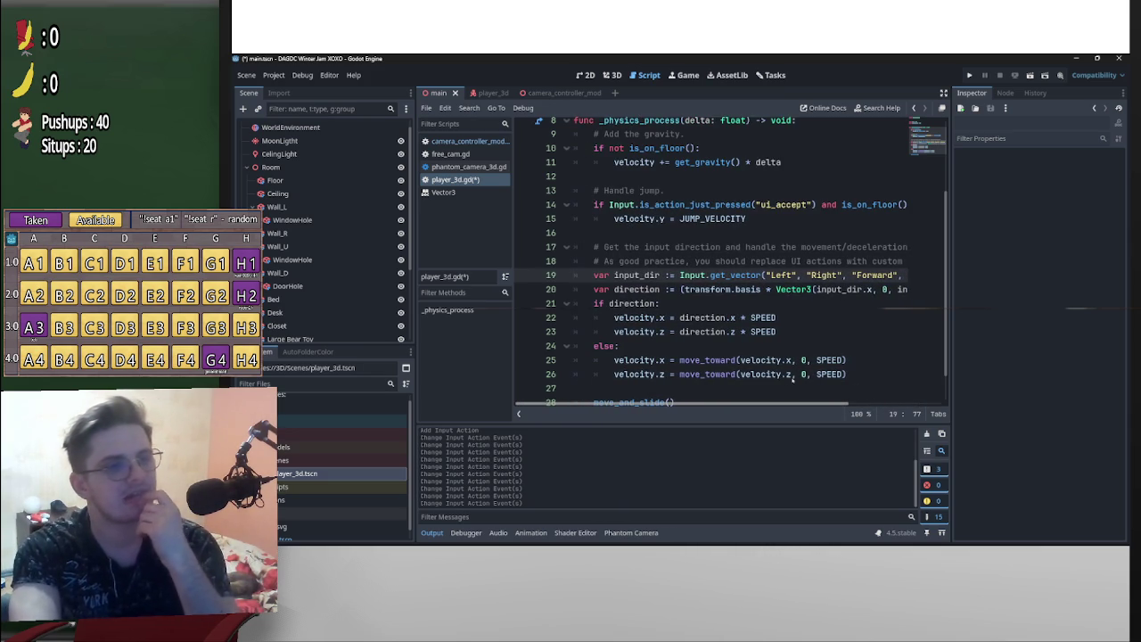
scroll(793, 376, "up", 3)
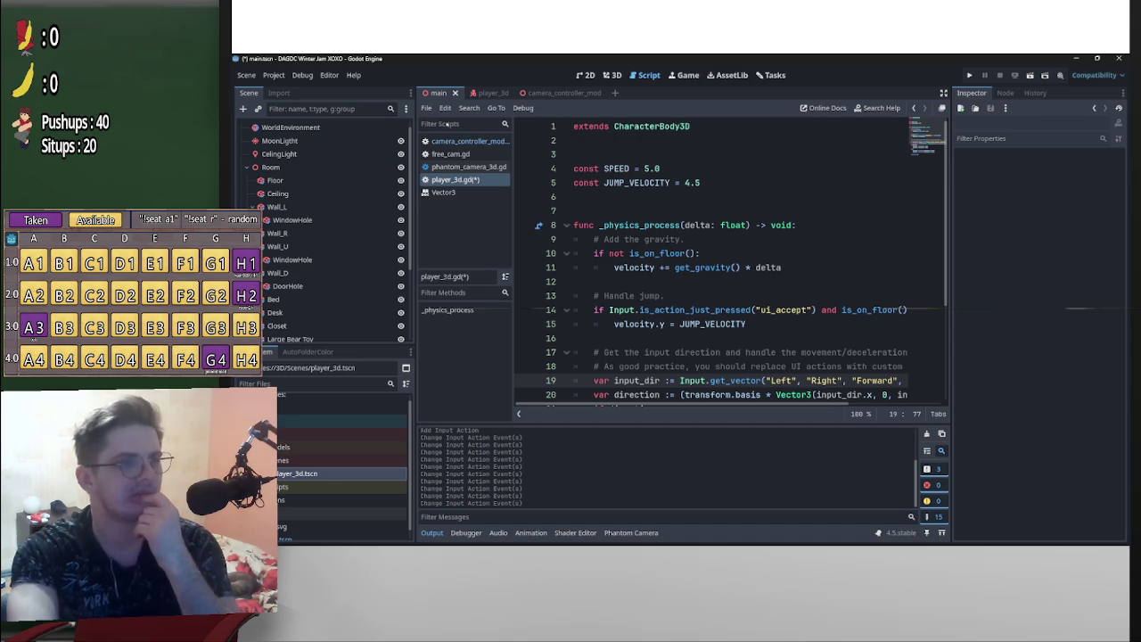
key("ctrl+s")
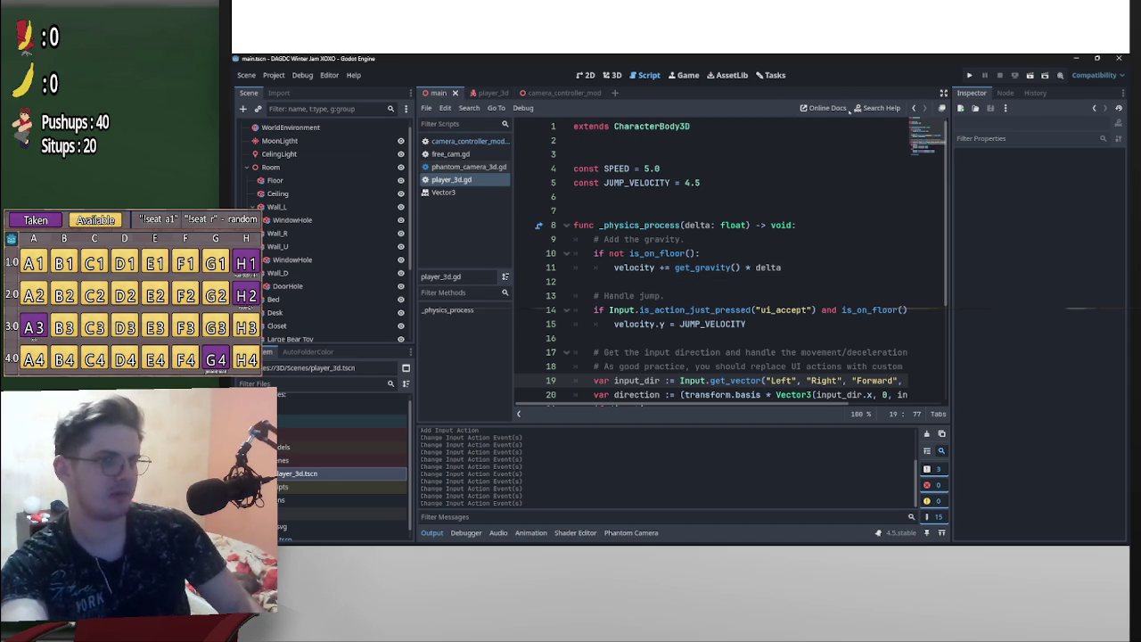
scroll(321, 260, "down", 3)
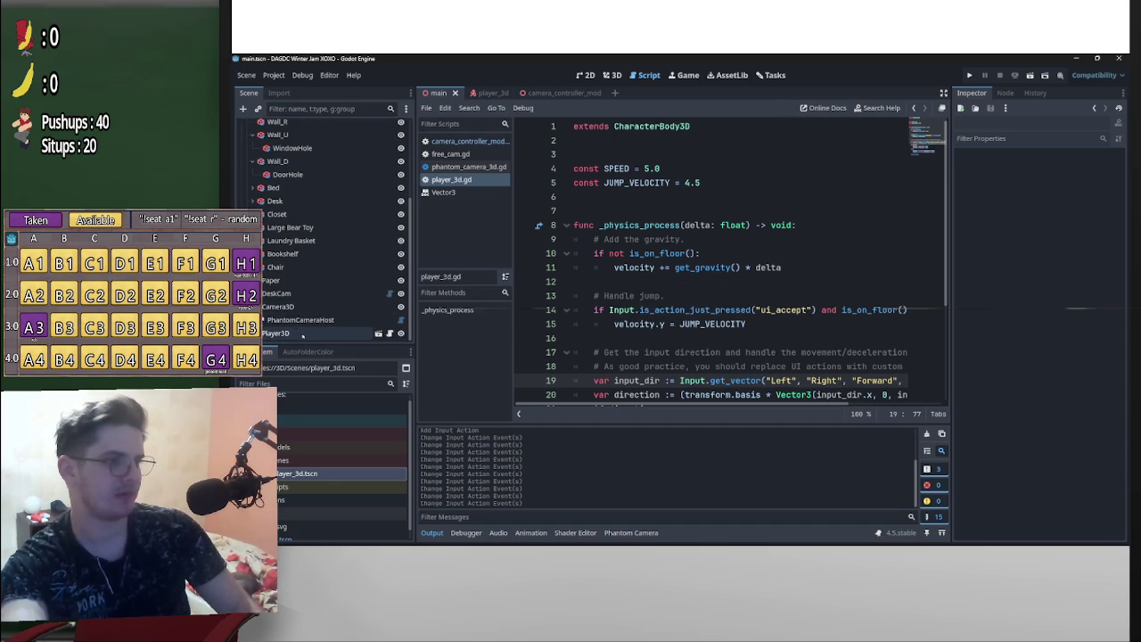
left_click(277, 333)
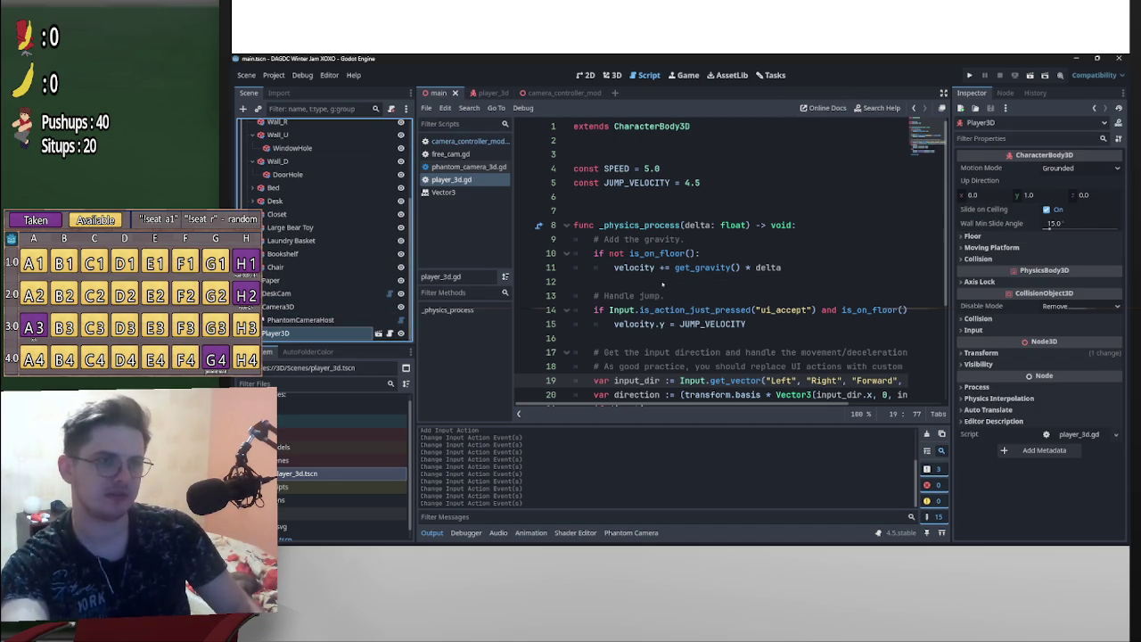
double_click(586, 168)
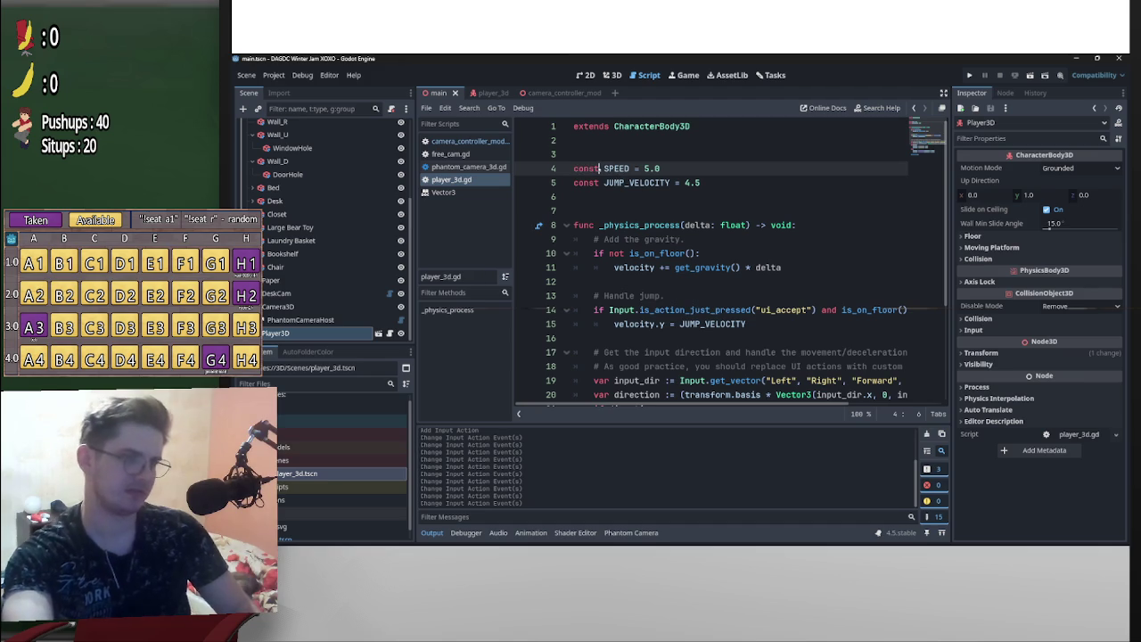
type("e")
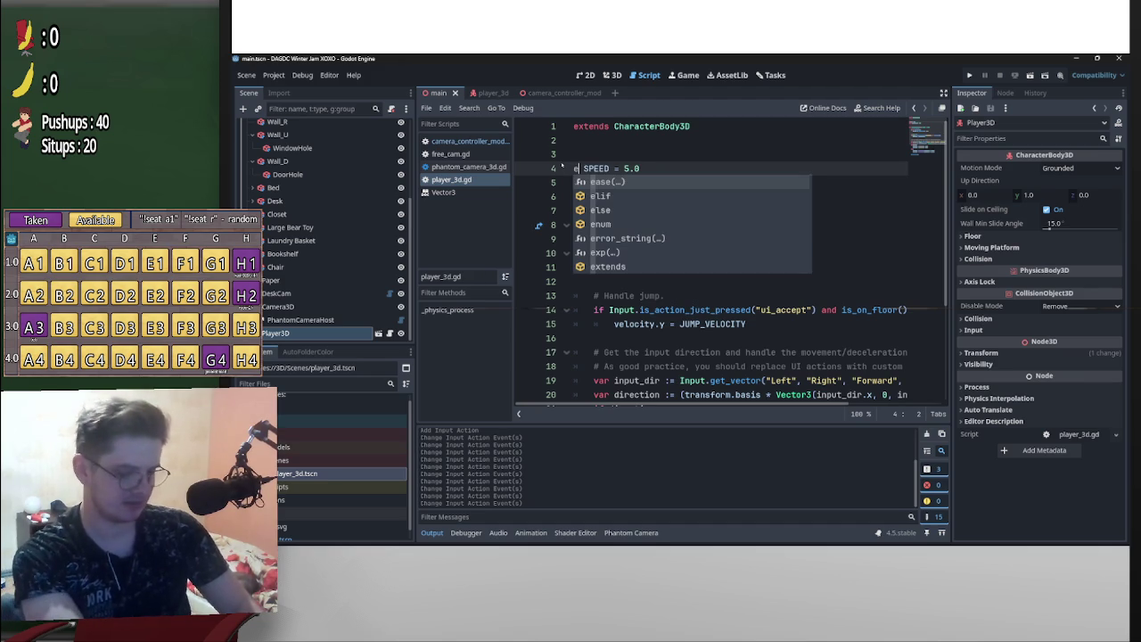
key("BackSpace")
type("@export")
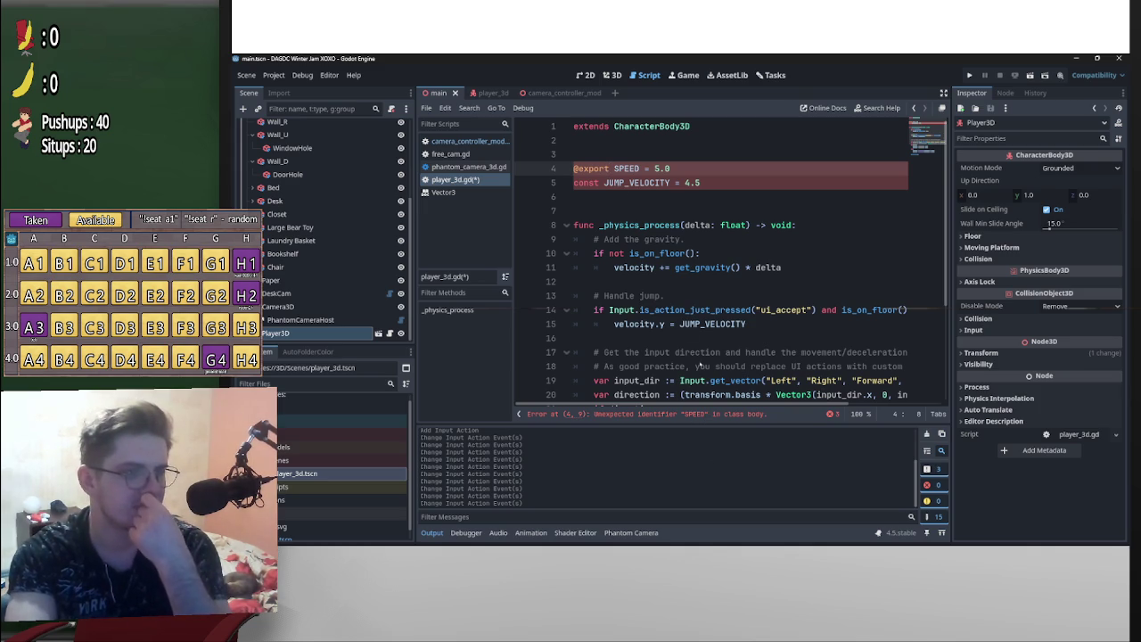
type("var")
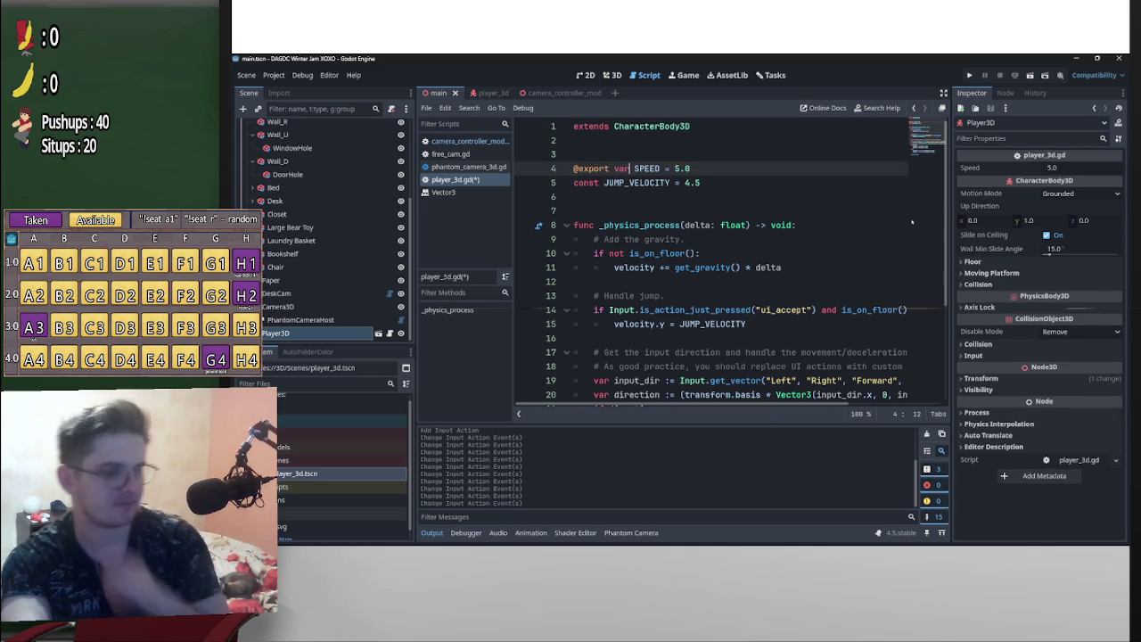
Save the script and set Player3D's Speed to 1.0 in the Inspector
key("ctrl+s")
left_click(1074, 167)
type("1")
key("Return")
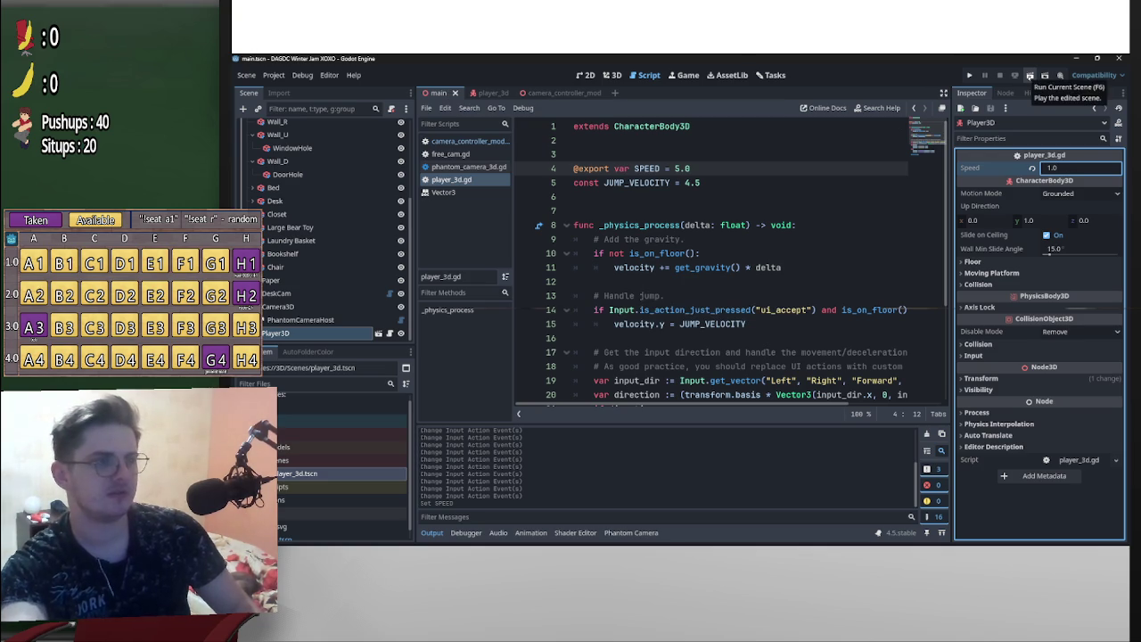
Test-run the scene at Speed 1.0, stop it, and switch to the player_3d scene
left_click(1030, 75)
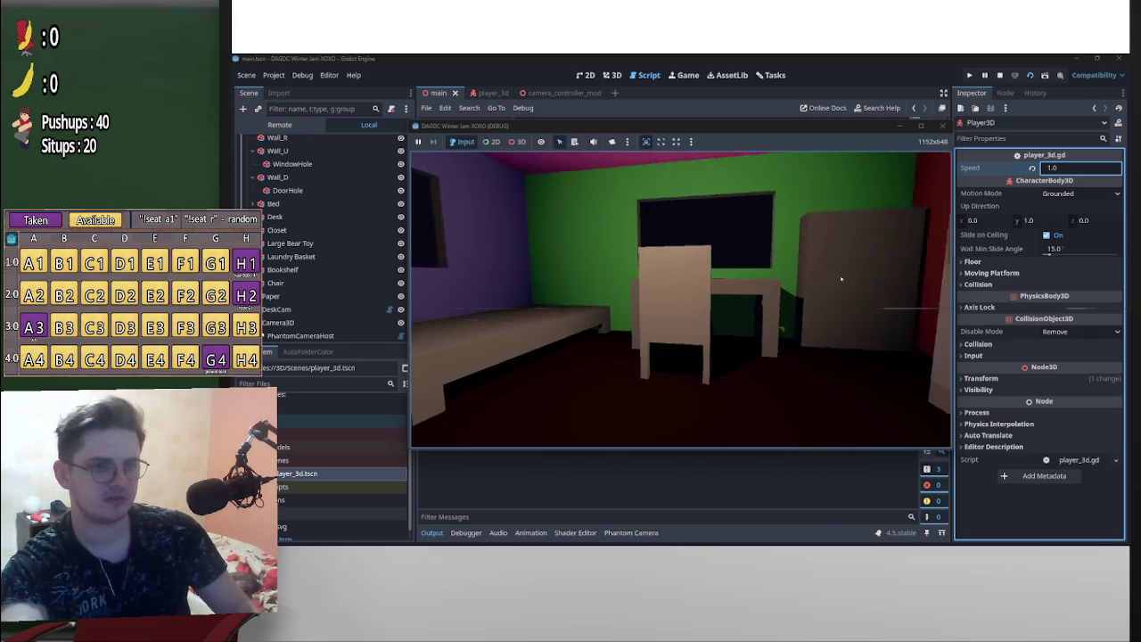
key("F8")
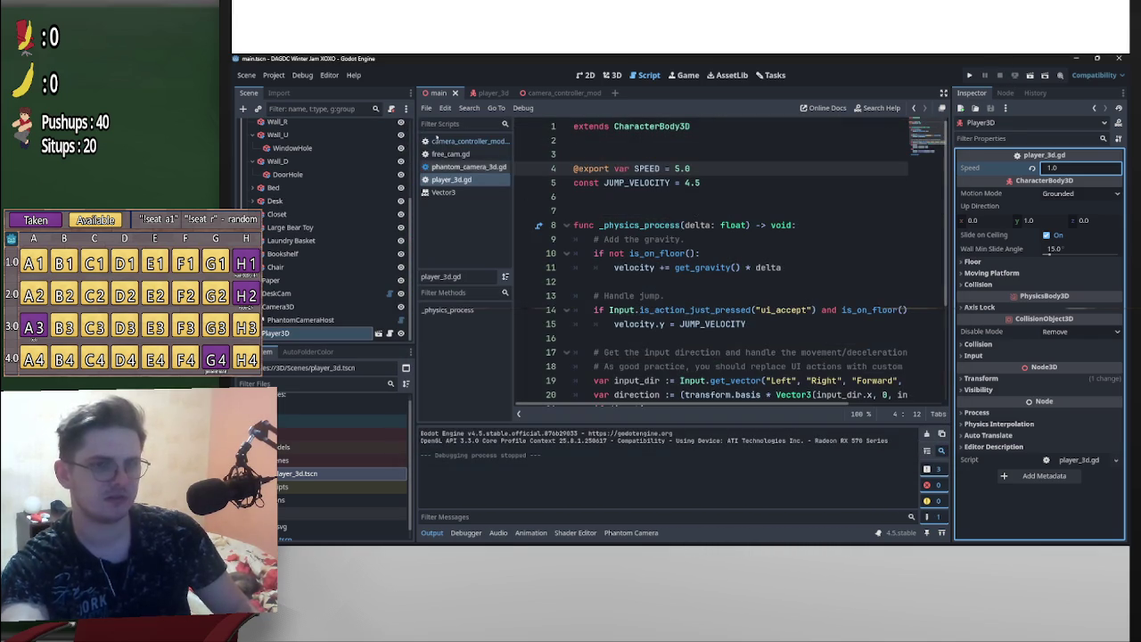
left_click(489, 92)
Set the Head node's x and y Sensitivity to 0.001 and save player_3d
left_click(1085, 270)
key("BackSpace")
type("1")
left_click(1087, 300)
left_click(1092, 286)
type("0.001")
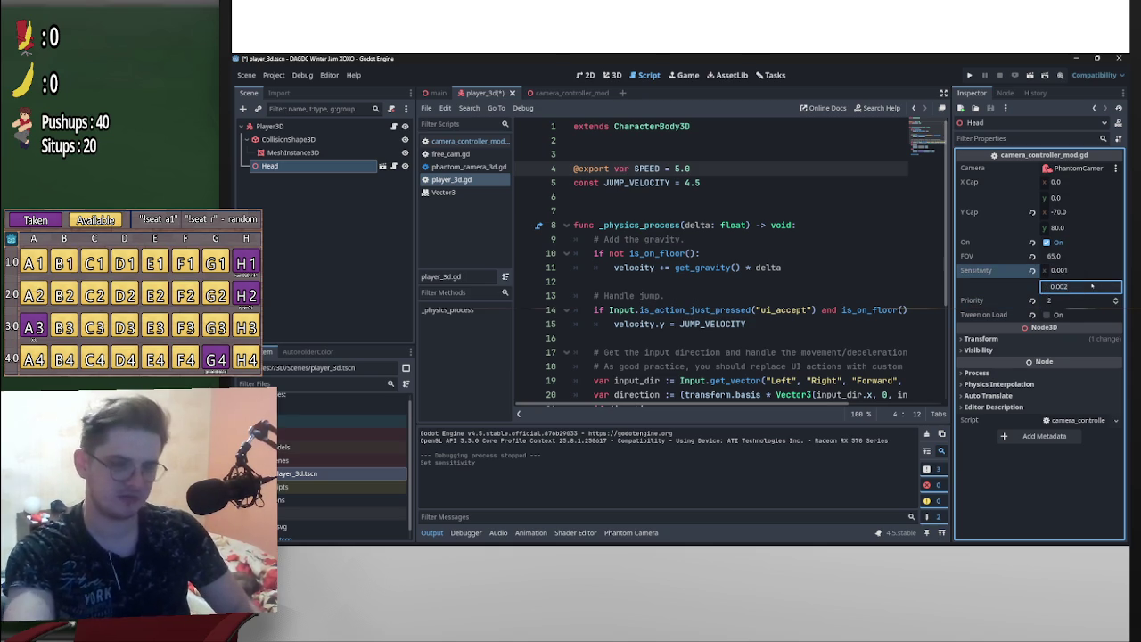
key("Return")
key("ctrl+s")
left_click(437, 93)
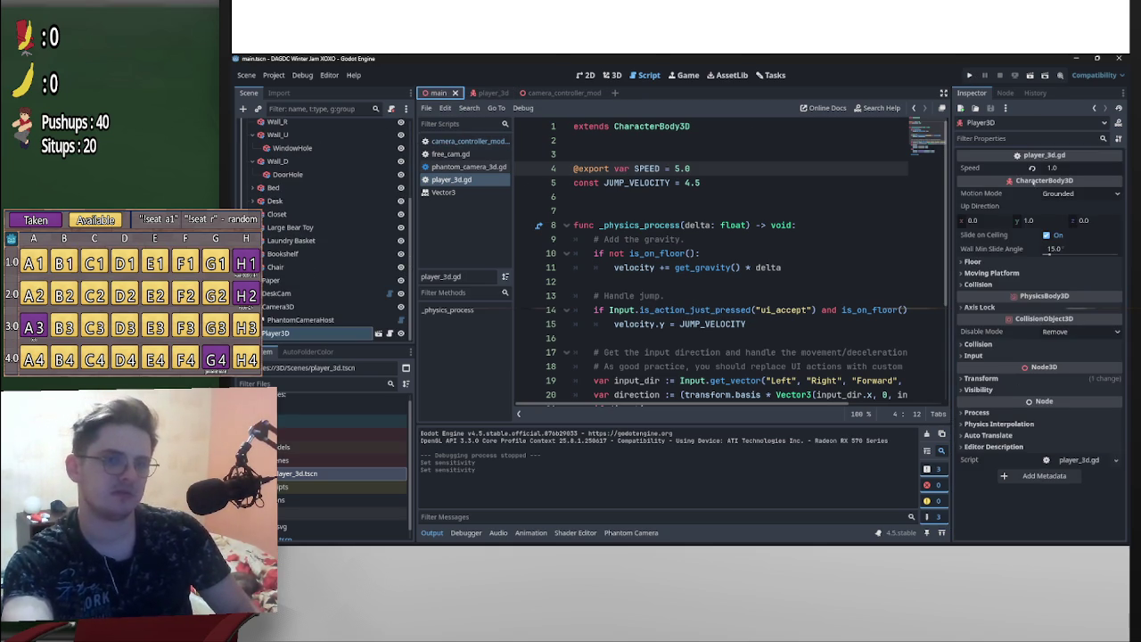
Set Speed to 1.2 and walk around the bedroom in a test run
left_click(1067, 169)
key("Return")
key("F5")
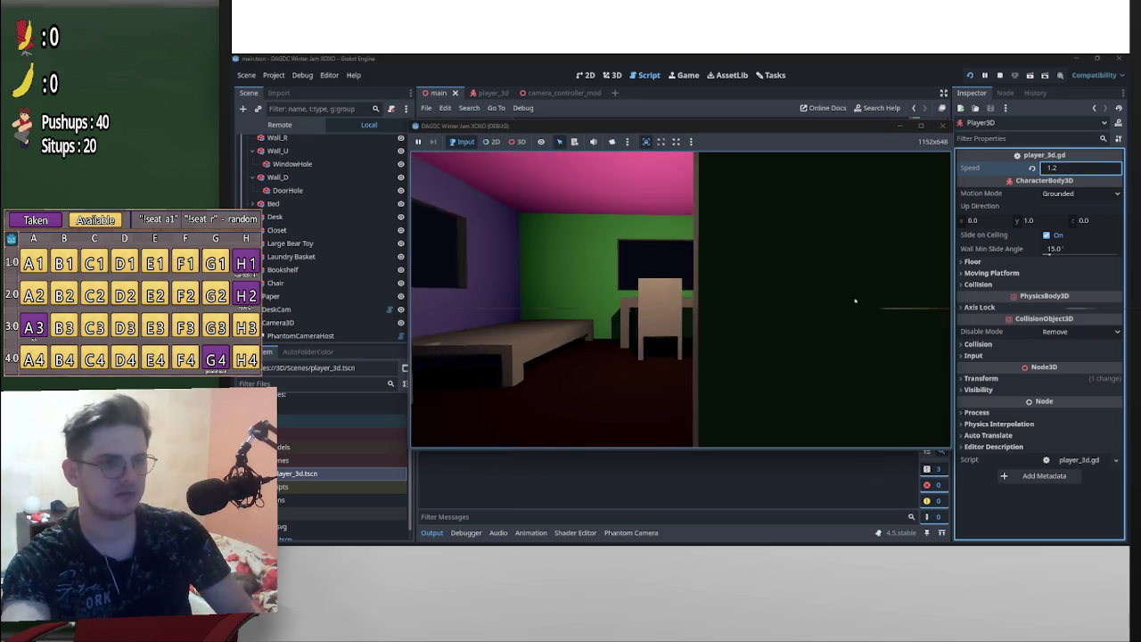
key("w")
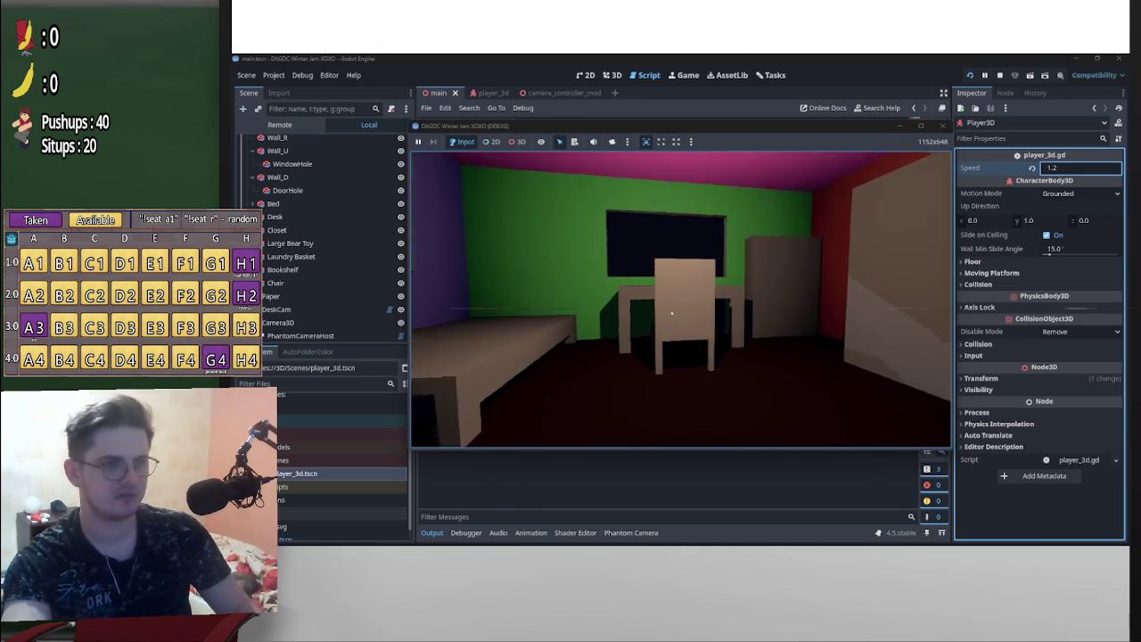
key("Right")
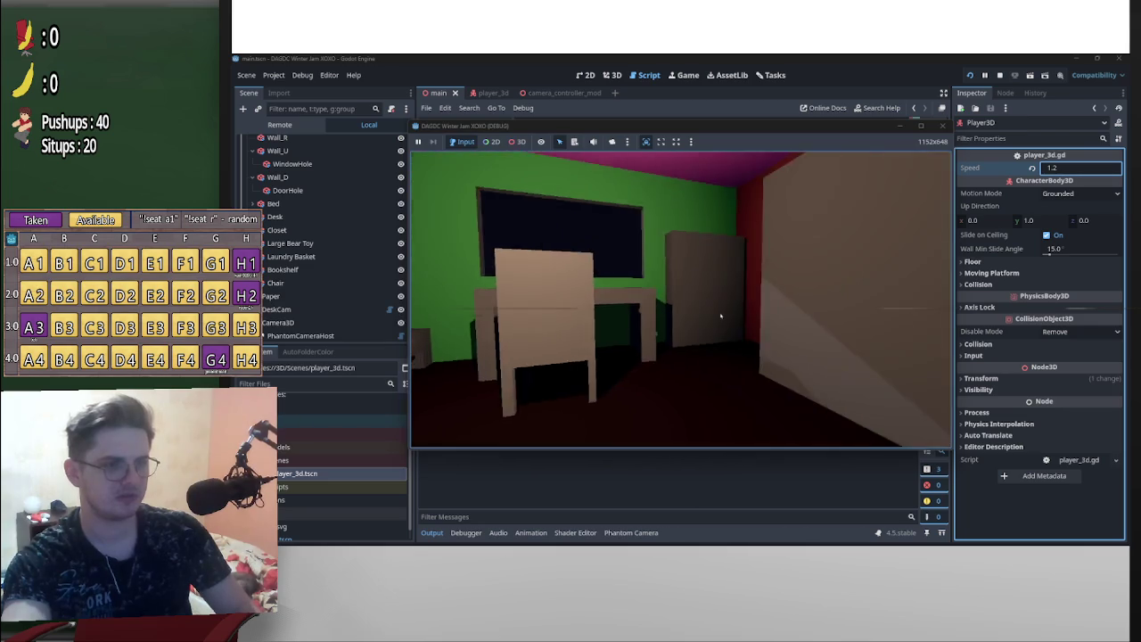
key("Left")
key("Left")
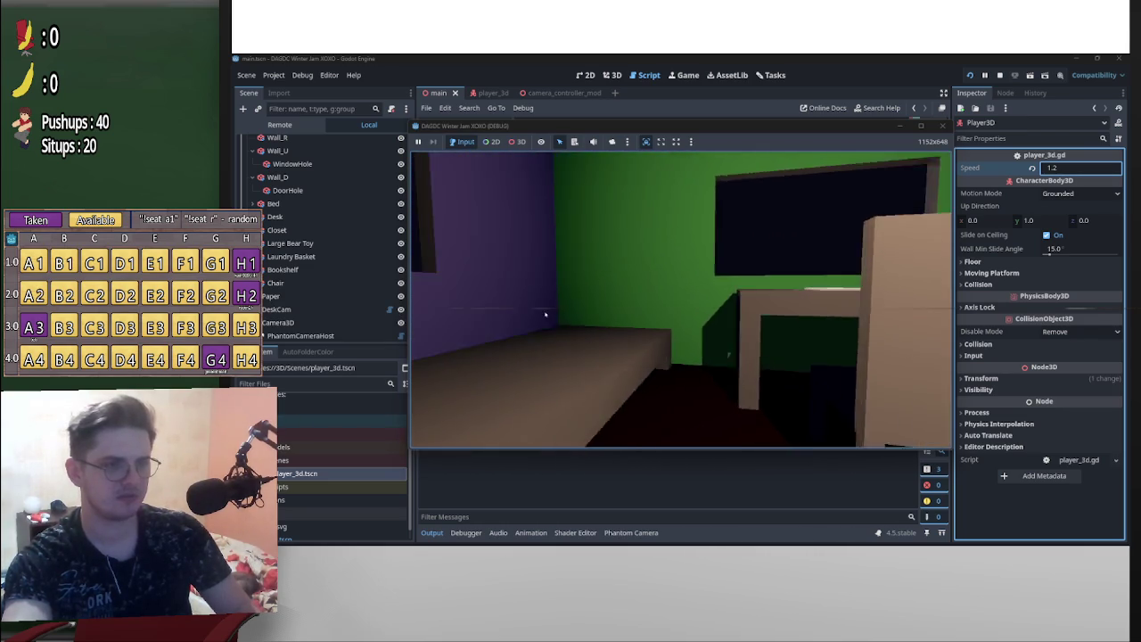
key("Right")
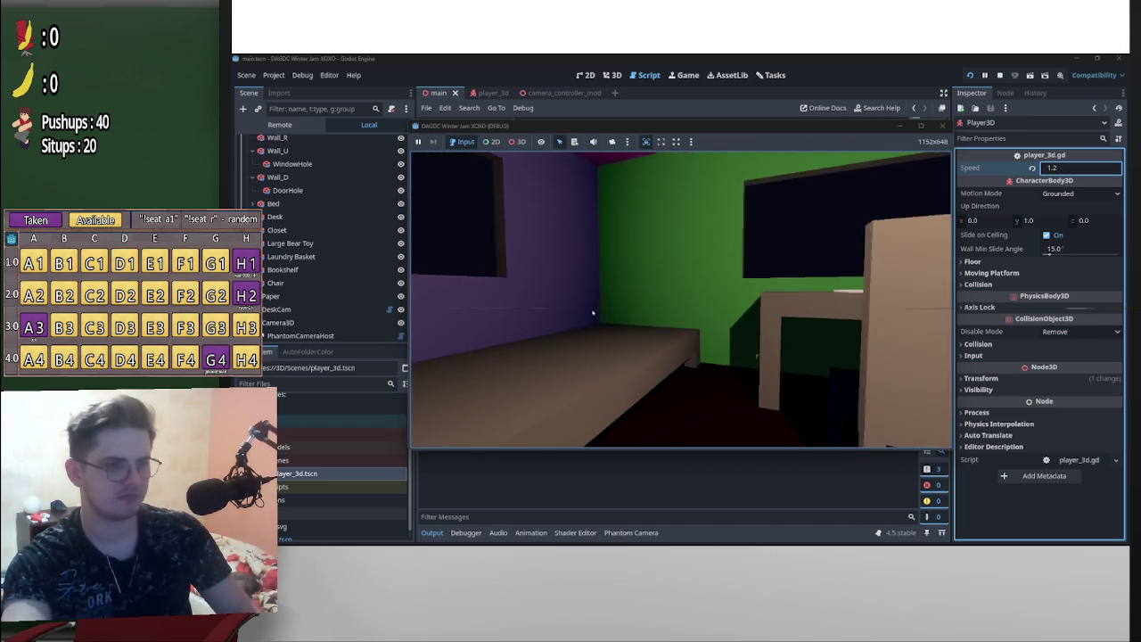
key("Right")
Lower Player3D's Speed to 0.8 and save the main scene
double_click(1073, 168)
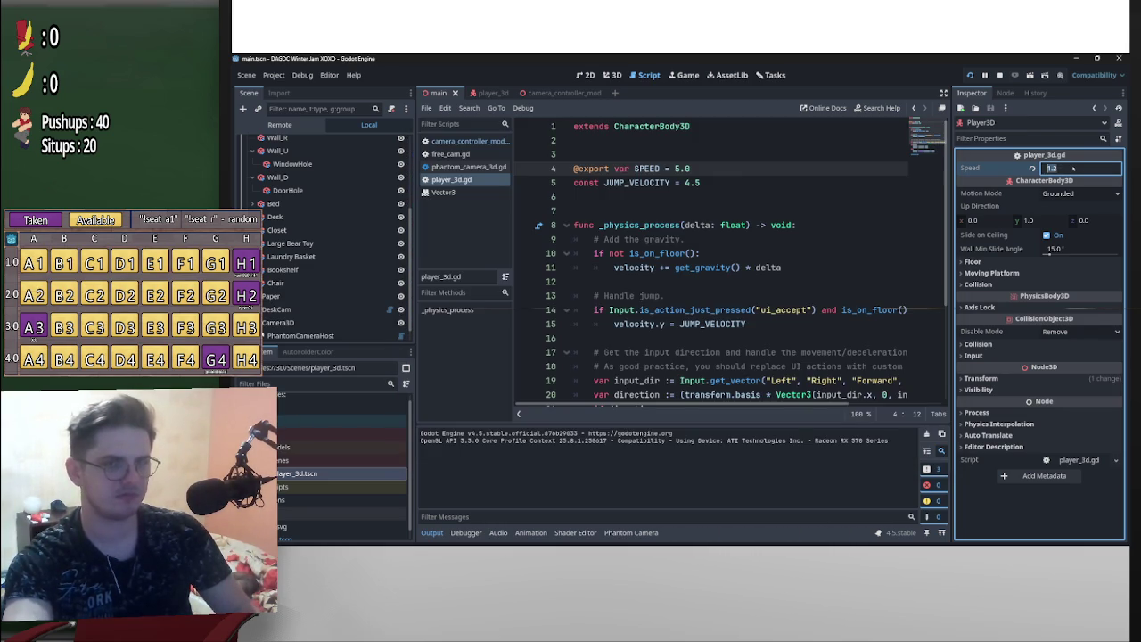
type("1")
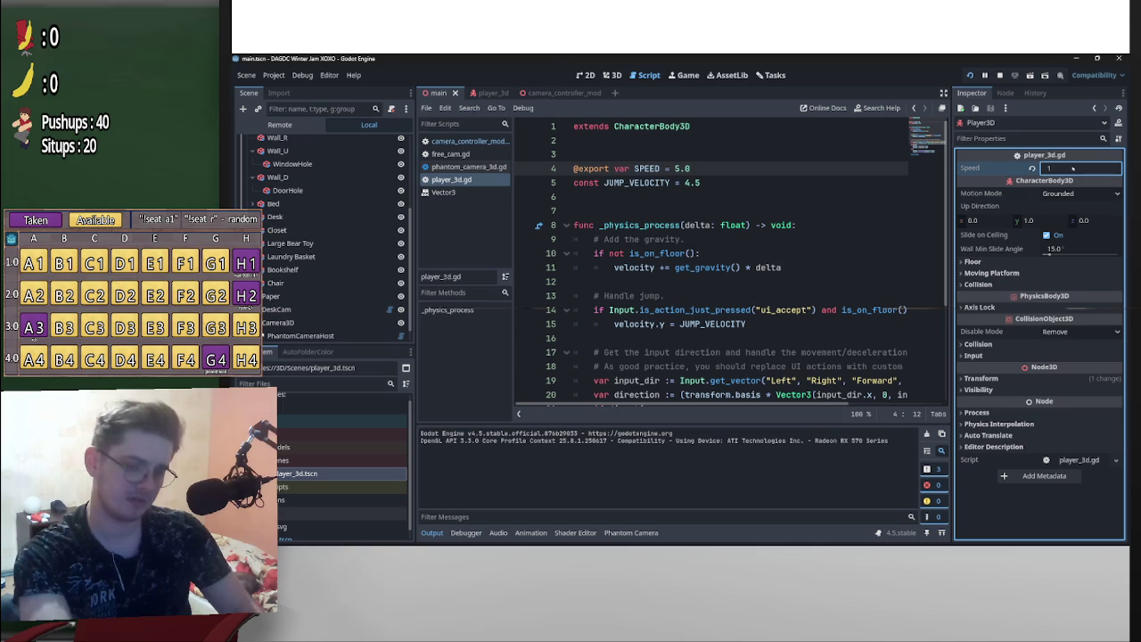
key("BackSpace")
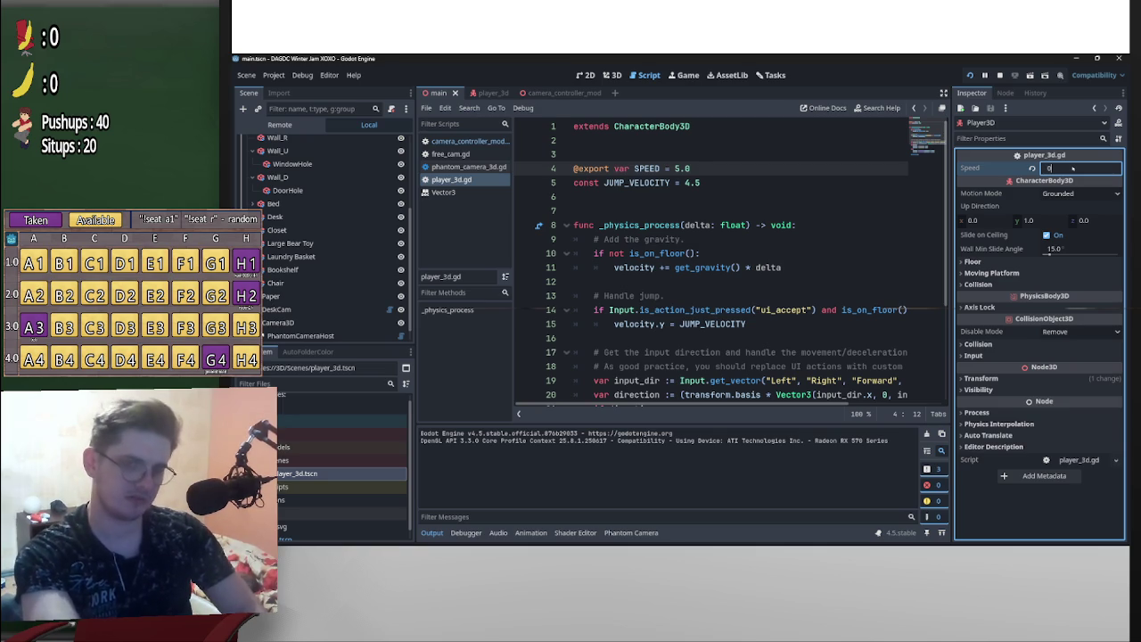
type("0.8")
key("Return")
key("ctrl+s")
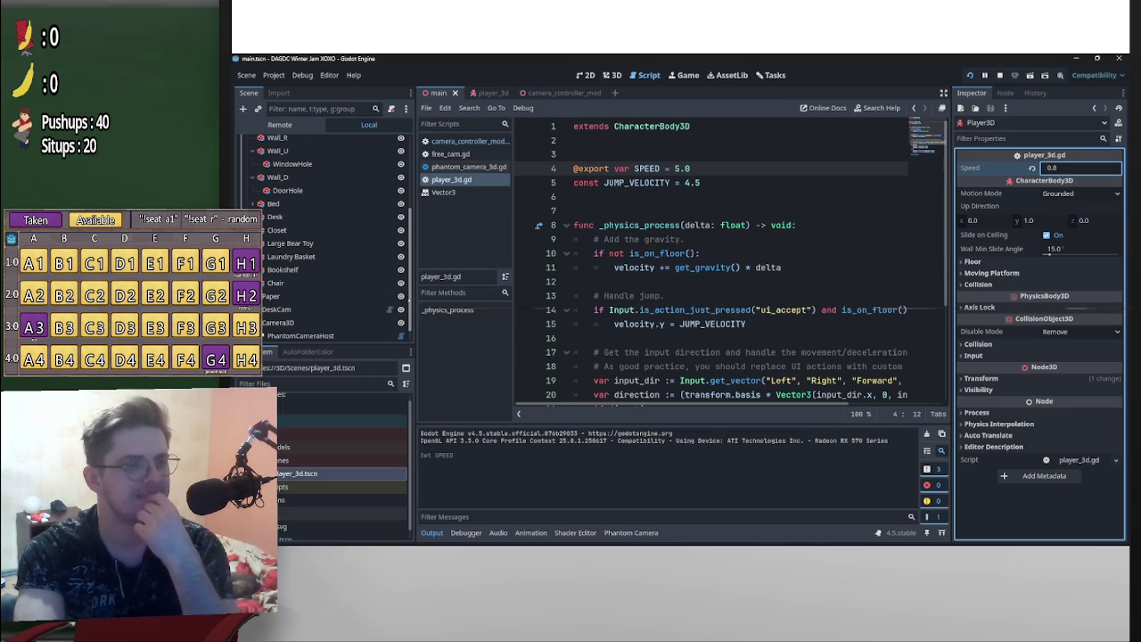
Replace the 4.5 JUMP_VELOCITY value in player_3d.gd with a new jump velocity
scroll(412, 276, "down", 1)
scroll(667, 310, "down", 2)
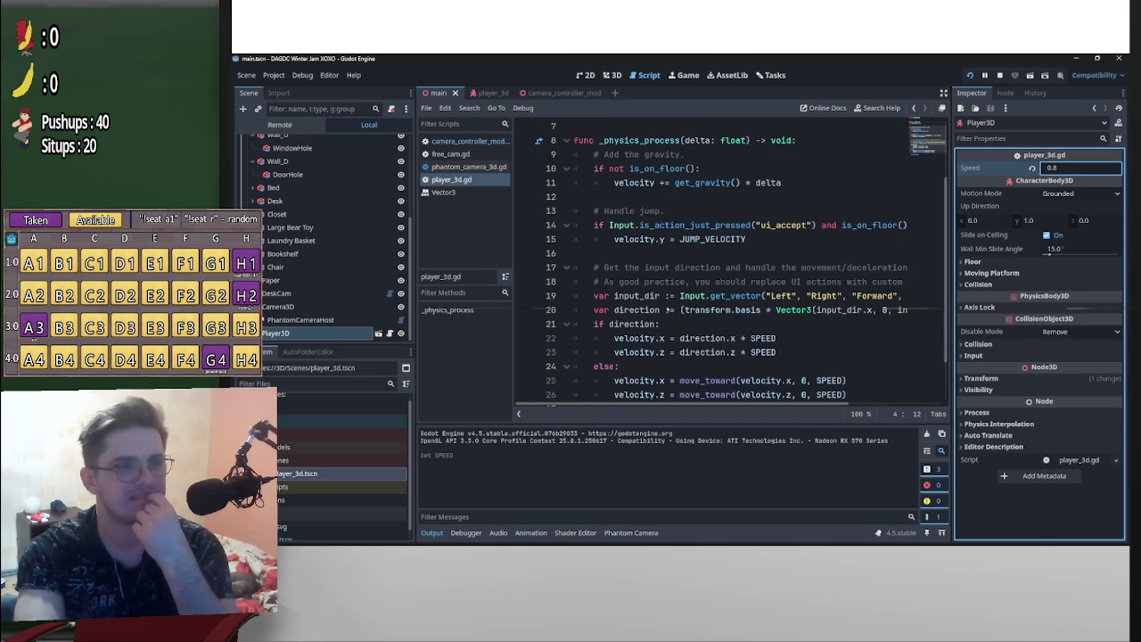
scroll(812, 329, "down", 1)
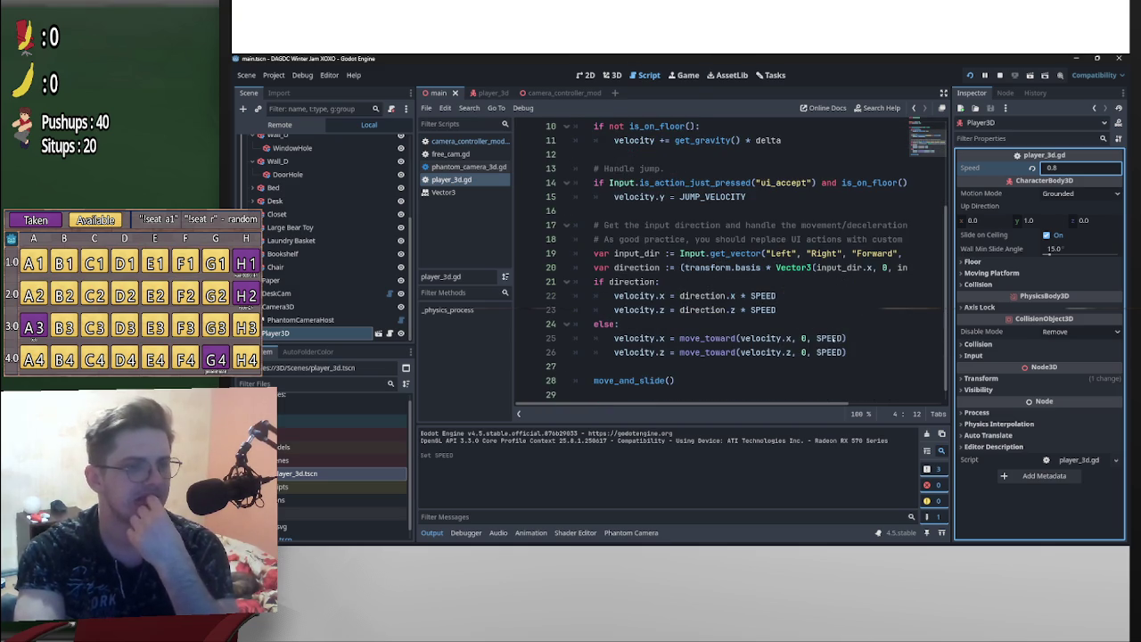
scroll(829, 339, "up", 1)
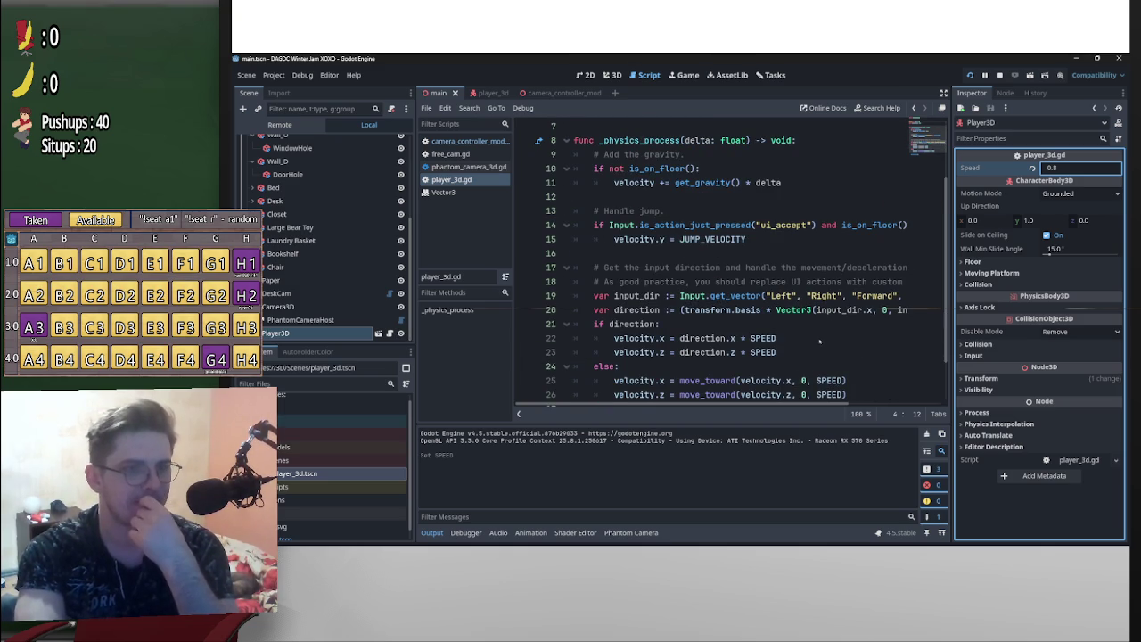
scroll(820, 341, "up", 2)
left_click_drag(702, 183, 685, 183)
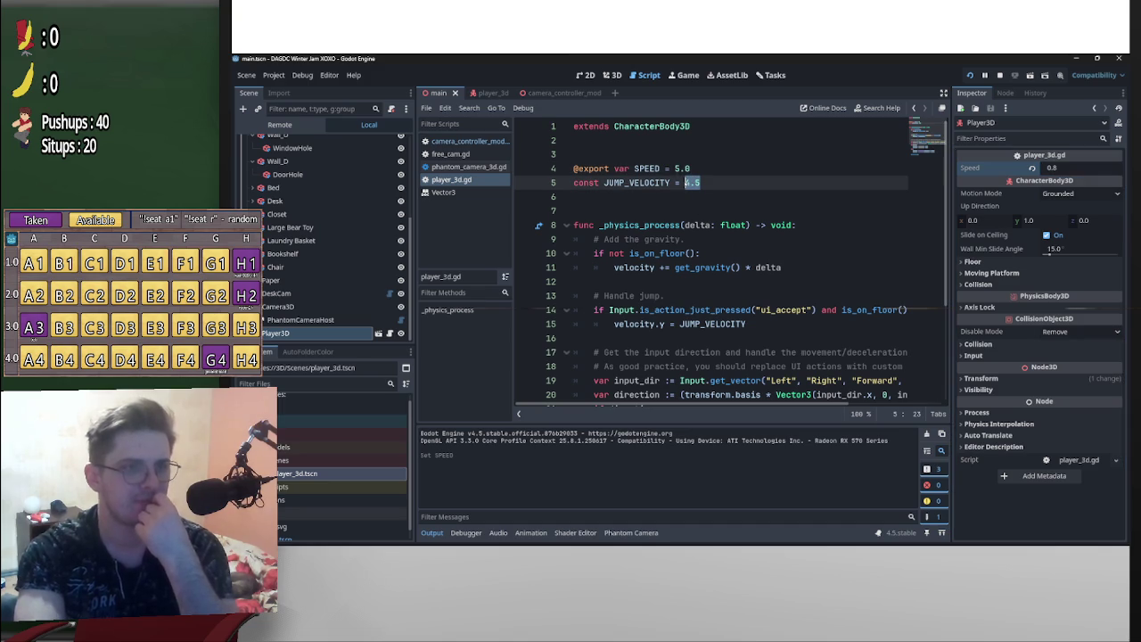
type("6")
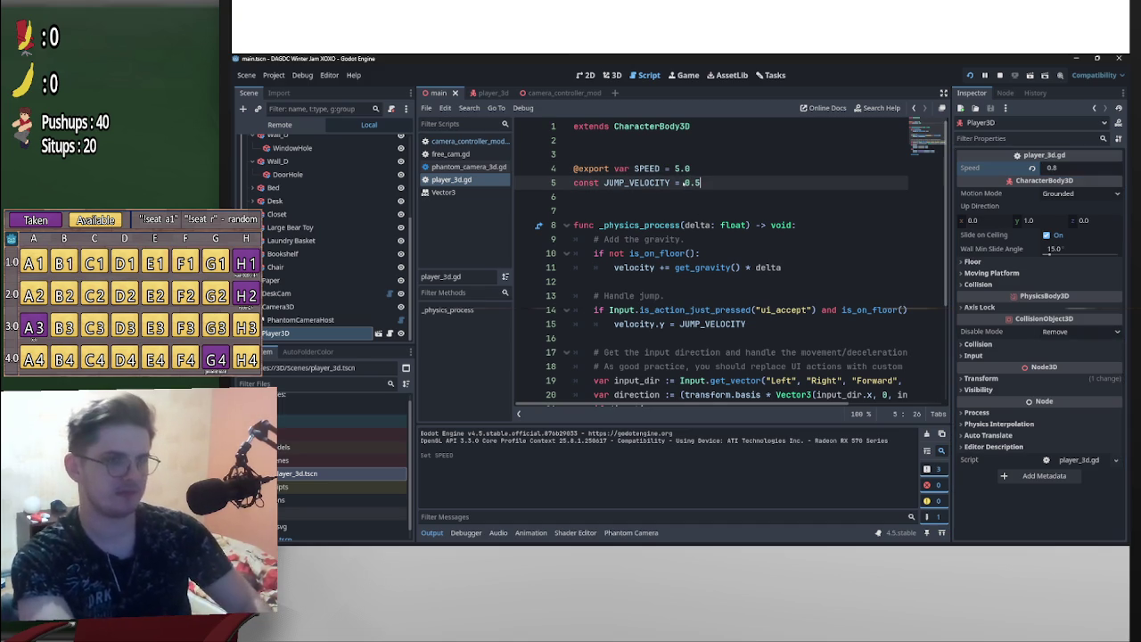
Remove a stray blank line, then run and stop the scene to test the jump
key("Return")
key("BackSpace")
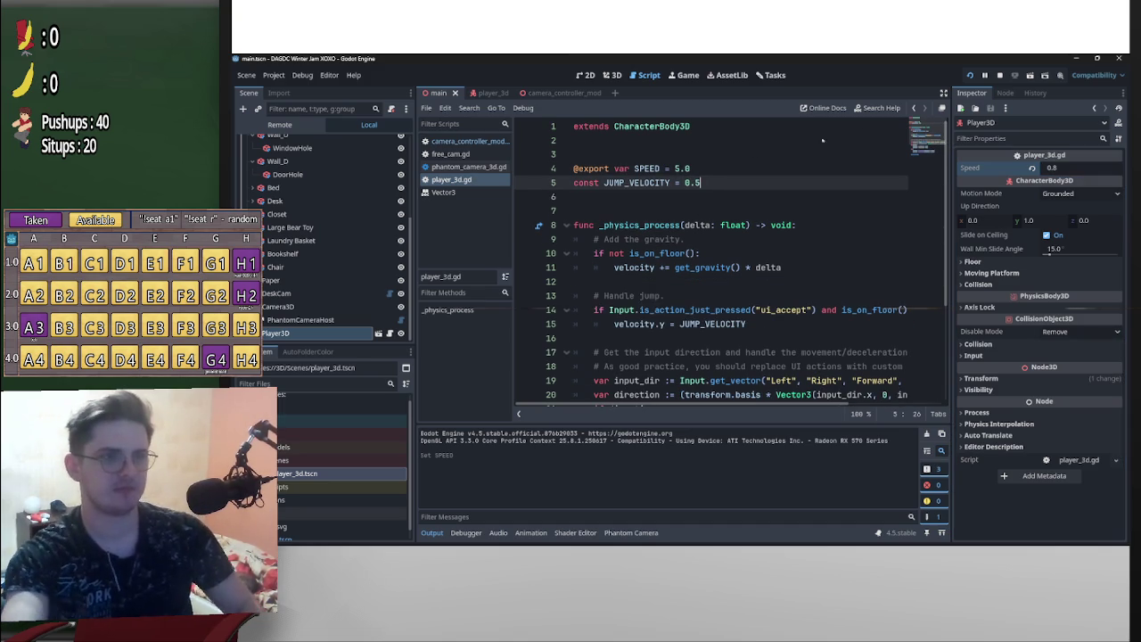
left_click(1029, 76)
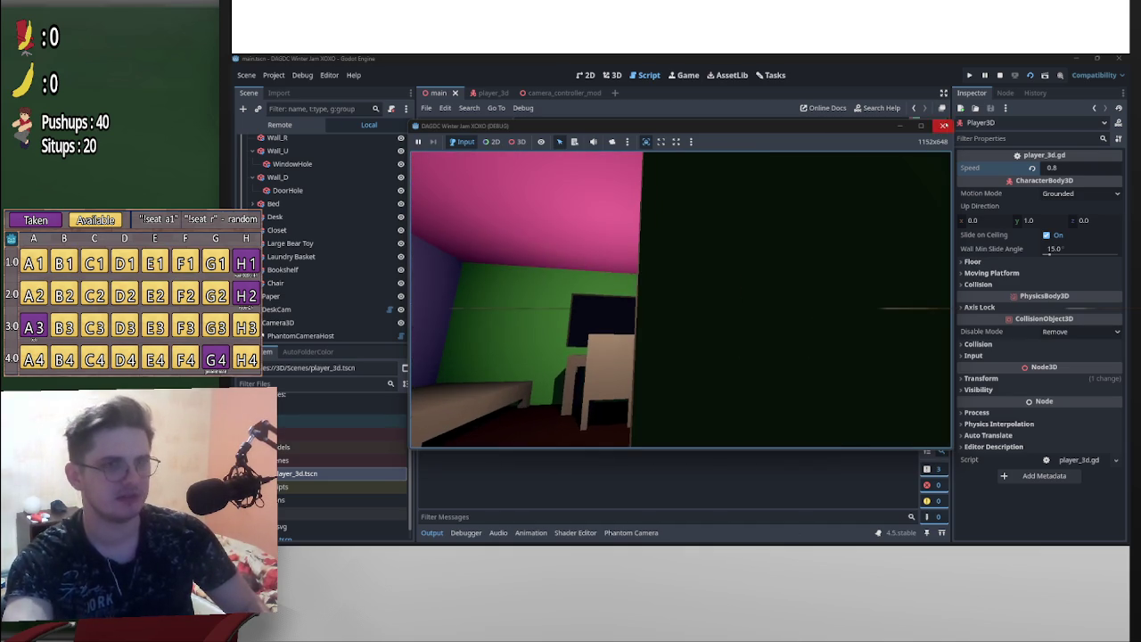
left_click(943, 125)
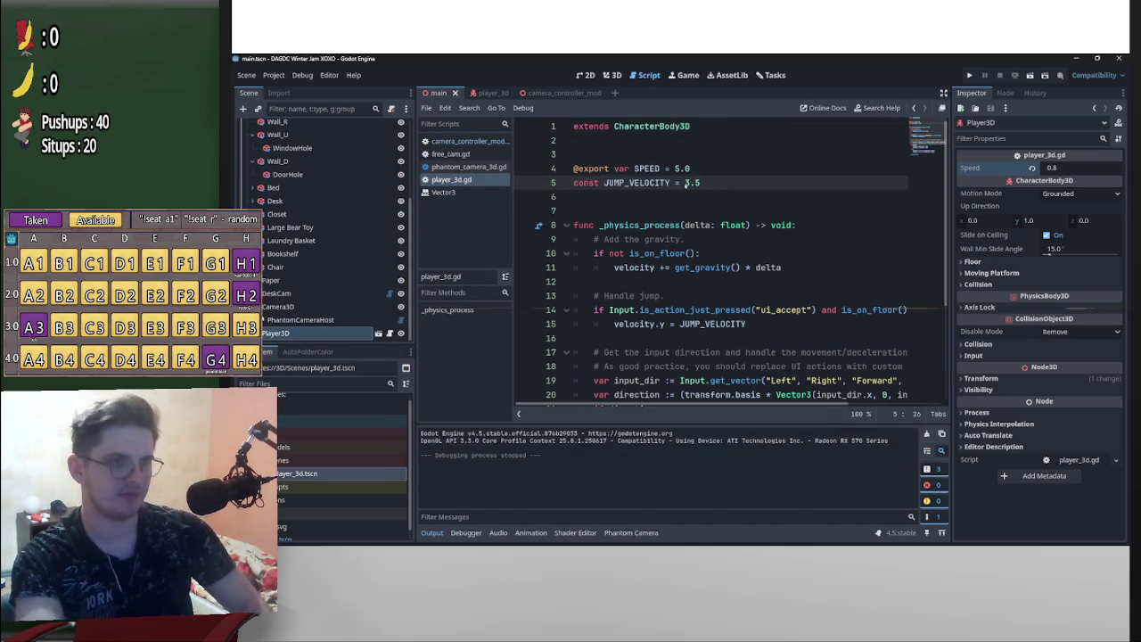
Launch and stop a test run, then relaunch the game with the 2.5 jump velocity
key("F6")
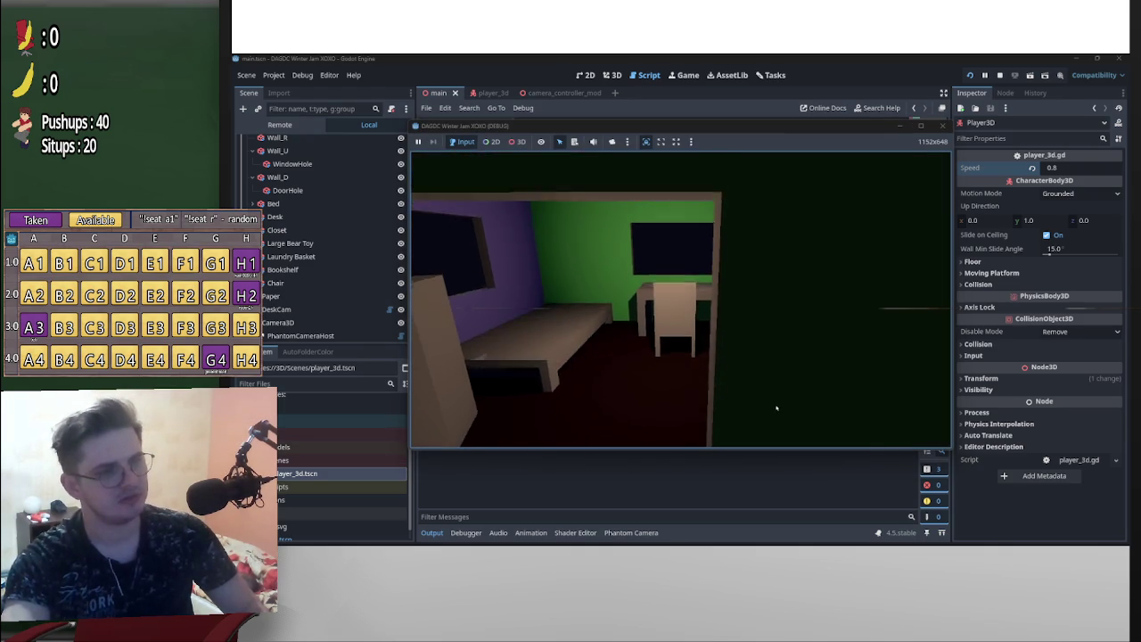
key("F8")
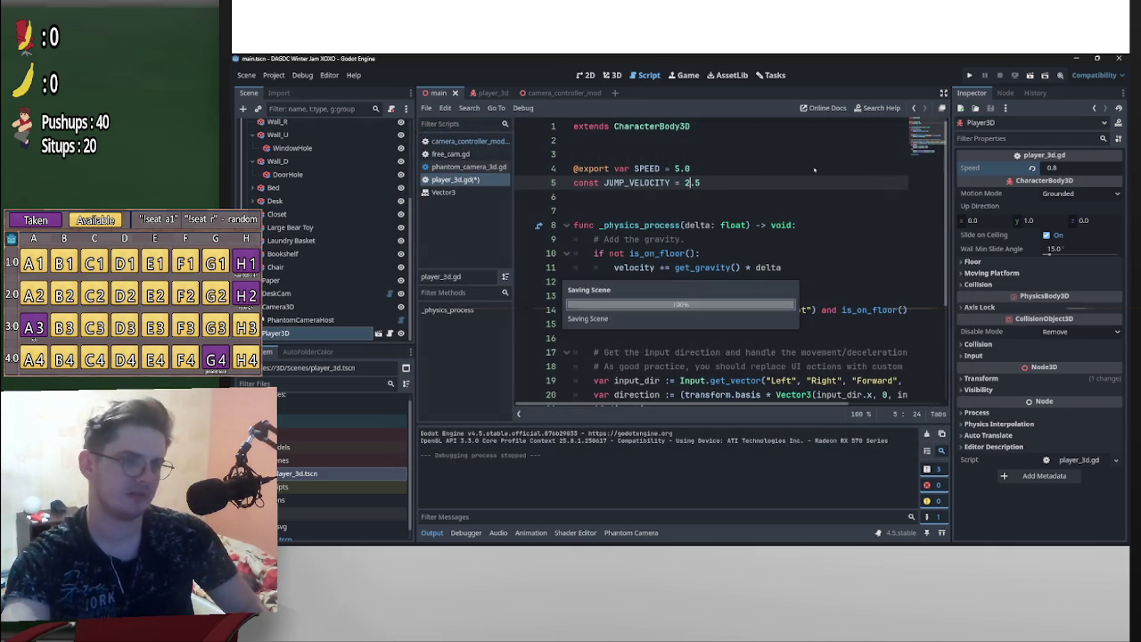
key("F6")
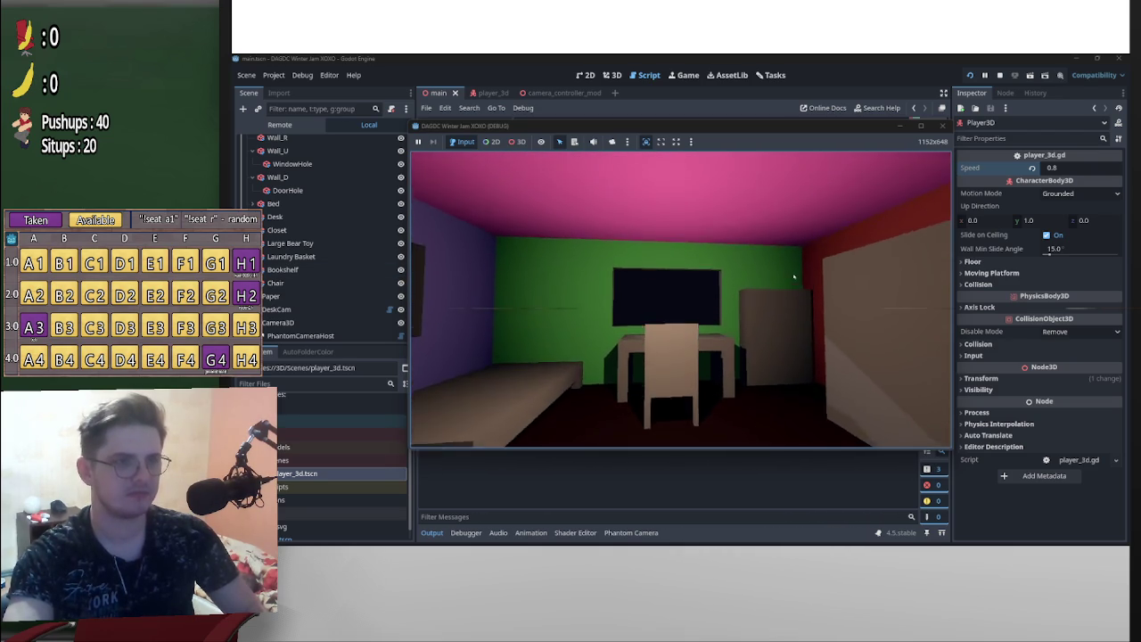
Walk back and forth around the bedroom while turning, then stop the game
key("s")
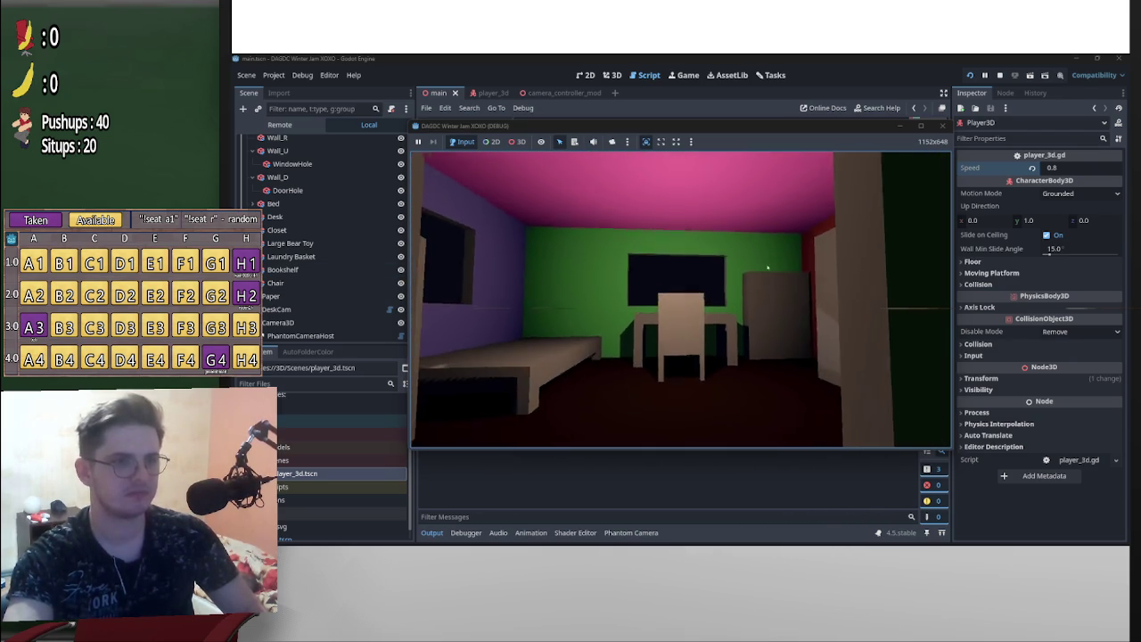
key("w")
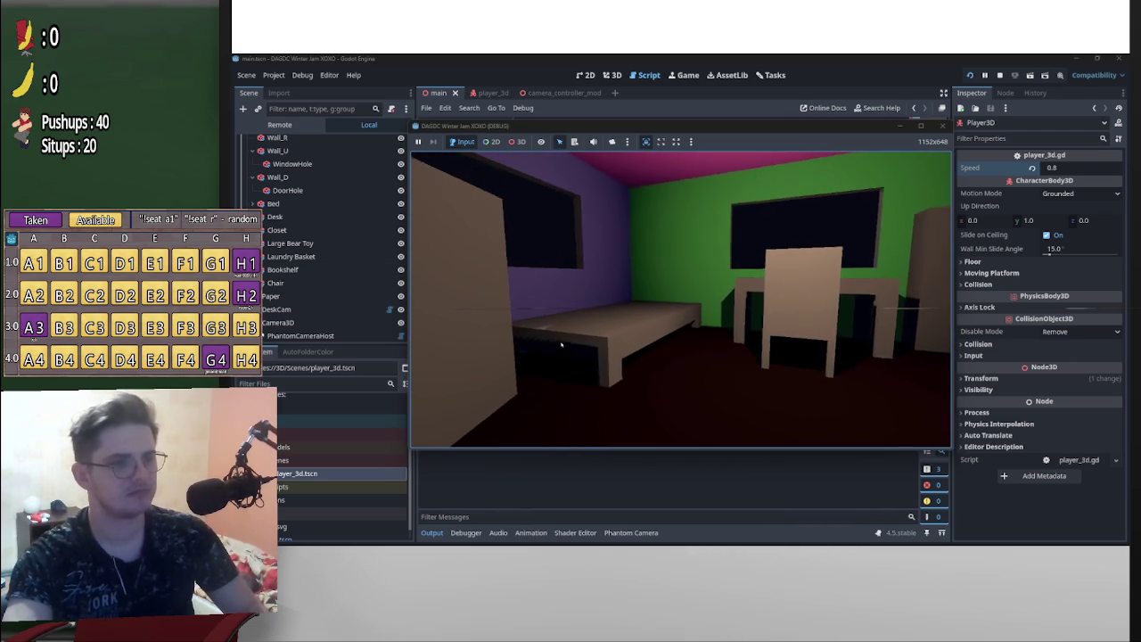
key("Right")
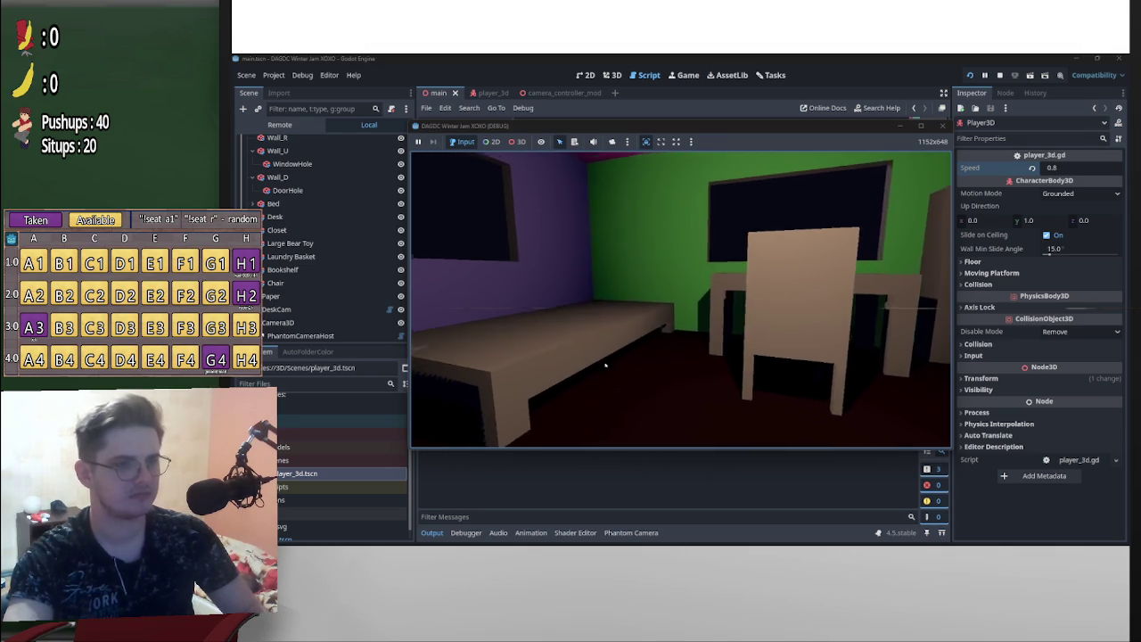
key("s")
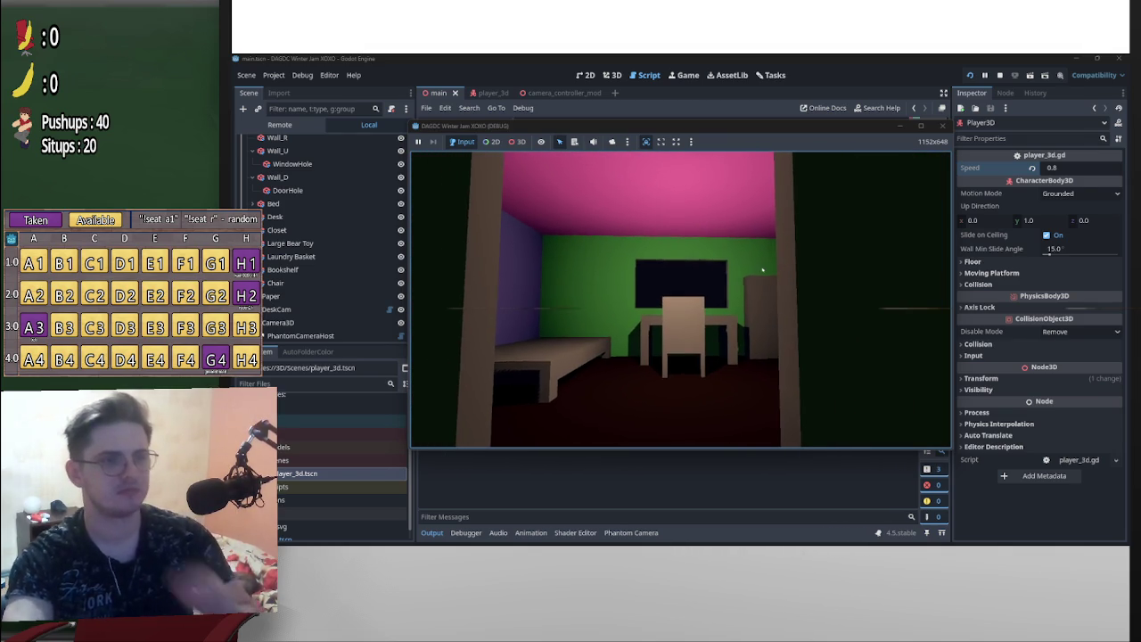
key("w")
key("Right")
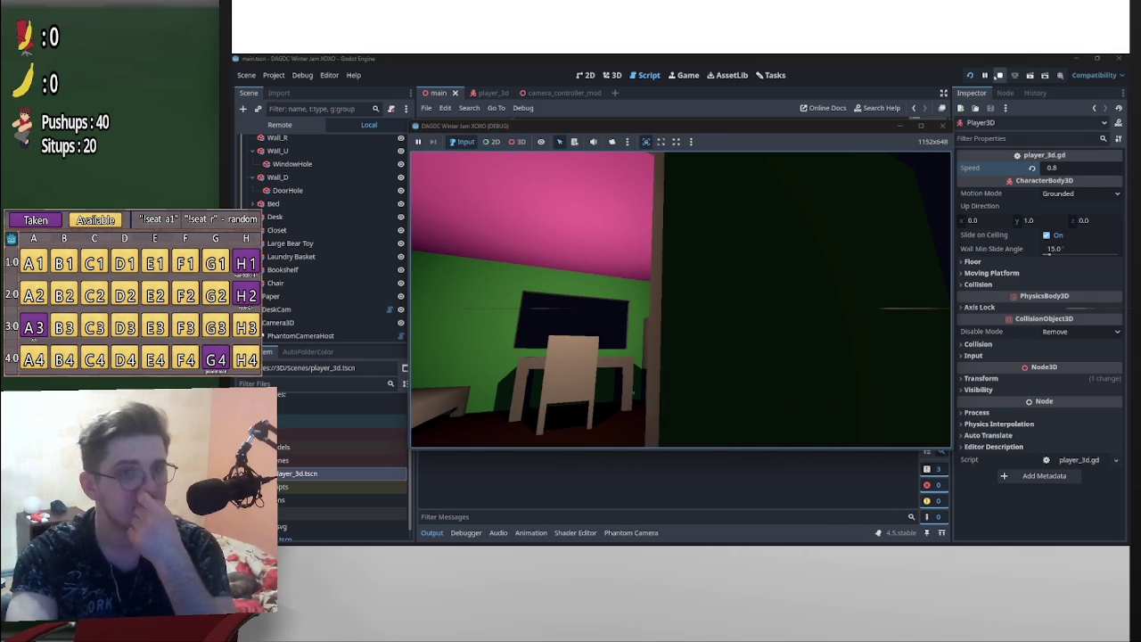
left_click(999, 75)
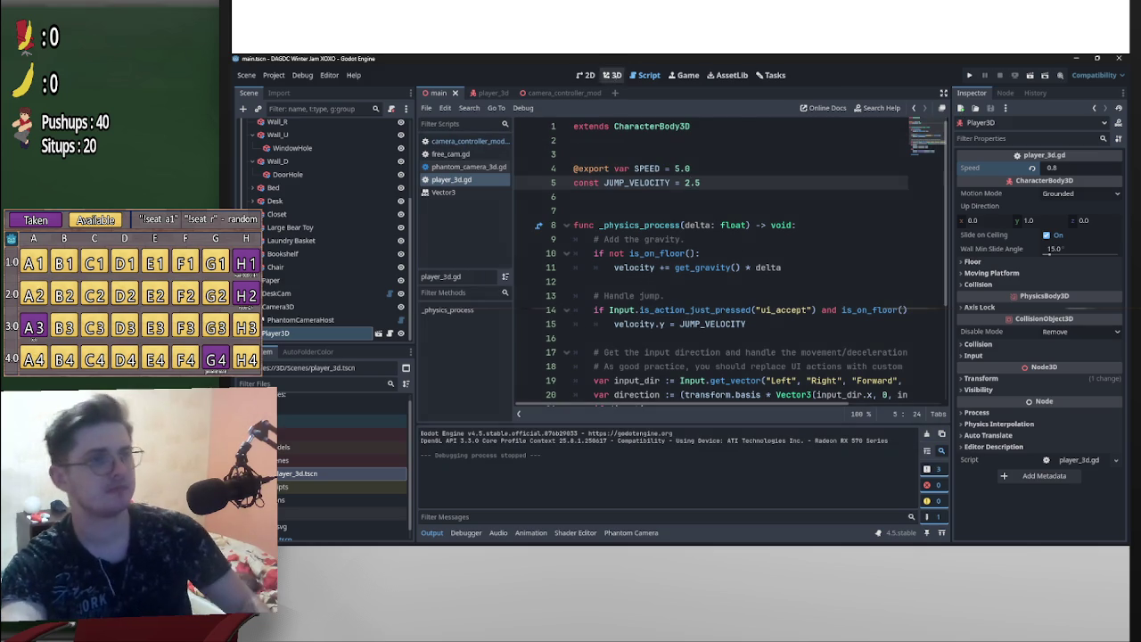
Switch to the 3D view and fly the editor camera into and out of the bedroom
left_click(612, 77)
key("w")
key("w")
key("w")
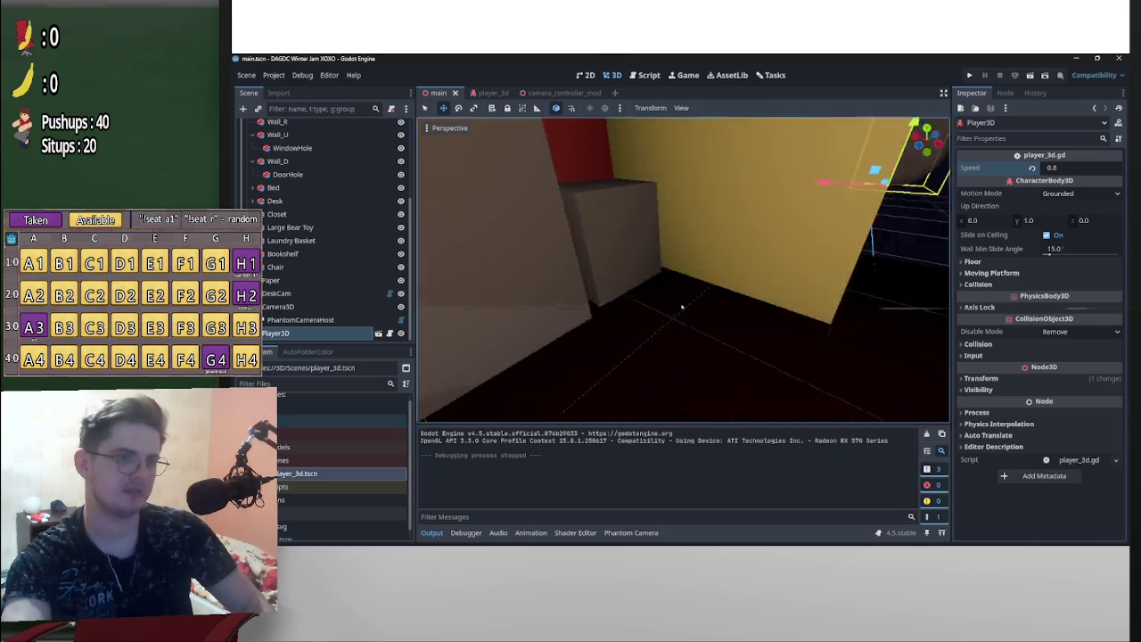
key("s")
key("s")
key("s")
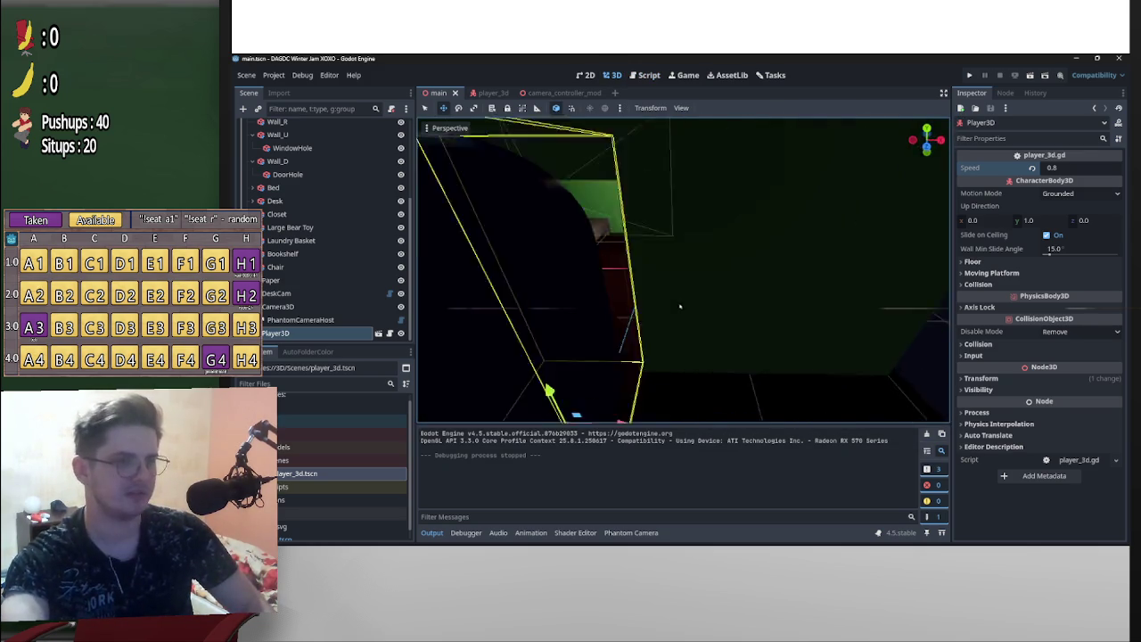
scroll(317, 267, "up", 3)
Collapse the Room node's children and select the Main root node
left_click(250, 178)
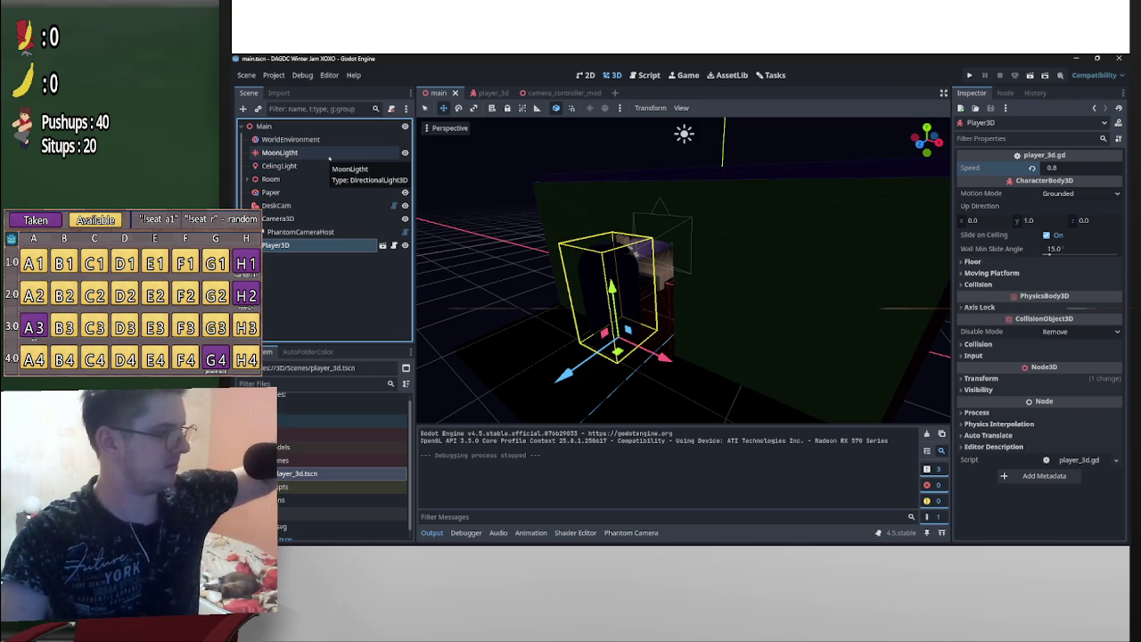
left_click(327, 129)
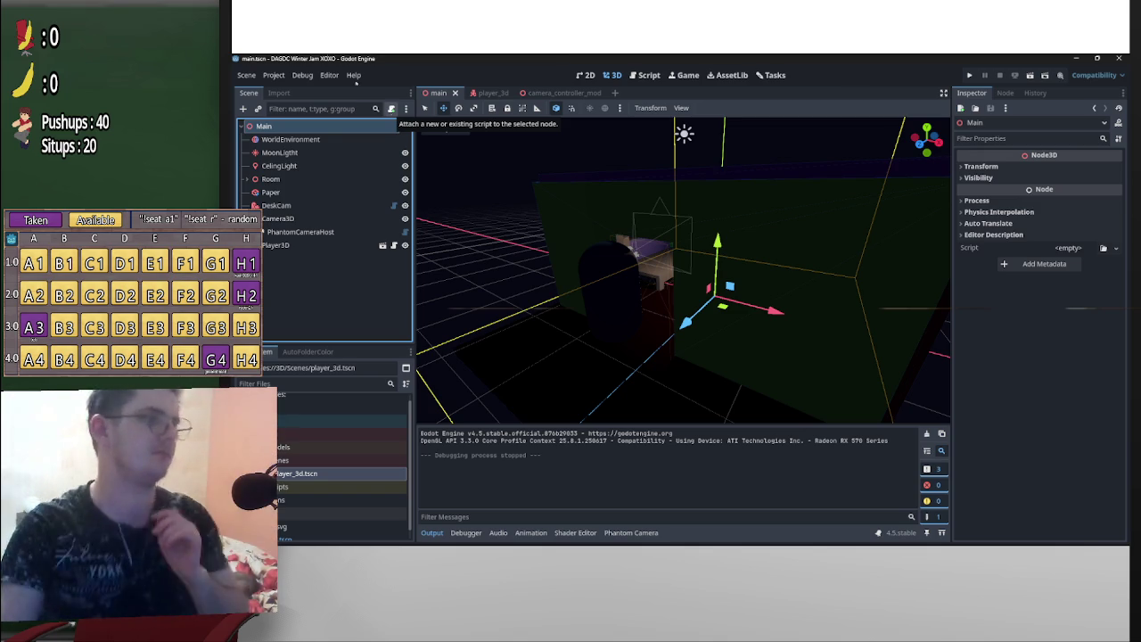
left_click(273, 75)
Add a 'pause' action in the Input Map bound to Escape and P, then close Project Settings
left_click(298, 89)
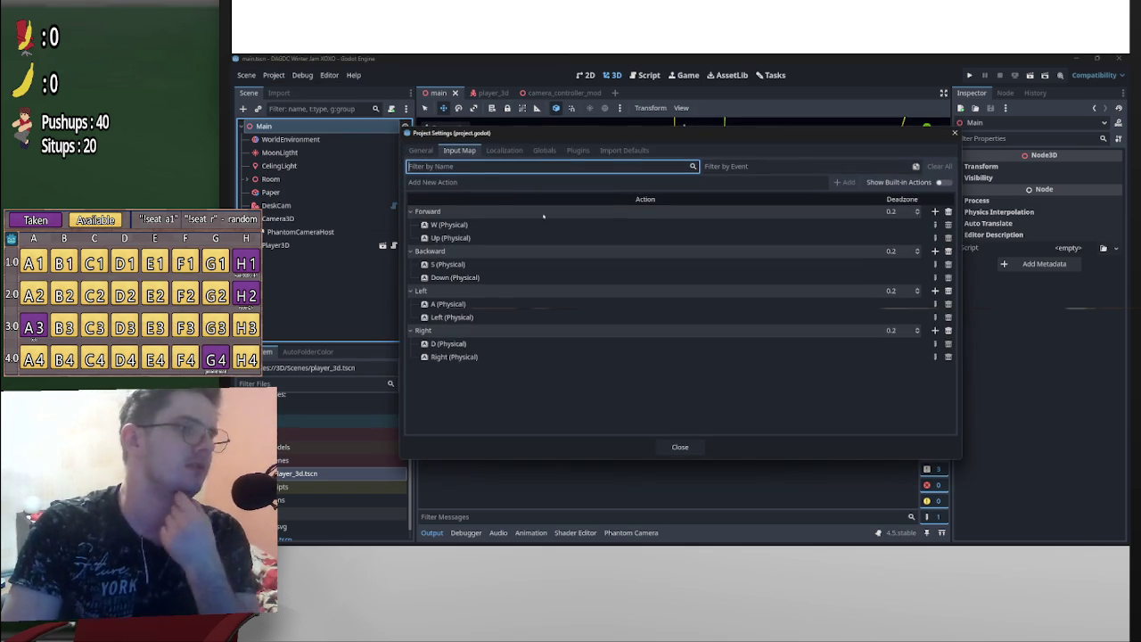
left_click(619, 184)
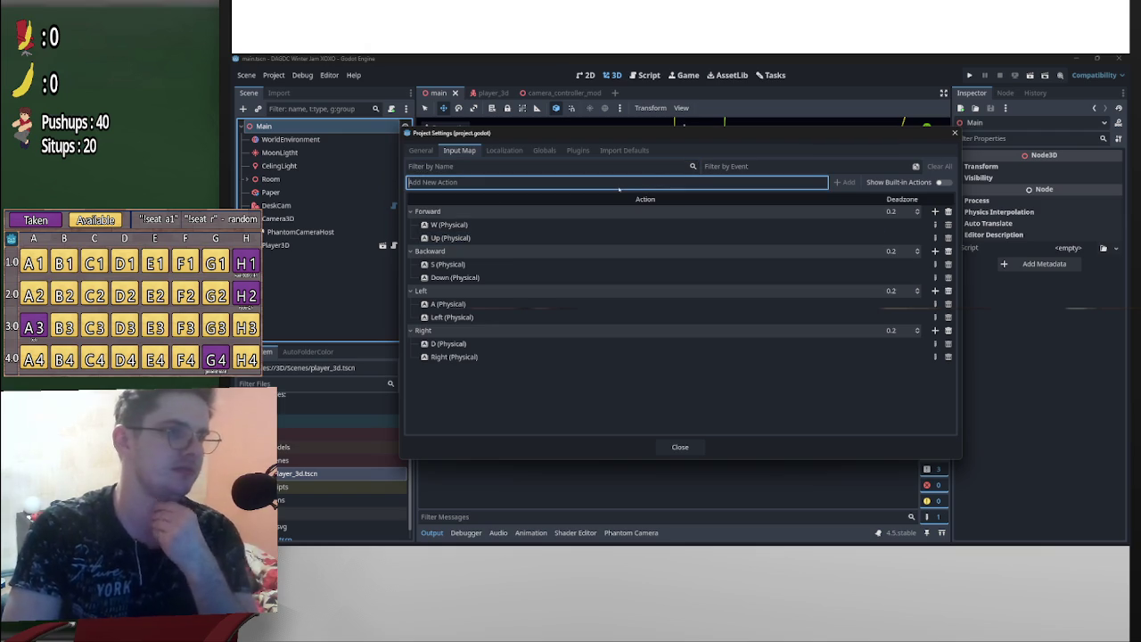
type("pause")
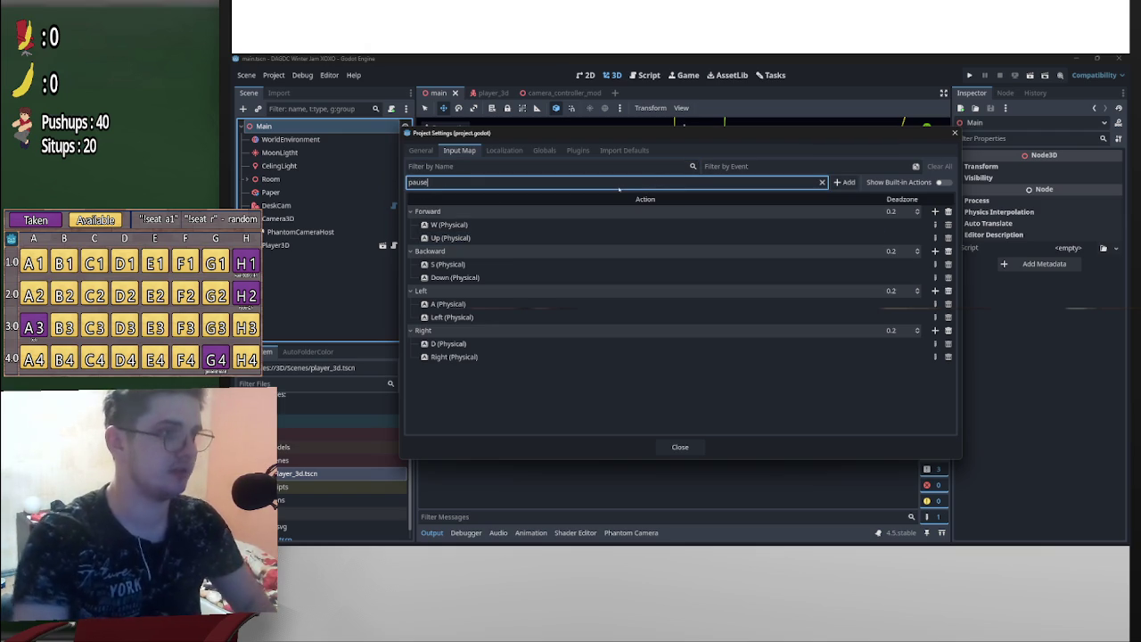
left_click(844, 182)
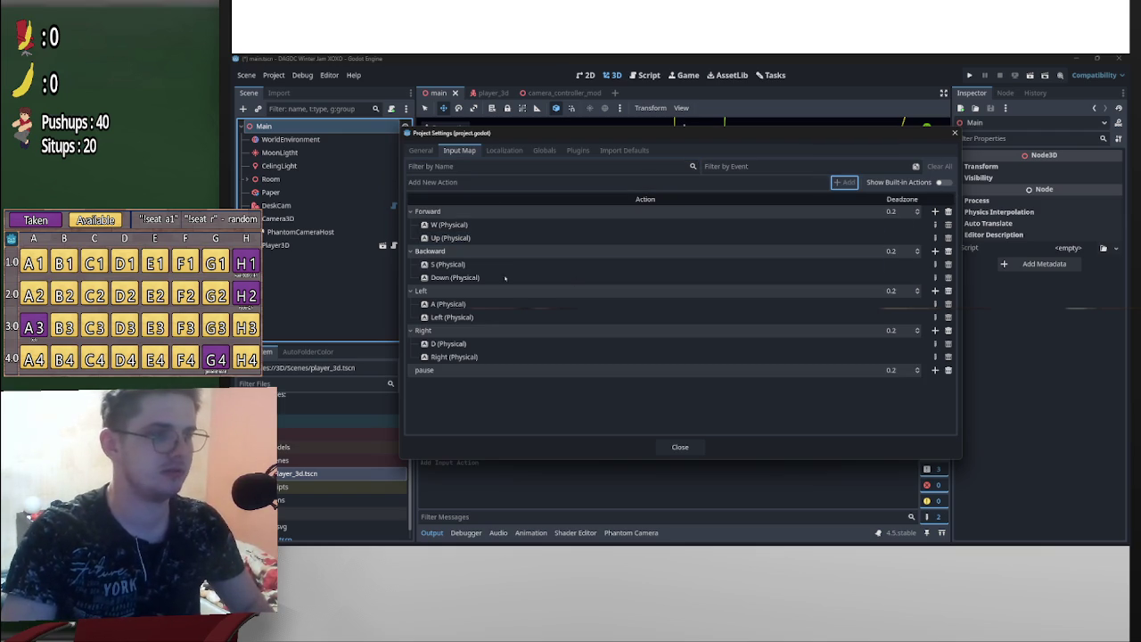
left_click(934, 370)
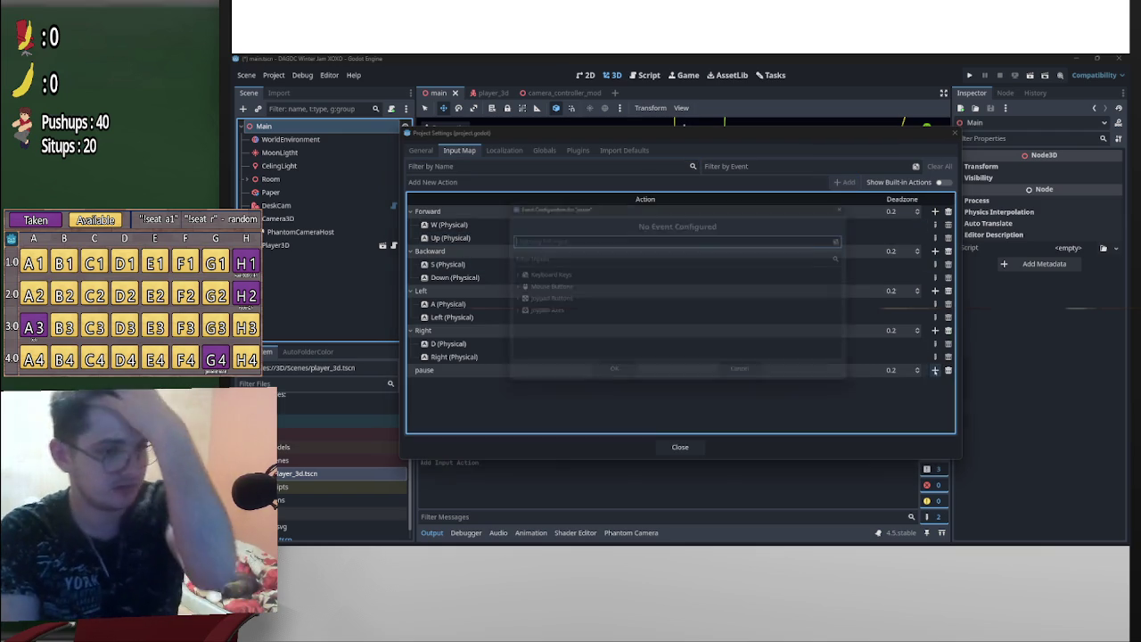
key("Escape")
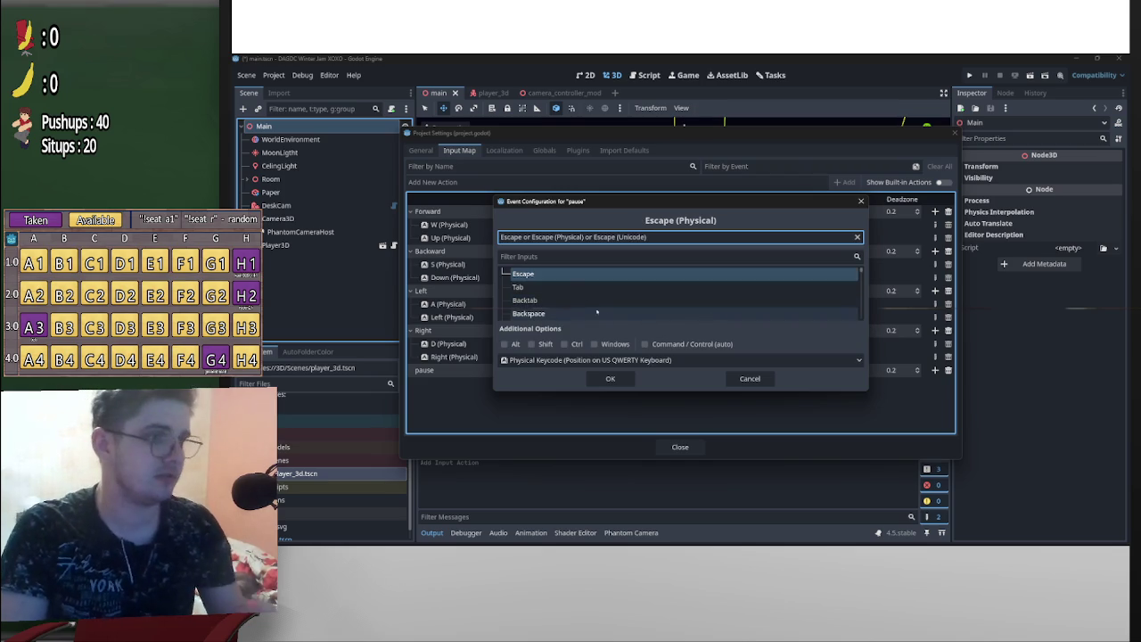
left_click(610, 378)
left_click(934, 370)
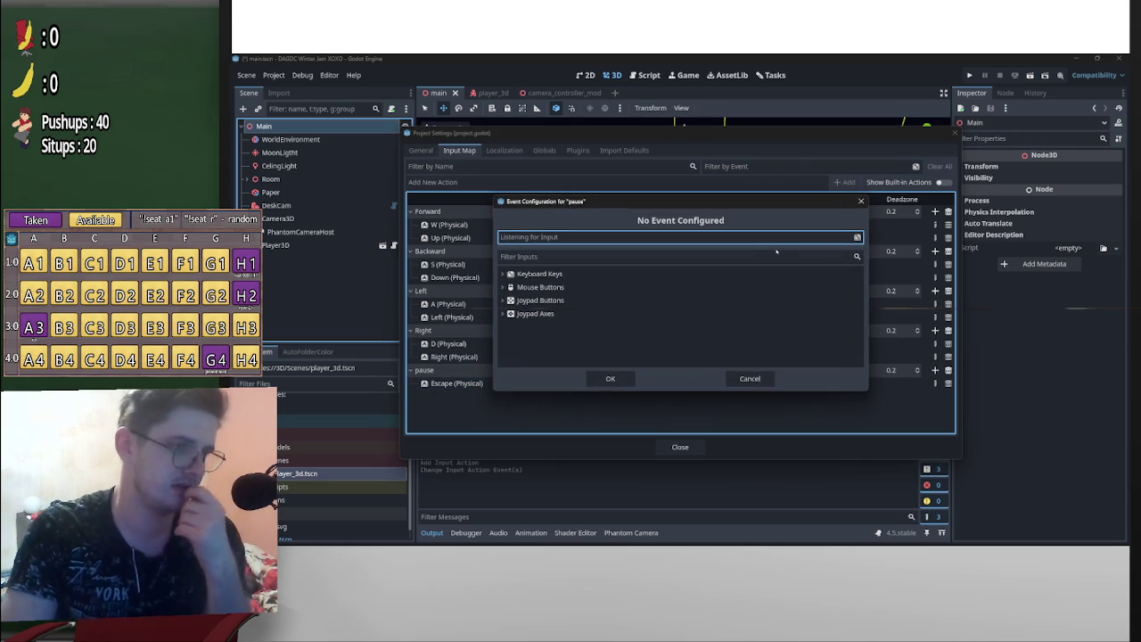
key("p")
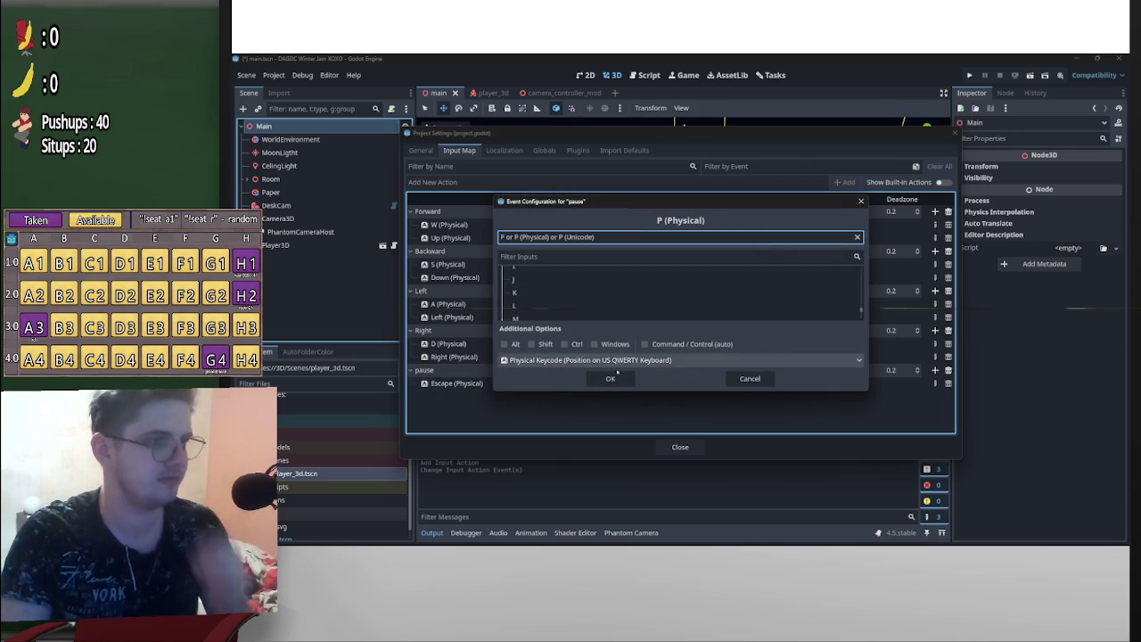
left_click(610, 378)
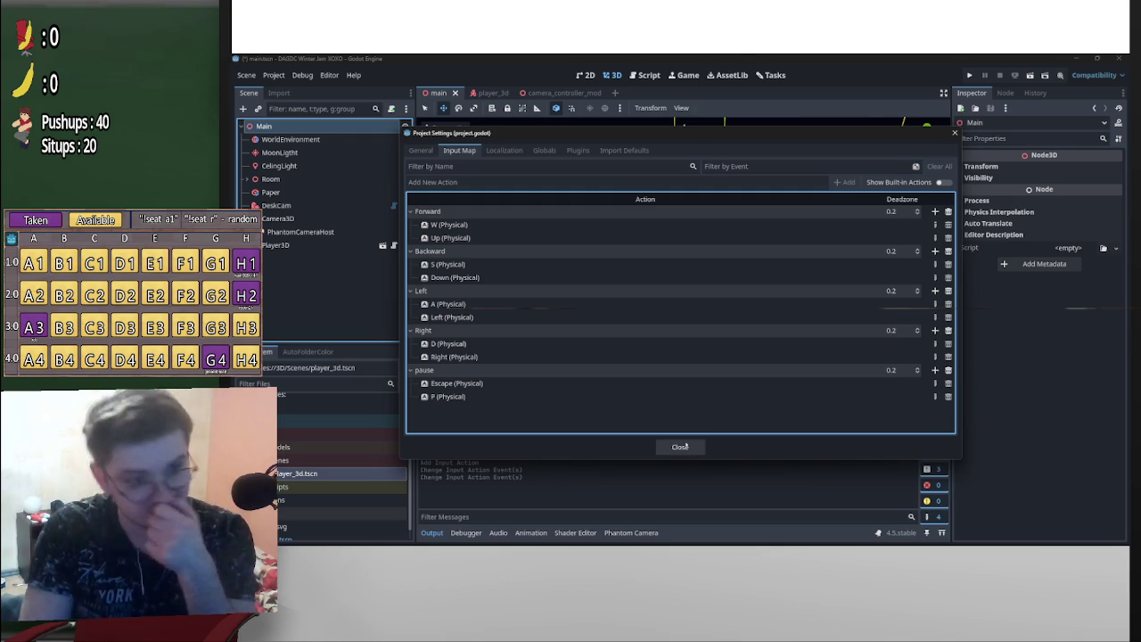
left_click(685, 445)
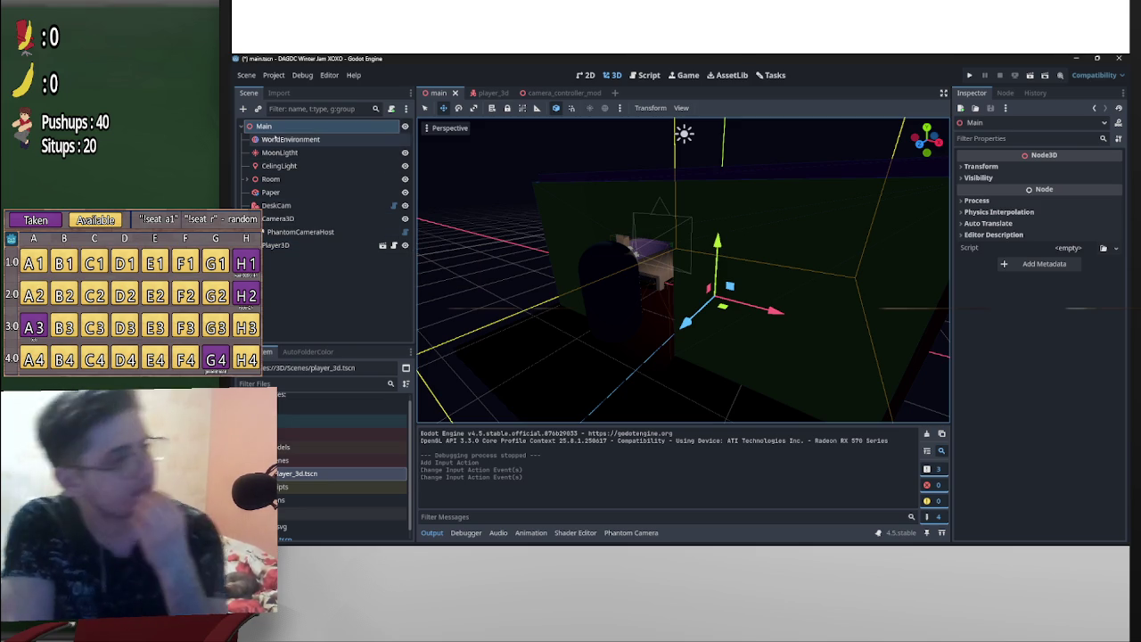
Add a Control node to the Main scene and rename it PauseScreen
mouse_move(546, 539)
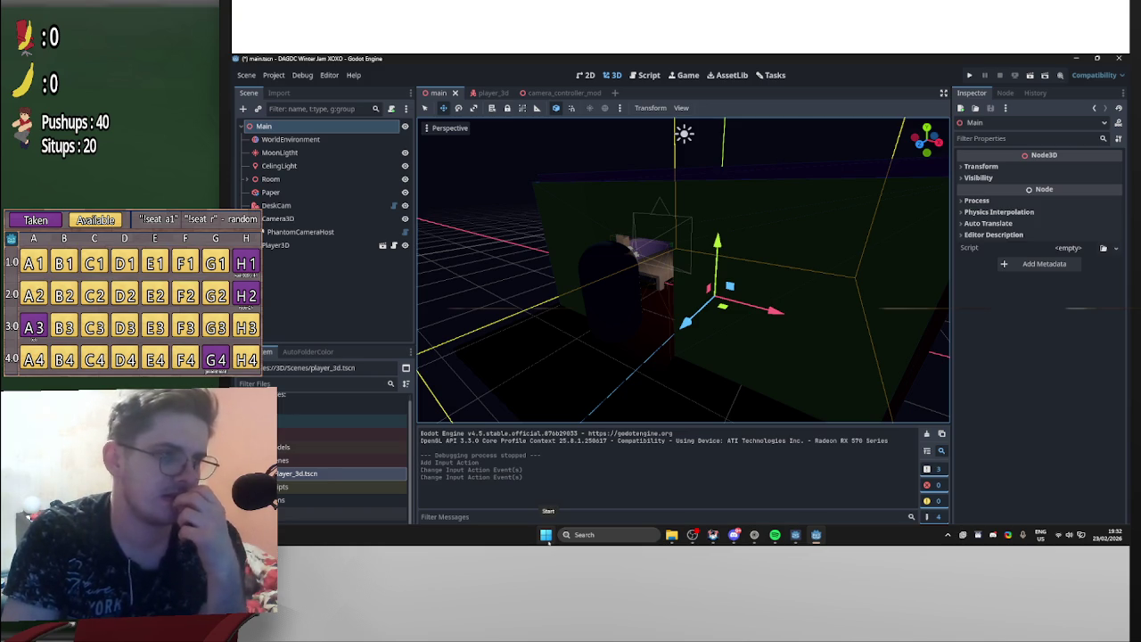
left_click(243, 109)
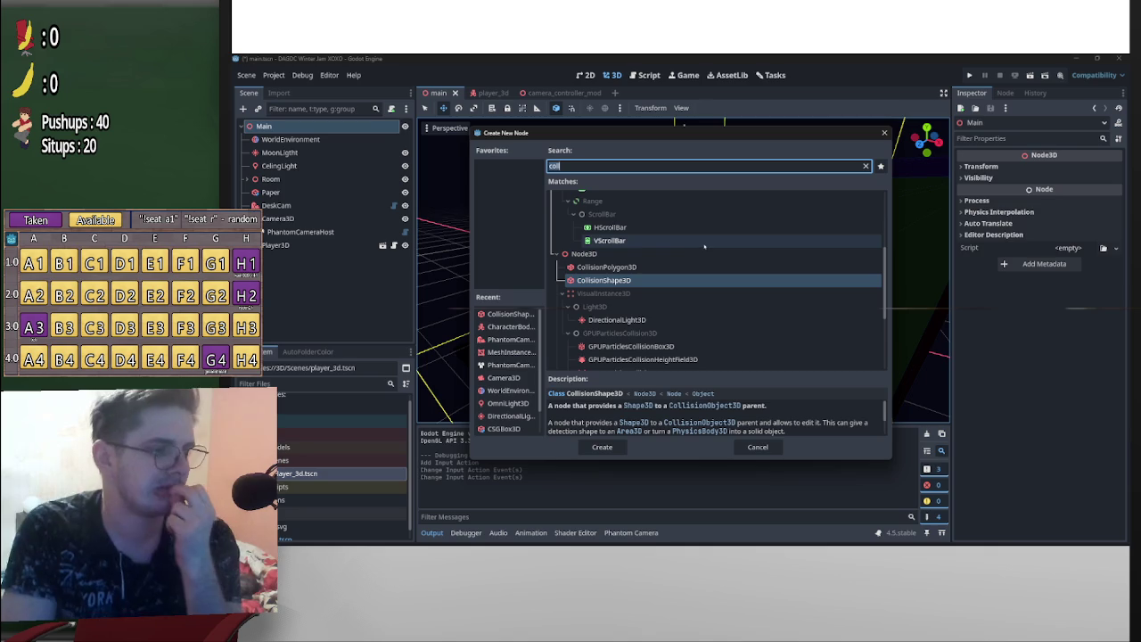
type("c")
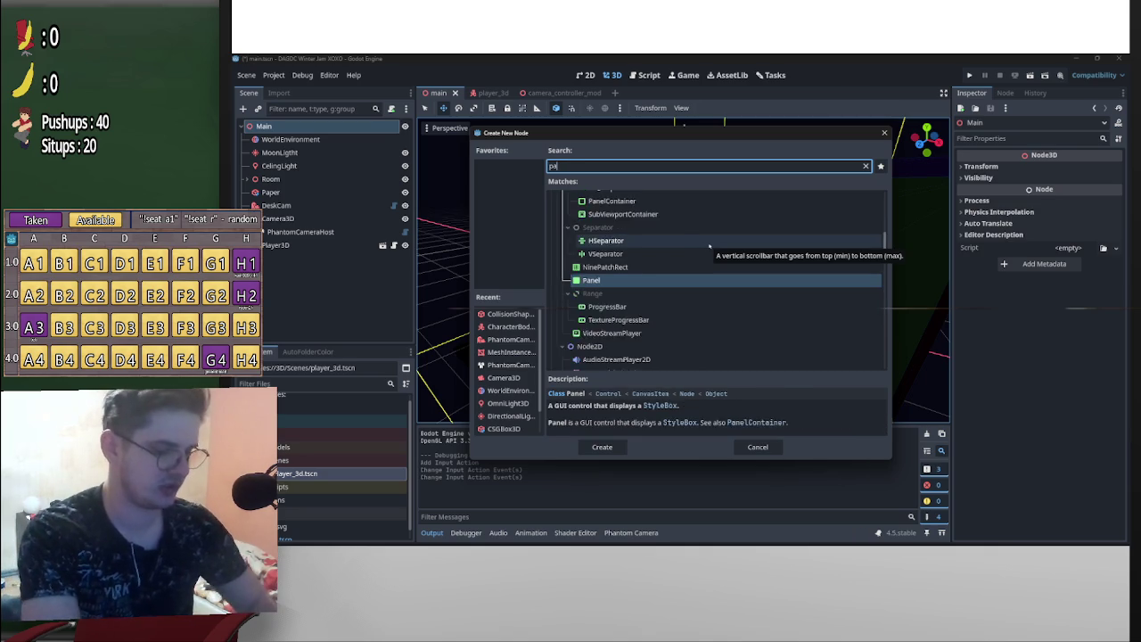
type("a")
key("BackSpace")
key("BackSpace")
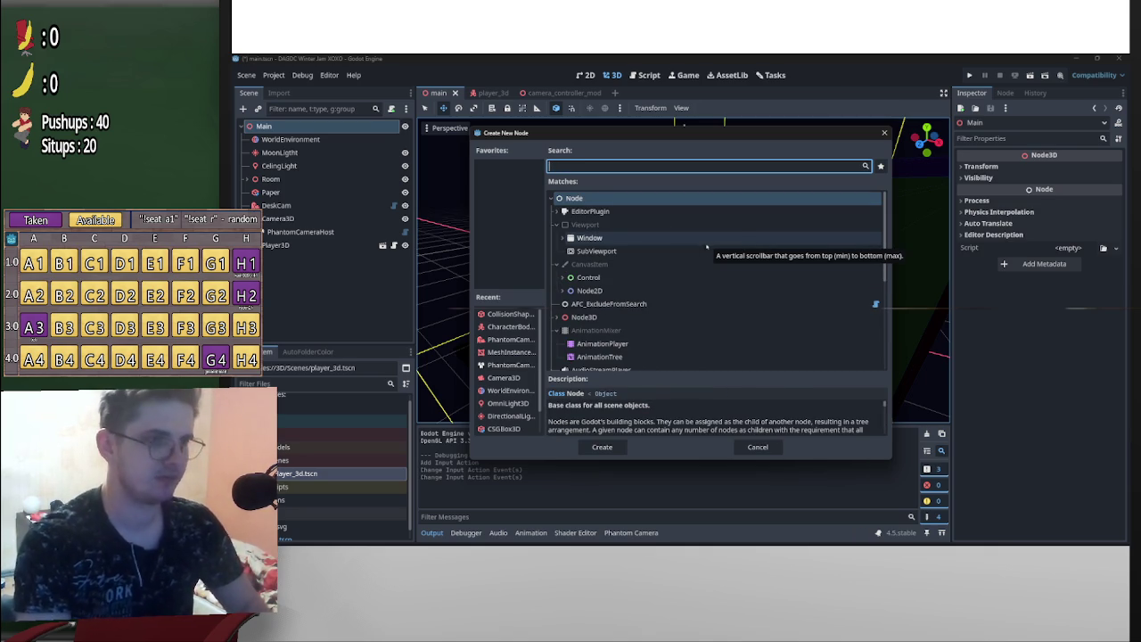
double_click(565, 277)
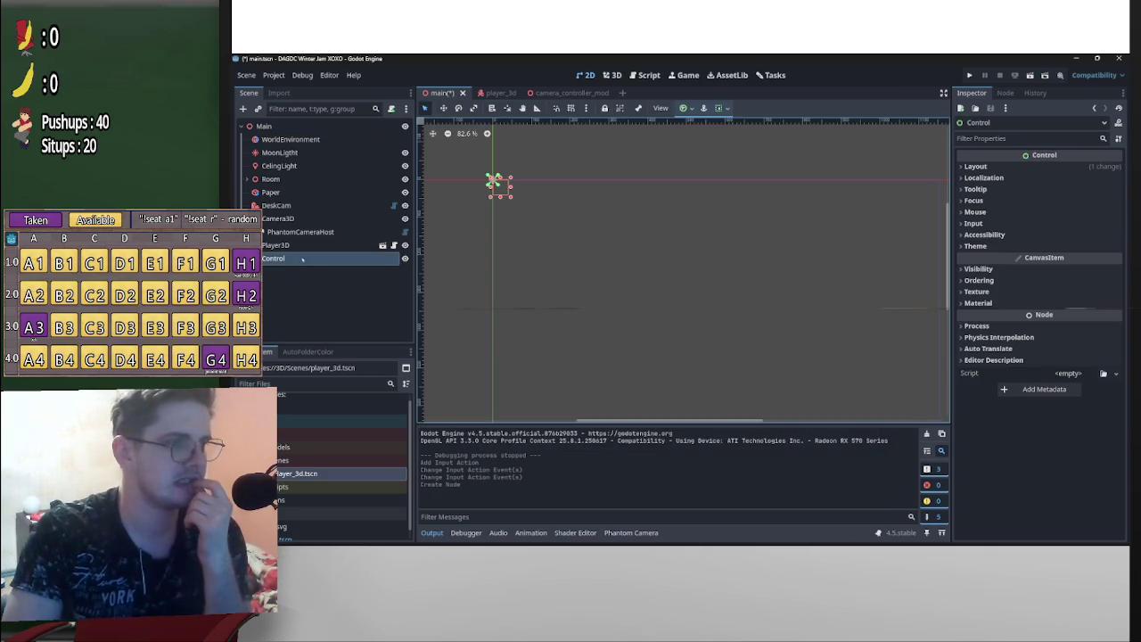
left_click(305, 260)
type("Pause")
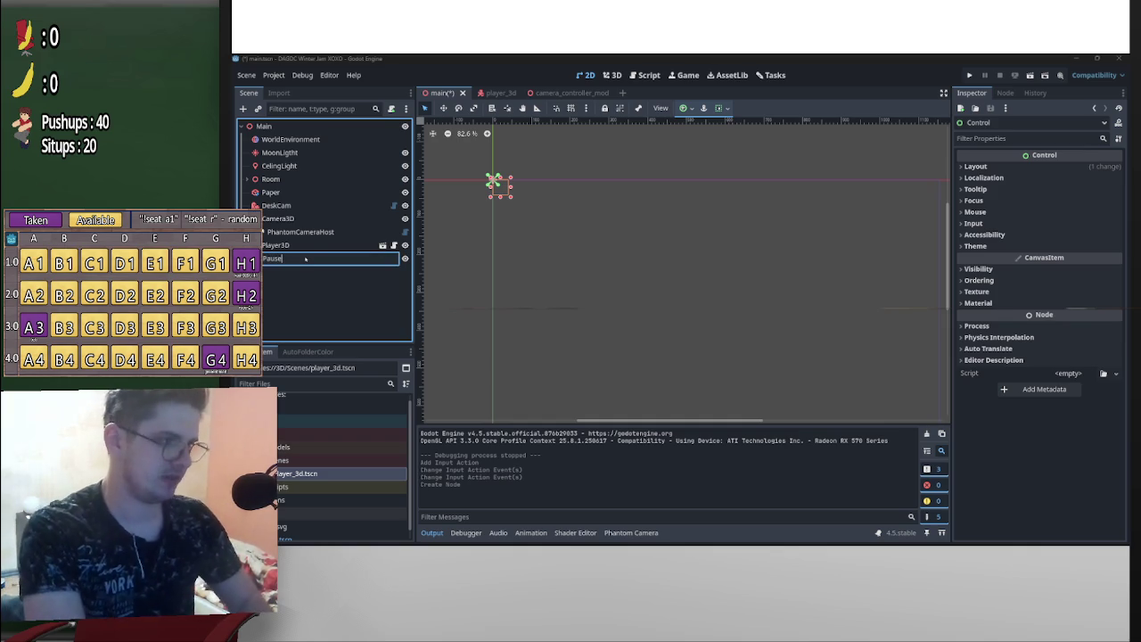
type("Screen")
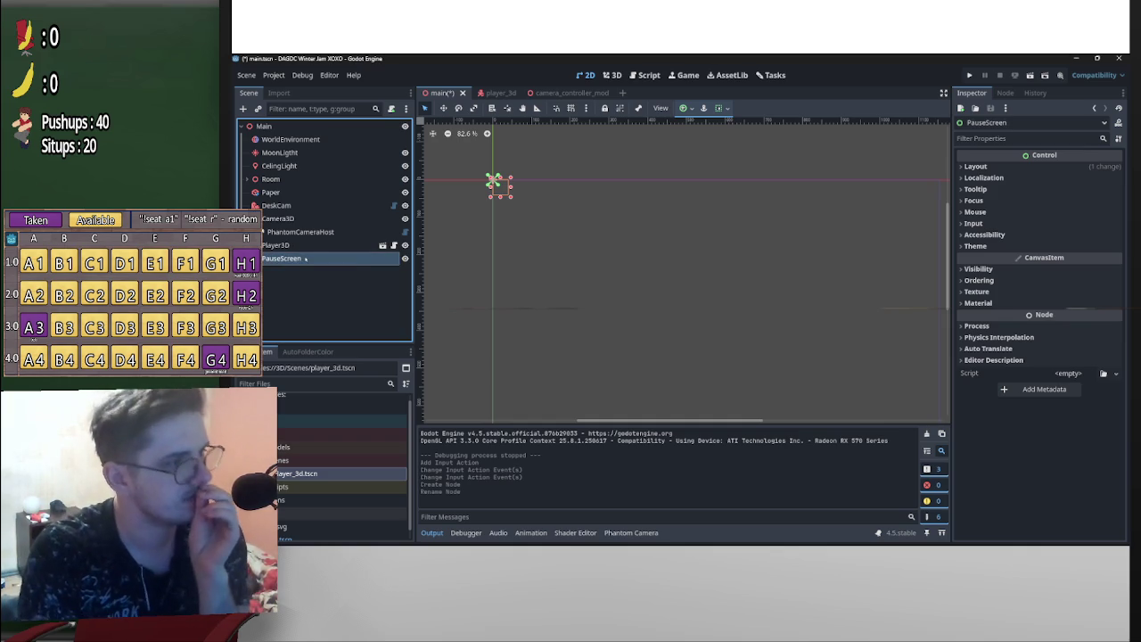
key("Return")
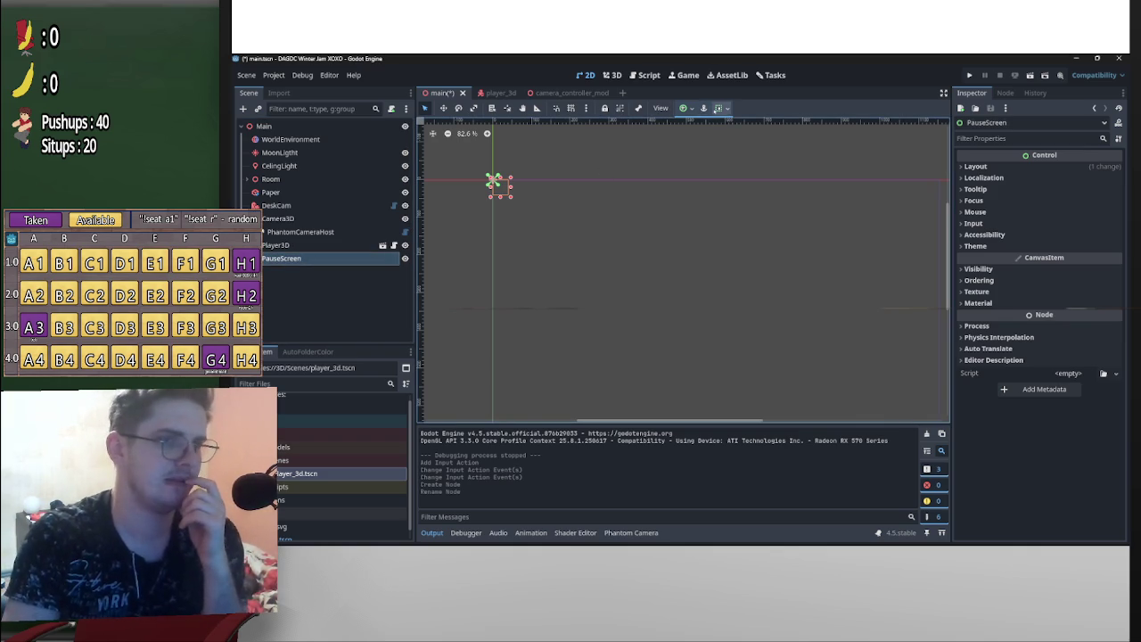
Apply the Full Rect anchor preset so PauseScreen fills the viewport
left_click(686, 108)
left_click(686, 107)
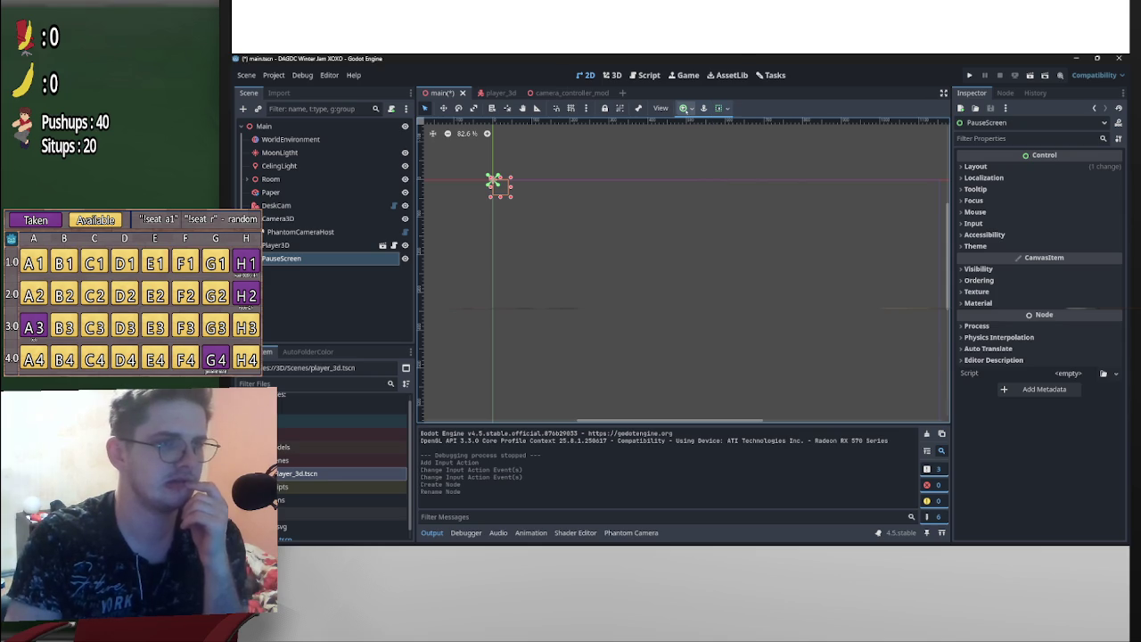
left_click(686, 108)
left_click(740, 192)
scroll(713, 242, "down", 4)
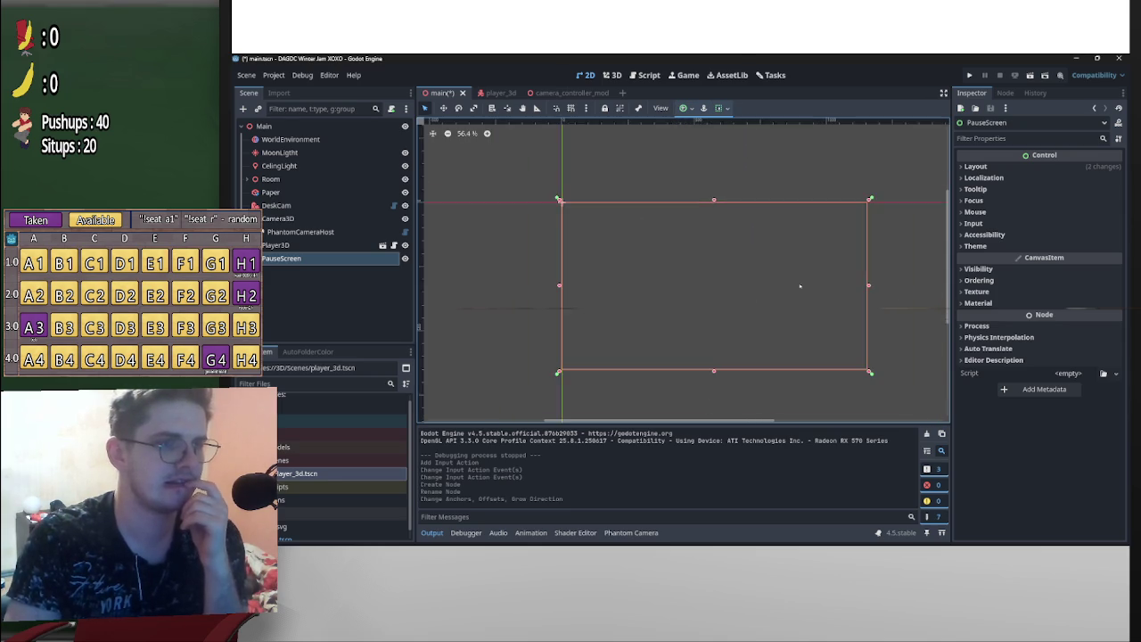
scroll(726, 280, "up", 2)
left_click_drag(727, 280, 735, 295)
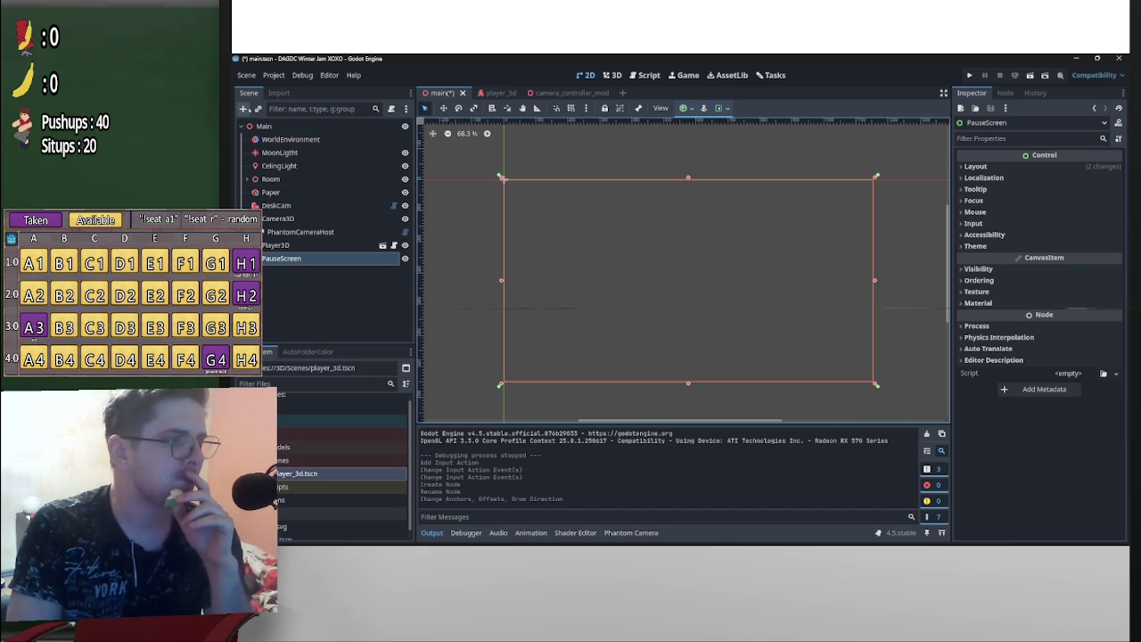
left_click(244, 109)
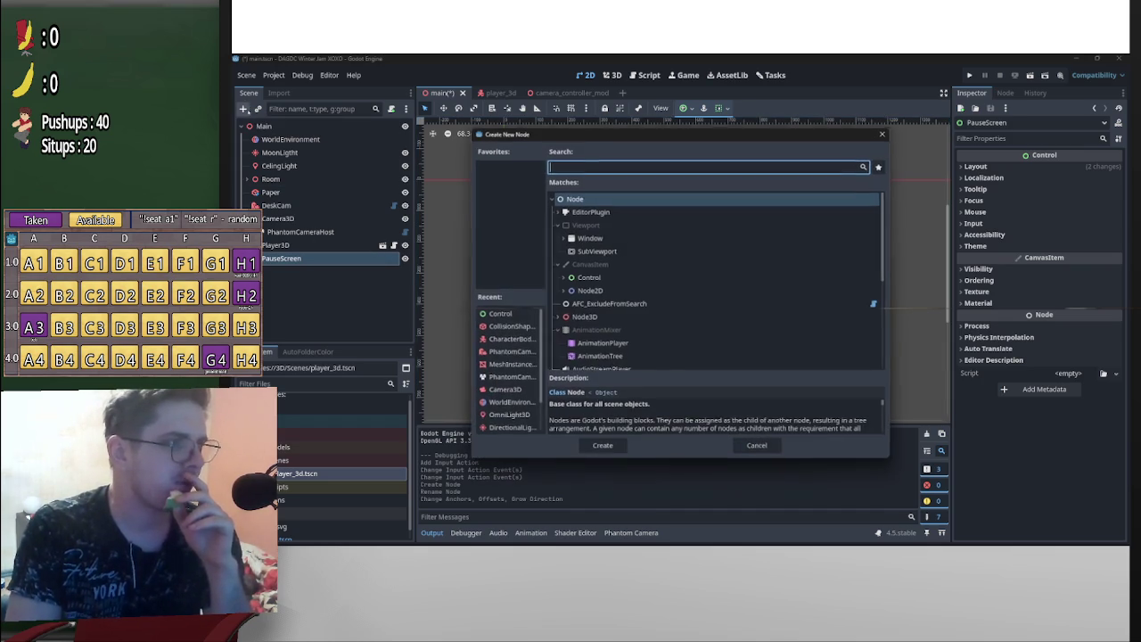
Add a CenterContainer under PauseScreen and set it to Full Rect
type("cen")
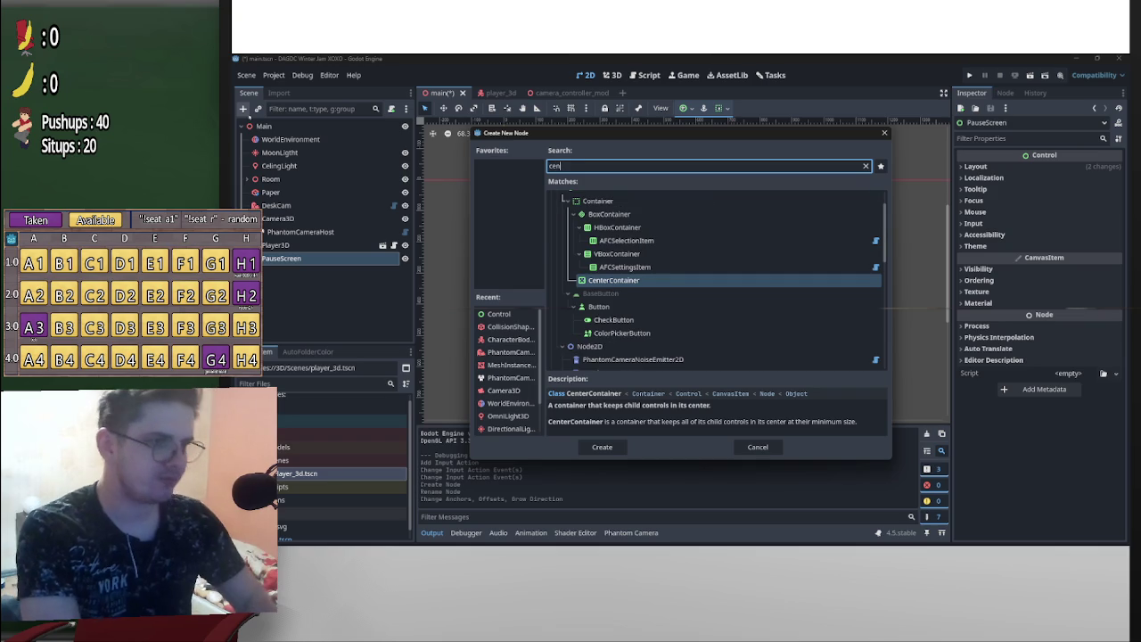
key("Return")
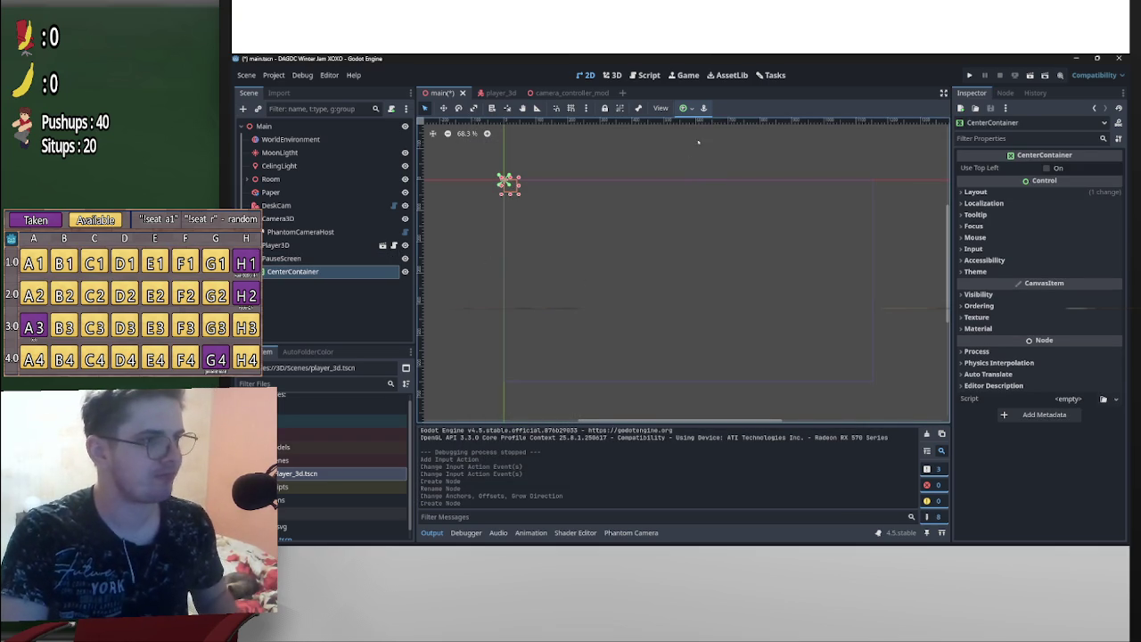
left_click(683, 107)
left_click(740, 191)
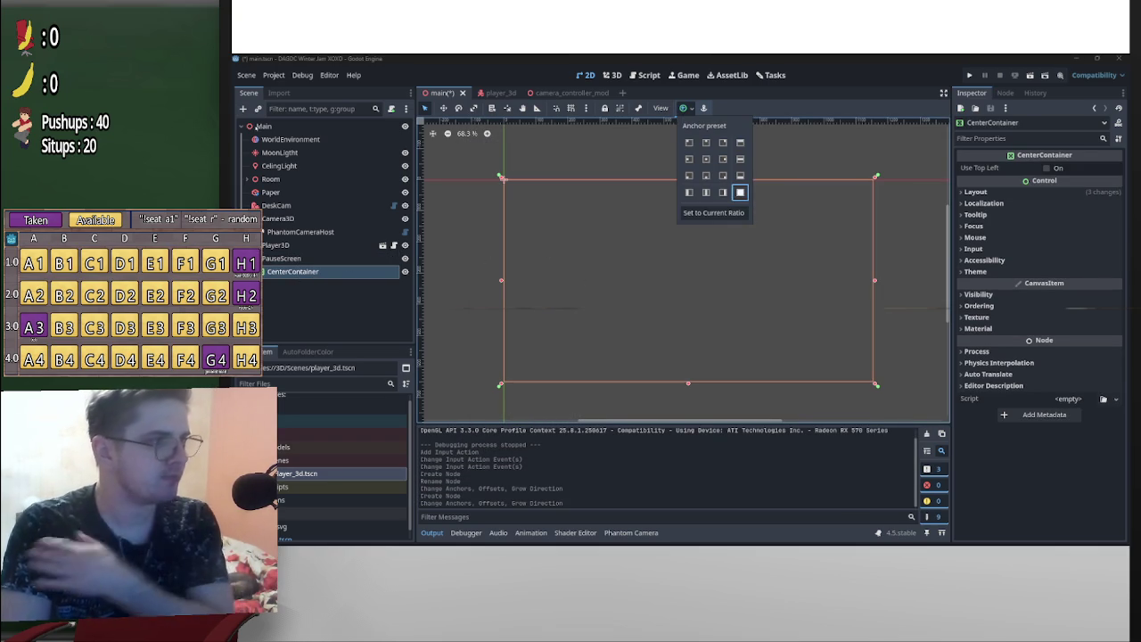
left_click(316, 272)
left_click(282, 259)
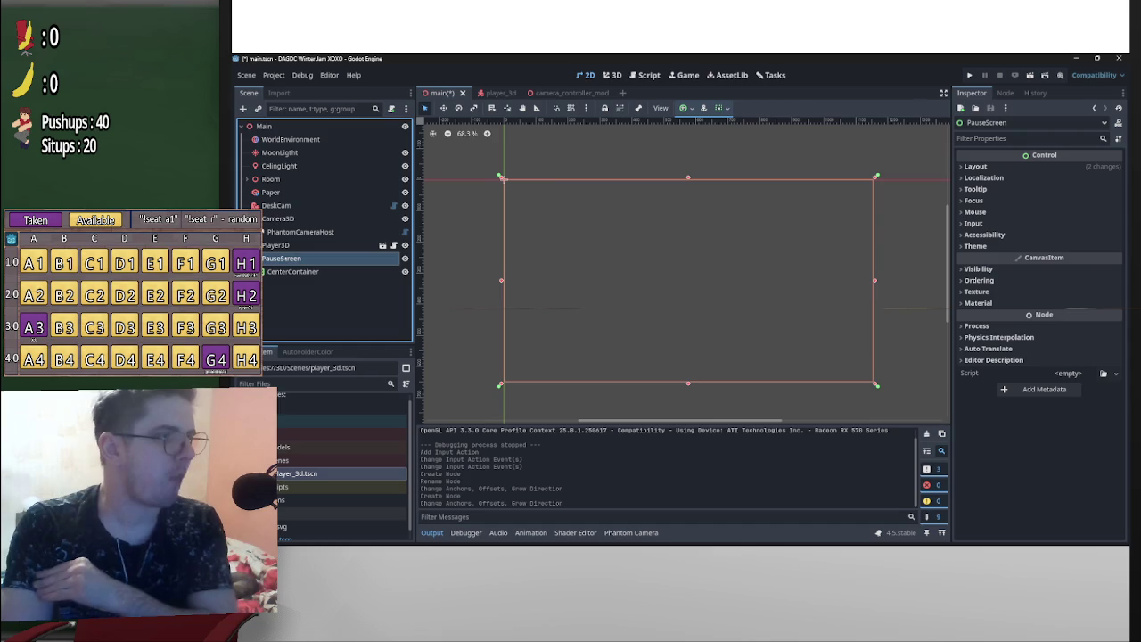
Add a ColorRect under PauseScreen, place it before CenterContainer, and set it to Full Rect
left_click(243, 109)
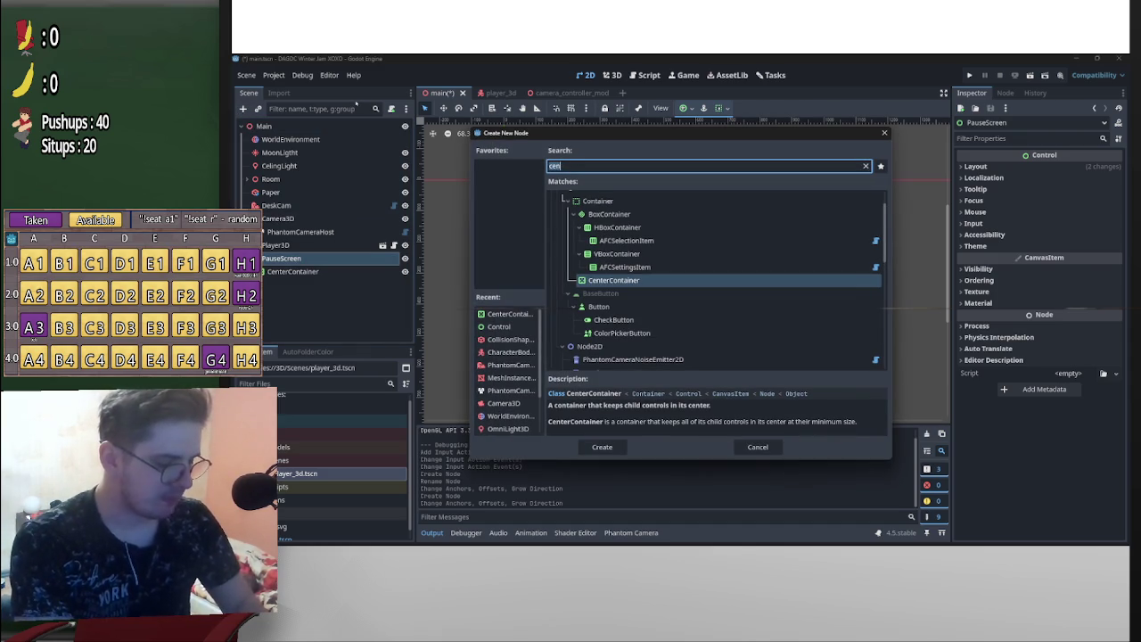
type("colo")
double_click(597, 361)
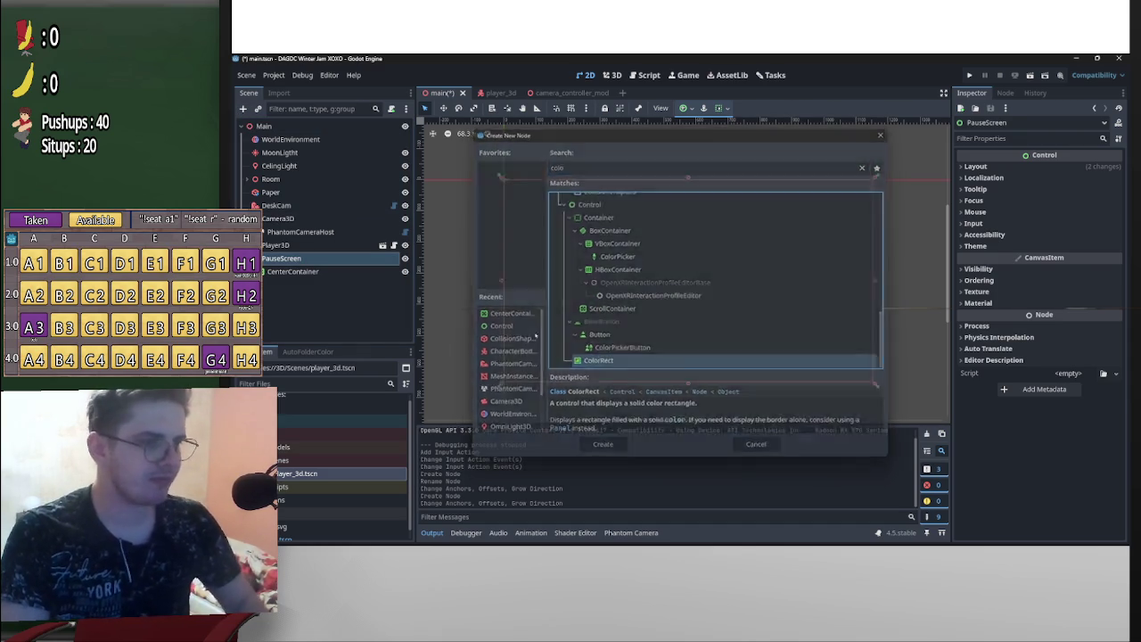
left_click_drag(281, 284, 308, 271)
left_click(683, 108)
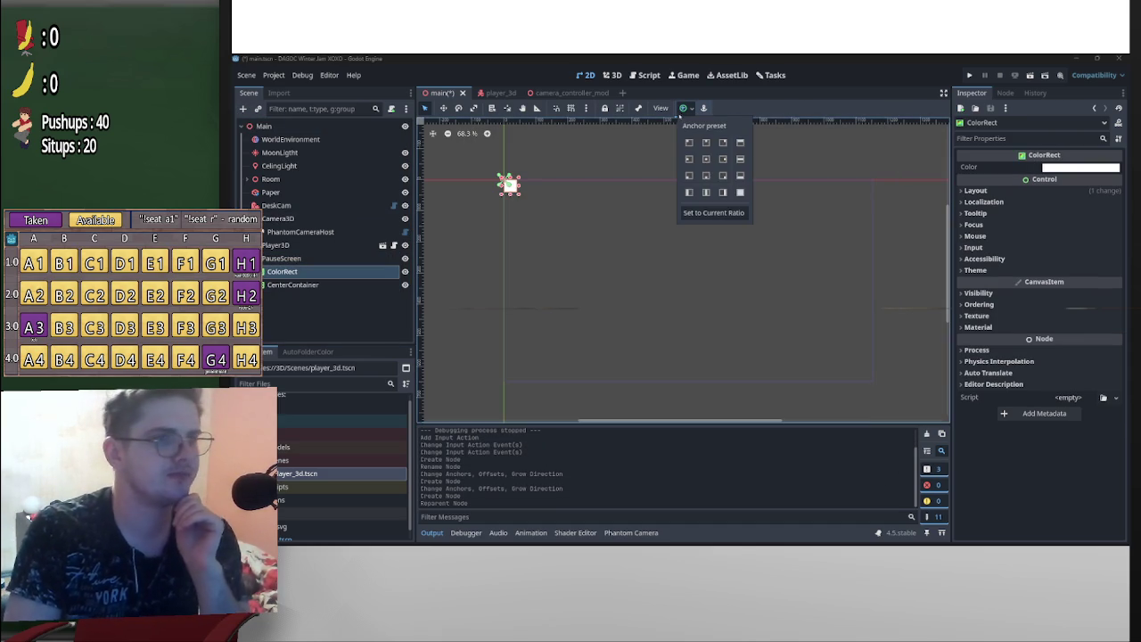
left_click(740, 191)
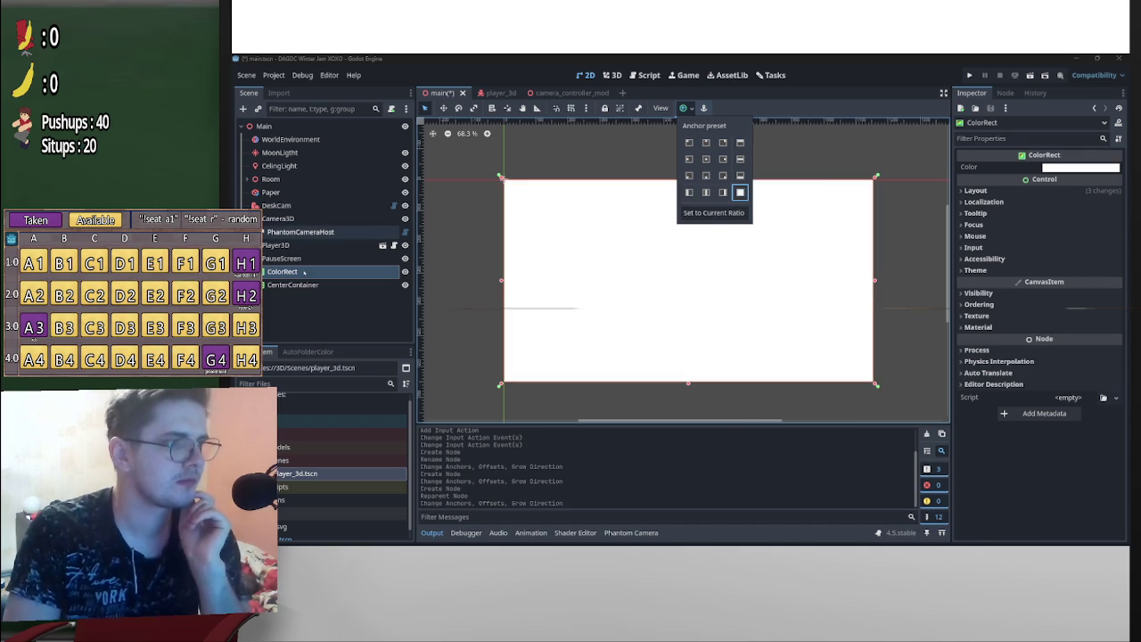
left_click(291, 317)
Rename the ColorRect to Bg
double_click(284, 271)
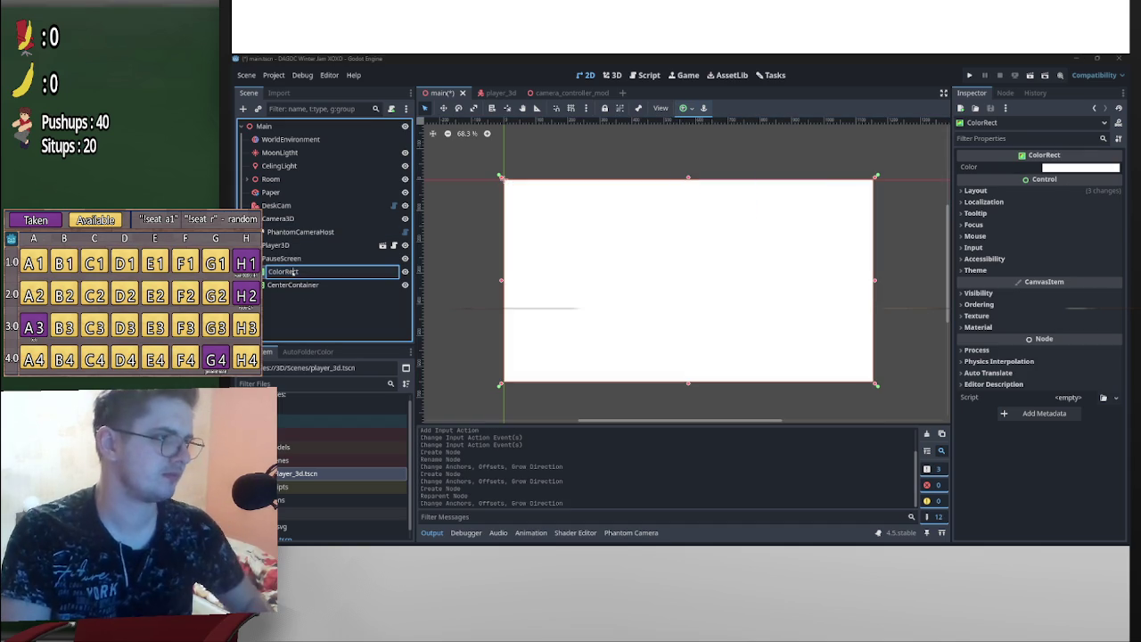
double_click(293, 271)
type("B")
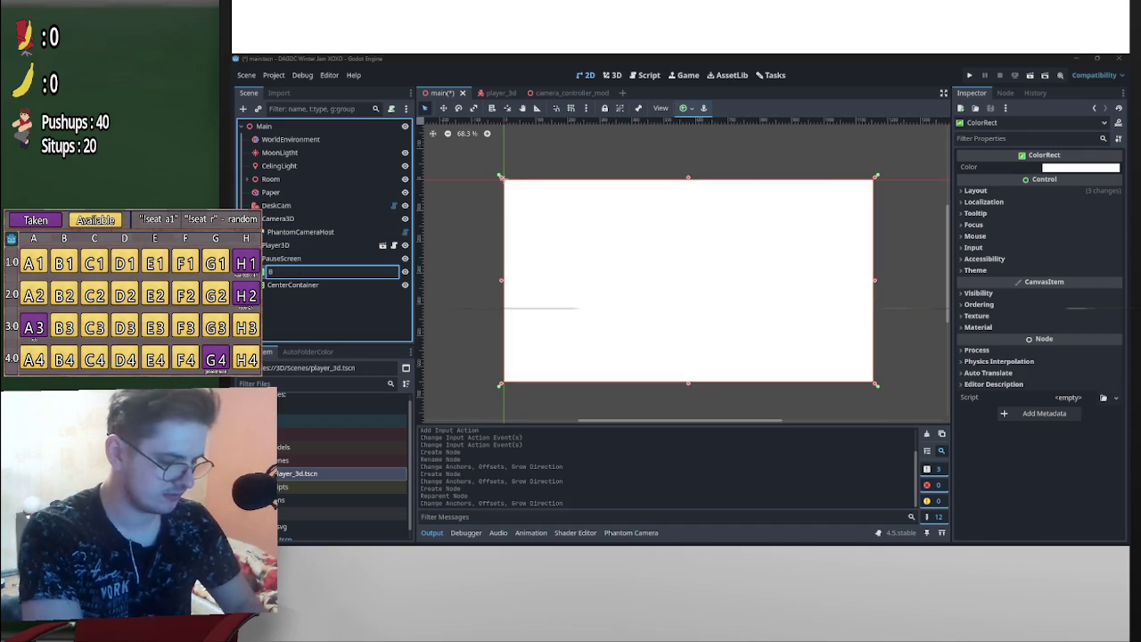
type("g")
key("Return")
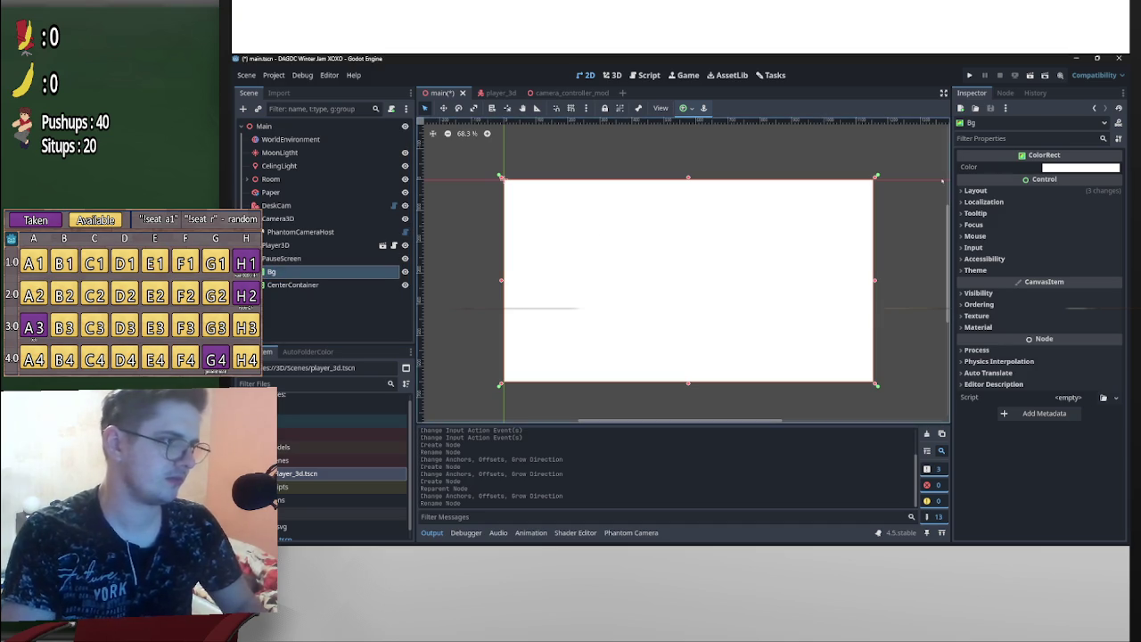
Tint Bg's Color a semi-transparent black (alpha 45)
left_click(1062, 168)
mouse_move(1034, 223)
left_mouse_down()
mouse_move(1017, 234)
mouse_move(1013, 270)
left_mouse_up()
left_click_drag(1066, 397, 1012, 398)
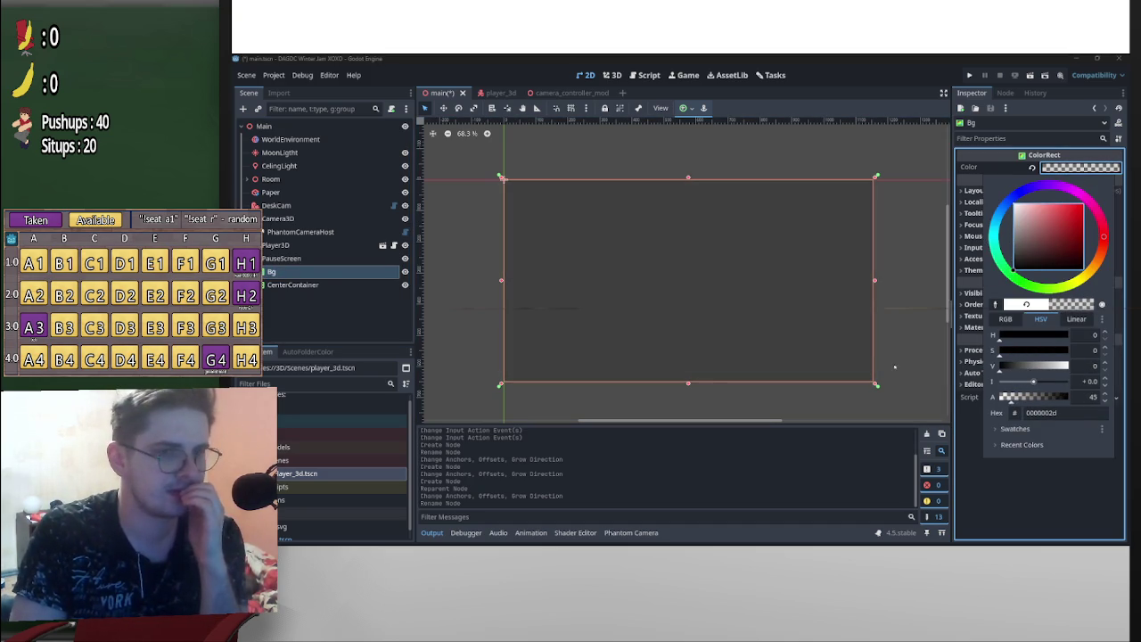
left_click(863, 357)
left_click(320, 285)
left_click(320, 285)
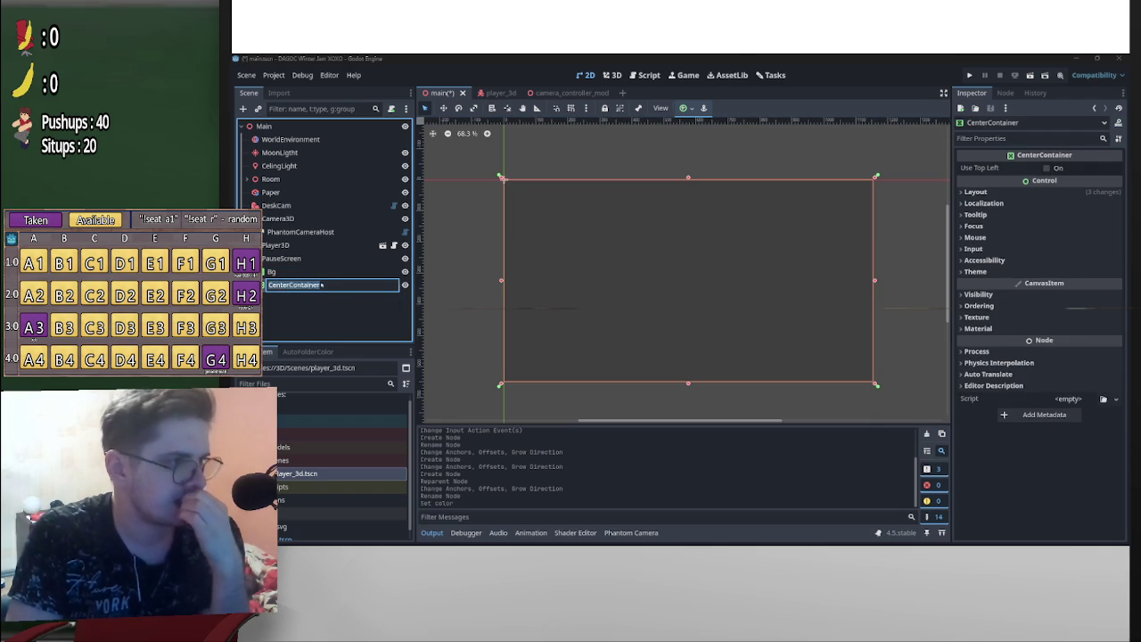
Keep the CenterContainer name, add a child Label node, and set its Text to 'The game is Paused'
key("Return")
key("ctrl+a")
type("Labe")
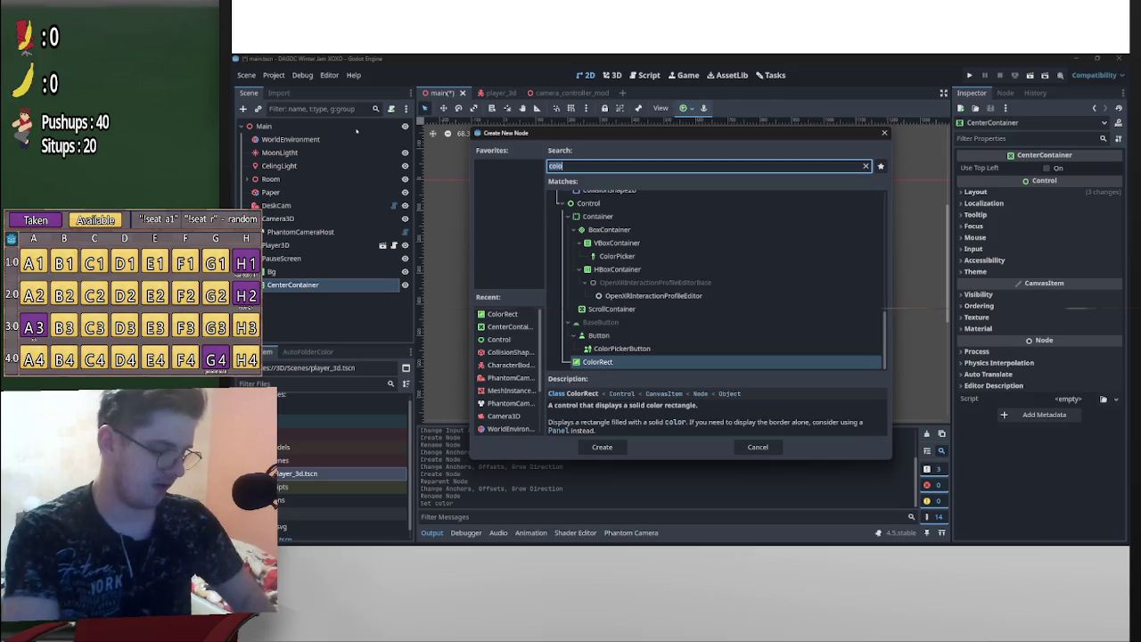
key("Return")
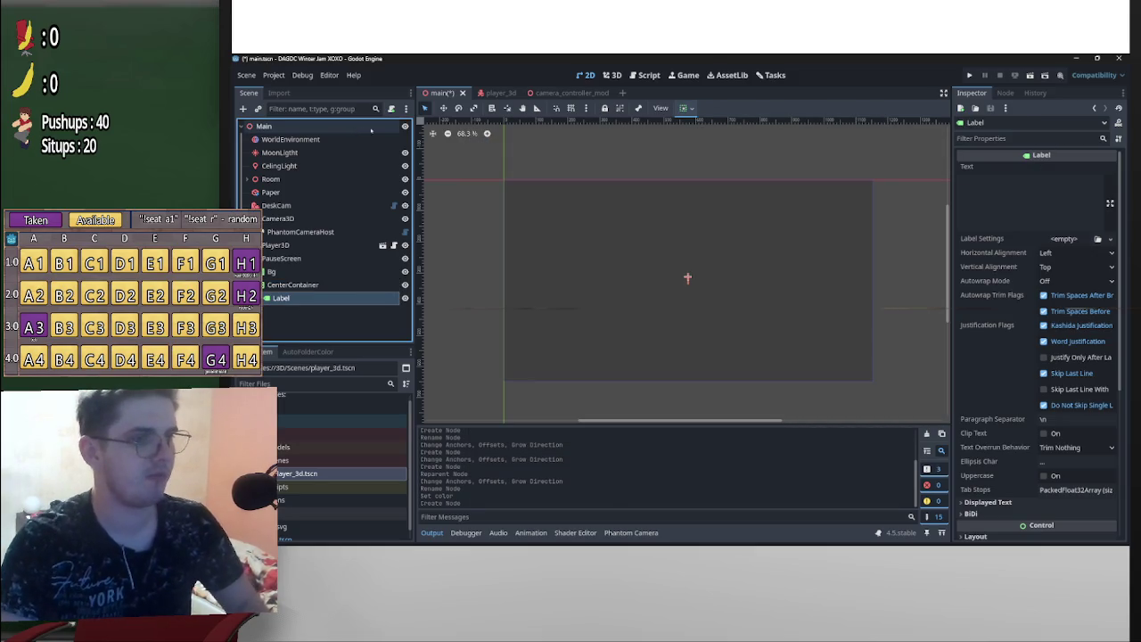
left_click(1011, 194)
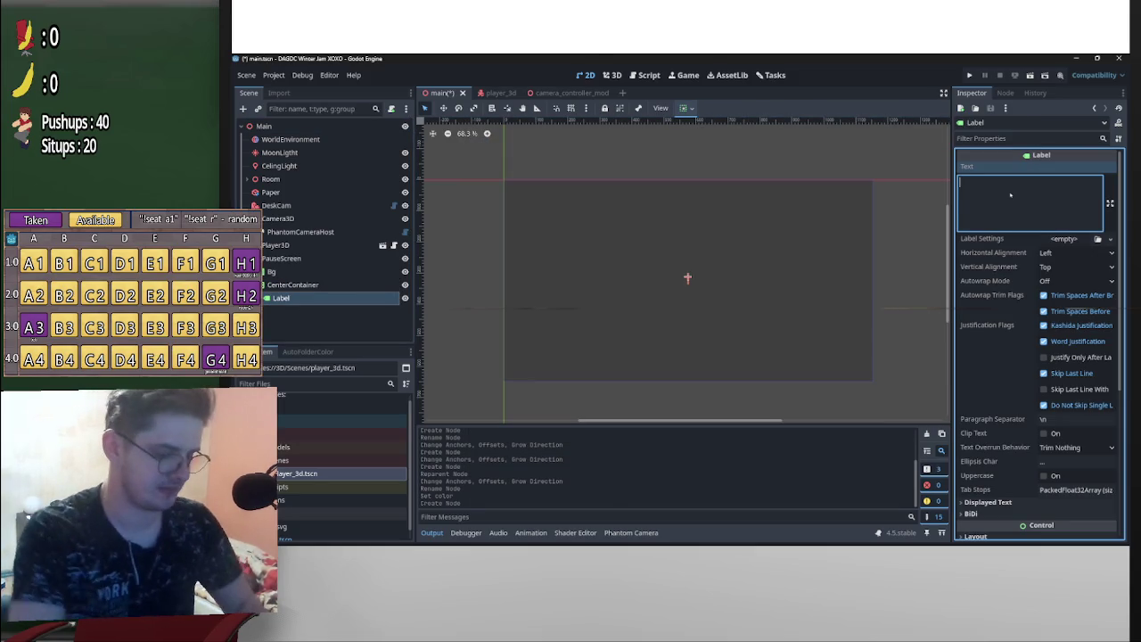
type("The game is ")
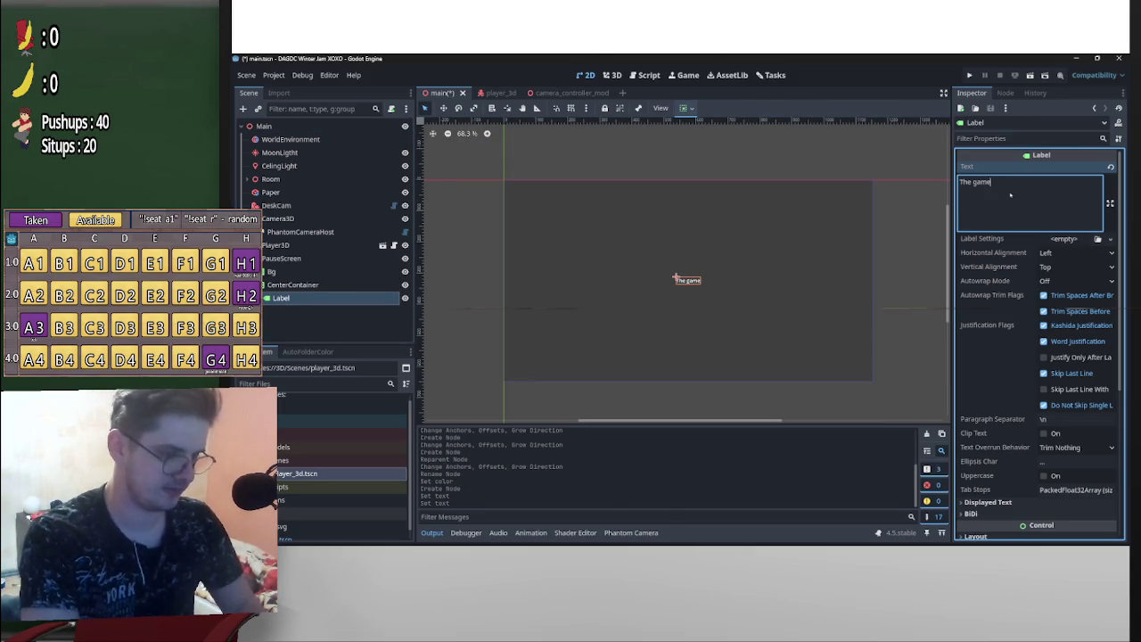
type("Paused")
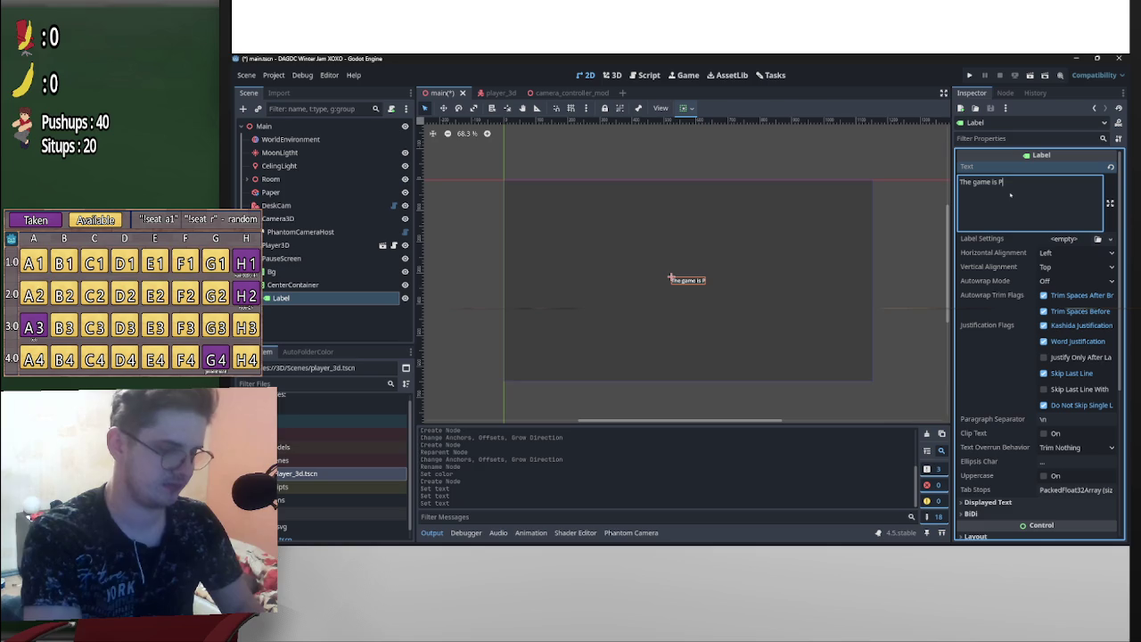
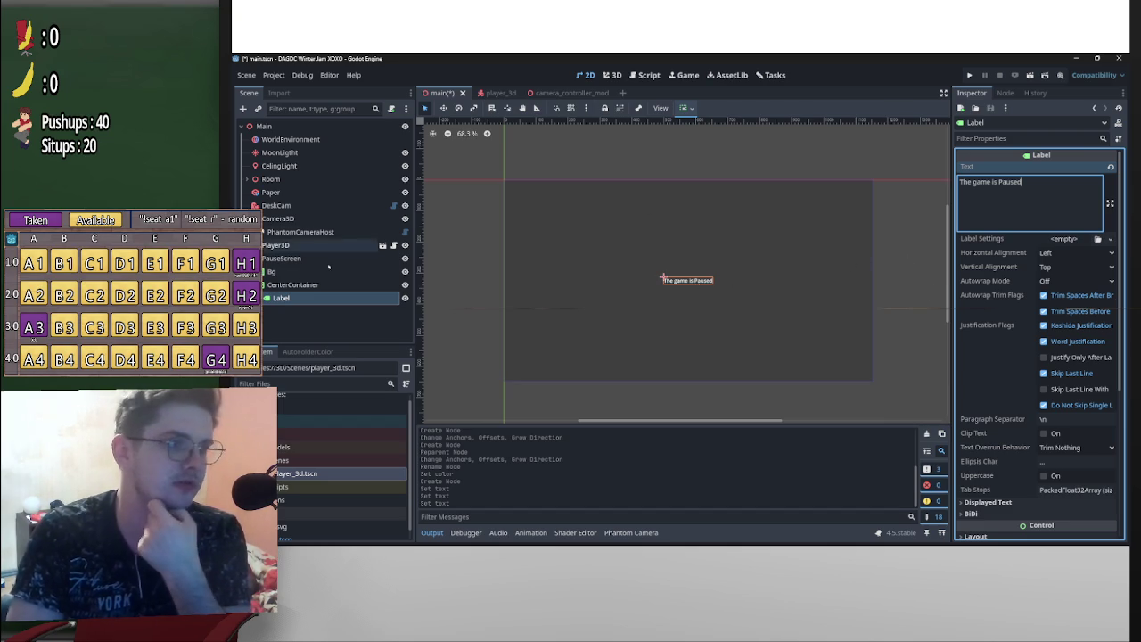
Add a VBoxContainer under the CenterContainer and move the pause Label into it
right_click(286, 284)
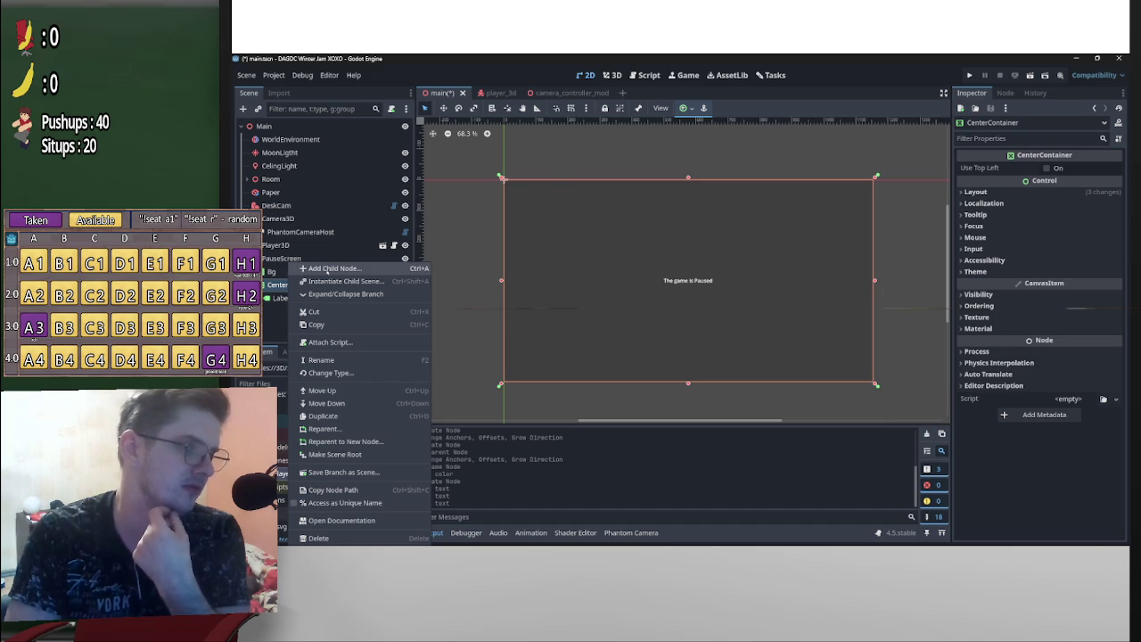
left_click(331, 268)
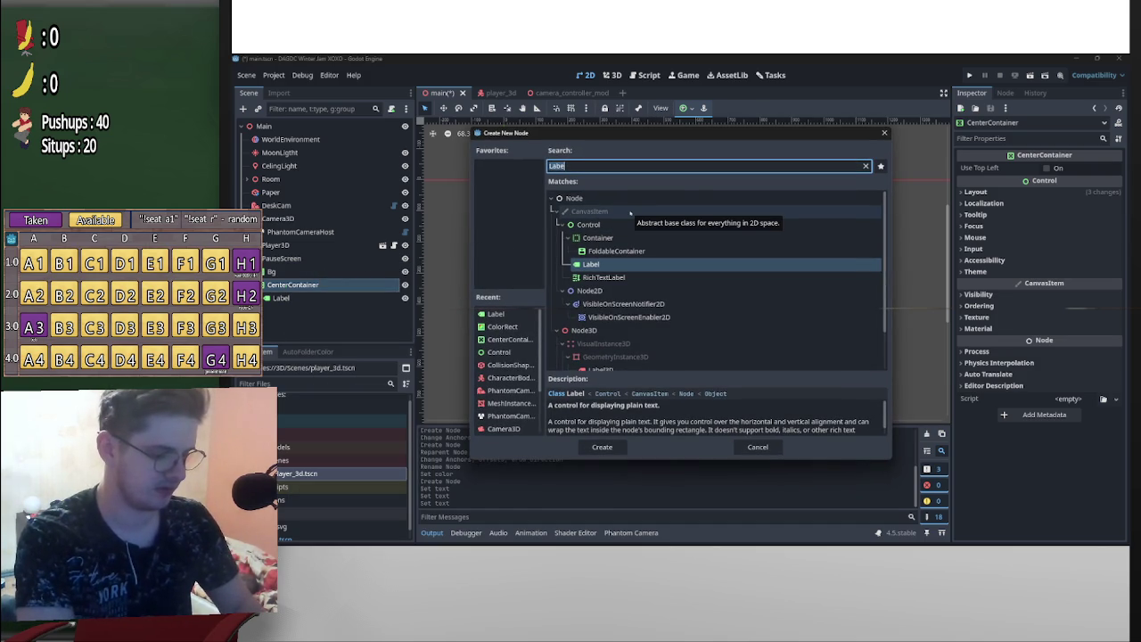
type("Vbo")
left_click(614, 265)
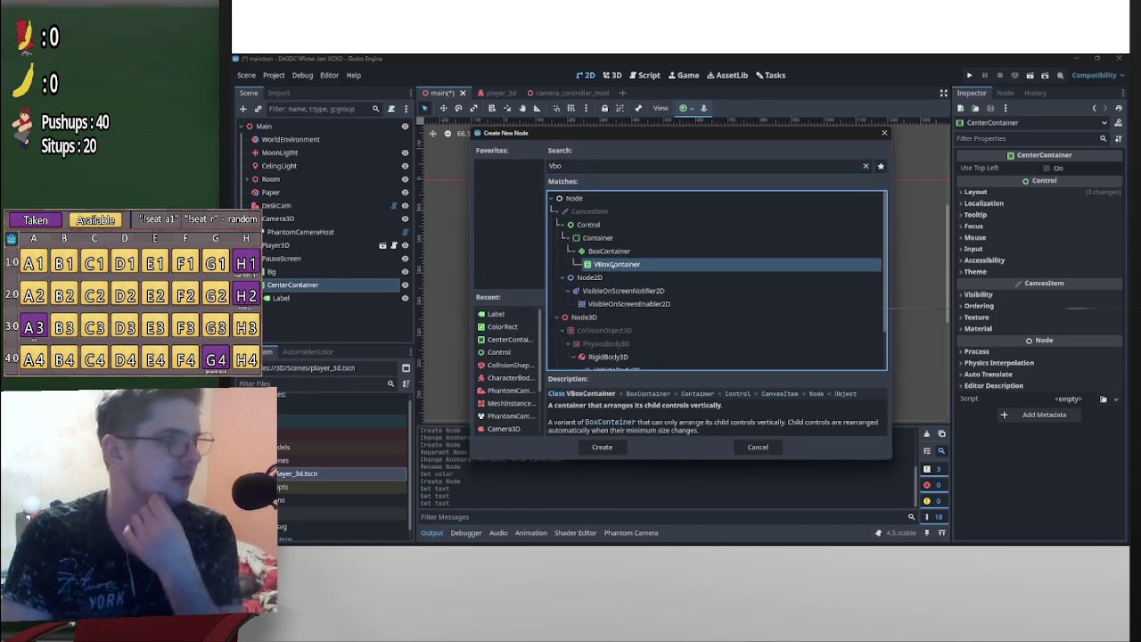
double_click(614, 265)
left_click_drag(294, 311, 287, 310)
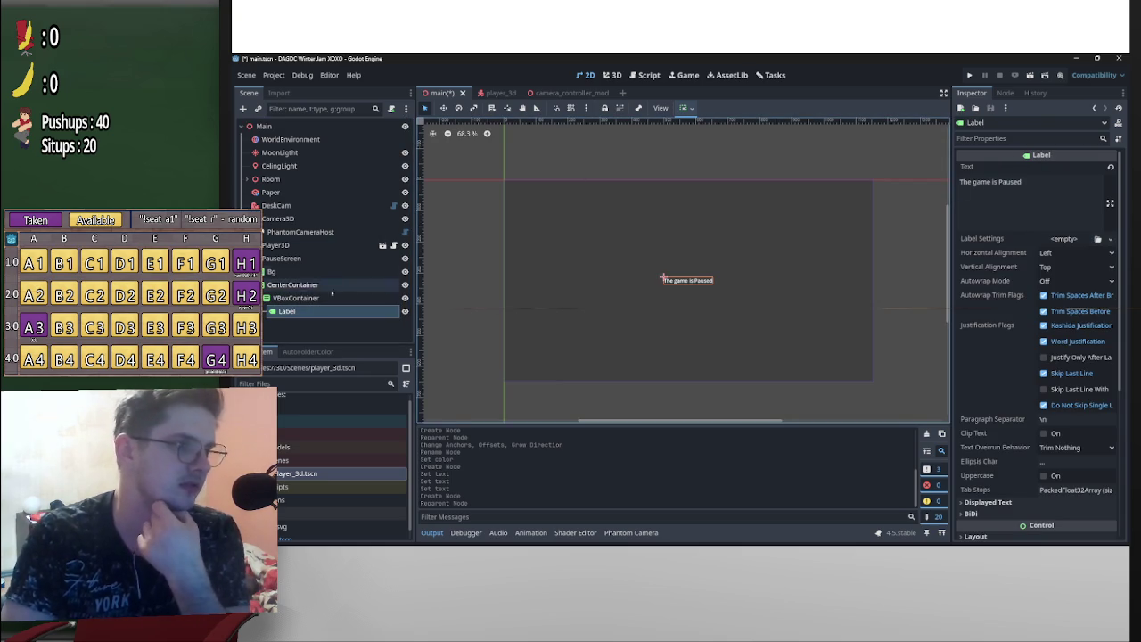
Duplicate the Label inside the VBoxContainer to create Label2
left_click(294, 298)
right_click(294, 298)
left_click(352, 269)
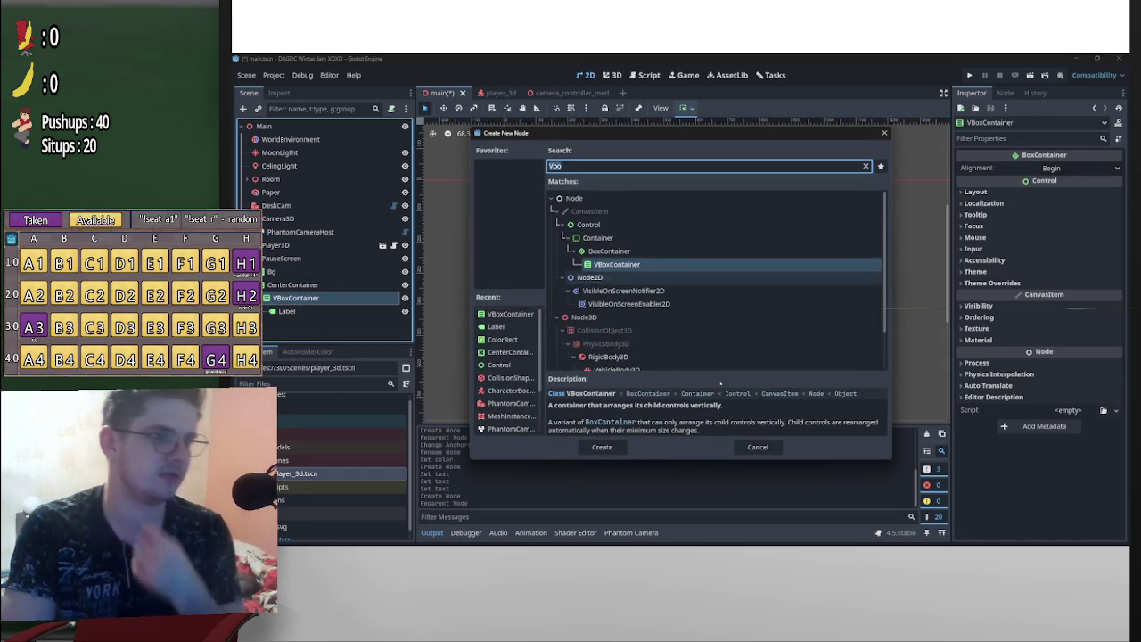
left_click(757, 445)
left_click(286, 311)
key("ctrl+d")
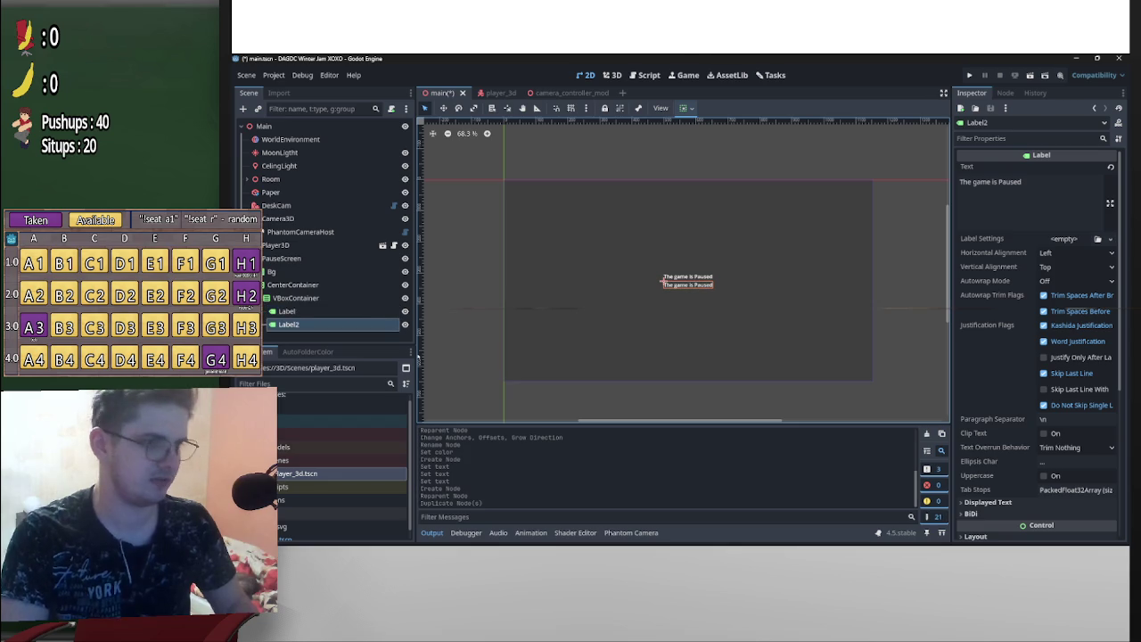
Give the top Label a muted pink Font Color theme override
left_click(678, 276)
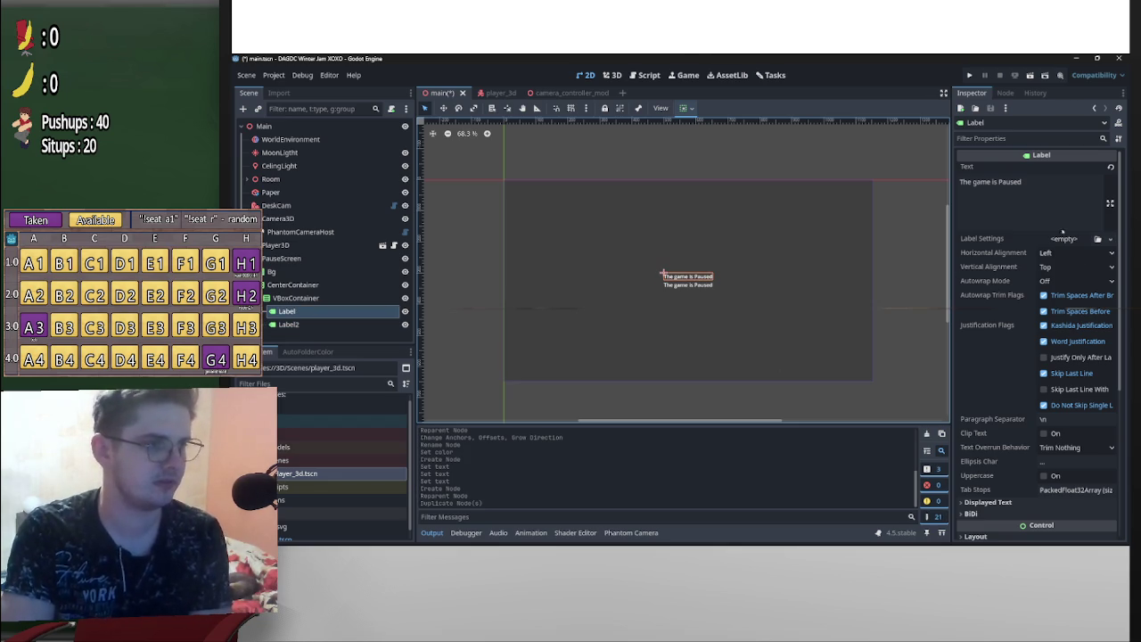
left_click_drag(1059, 189, 940, 185)
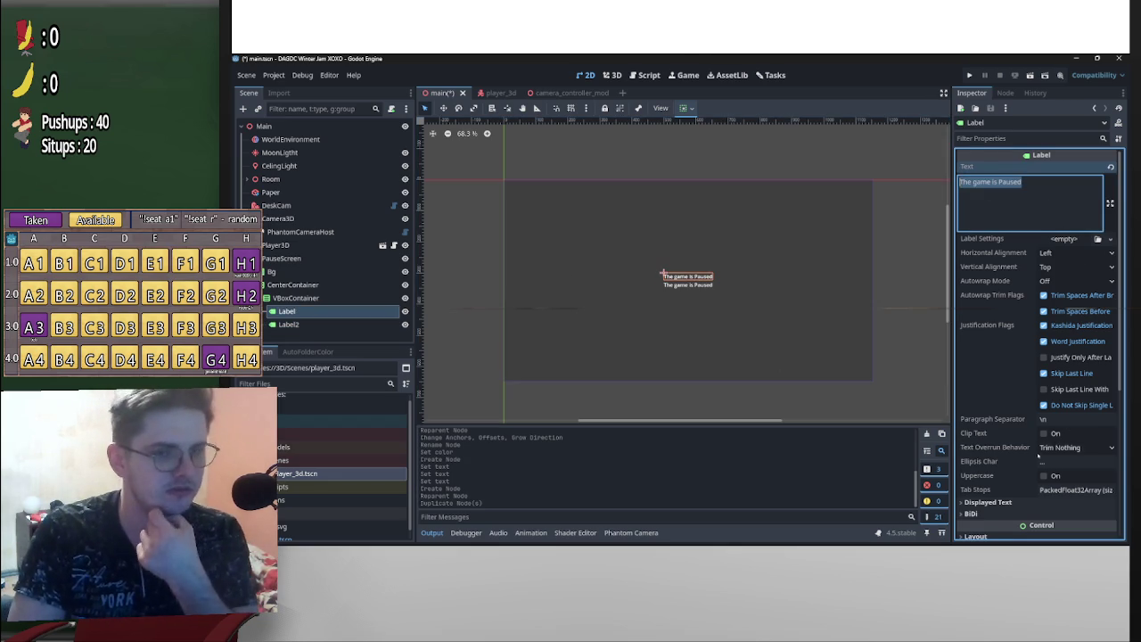
scroll(1038, 455, "down", 5)
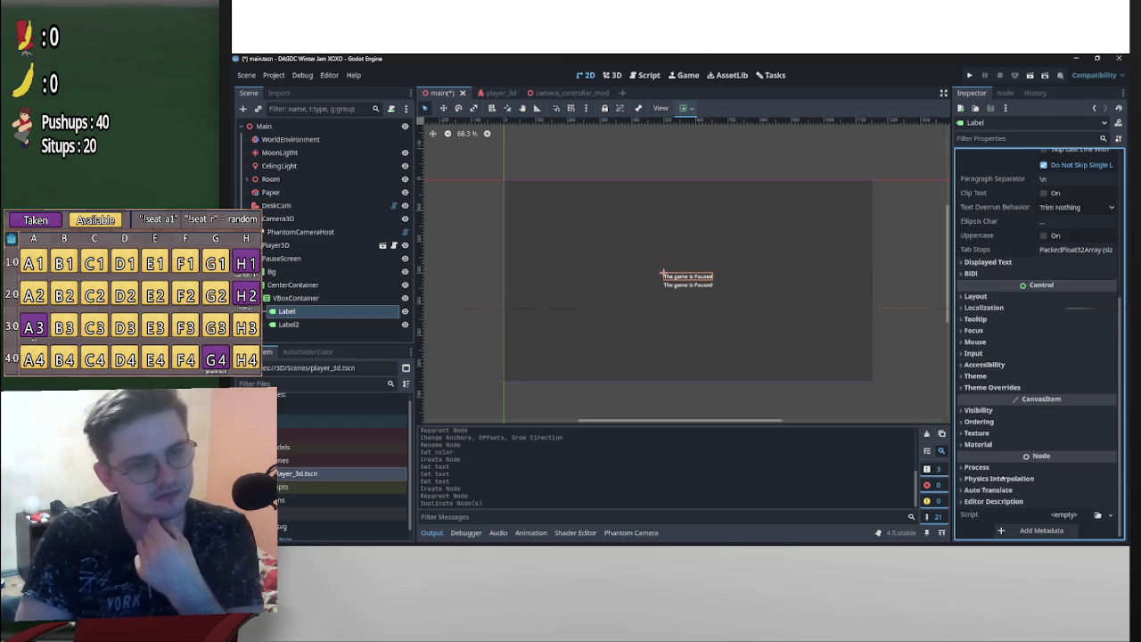
scroll(1016, 471, "up", 5)
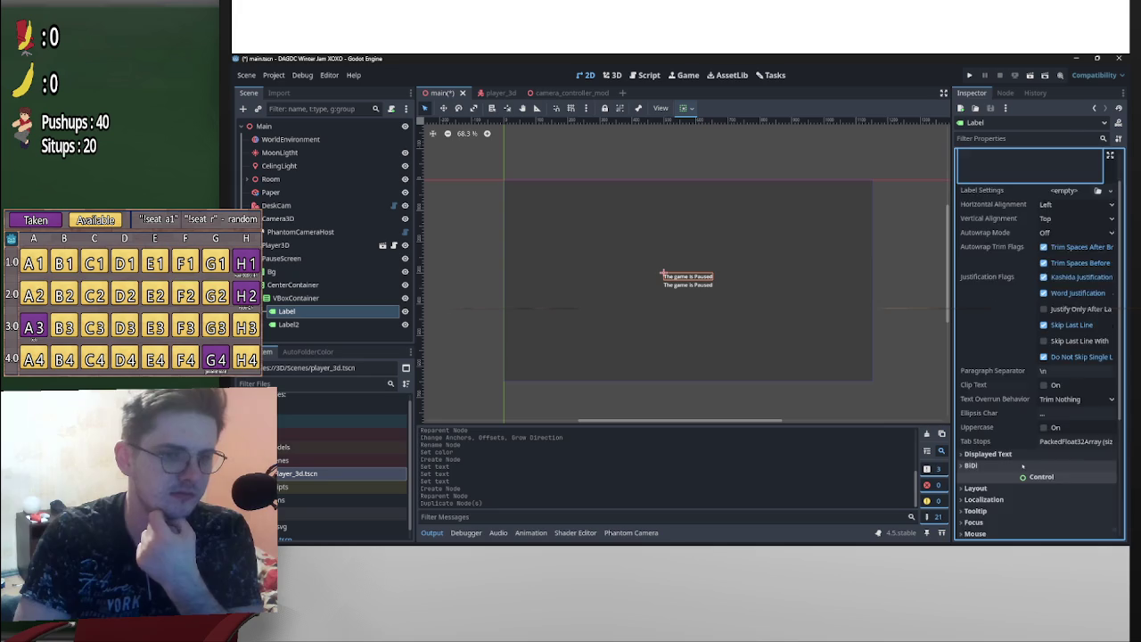
scroll(1023, 464, "down", 3)
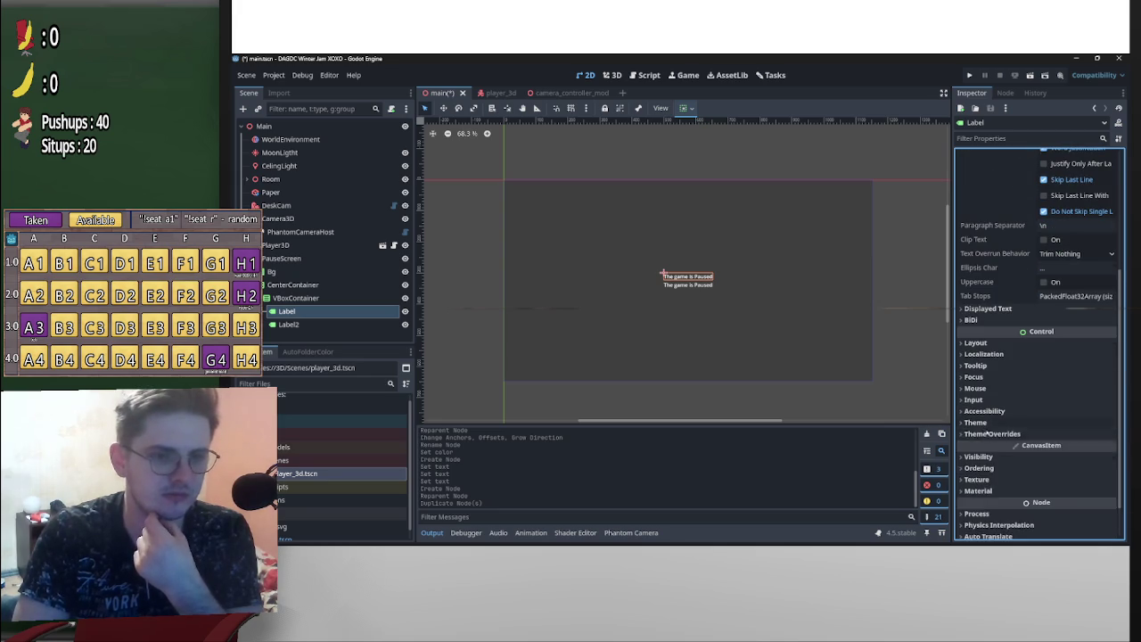
left_click(988, 434)
scroll(1016, 401, "down", 3)
scroll(764, 336, "up", 5)
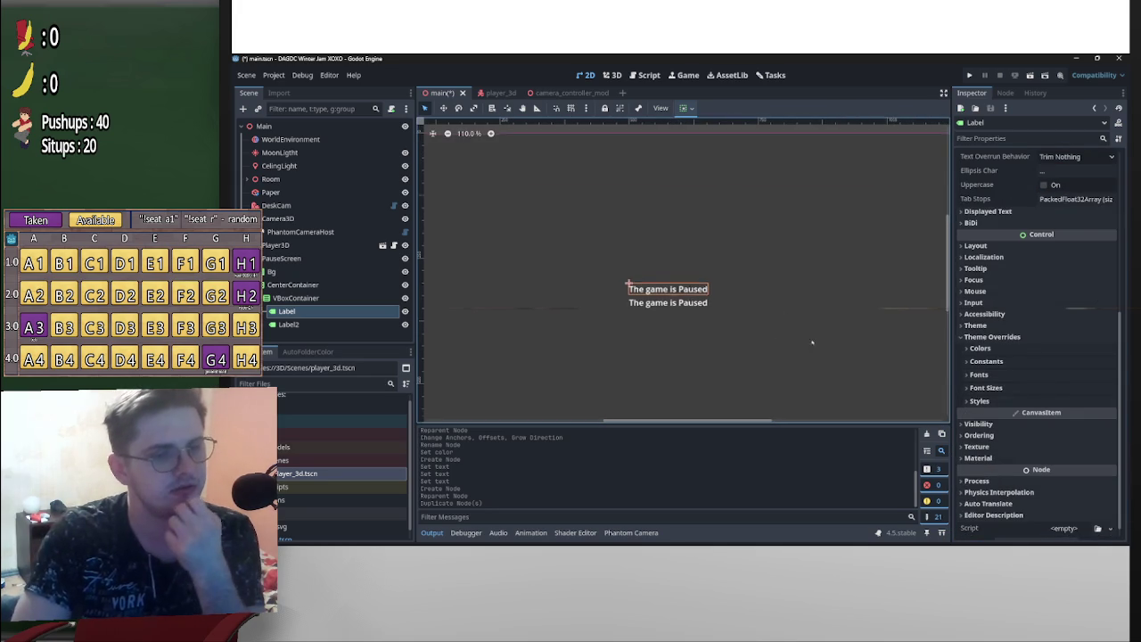
left_click(992, 348)
left_click(1070, 362)
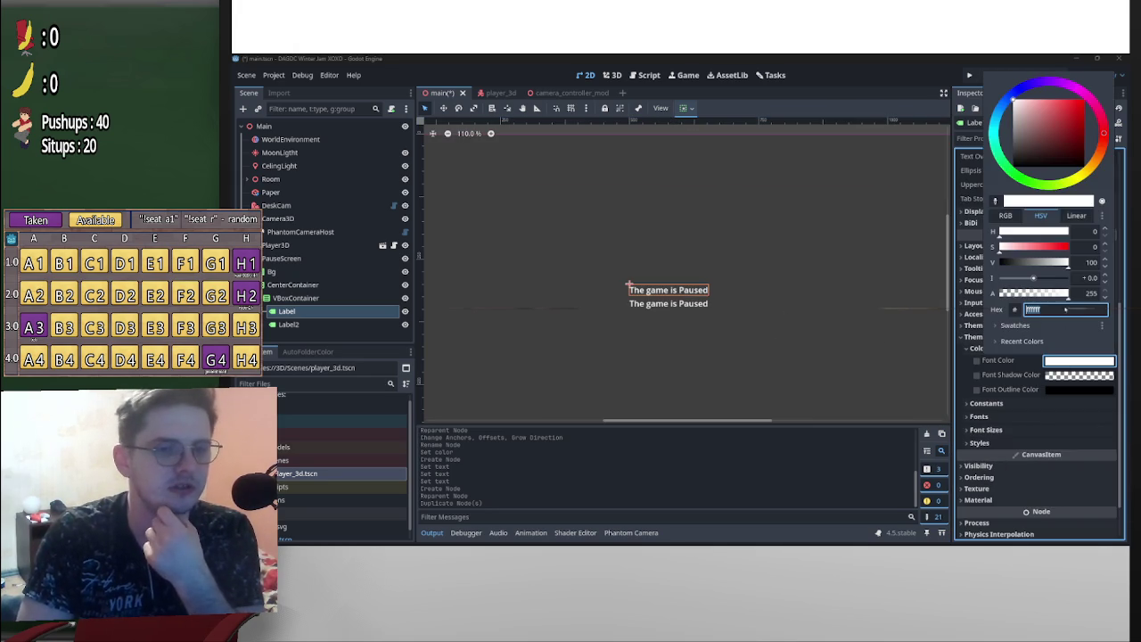
left_click(1087, 94)
left_click_drag(1068, 111, 1040, 123)
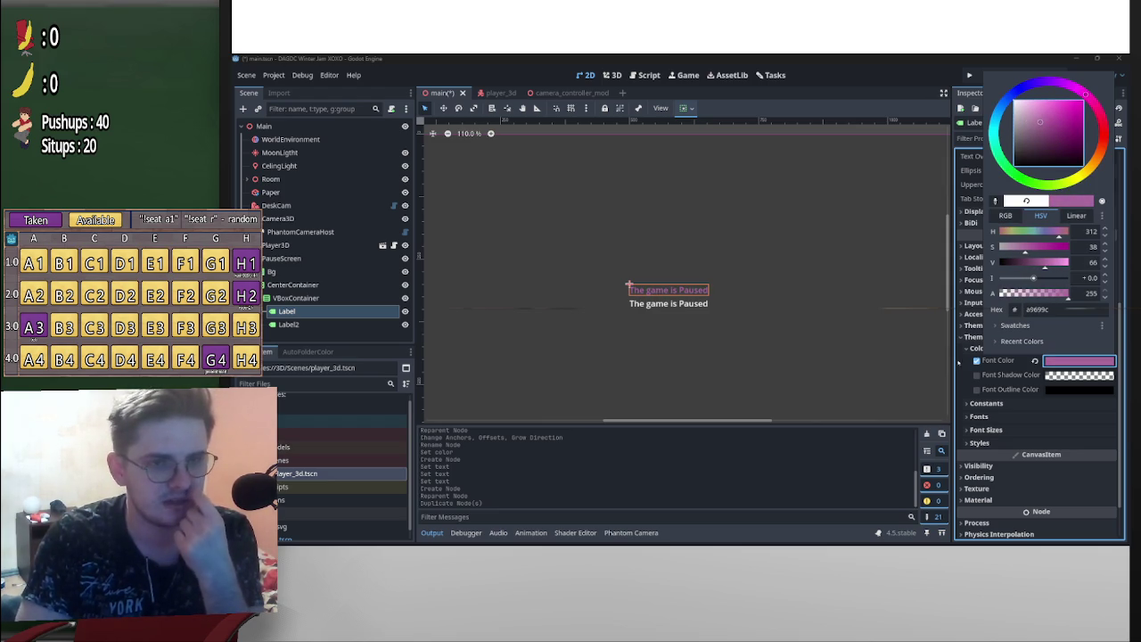
left_click(959, 361)
Set the Label's Font Outline Color override to dark red (321616)
left_click(1075, 391)
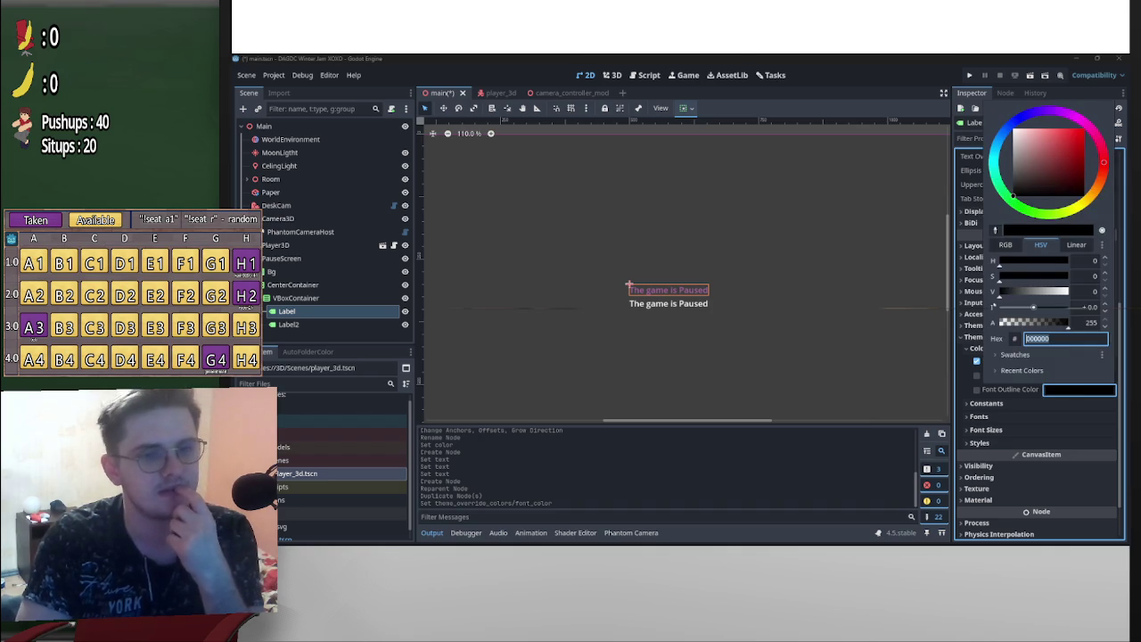
mouse_move(1069, 177)
left_mouse_down()
mouse_move(1063, 158)
mouse_move(1053, 174)
mouse_move(1067, 173)
mouse_move(1053, 183)
left_mouse_up()
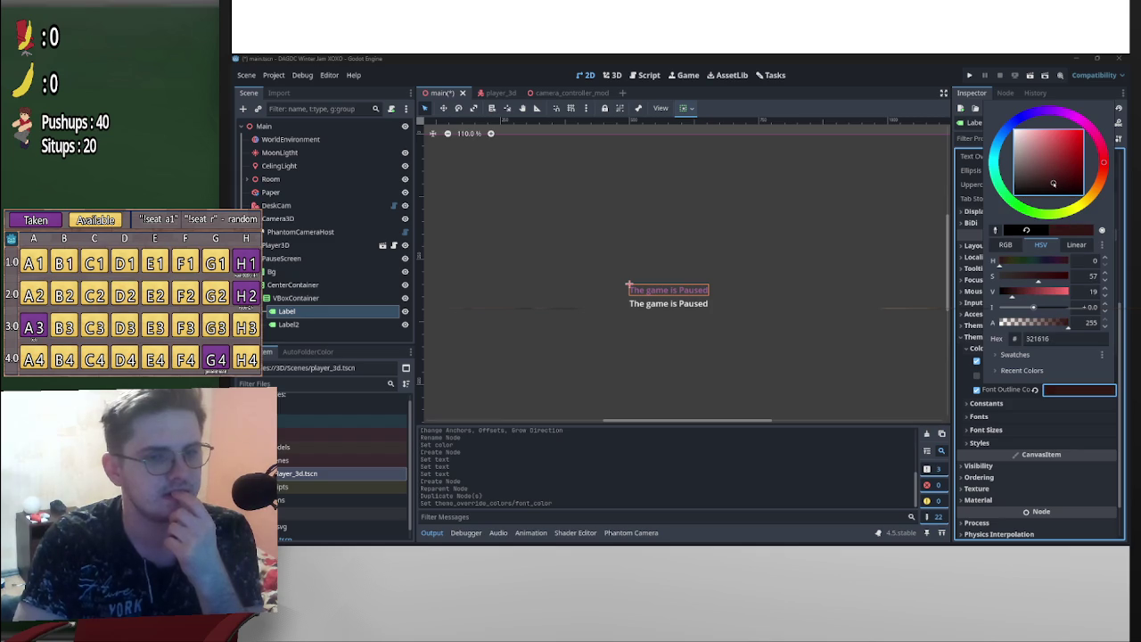
left_click(964, 415)
Enable the Outline Size override on the top Label and set it to 15
left_click(982, 404)
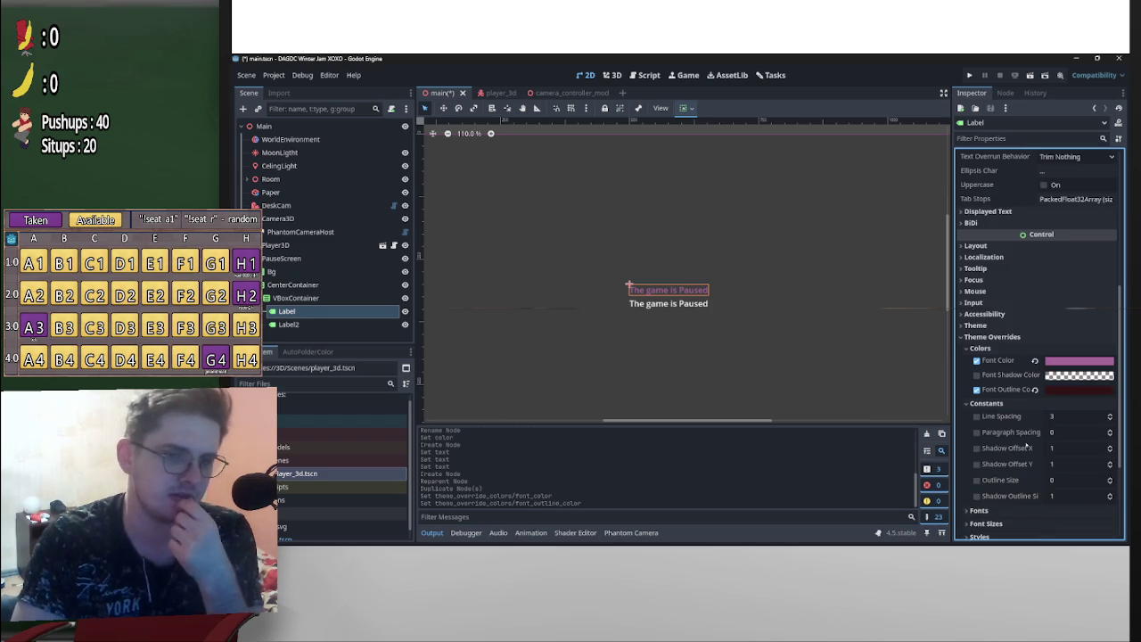
left_click(1111, 478)
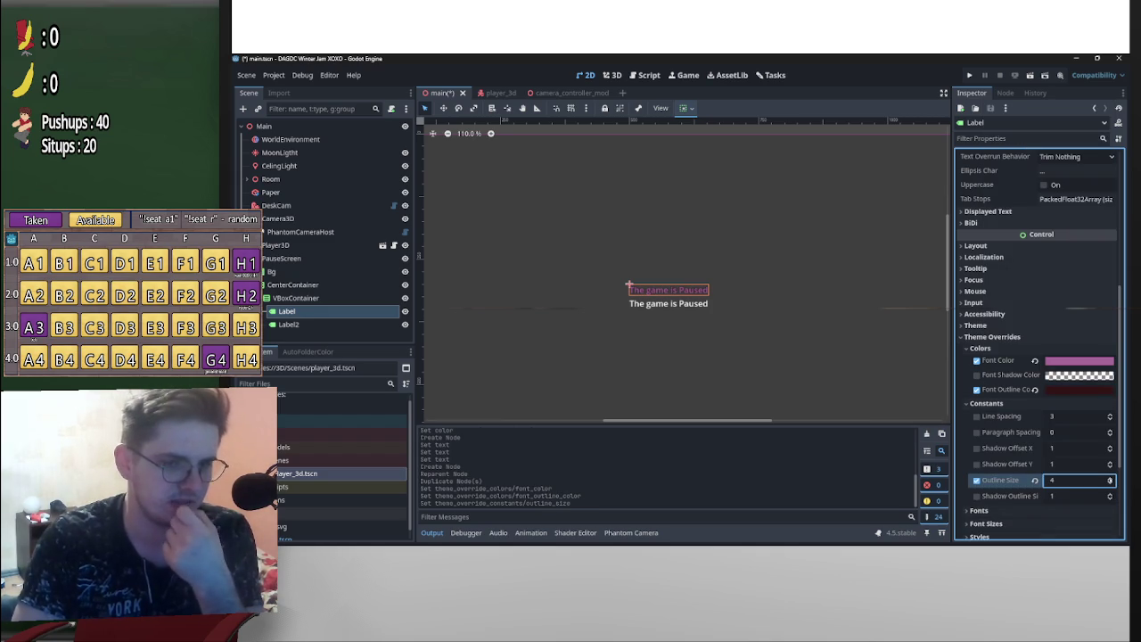
left_click(1088, 481)
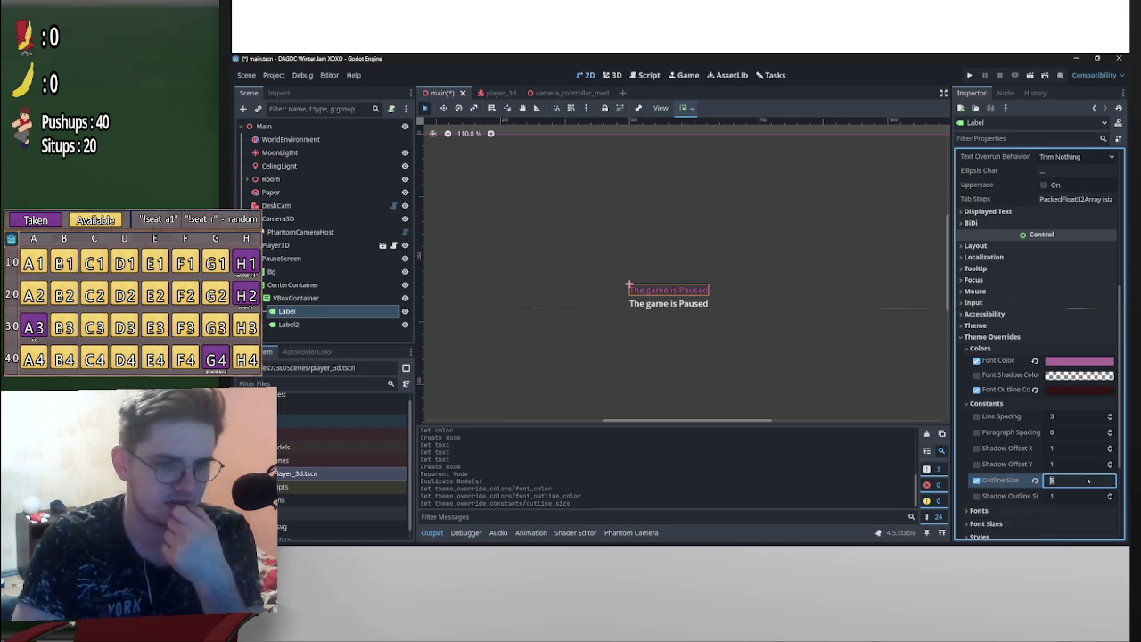
type("10")
key("Return")
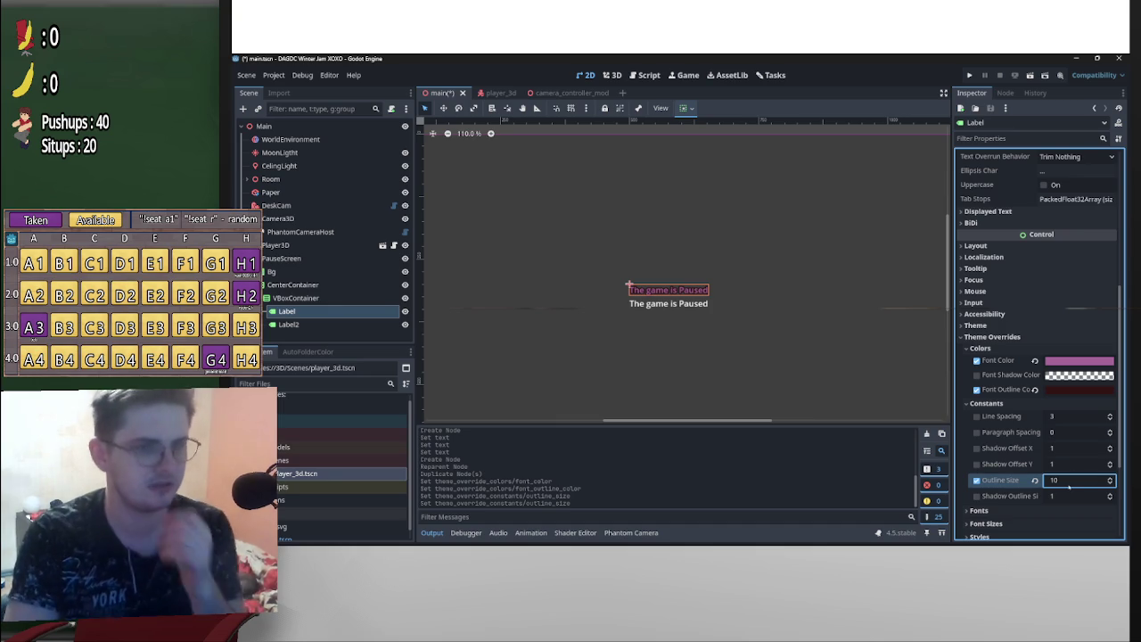
type("15")
key("Return")
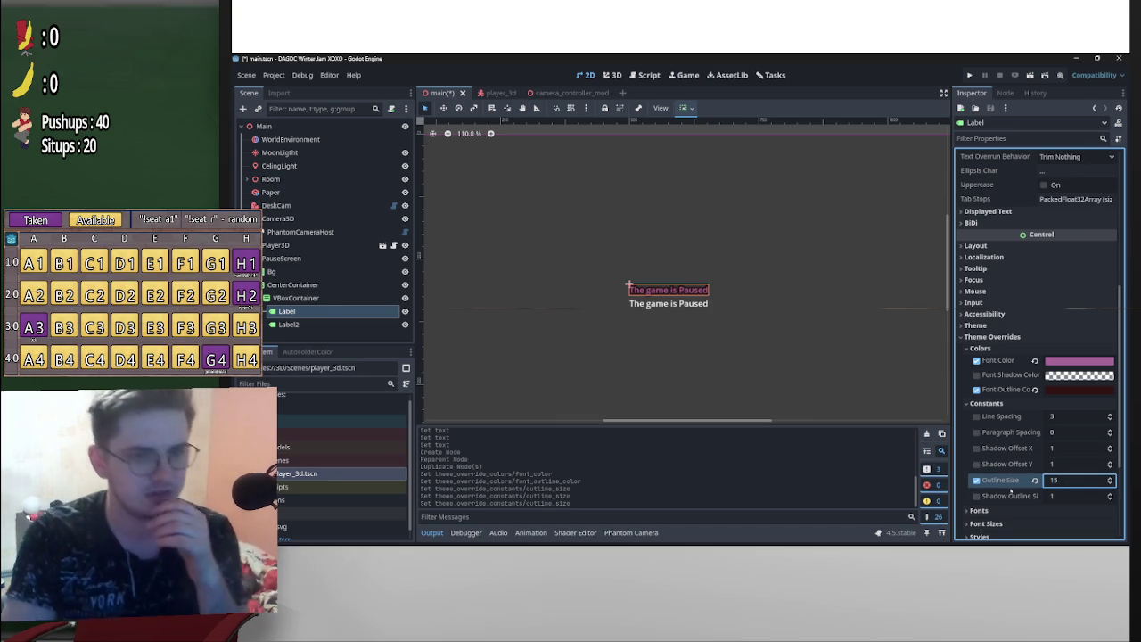
Enable the Font Size override and set it to 42
scroll(1011, 489, "down", 1)
left_click(986, 475)
left_click(1064, 489)
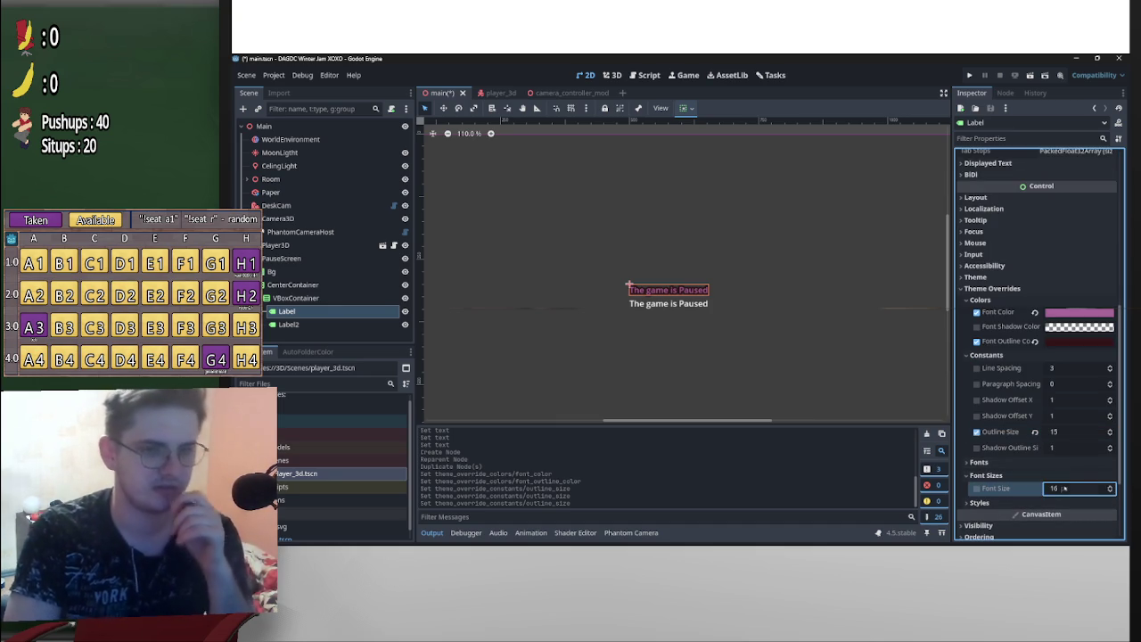
left_click(1064, 489)
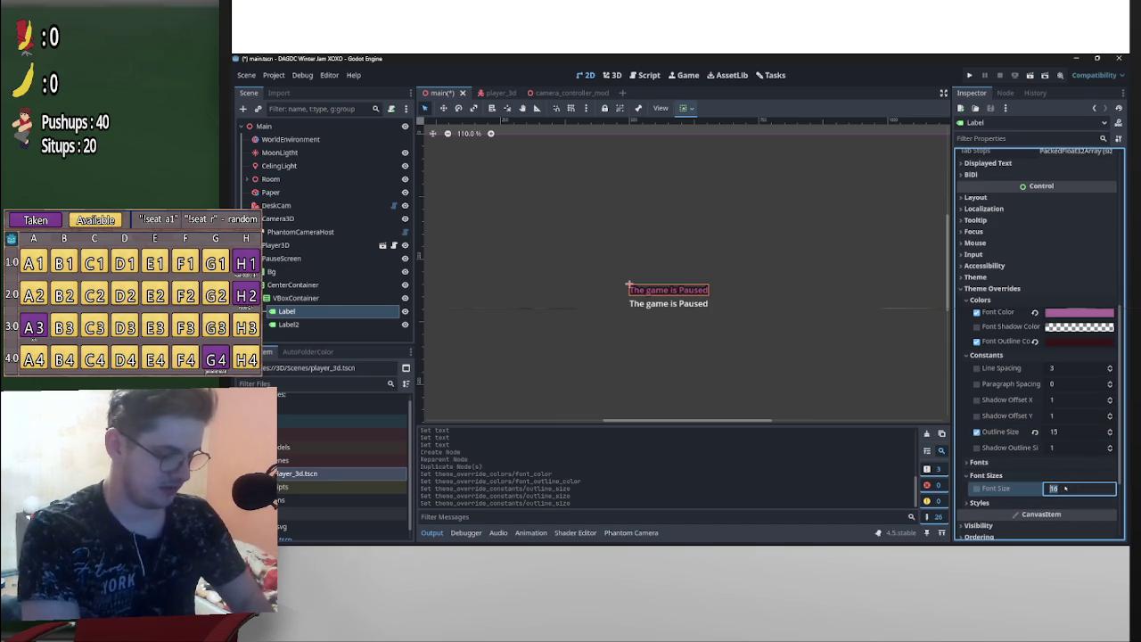
type("42")
key("Return")
Darken the outline colour to 300e0e and brighten the font colour to pink cd51b4
scroll(707, 303, "down", 3)
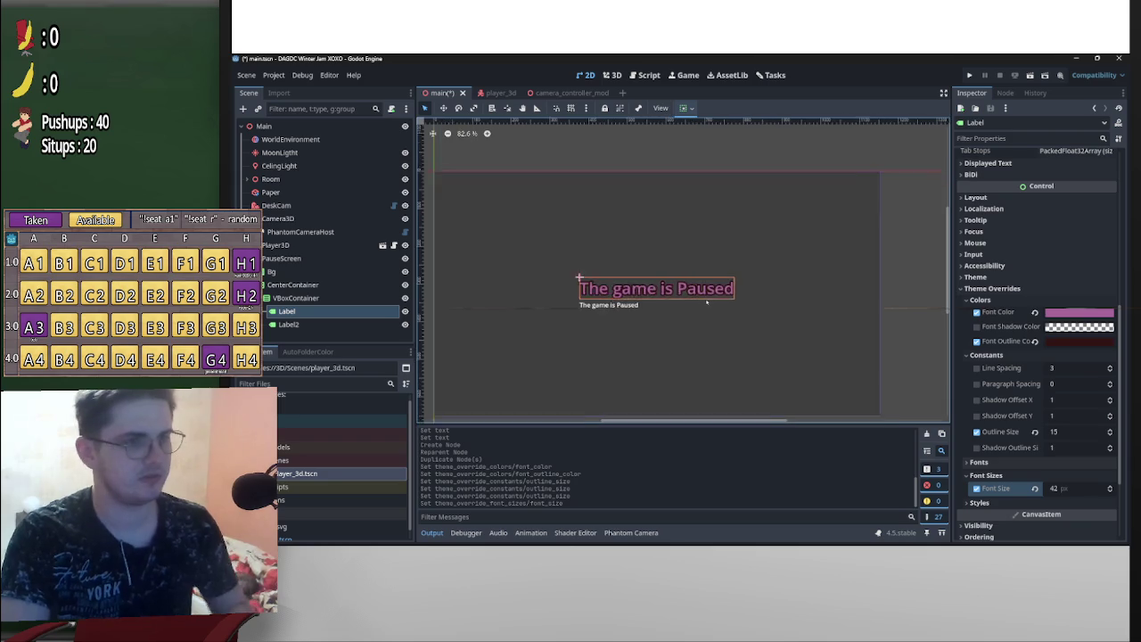
scroll(707, 302, "up", 1)
left_click(1079, 342)
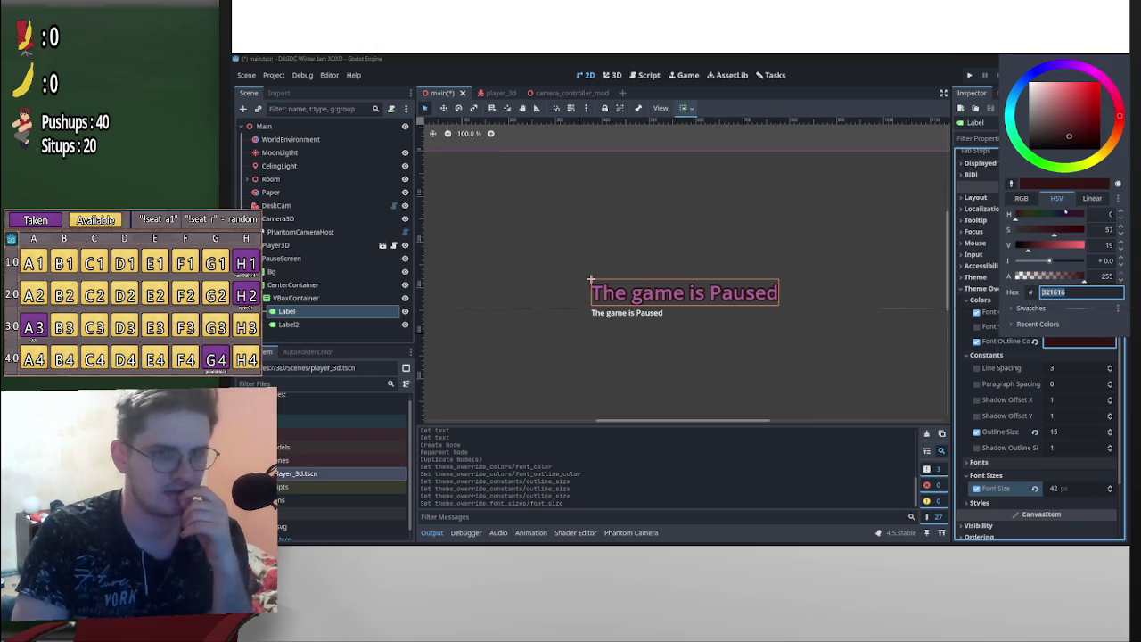
left_click_drag(1074, 140, 1079, 138)
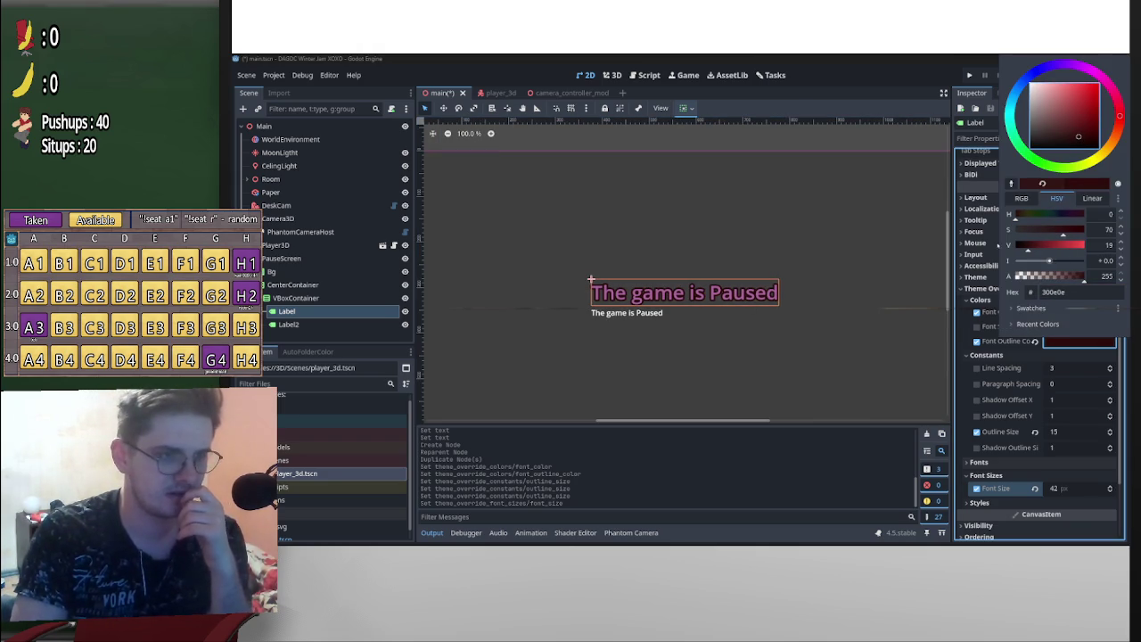
left_click(981, 303)
left_click(1079, 312)
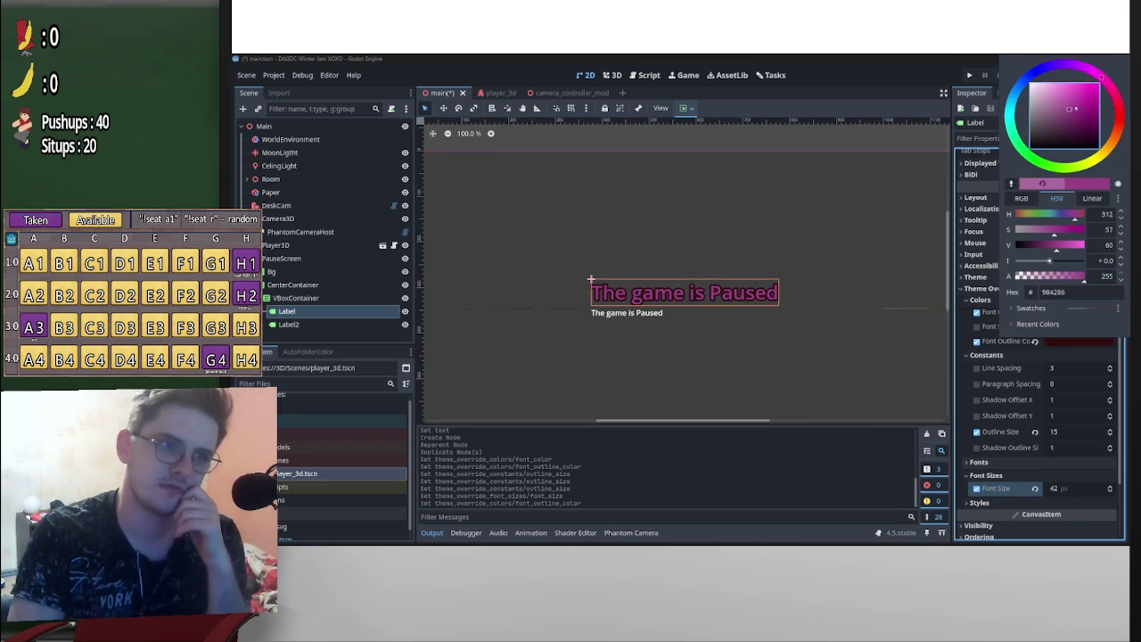
mouse_move(1075, 108)
left_mouse_down()
mouse_move(1064, 95)
mouse_move(1075, 96)
left_mouse_up()
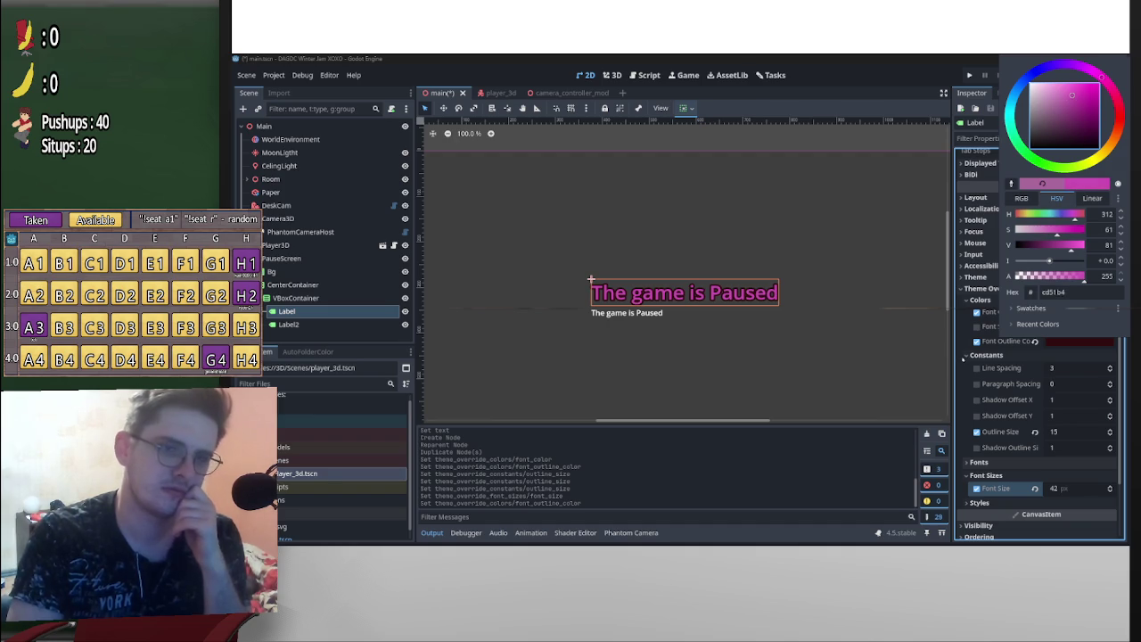
key("Escape")
Expand the Label's Theme property and bring up its resource options
left_click(985, 265)
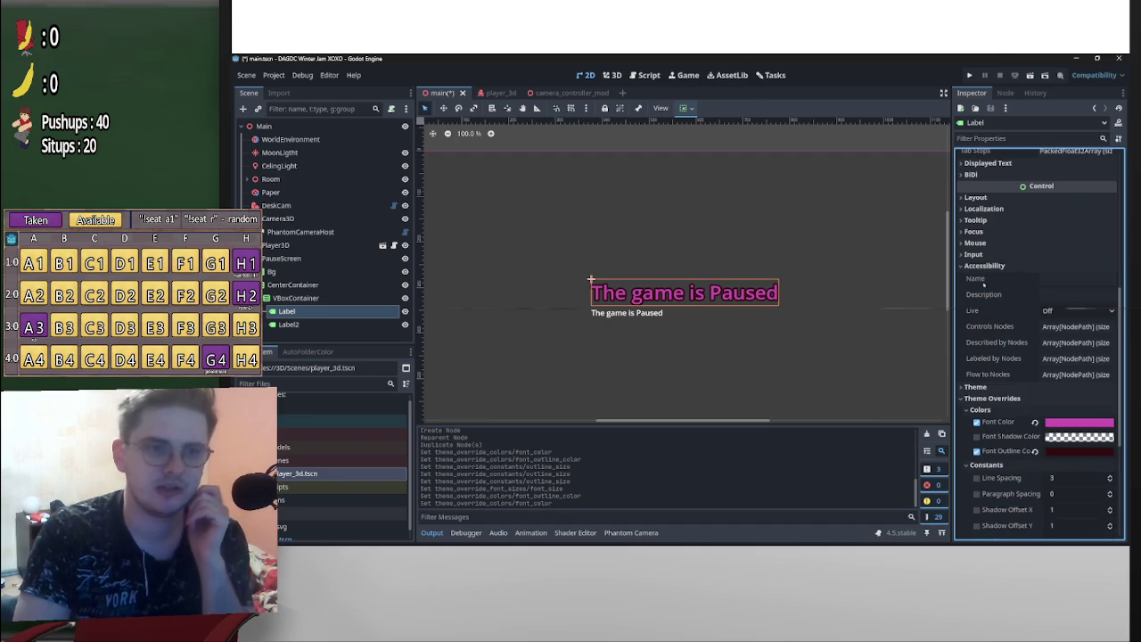
left_click(984, 265)
left_click(975, 277)
left_click(1067, 290)
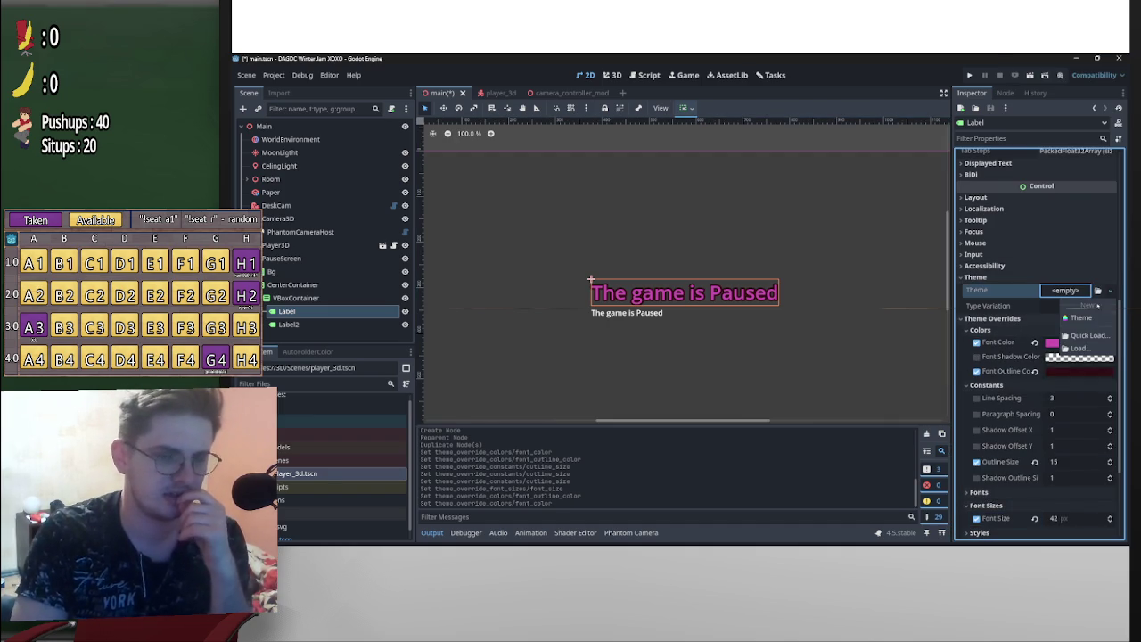
Create a new Theme resource for the Label and open it in the Theme editor
left_click(1080, 318)
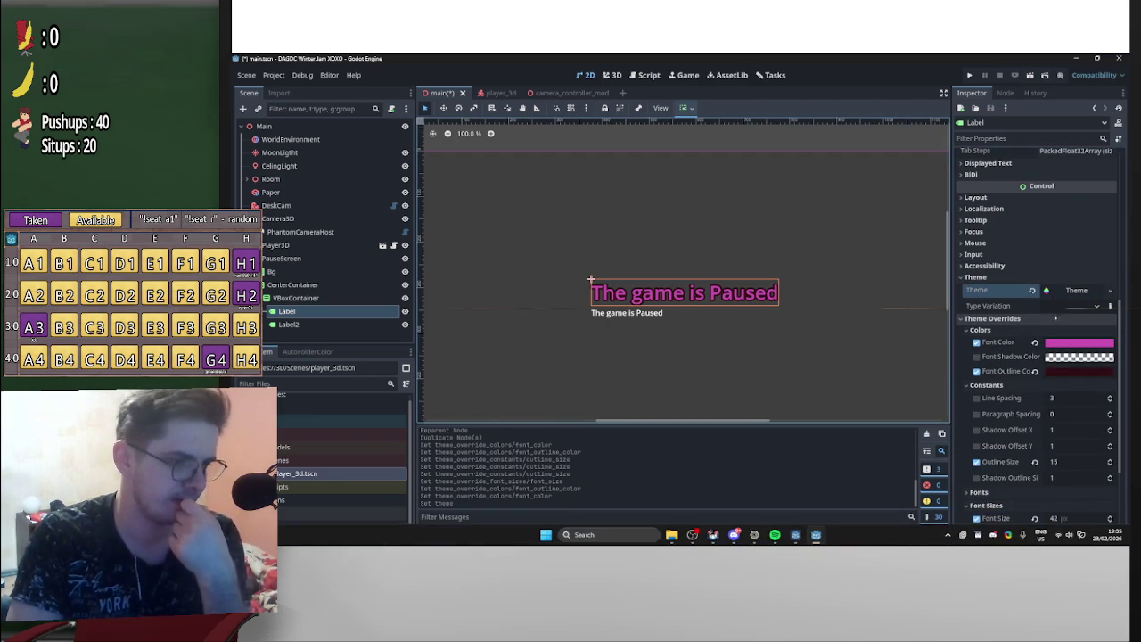
left_click(1076, 290)
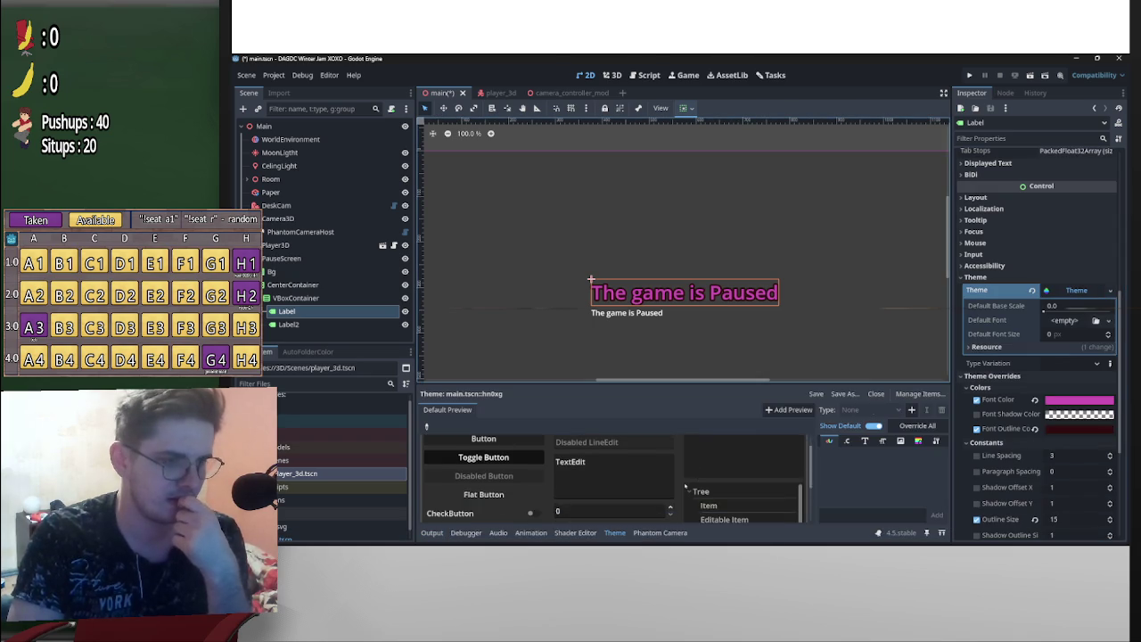
scroll(624, 463, "down", 1)
scroll(779, 461, "down", 2)
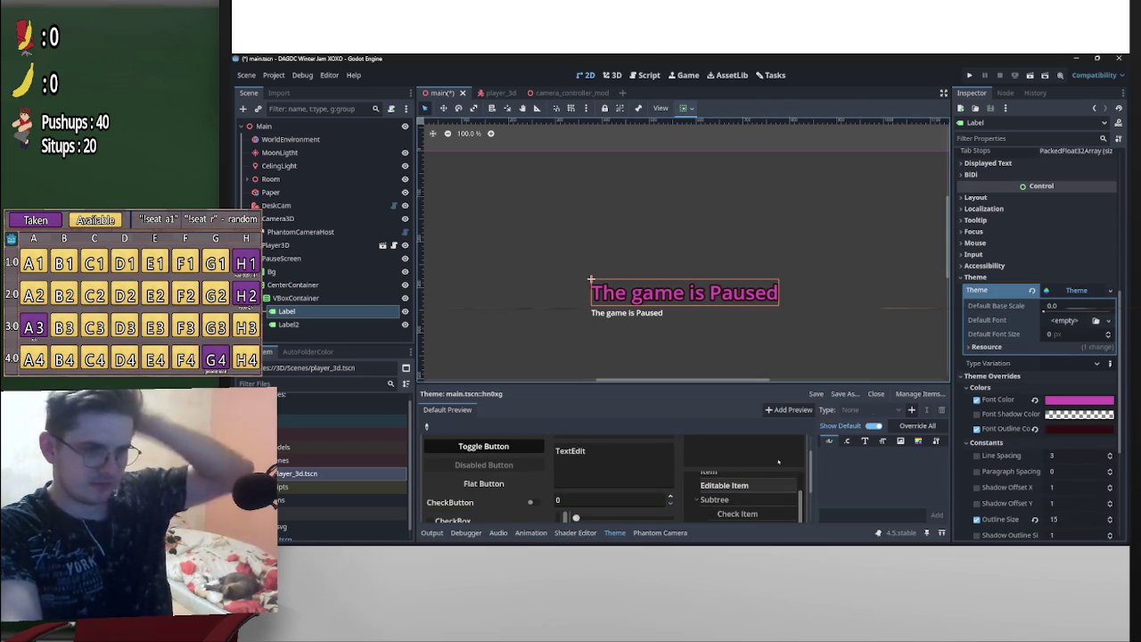
scroll(802, 462, "up", 3)
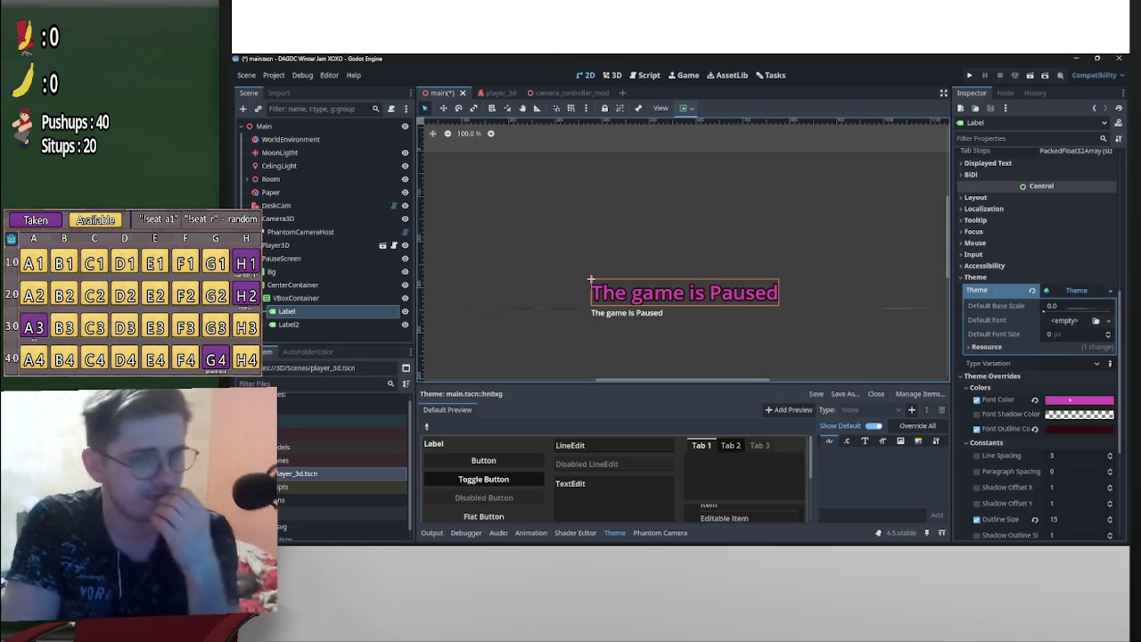
Lighten the font colour to a softer pink and set the outline to dark red 1f0808
left_click(1070, 401)
left_click_drag(1069, 152, 1053, 149)
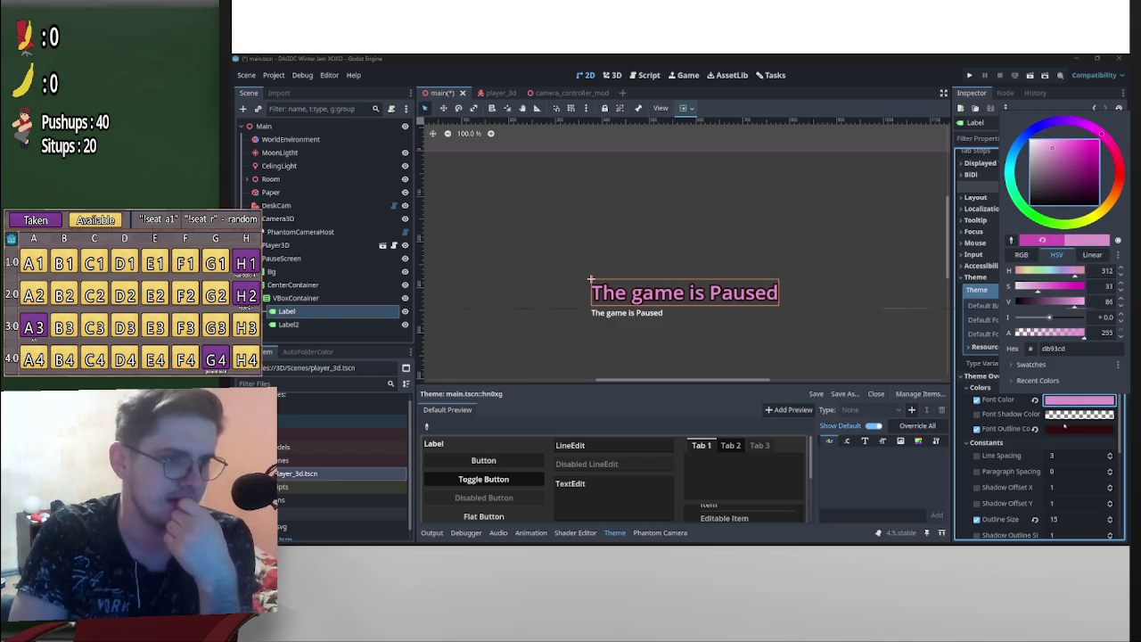
left_click(1064, 428)
left_click(1074, 429)
left_click(1080, 228)
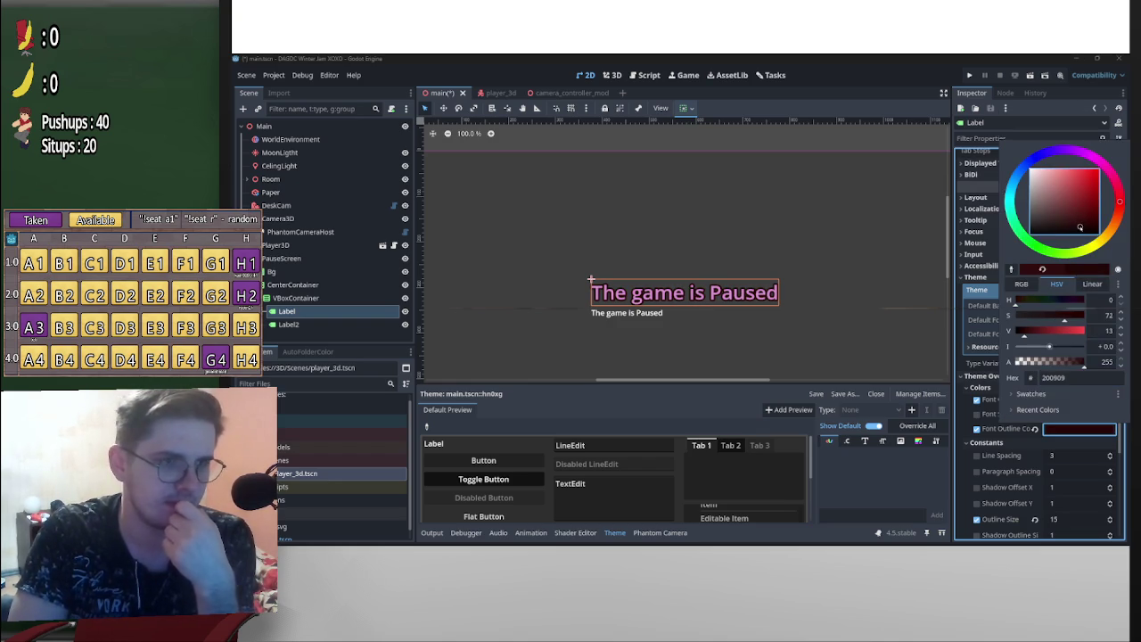
left_click_drag(1079, 228, 1082, 229)
left_click(902, 495)
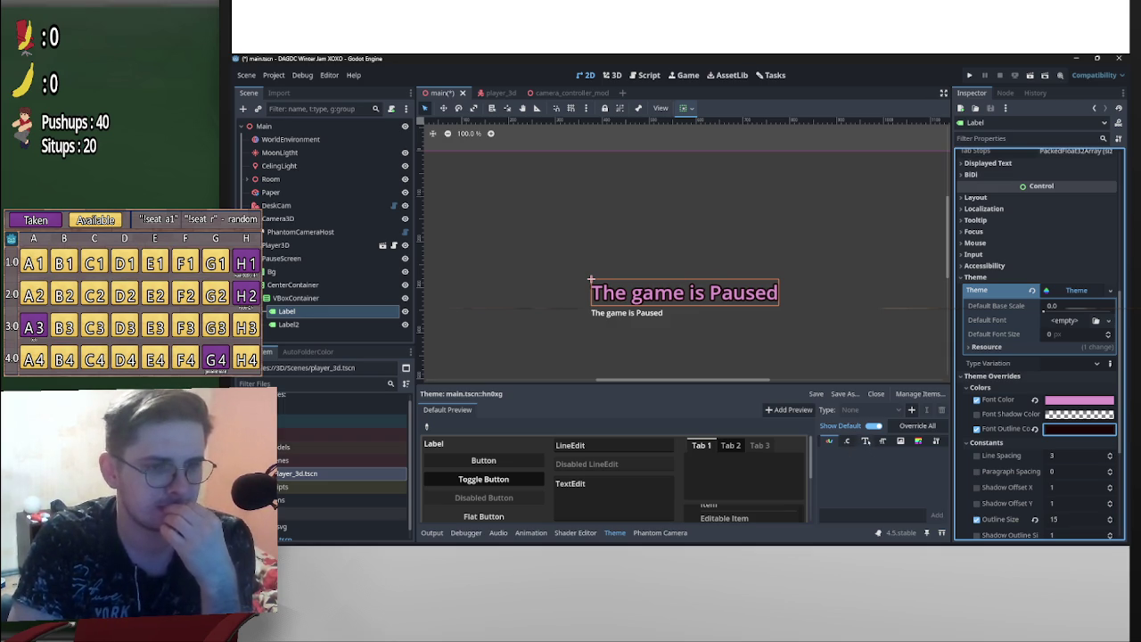
left_click(829, 440)
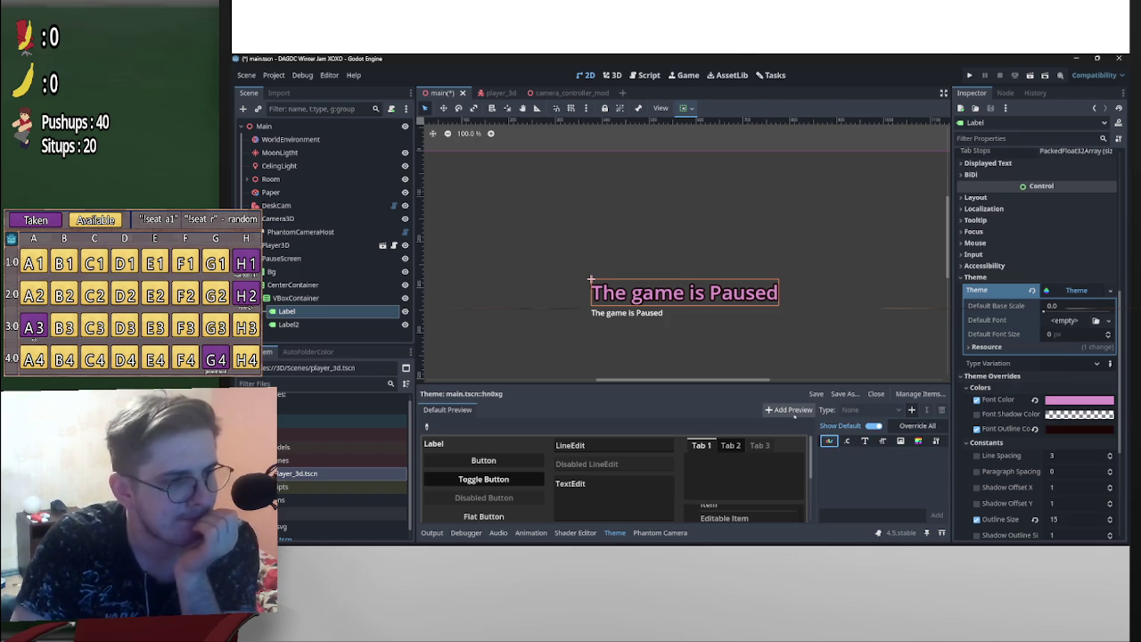
Add the Label control type to the theme
left_click(912, 409)
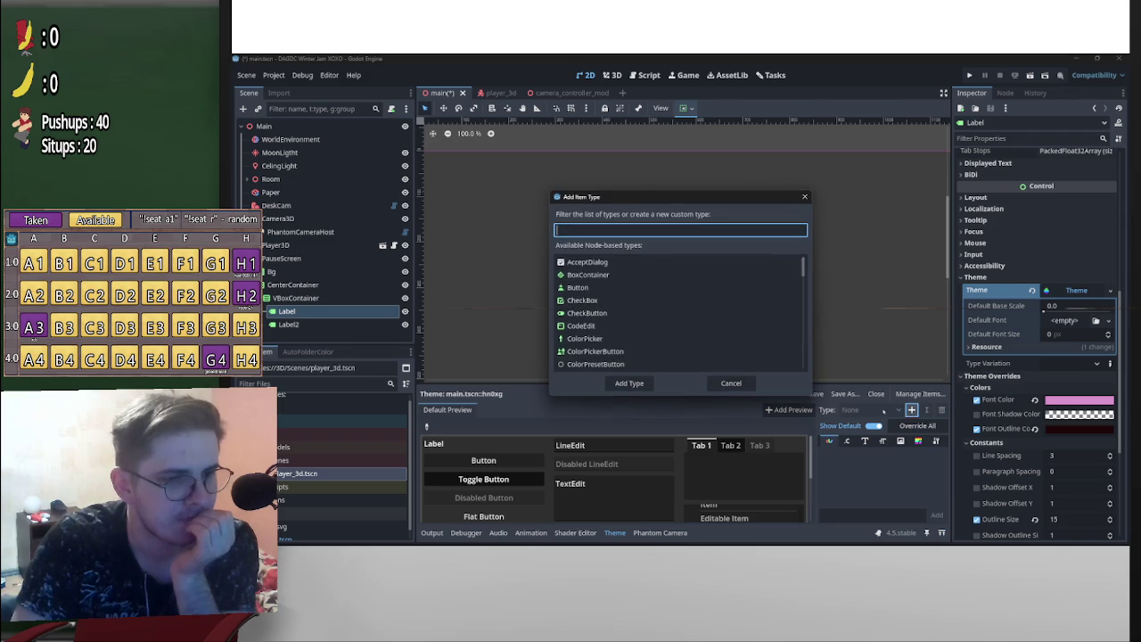
scroll(800, 317, "down", 5)
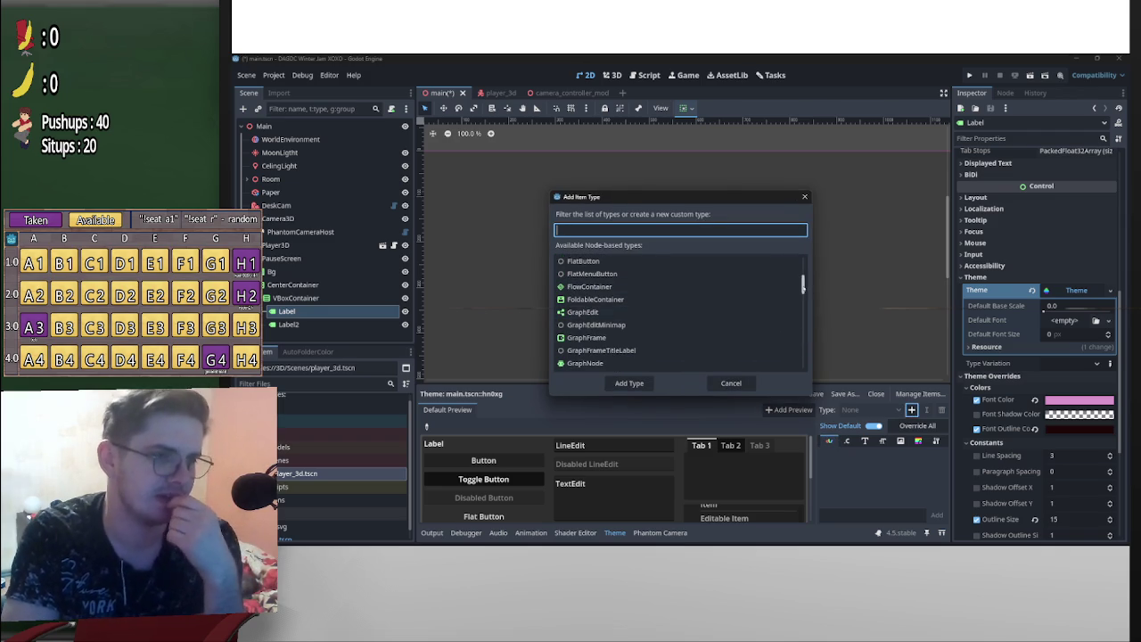
scroll(794, 339, "down", 10)
scroll(789, 357, "up", 15)
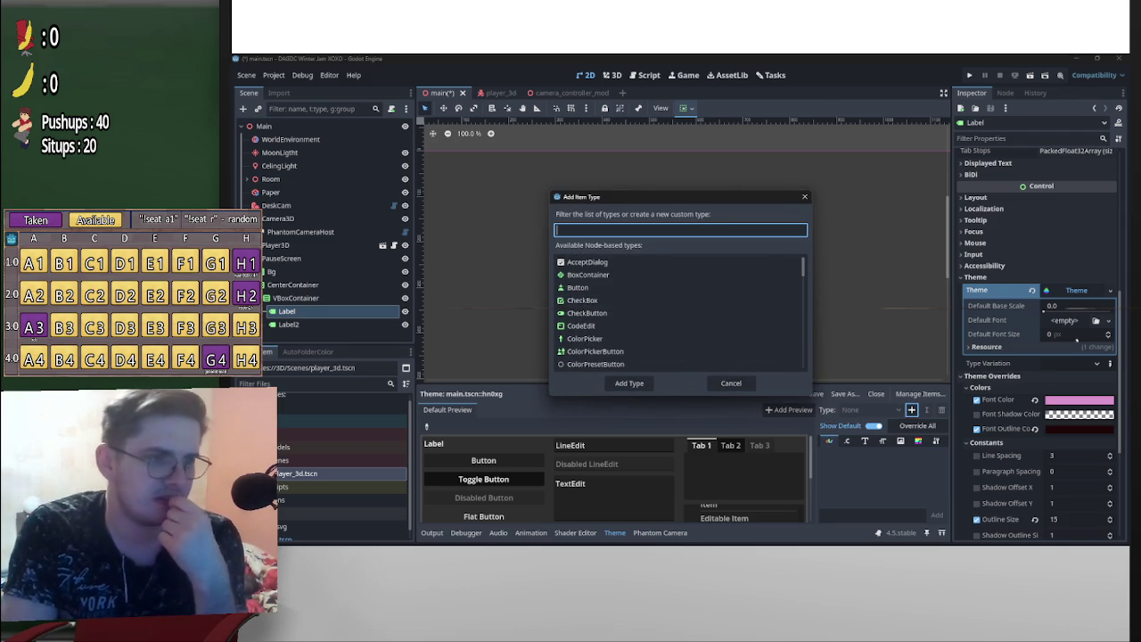
type("Label")
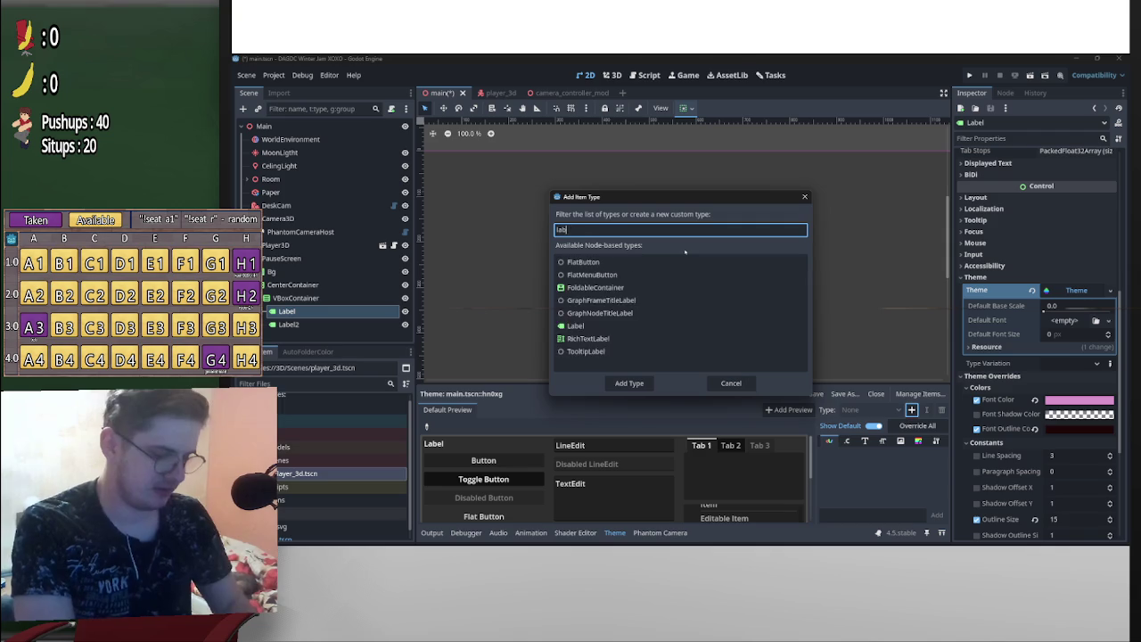
left_click(589, 287)
double_click(589, 287)
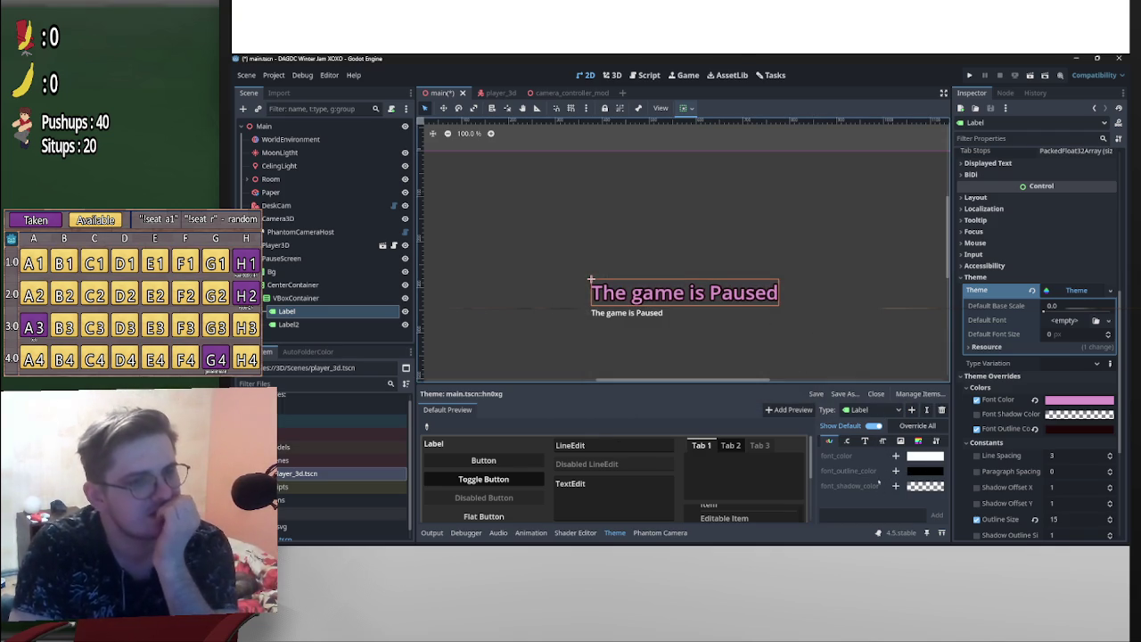
Give the Label type's font item a new SystemFont and open it for editing
left_click(847, 440)
left_click(865, 441)
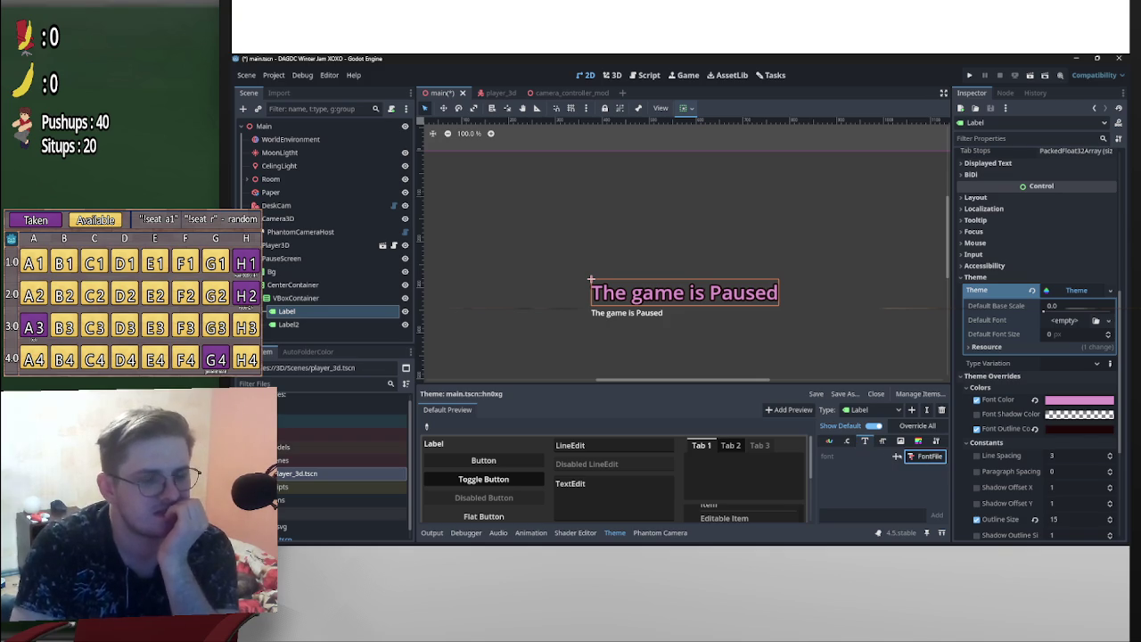
left_click(927, 455)
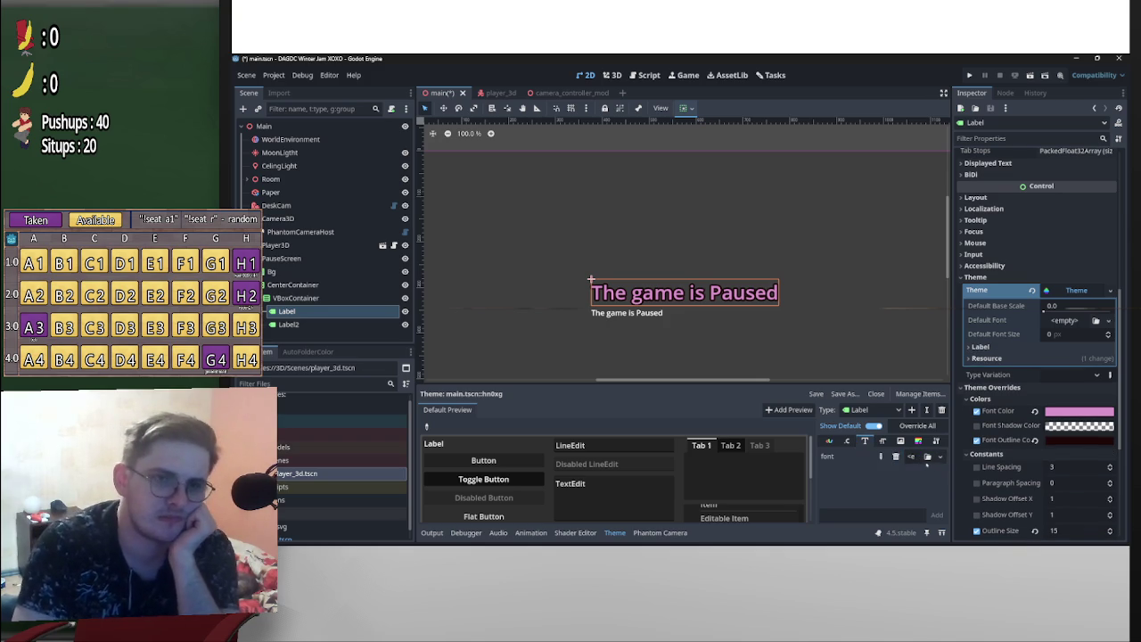
left_click(912, 456)
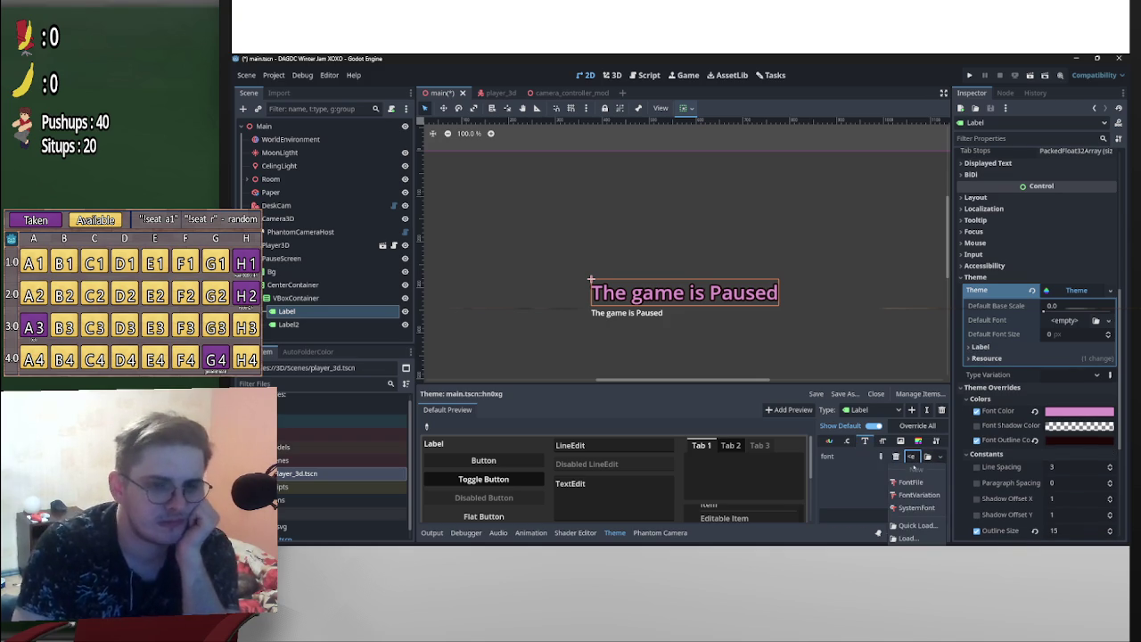
left_click(916, 507)
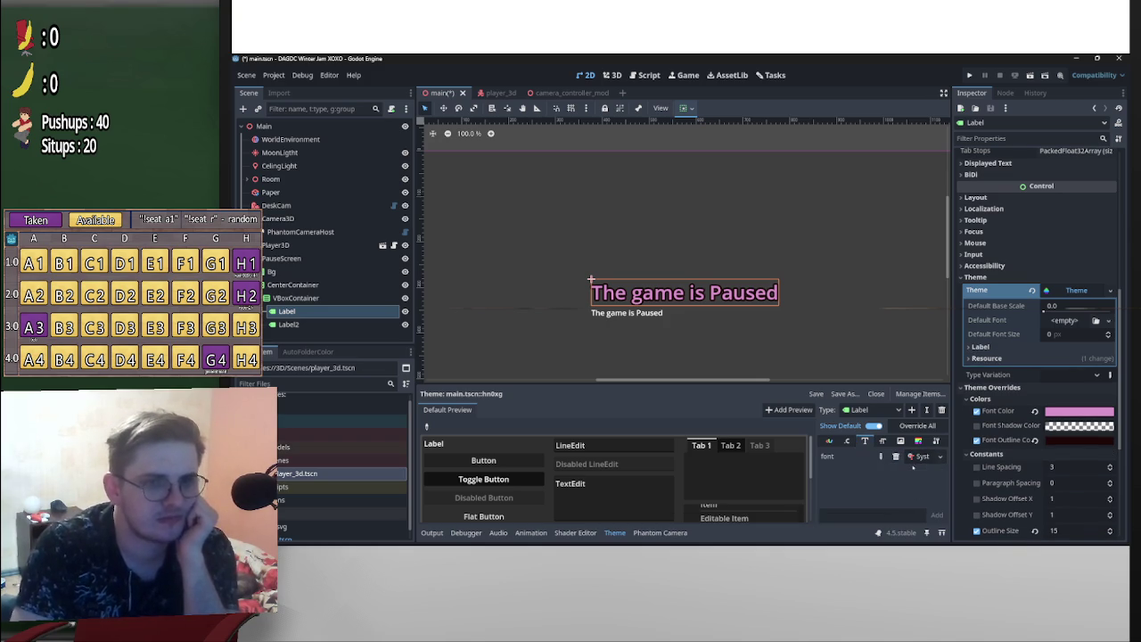
left_click(918, 456)
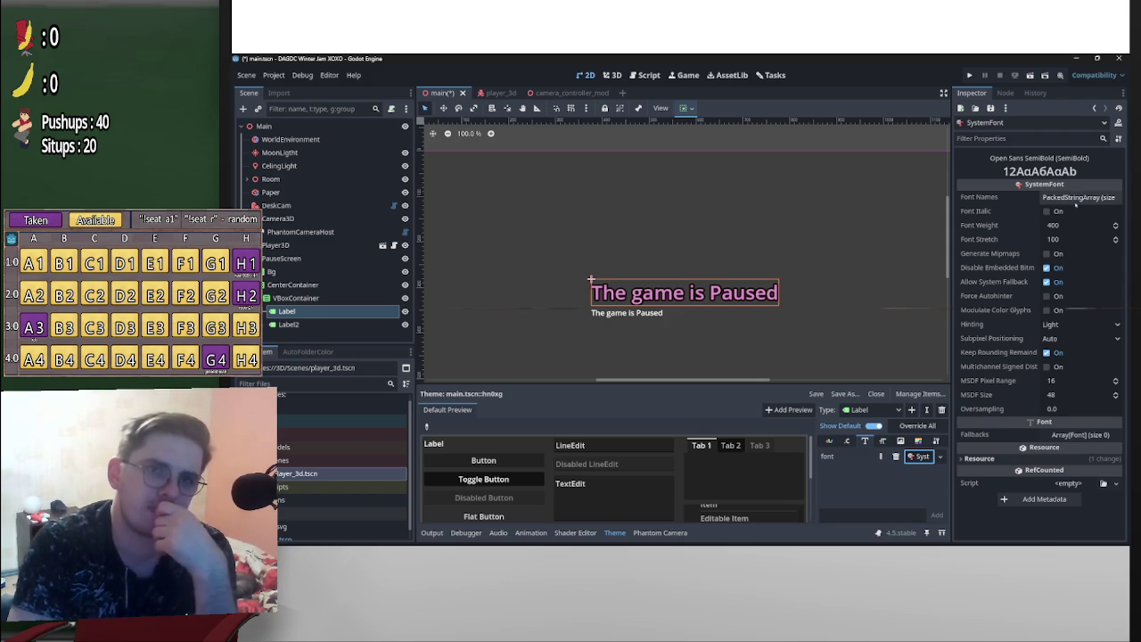
Try Constantia, Fantasy, Cambria, Comic Sans MS and Bahnschrift as the SystemFont's font name
left_click(1074, 201)
left_click(1057, 229)
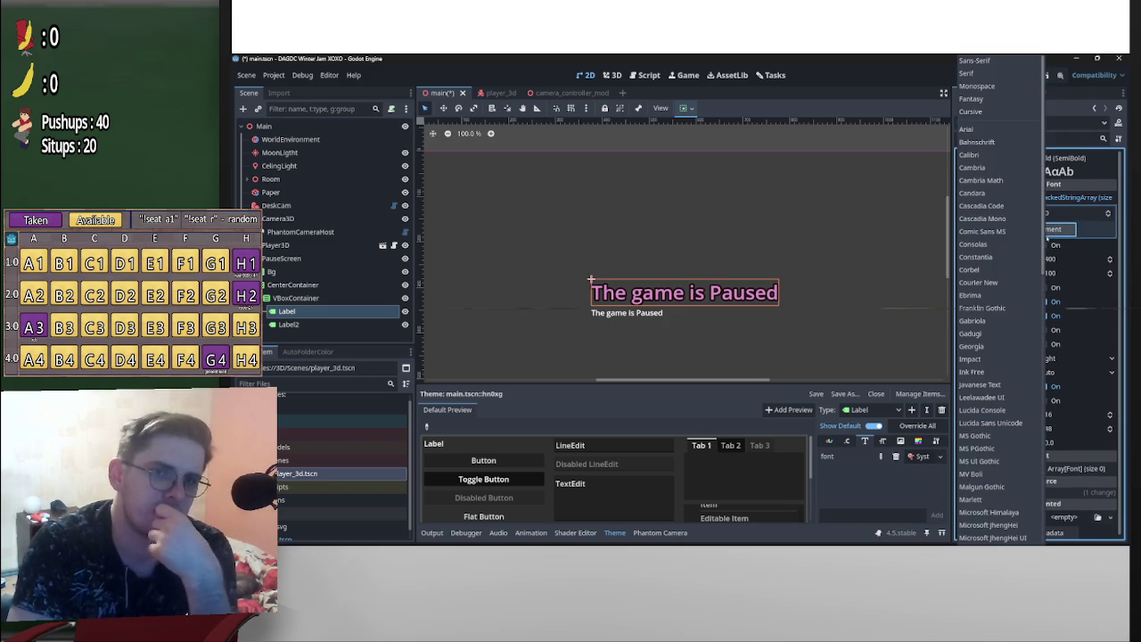
left_click(1003, 253)
left_click(1108, 229)
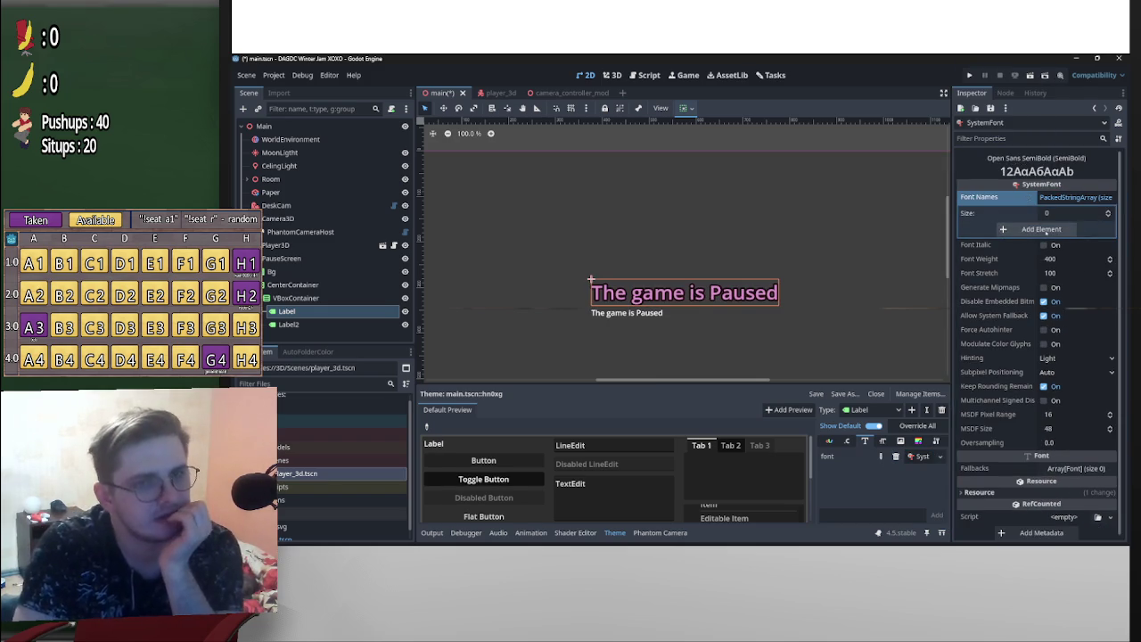
left_click(1030, 230)
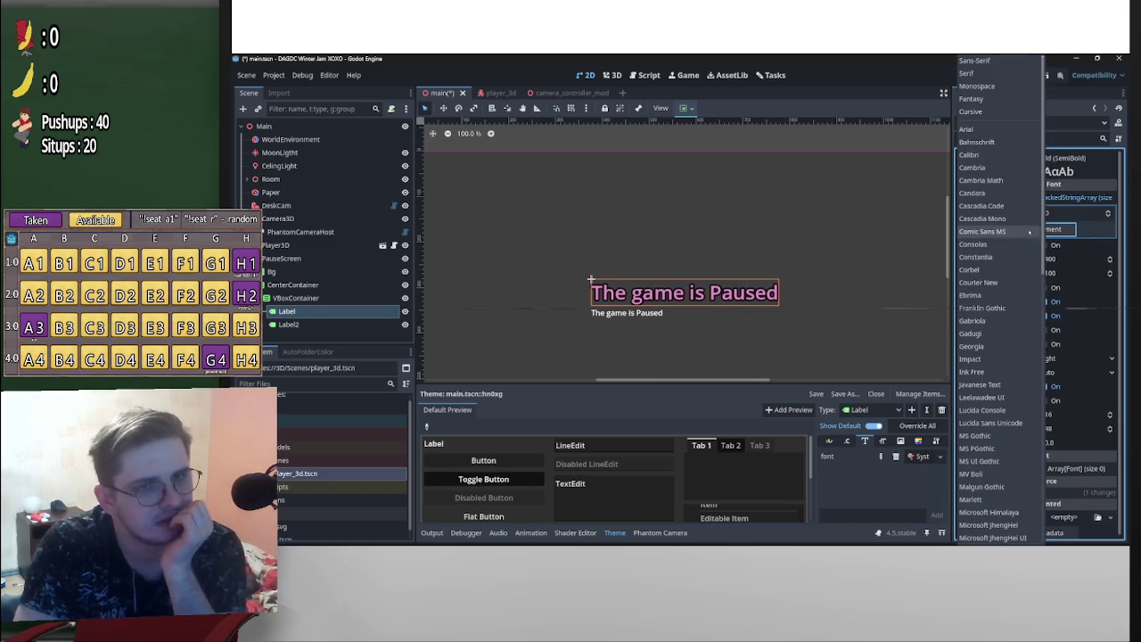
left_click(1007, 99)
left_click(1109, 229)
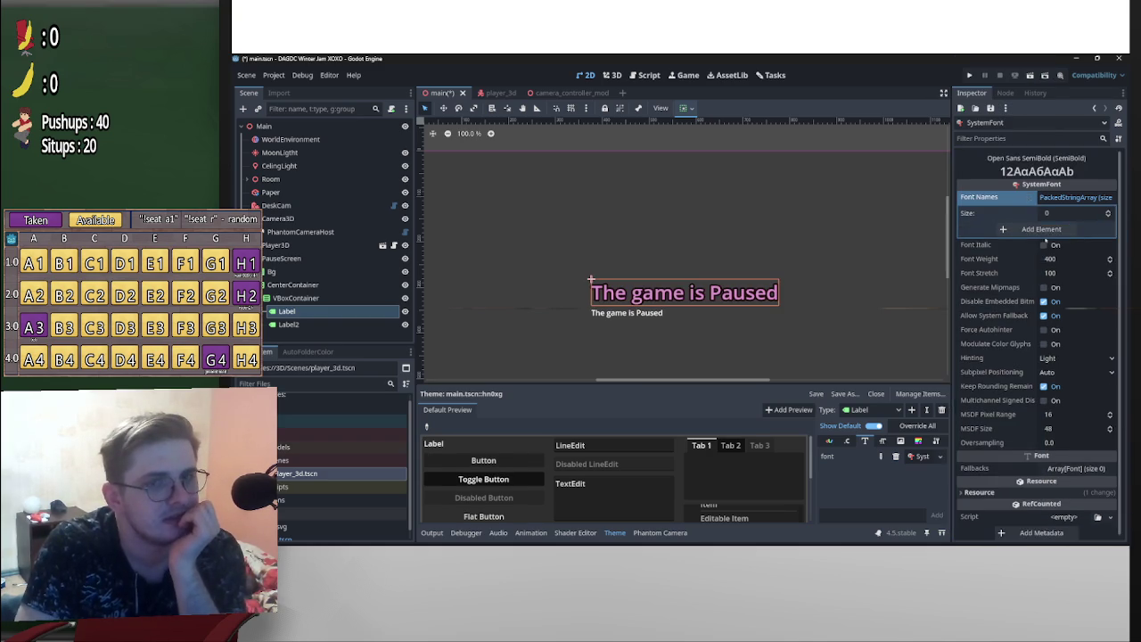
left_click(1034, 230)
left_click(985, 168)
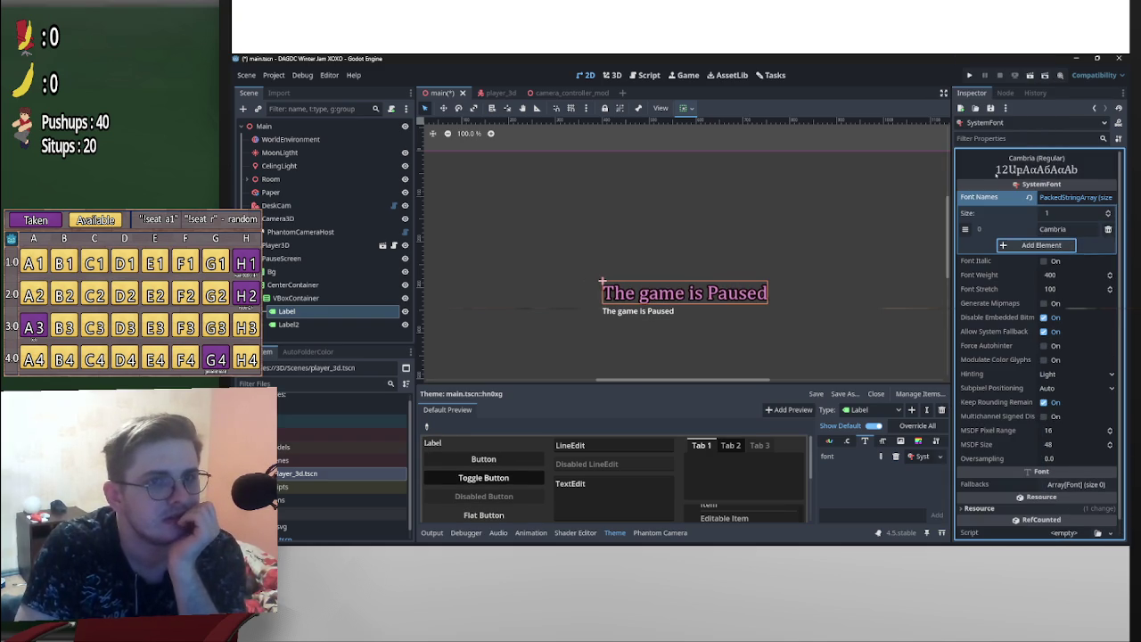
left_click(1108, 229)
left_click(1039, 229)
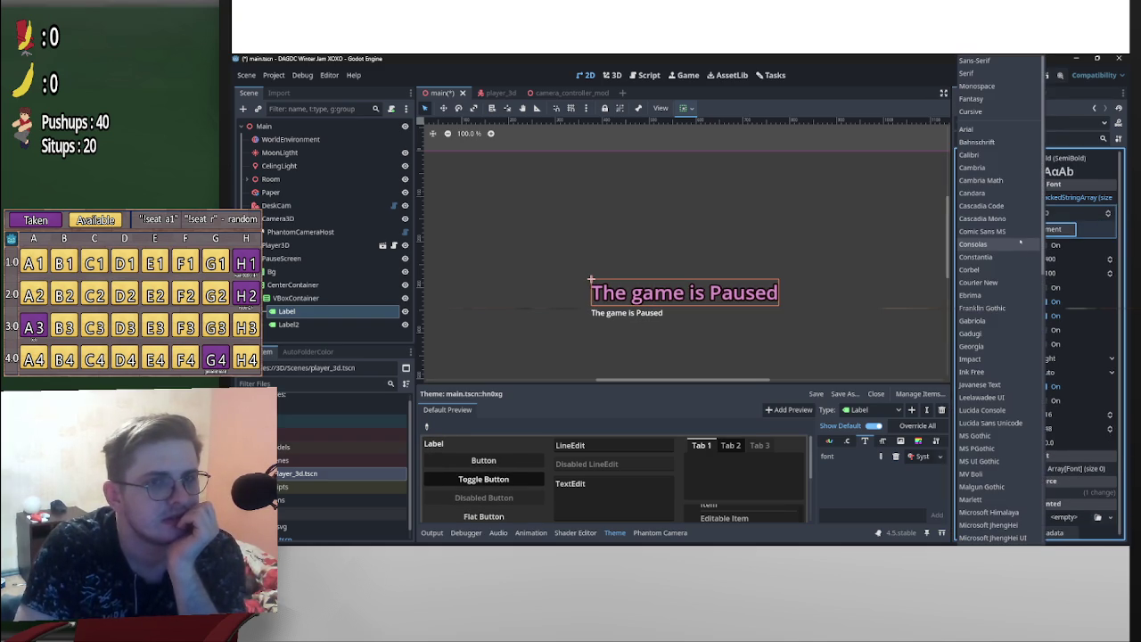
left_click(1016, 232)
left_click(1108, 229)
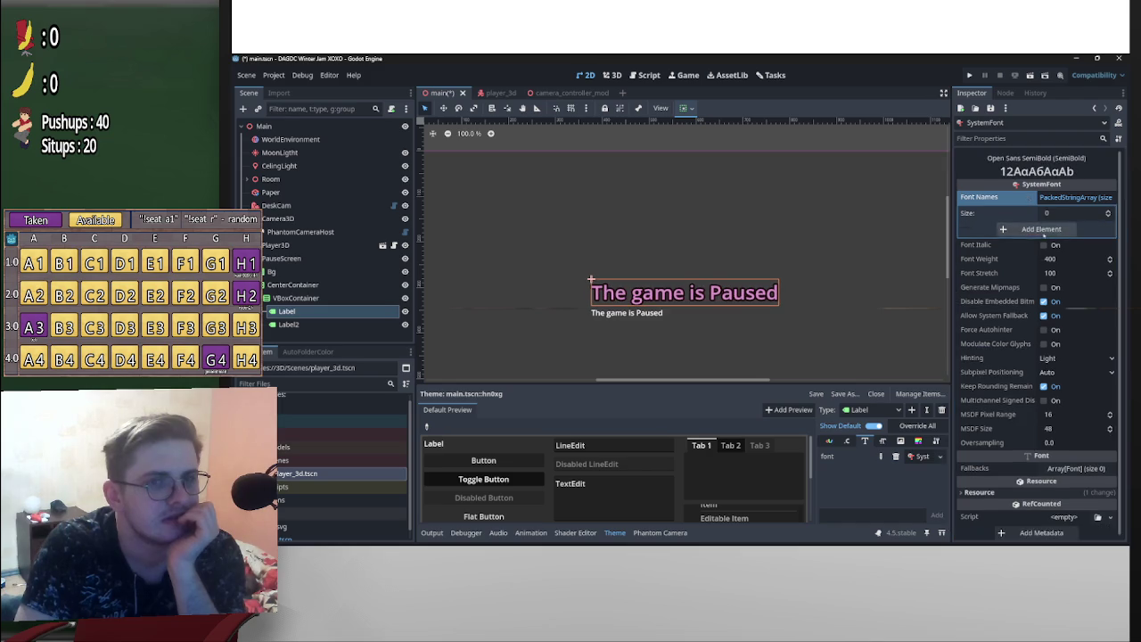
left_click(1039, 229)
left_click(976, 141)
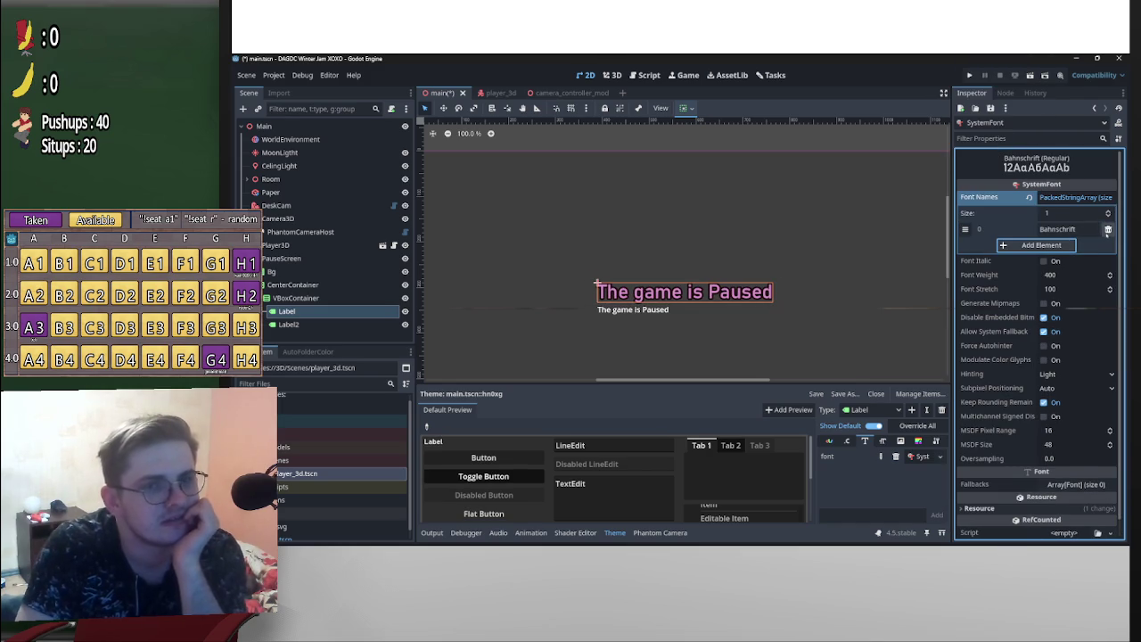
left_click(1108, 230)
Try Courier New, Franklin Gothic and Cambria Math, then settle on Gabriola as the font
left_click(1041, 230)
left_click(1014, 262)
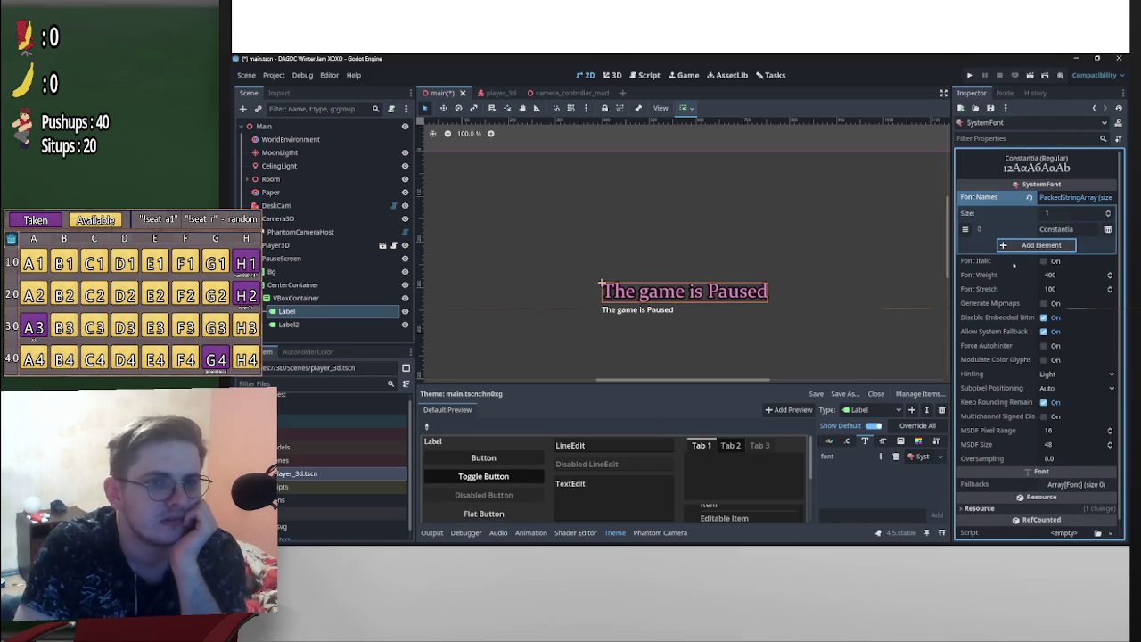
left_click(1109, 230)
left_click(1041, 230)
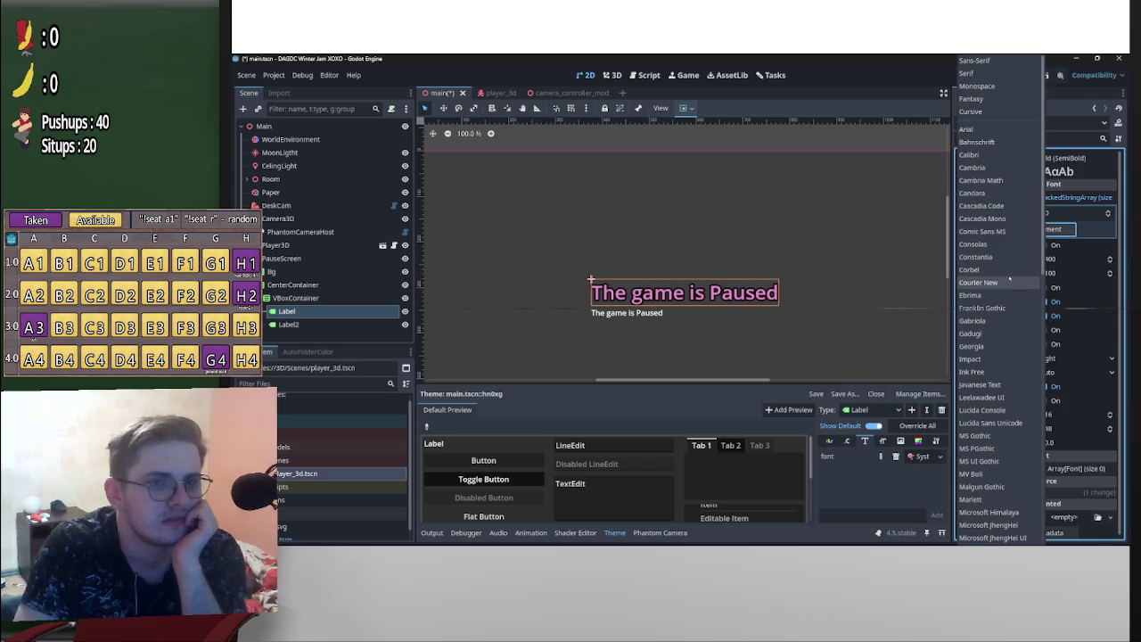
left_click(1011, 283)
left_click(1108, 229)
left_click(1041, 230)
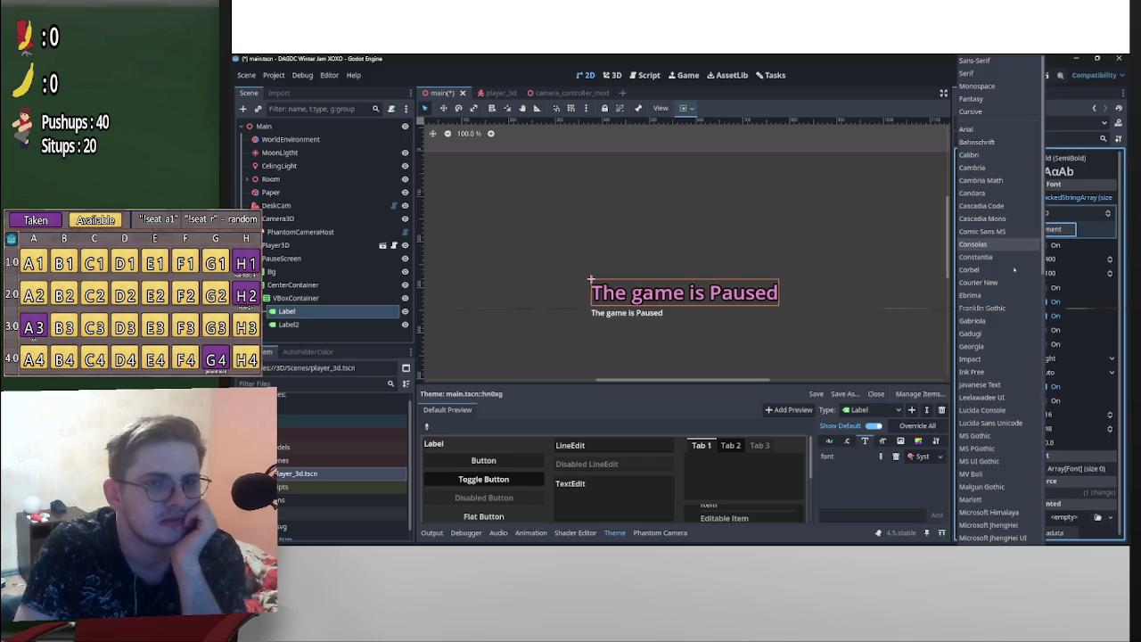
left_click(992, 304)
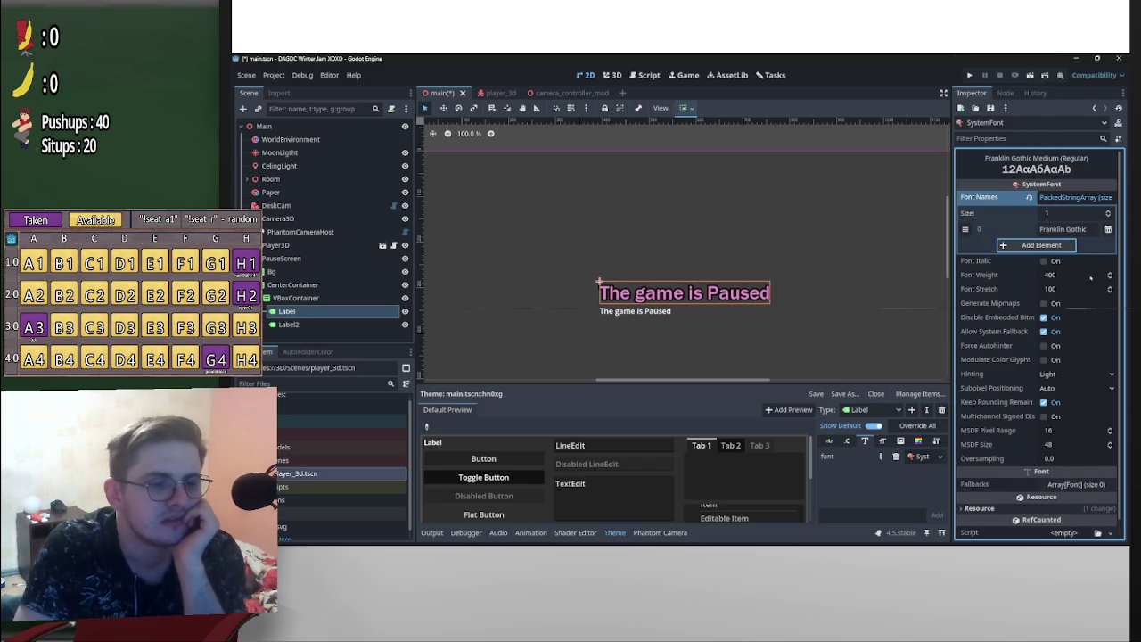
left_click(1108, 229)
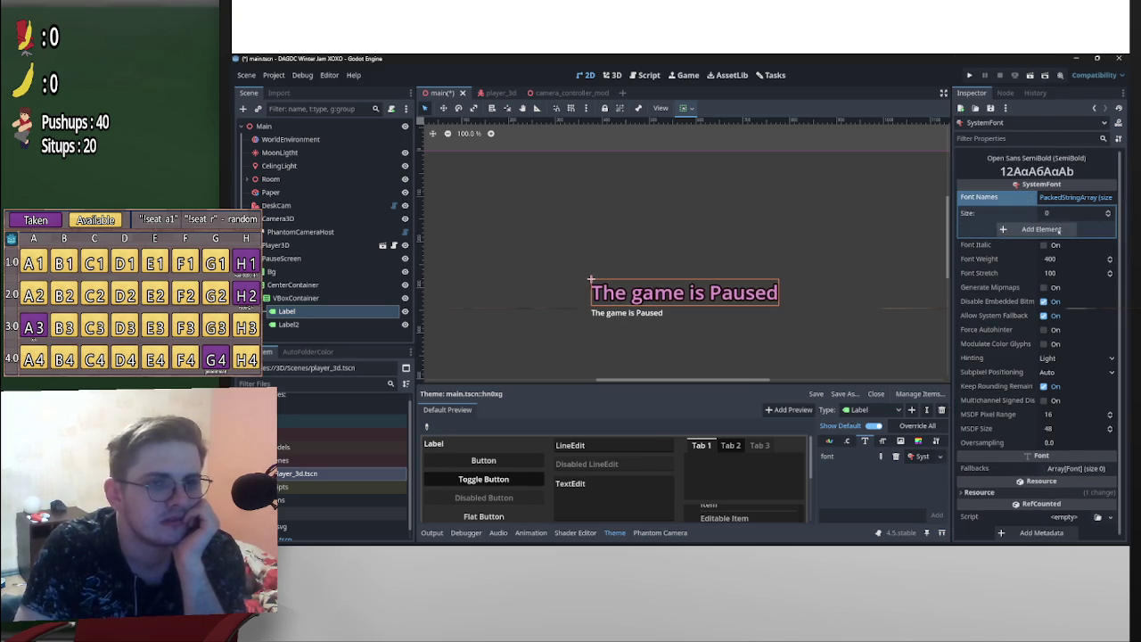
left_click(1041, 230)
left_click(999, 181)
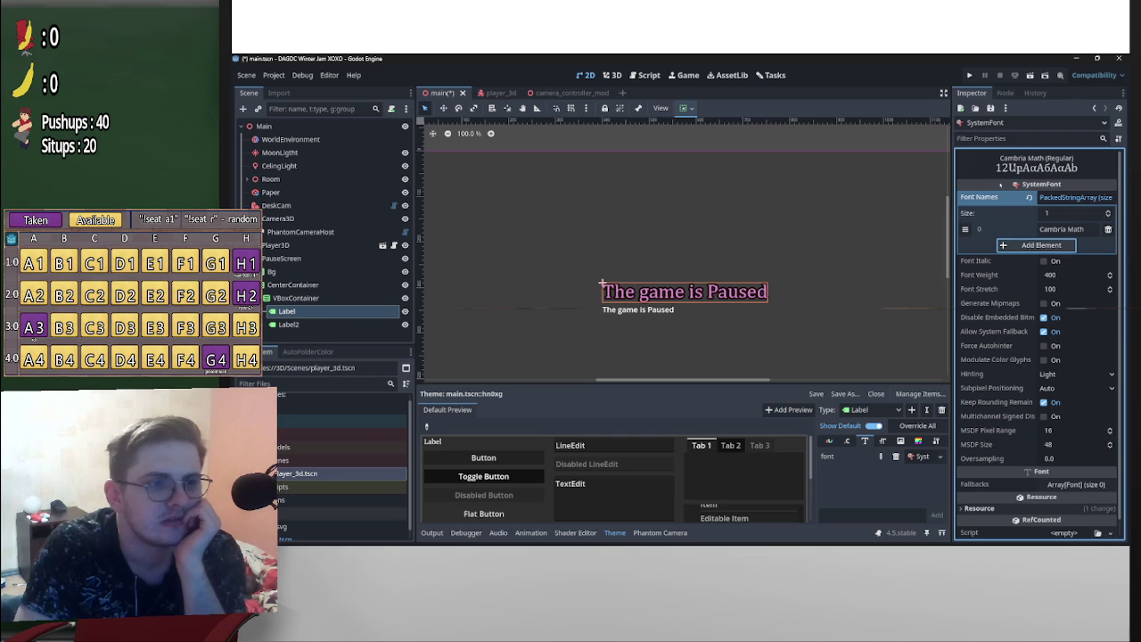
left_click(1108, 230)
left_click(1042, 230)
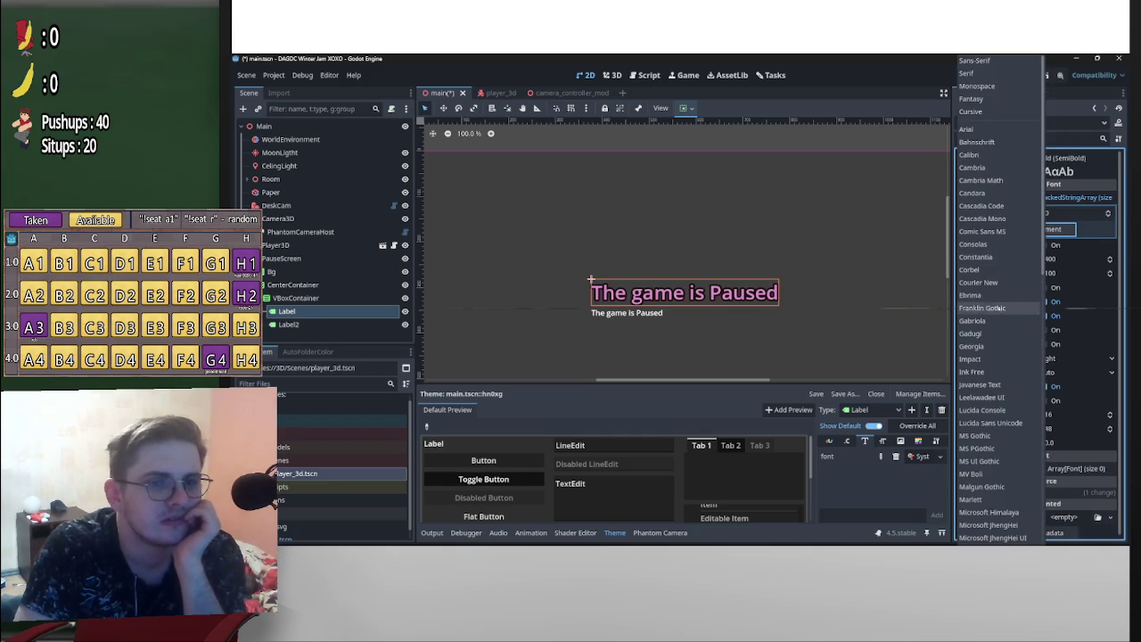
left_click(996, 320)
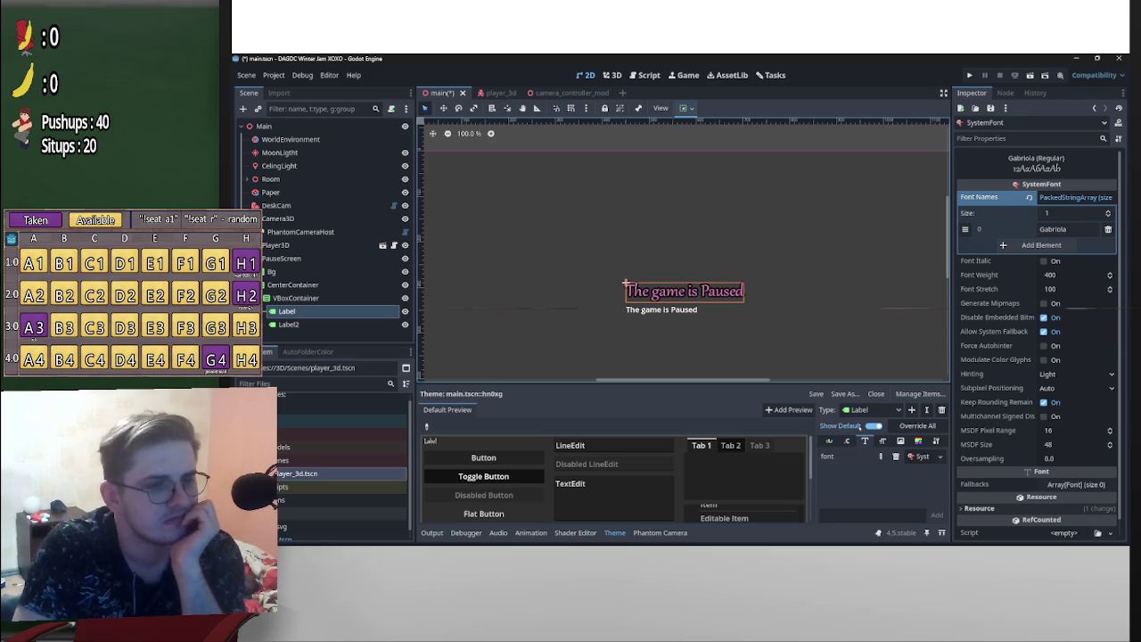
left_click(883, 441)
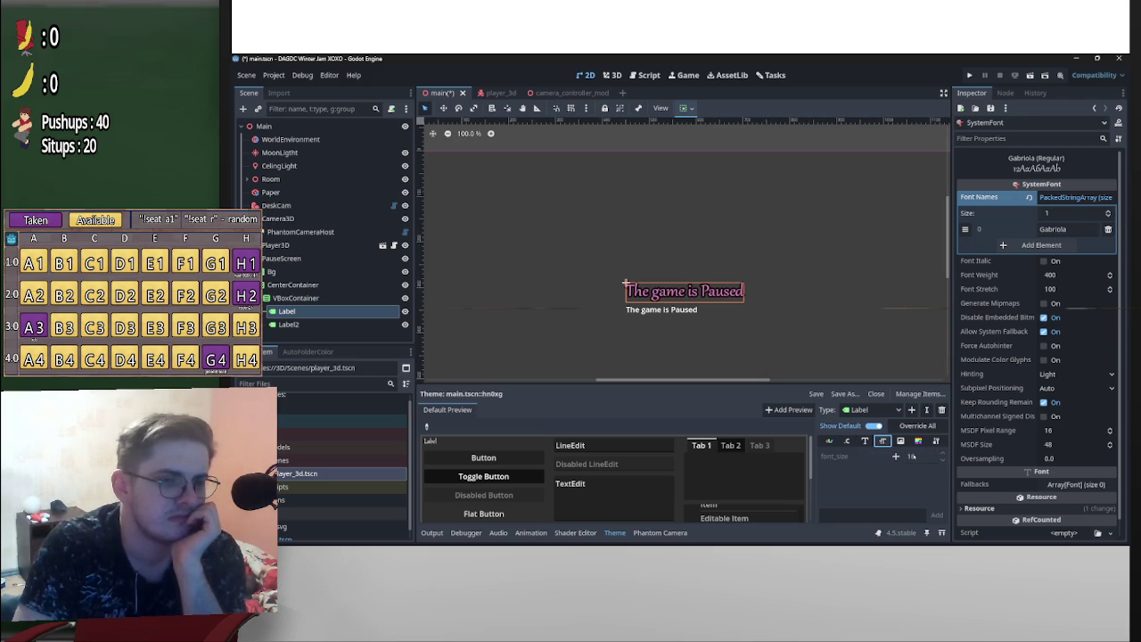
Add a font_size item to the theme's Label type and set it to 64
left_click(923, 456)
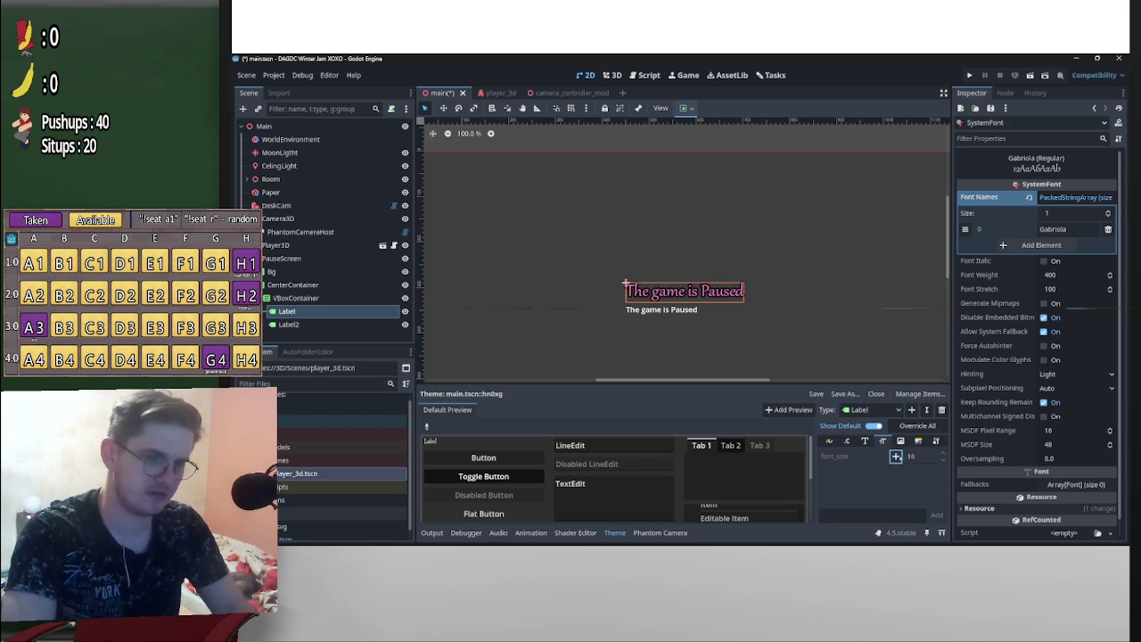
left_click(896, 455)
type("48")
key("Return")
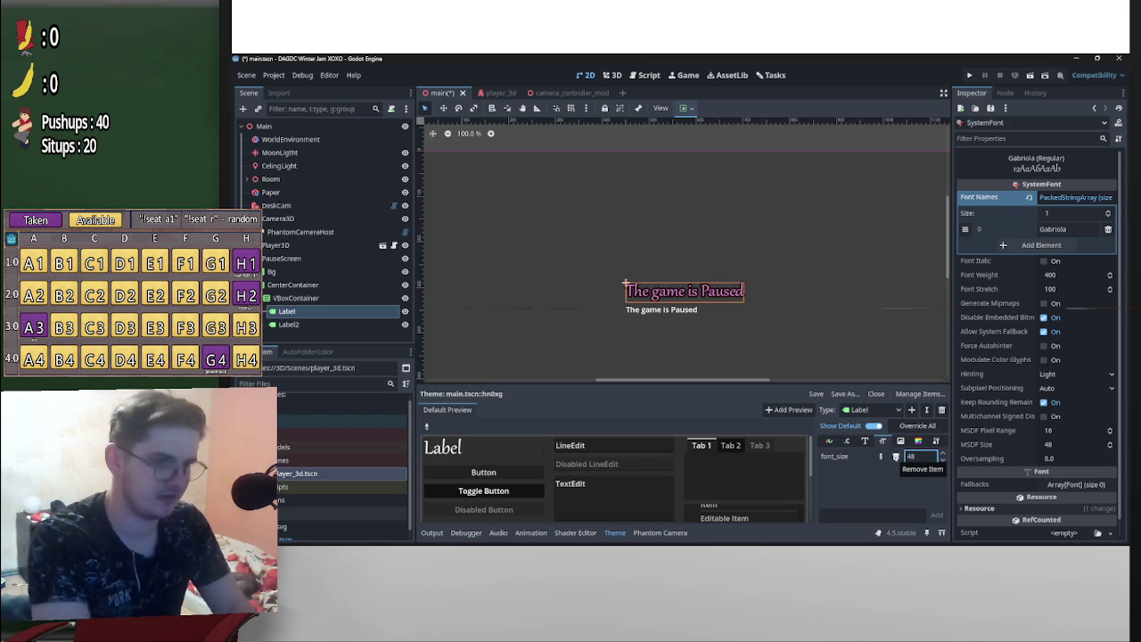
key("ctrl+a")
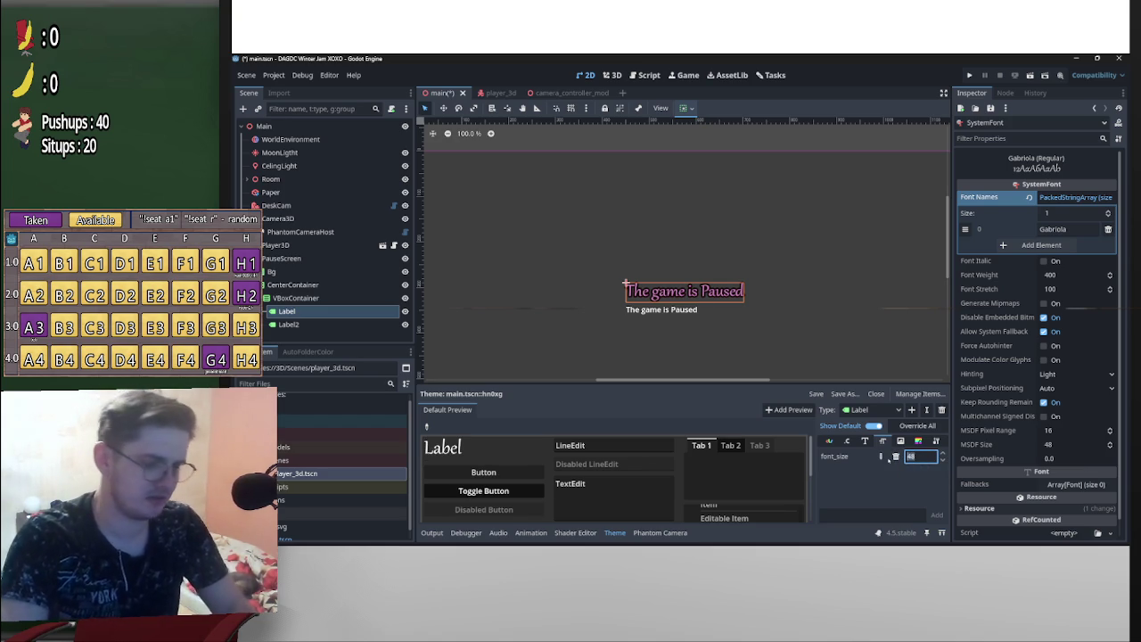
type("64")
key("Return")
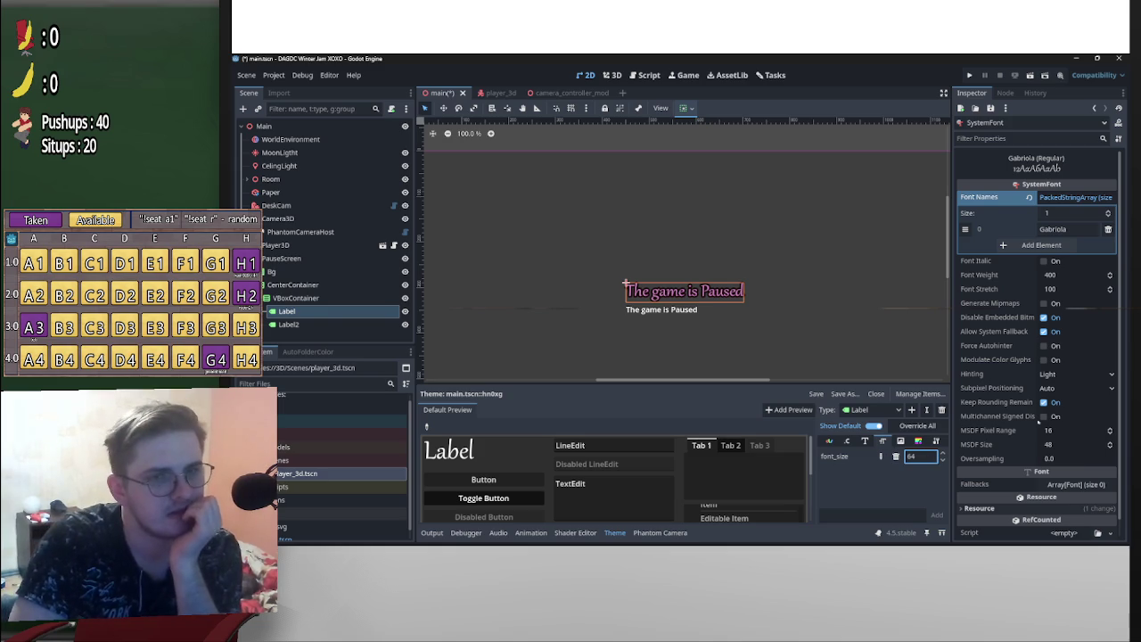
scroll(1030, 486, "down", 1)
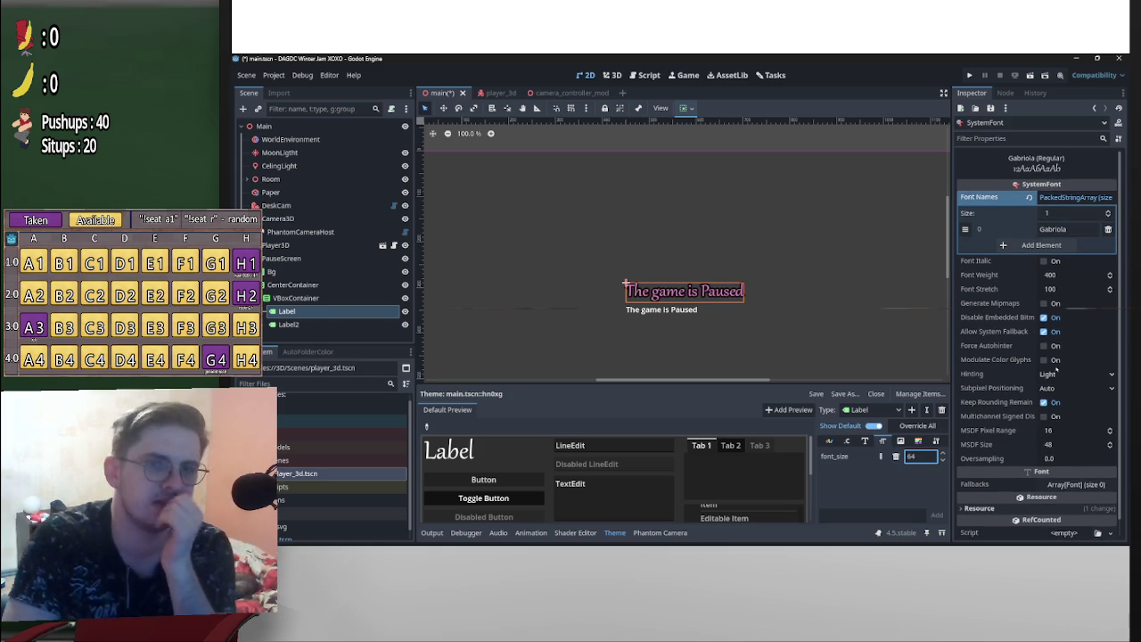
scroll(1053, 366, "down", 1)
scroll(1057, 442, "up", 1)
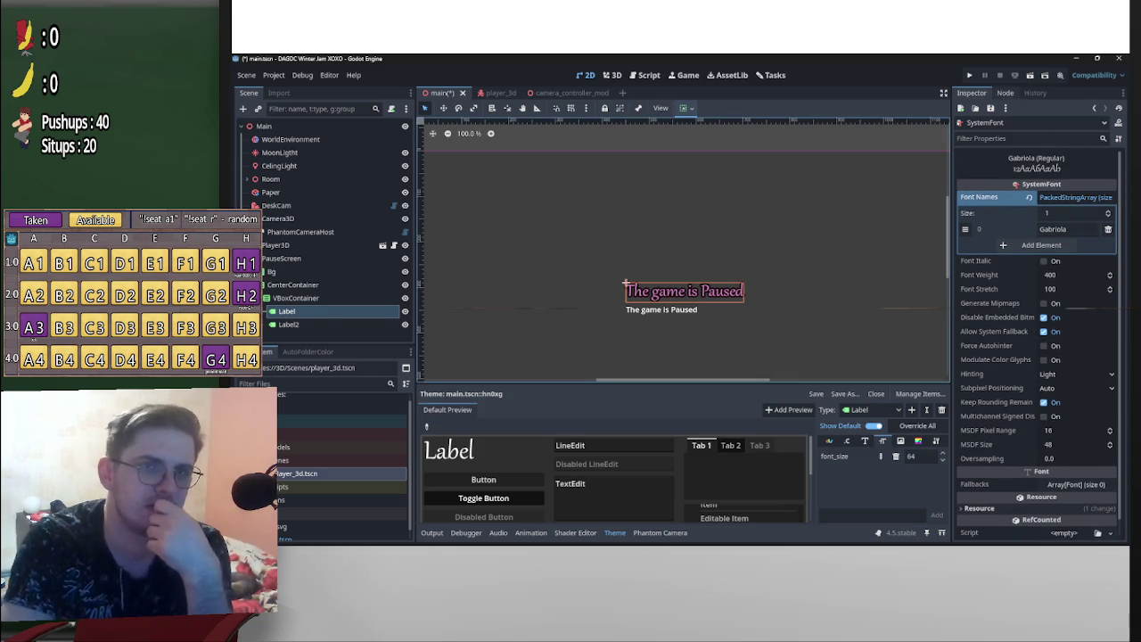
Revert the Label node's own Font Size override so it uses the theme's size 64
left_click(352, 313)
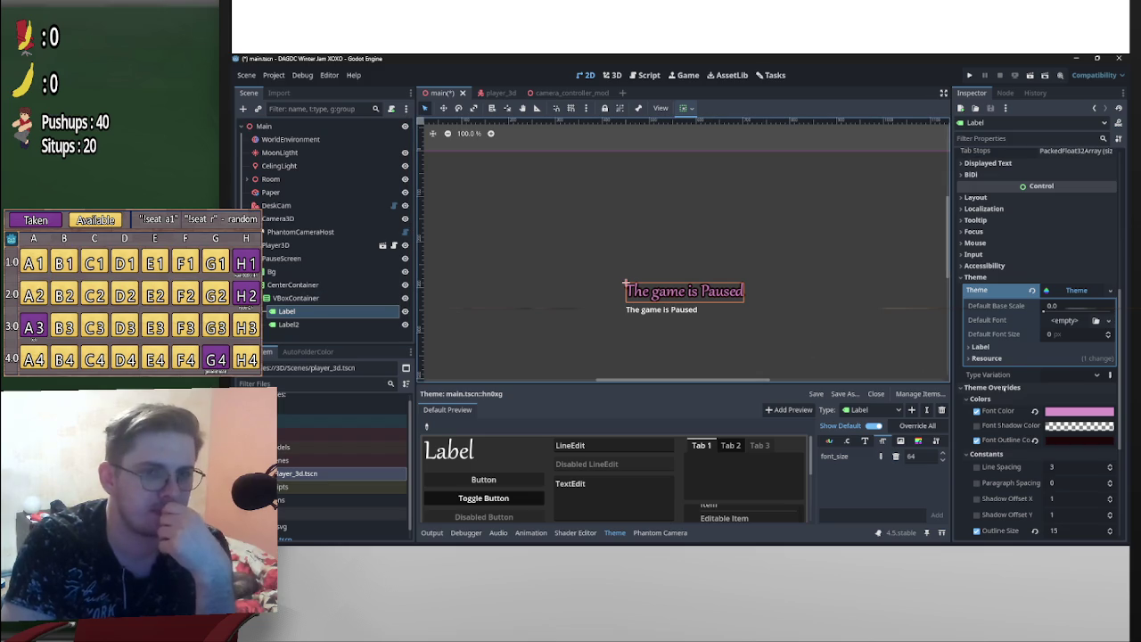
scroll(1016, 450, "down", 3)
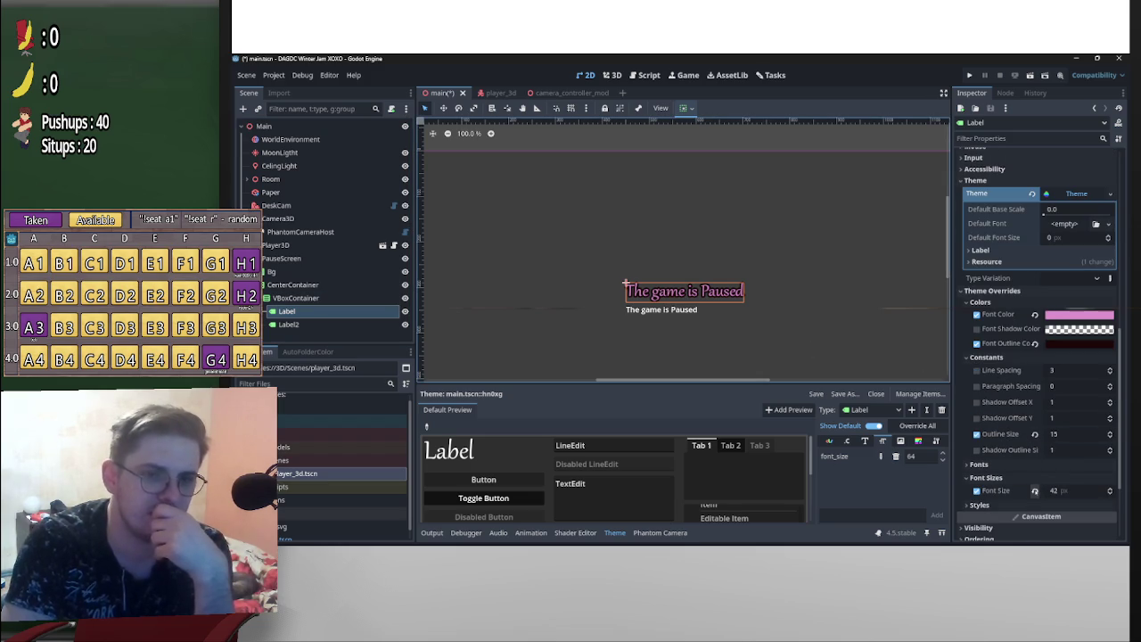
left_click(1035, 490)
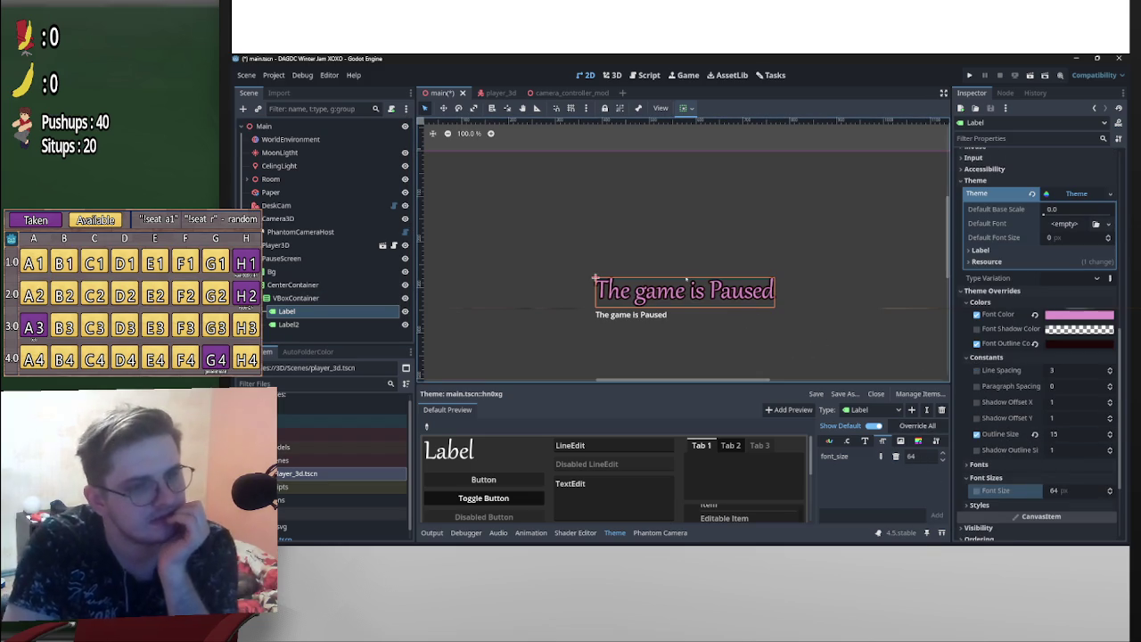
scroll(838, 282, "down", 2)
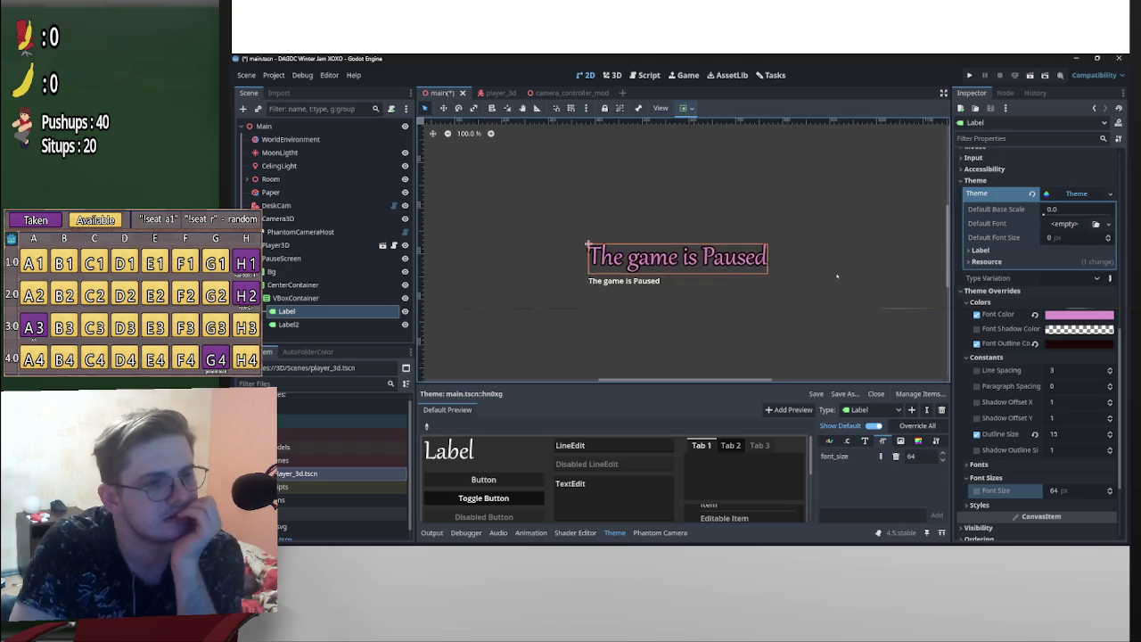
mouse_move(838, 282)
left_mouse_down()
mouse_move(838, 255)
mouse_move(837, 272)
left_mouse_up()
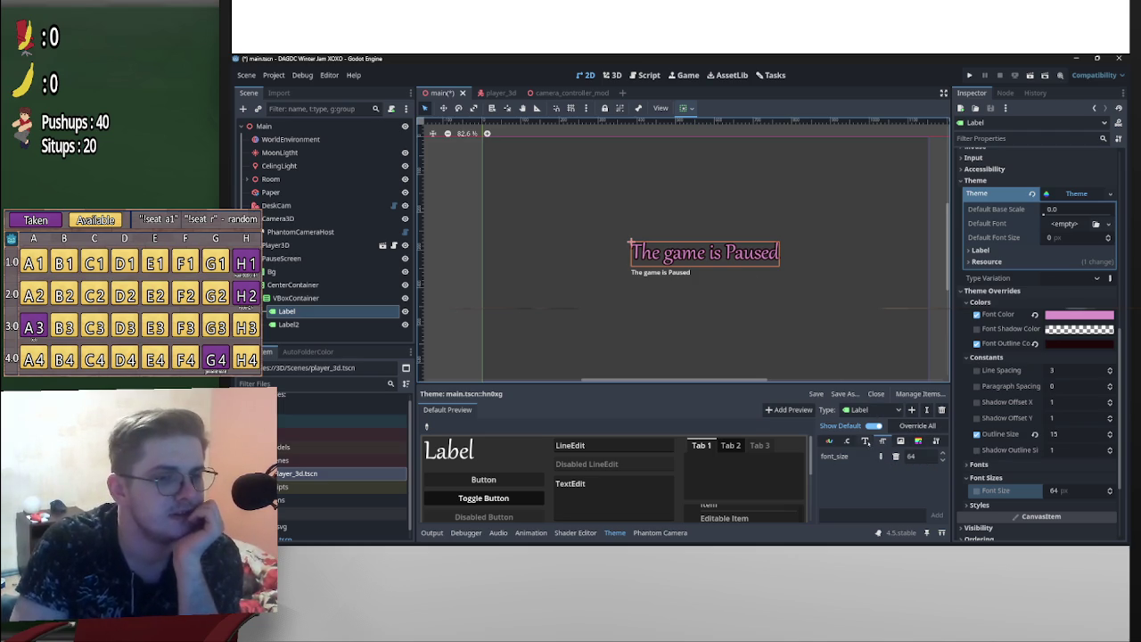
left_click(865, 441)
In the theme's SystemFont, replace Gabriola with Georgia, then switch back to Gabriola
left_click(918, 457)
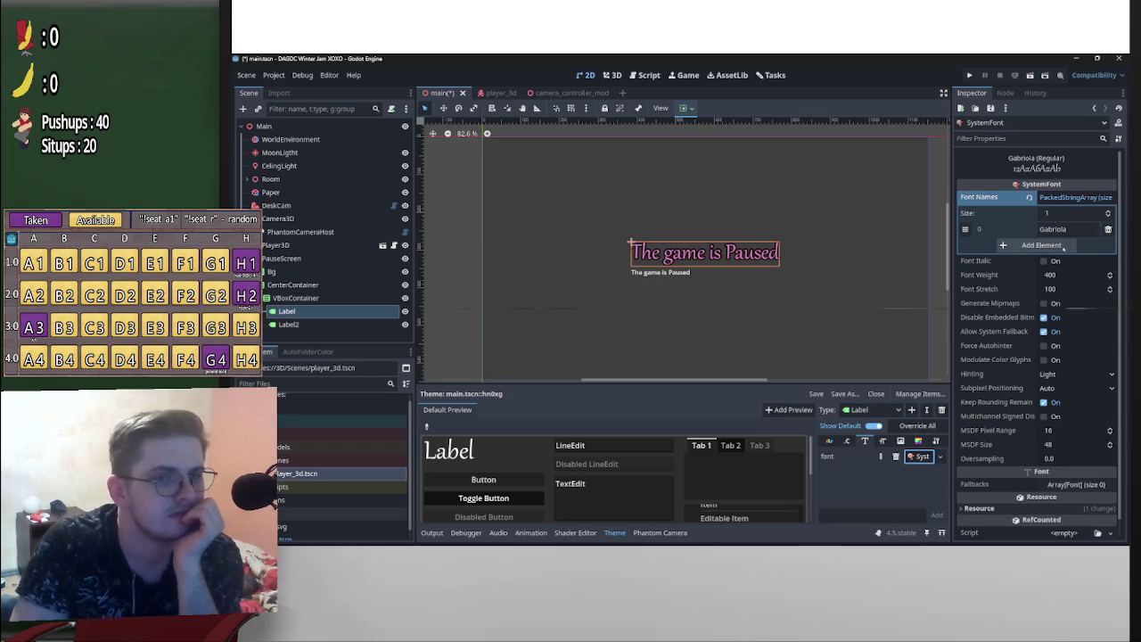
left_click(1064, 247)
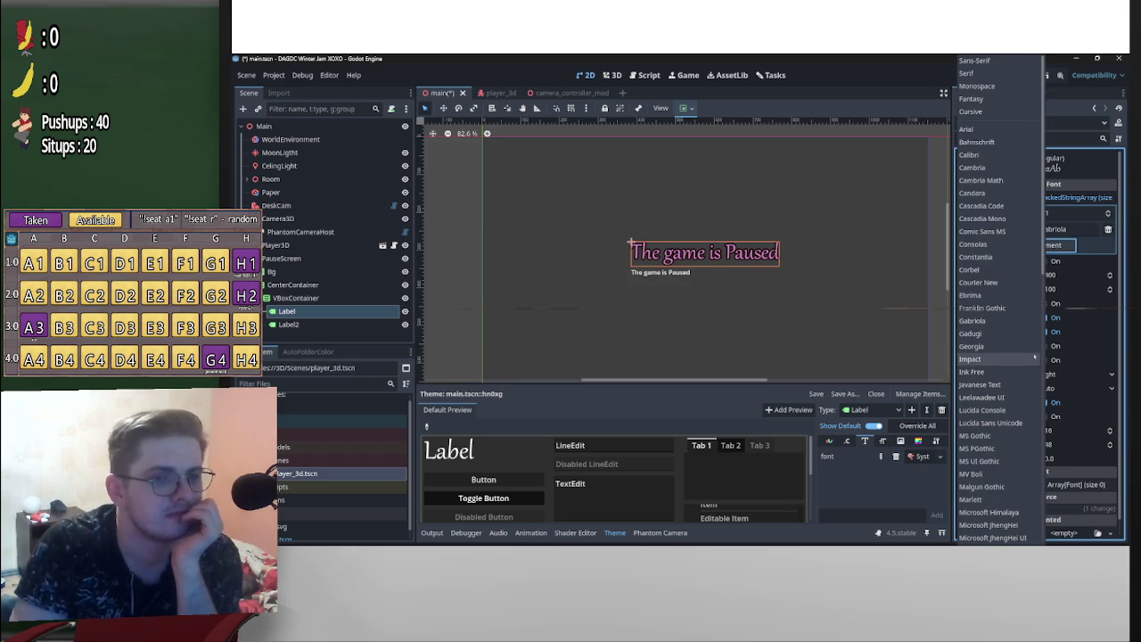
key("Escape")
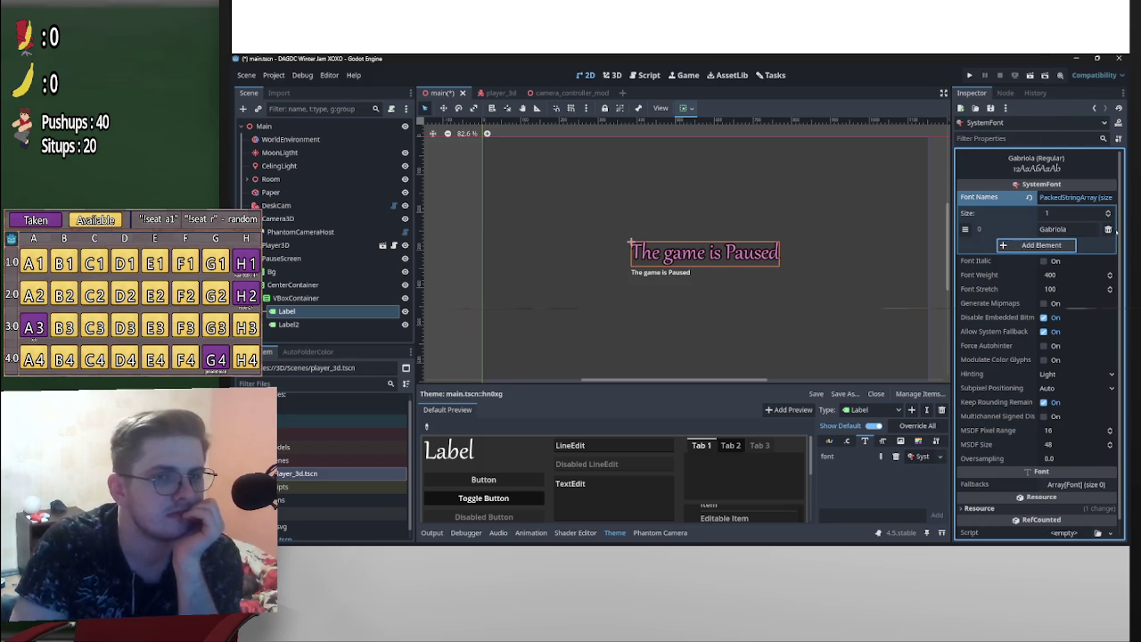
left_click(1109, 229)
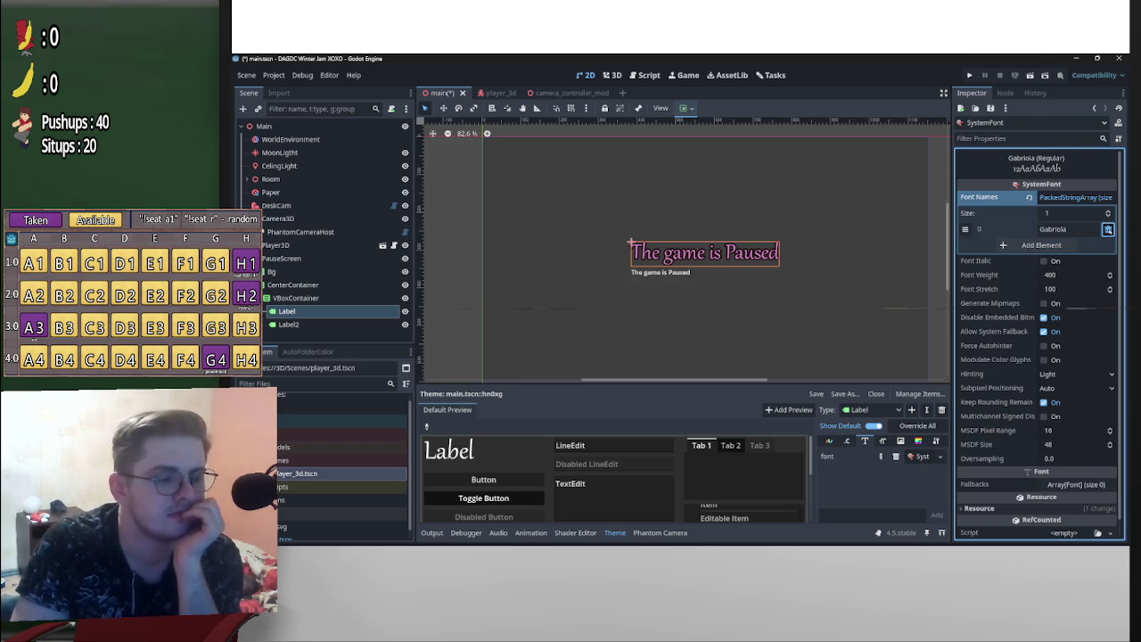
left_click(1056, 229)
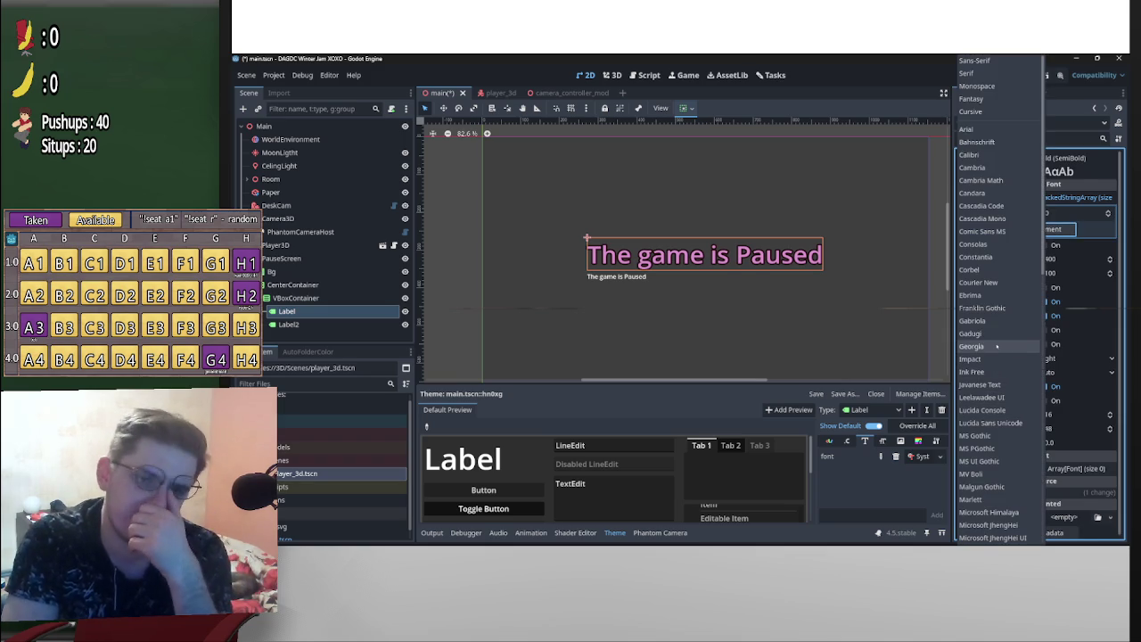
left_click(997, 346)
left_click(1109, 229)
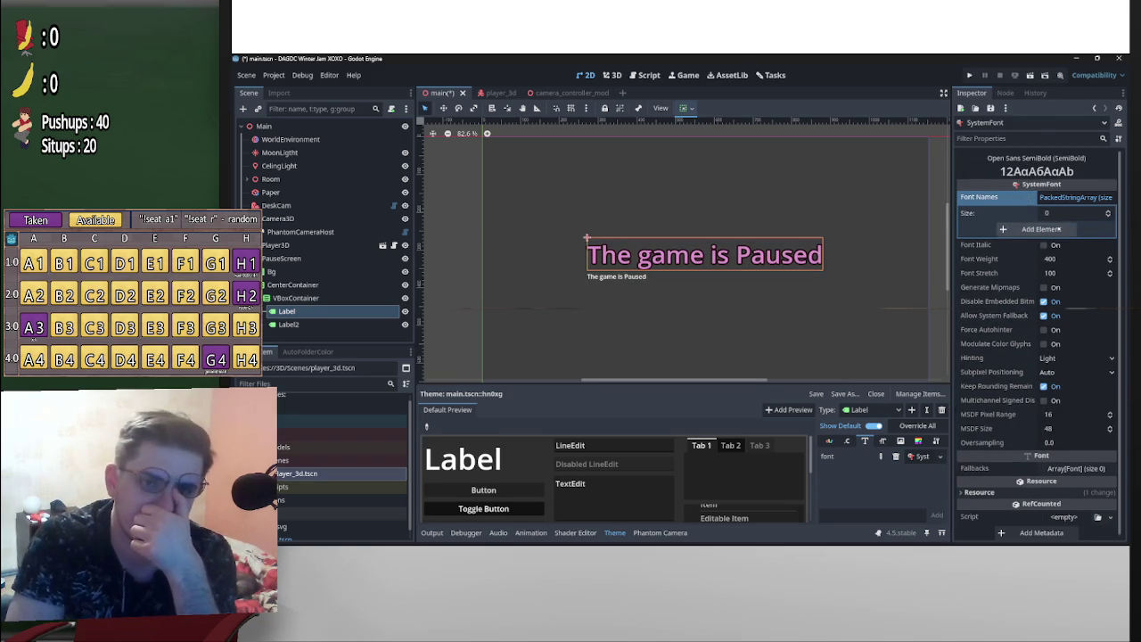
left_click(1039, 229)
left_click(998, 320)
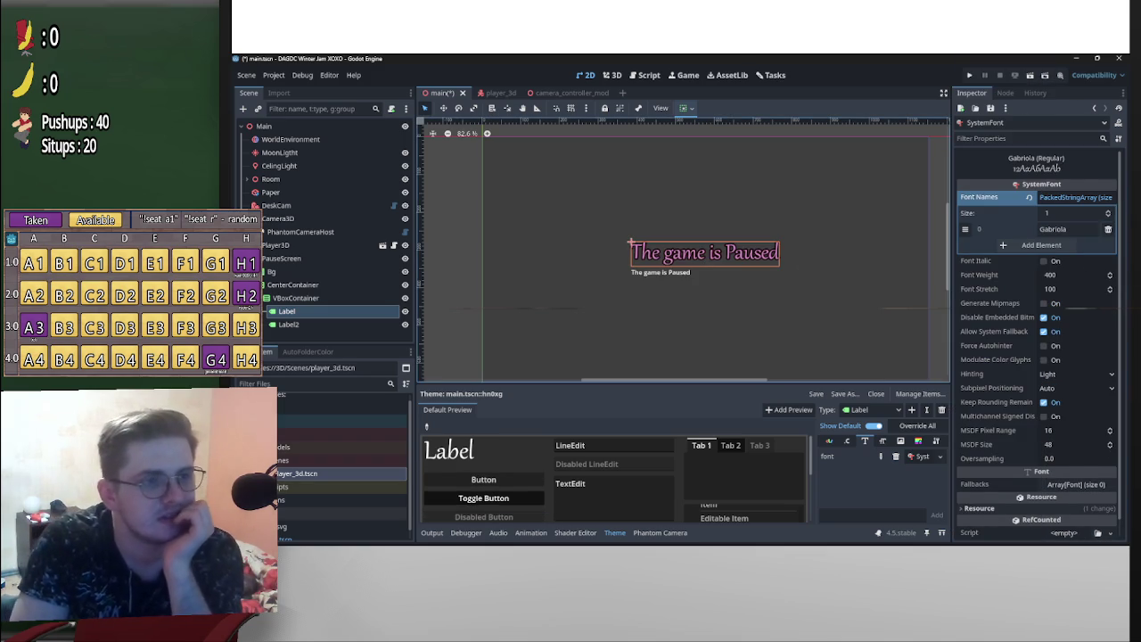
Try Javanese Text, Lucida Console, MS Gothic, MS PGothic, MV Boli, Malgun Gothic, Marlett and Microsoft Himalaya for the title
left_click(1108, 229)
left_click(1041, 230)
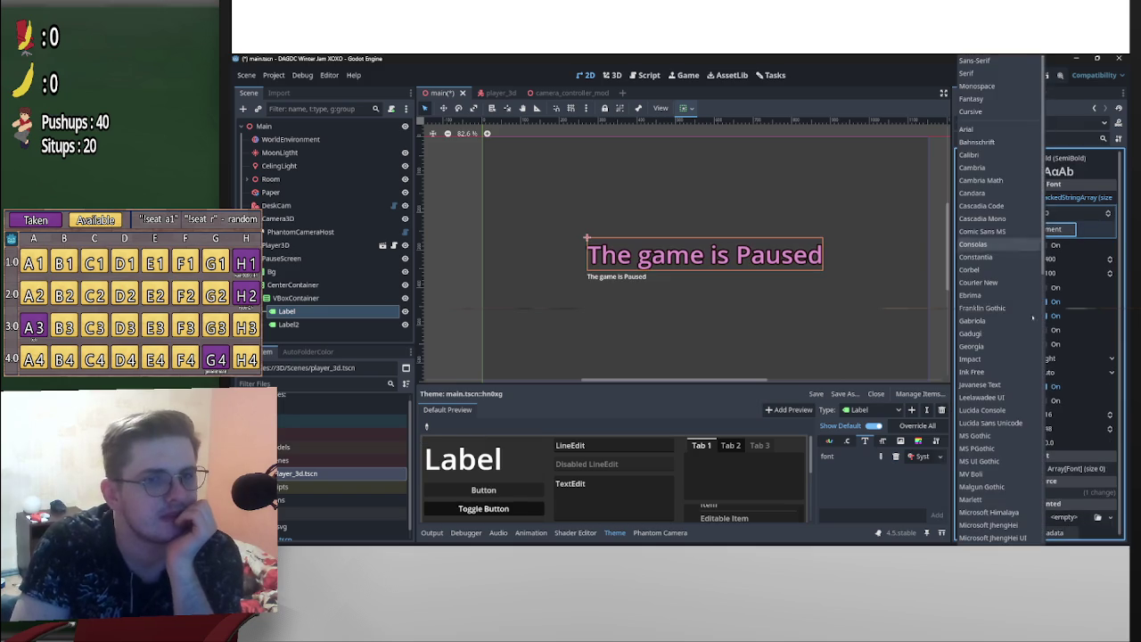
left_click(998, 385)
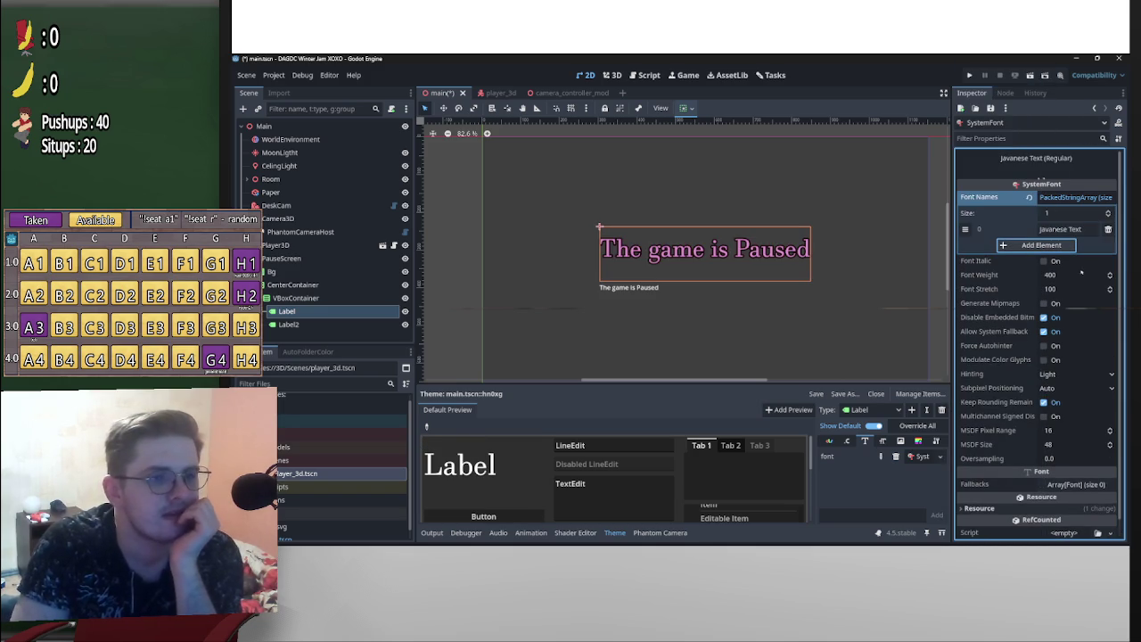
left_click(1109, 230)
left_click(1042, 229)
left_click(999, 410)
type("Lucida Console")
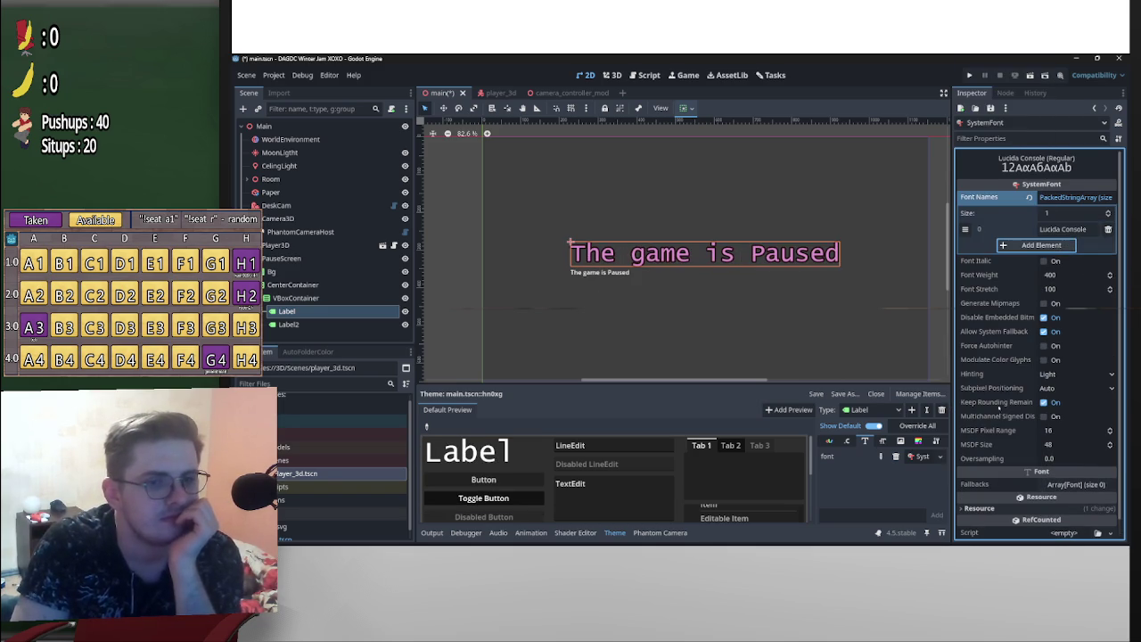
left_click(1108, 229)
left_click(1041, 229)
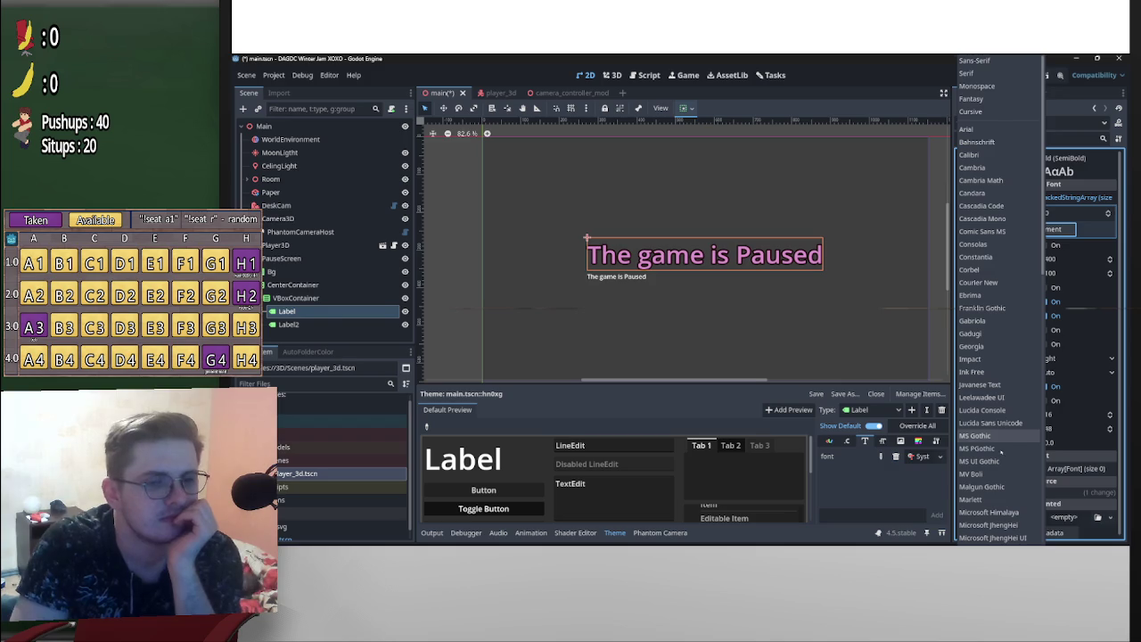
left_click(989, 436)
left_click(1108, 229)
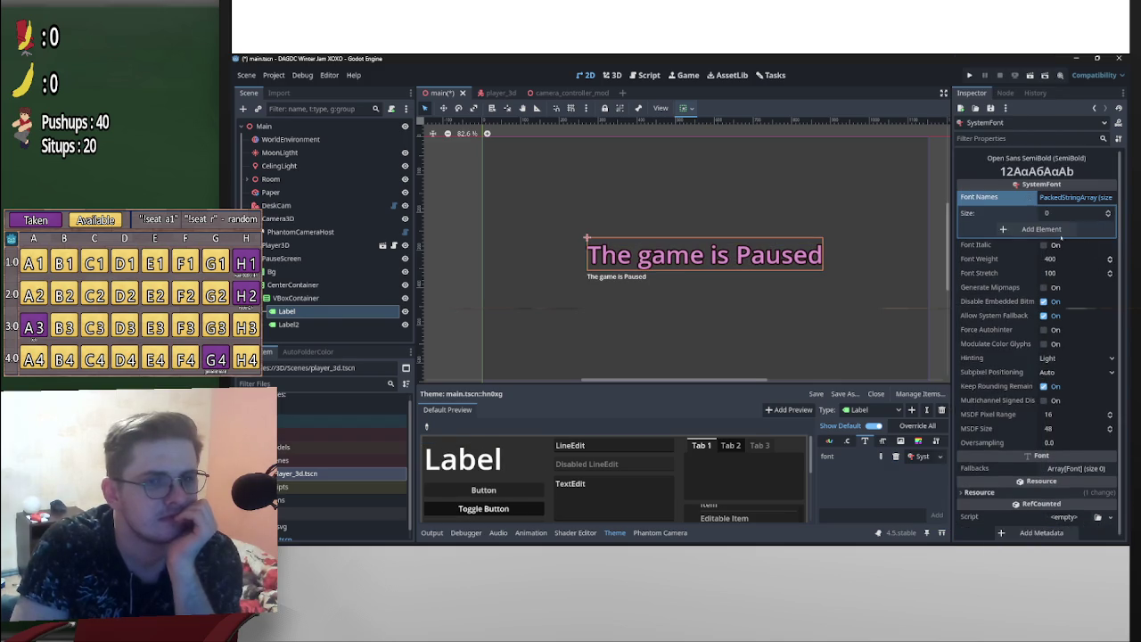
left_click(1041, 229)
left_click(989, 438)
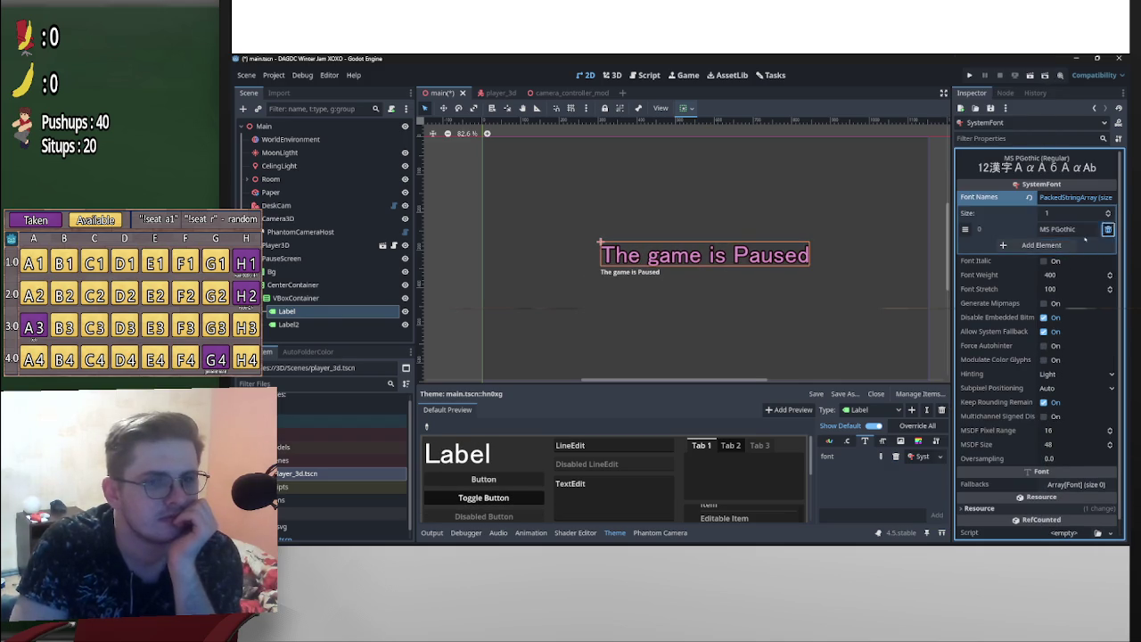
left_click(1108, 229)
left_click(1041, 230)
left_click(991, 474)
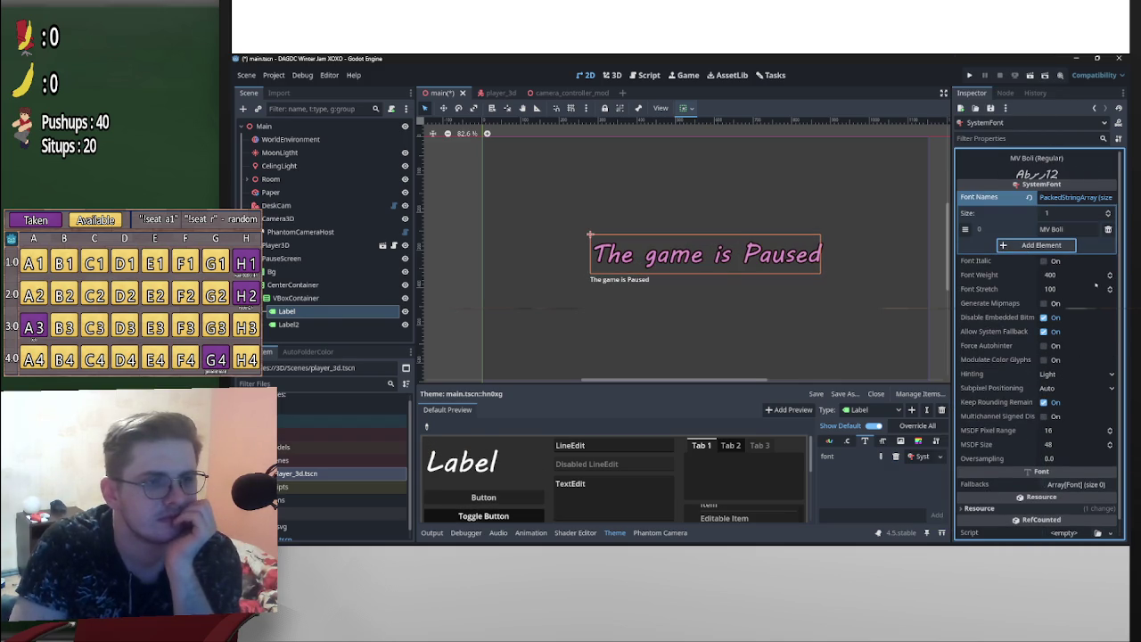
left_click(1109, 229)
left_click(1041, 230)
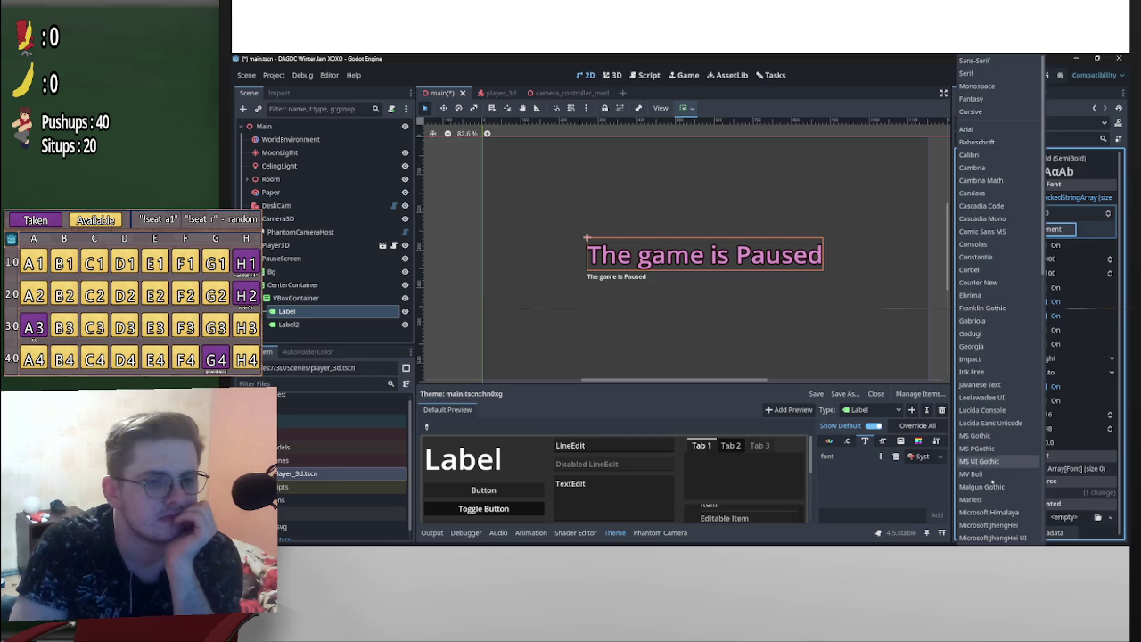
left_click(989, 487)
left_click(1108, 229)
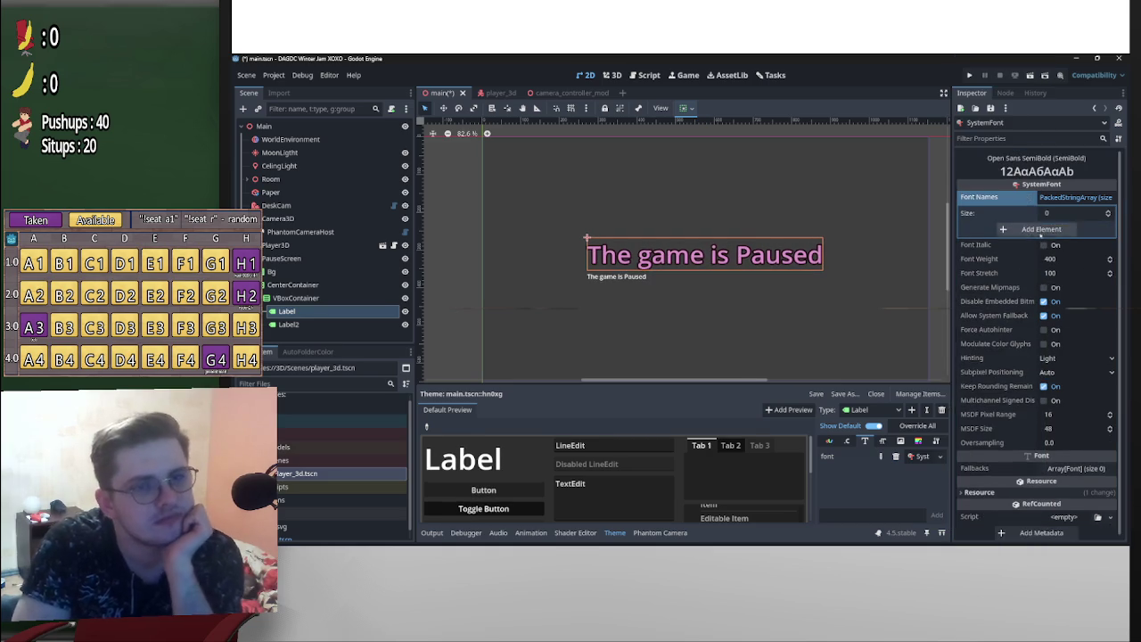
left_click(1041, 229)
left_click(981, 499)
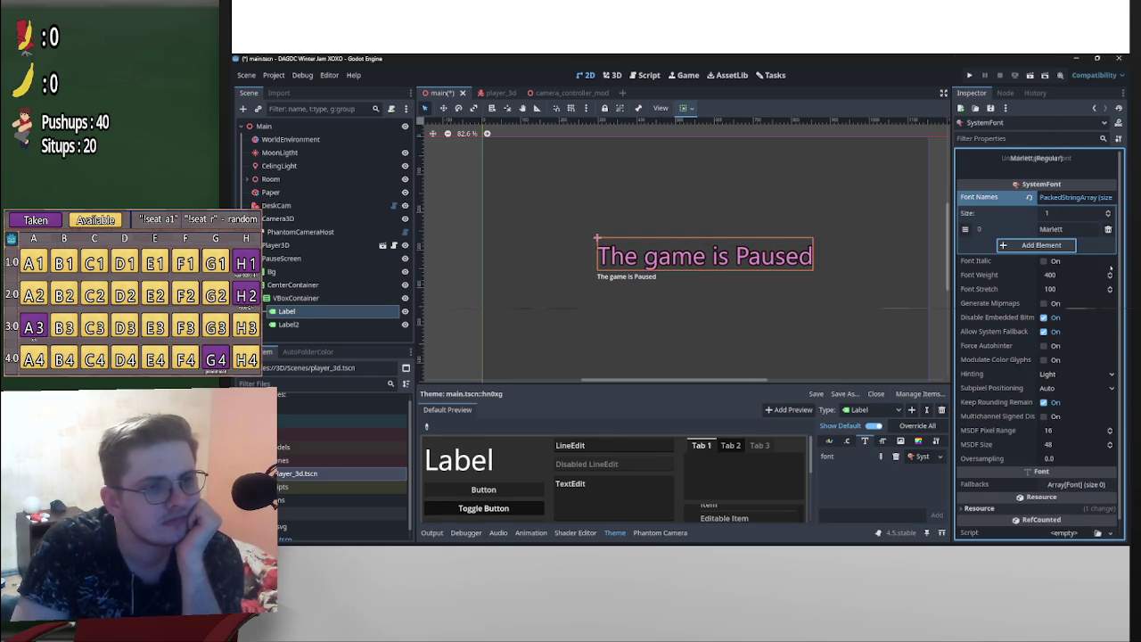
left_click(1108, 230)
left_click(1042, 229)
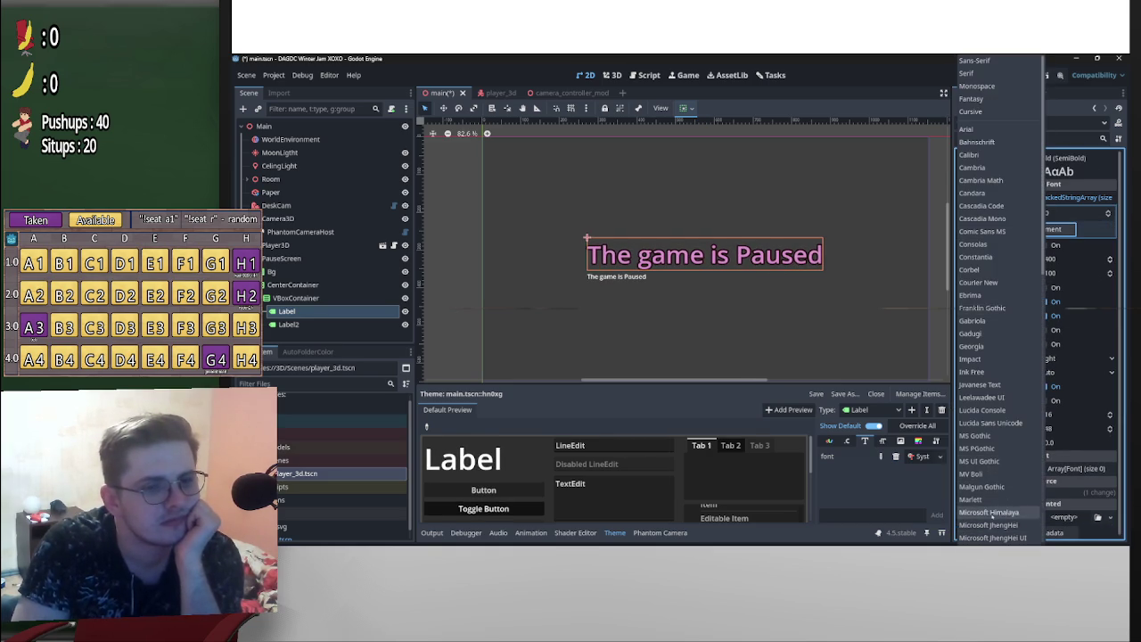
left_click(990, 512)
left_click(1108, 230)
Try Microsoft Yi Baiti, Leelawadee UI, Segoe Print, Segoe UI Variable and SimSun-ExtB for the title
left_click(1042, 229)
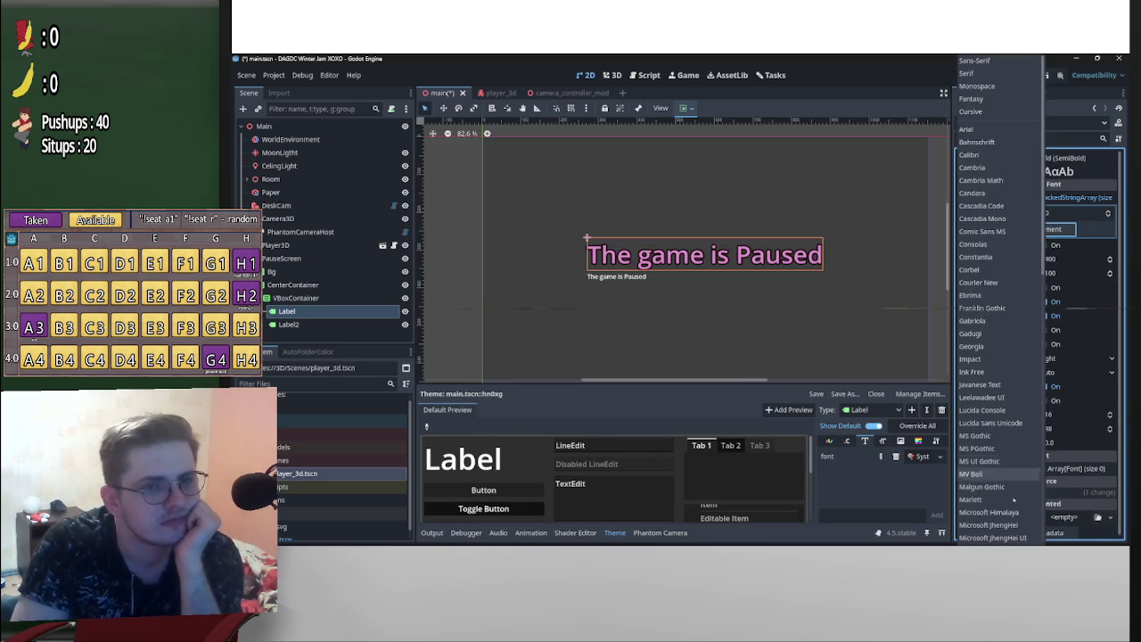
scroll(990, 508, "down", 3)
left_click(990, 512)
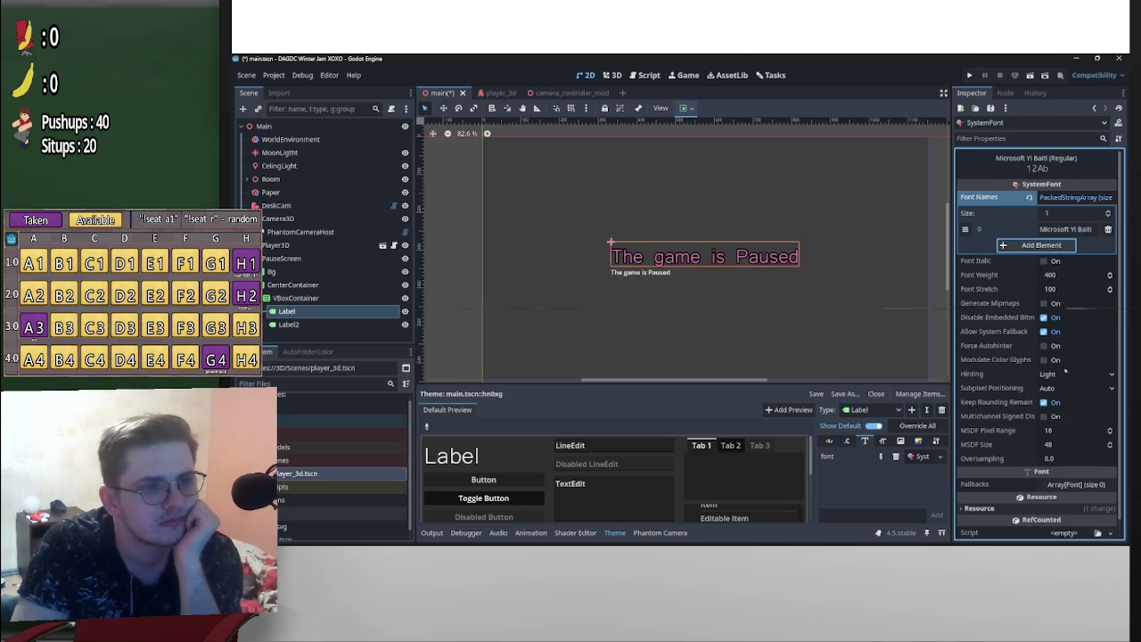
left_click(1108, 229)
left_click(1042, 229)
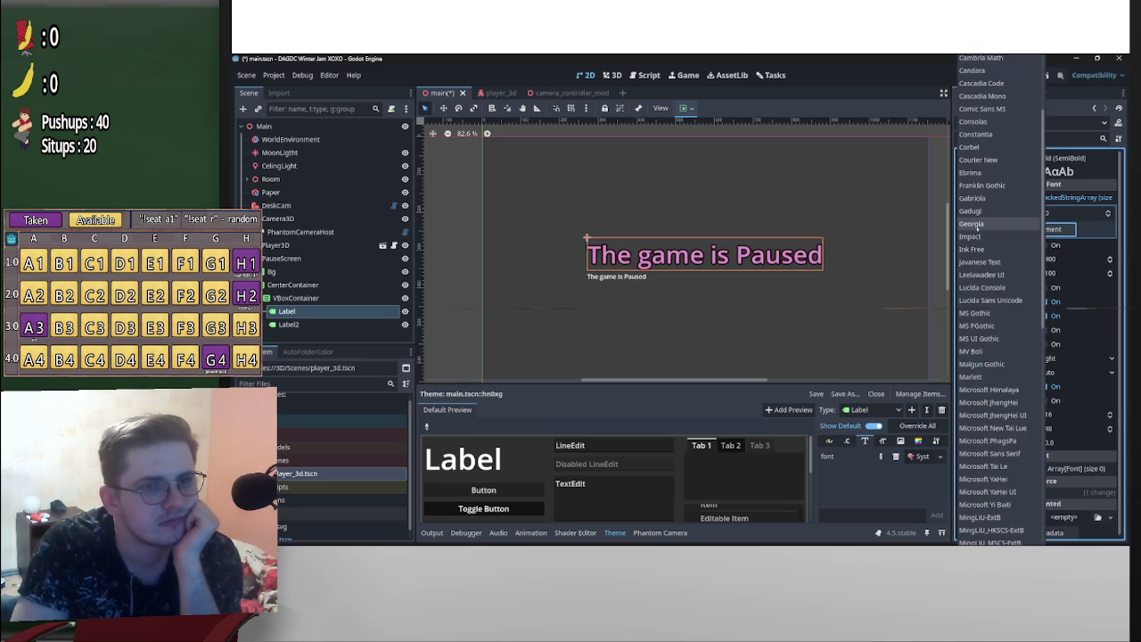
left_click(1001, 274)
left_click(1108, 229)
left_click(1041, 229)
scroll(981, 428, "down", 3)
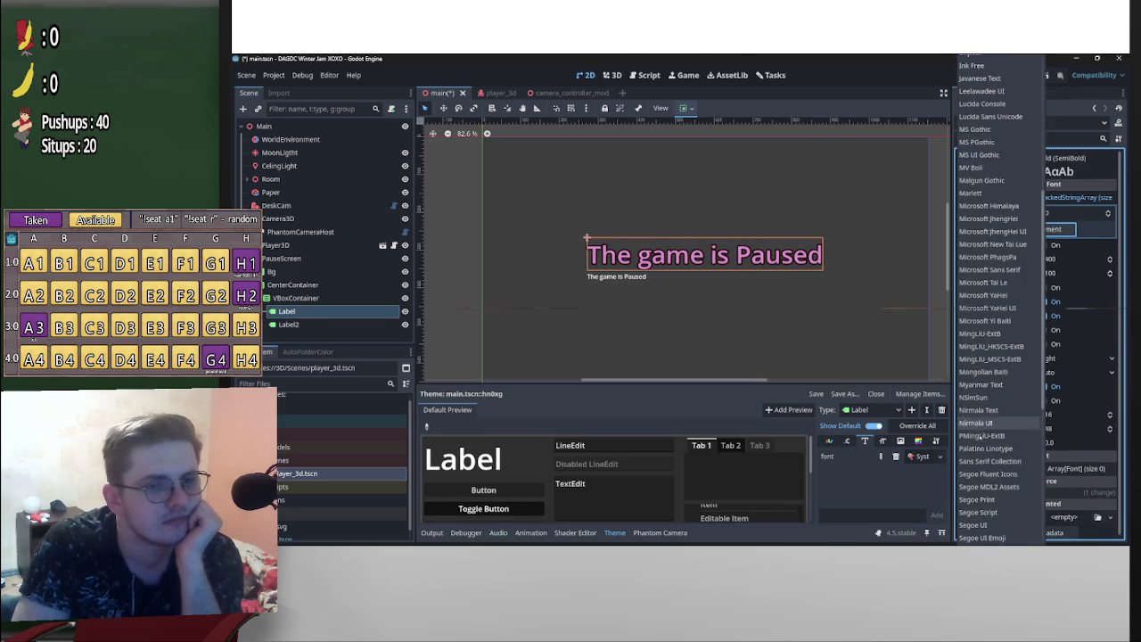
scroll(980, 472, "down", 2)
left_click(989, 377)
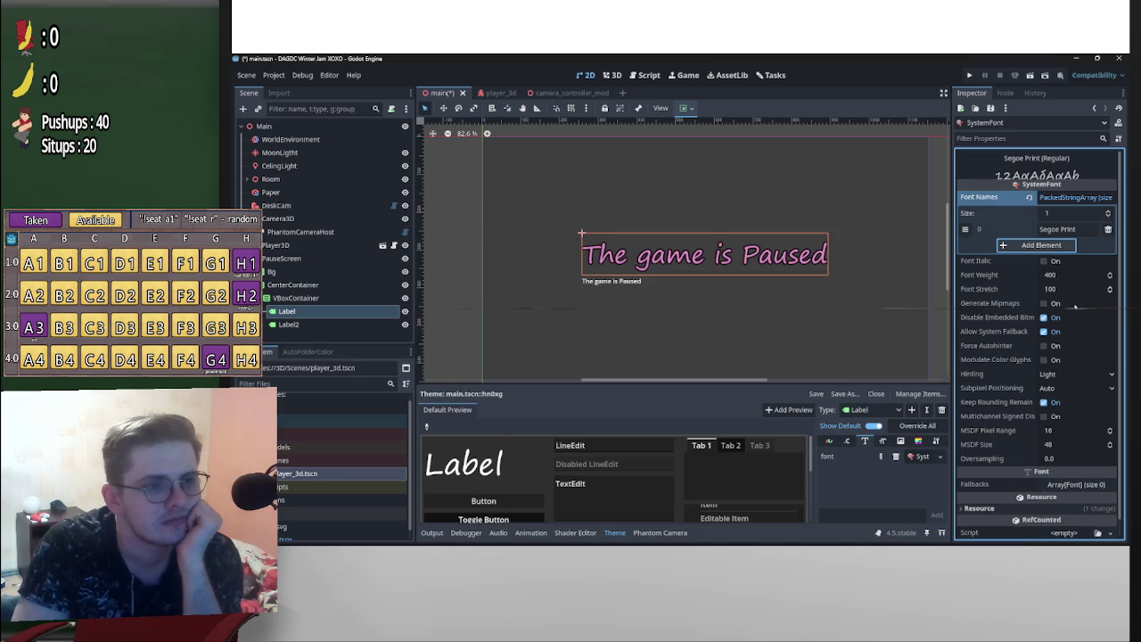
left_click(1109, 229)
left_click(1042, 229)
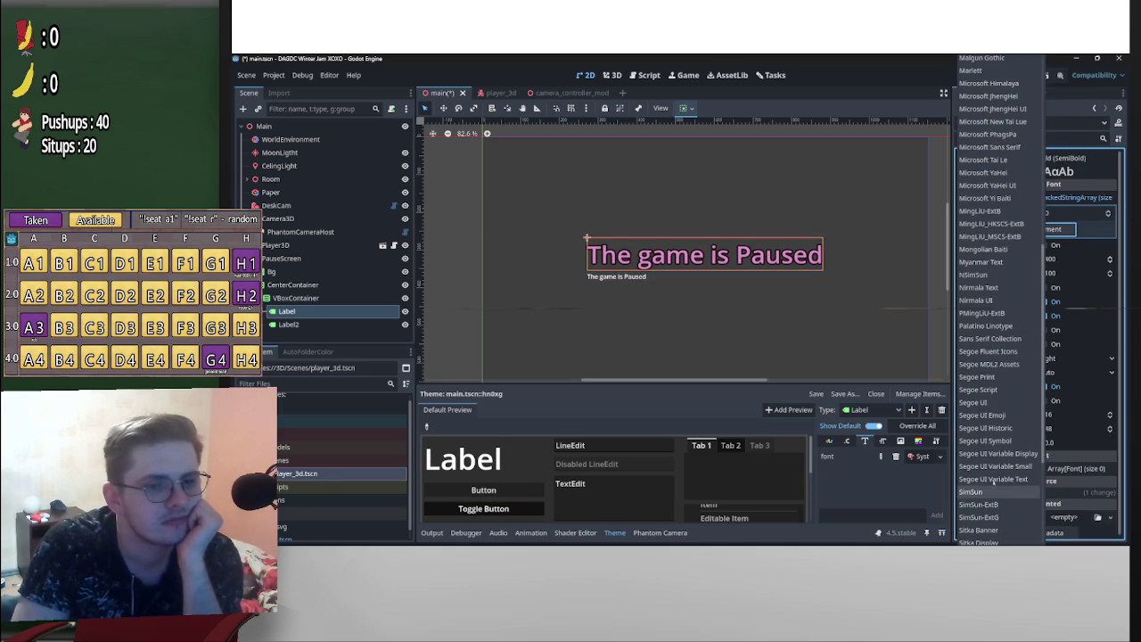
left_click(994, 453)
left_click(1108, 229)
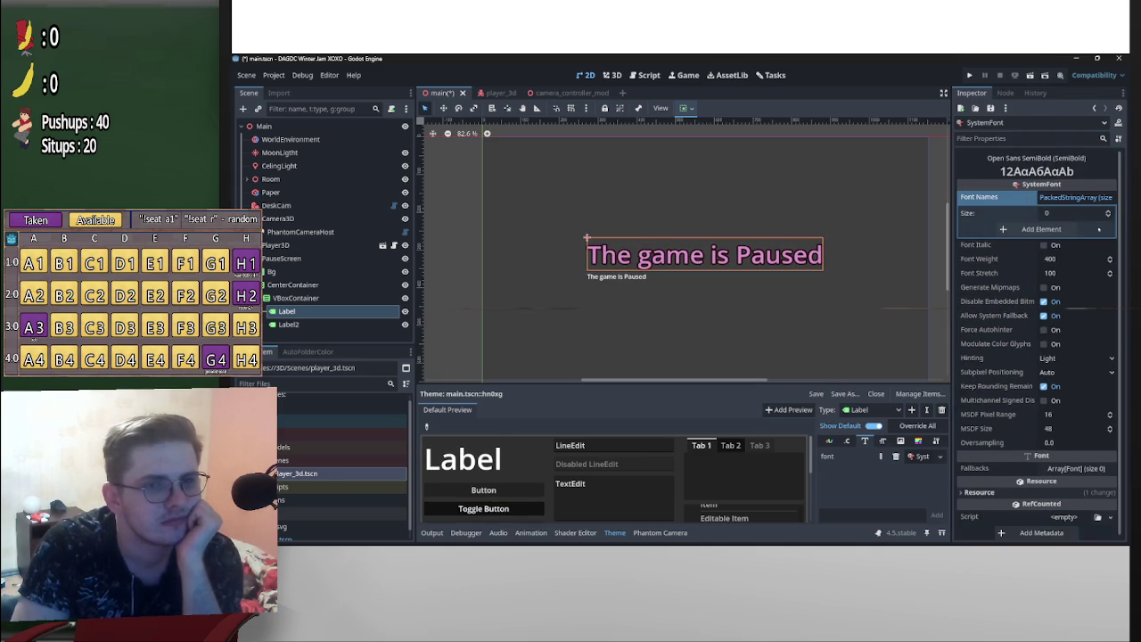
left_click(1041, 229)
left_click(1002, 500)
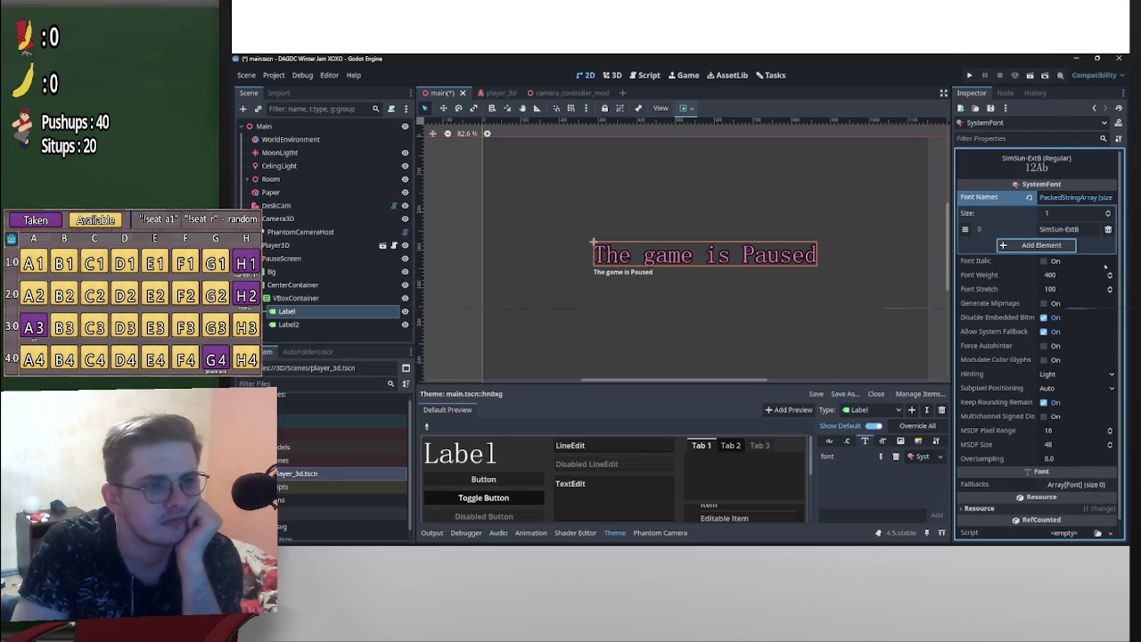
left_click(1109, 229)
Set Gabriola back as the SystemFont's single font name
left_click(1042, 229)
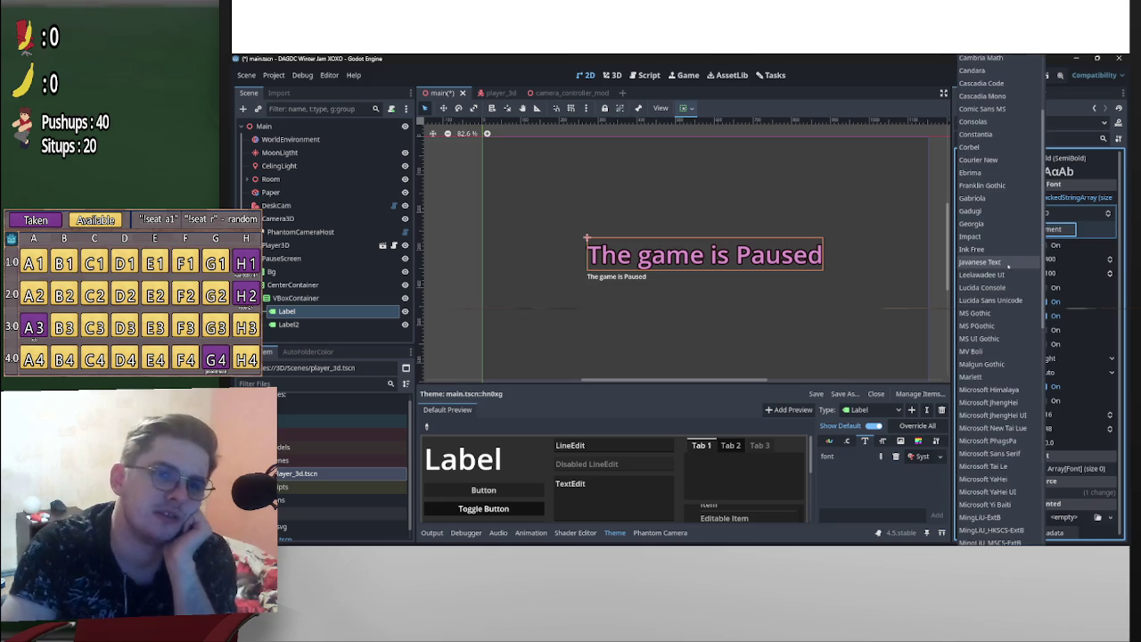
left_click(974, 198)
scroll(695, 277, "down", 4)
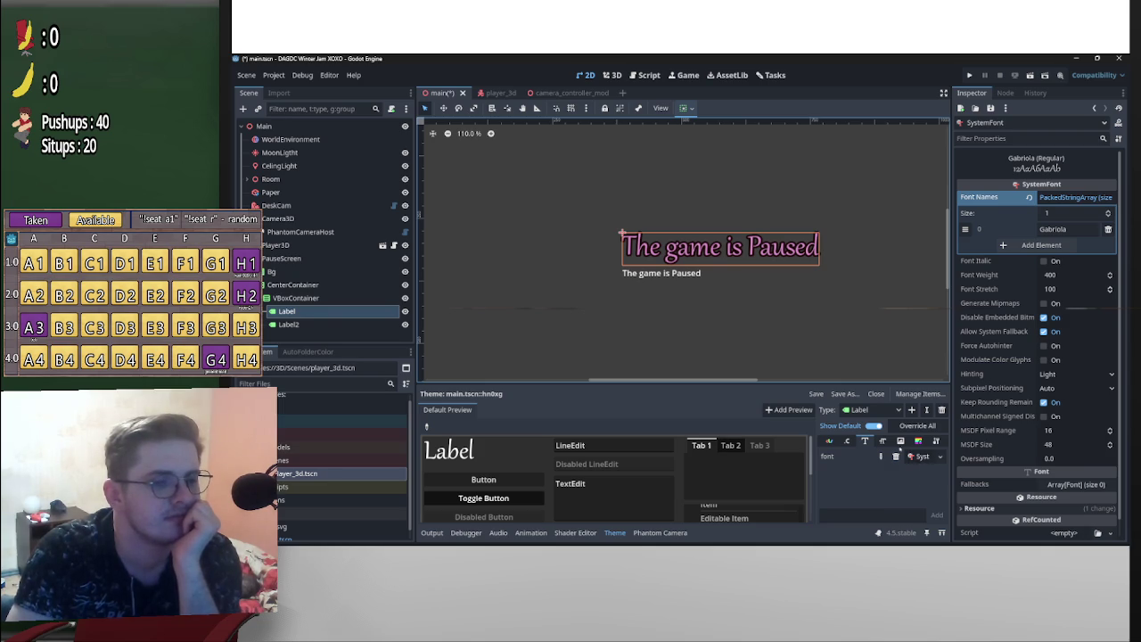
Set the Label2 subtitle's Horizontal Alignment to Center
left_click(883, 441)
scroll(784, 304, "down", 3)
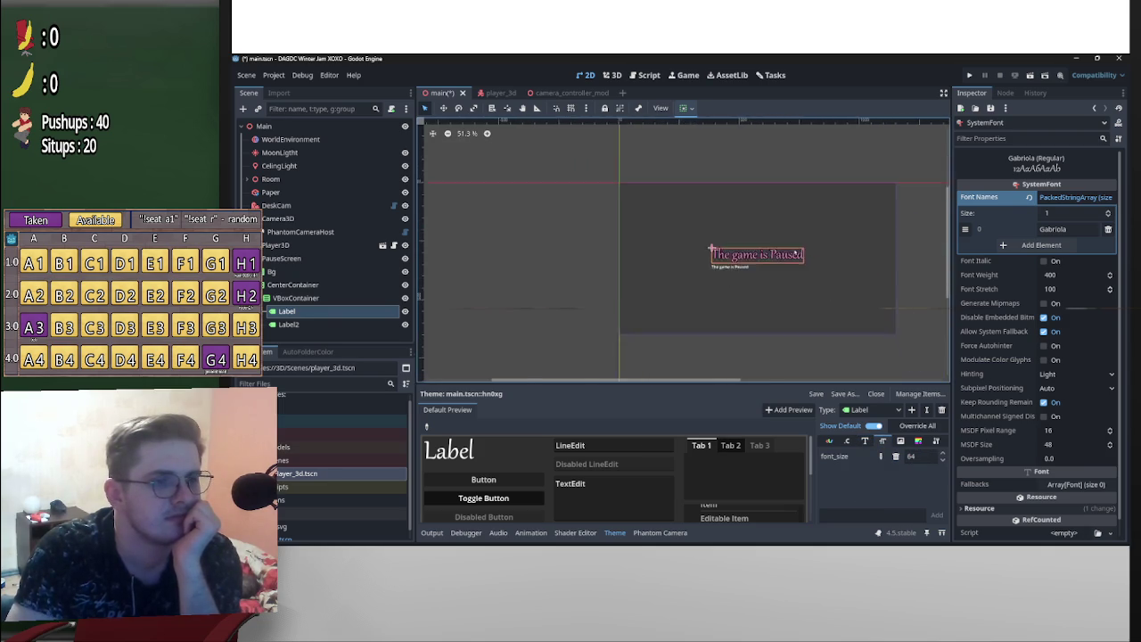
left_click(645, 250)
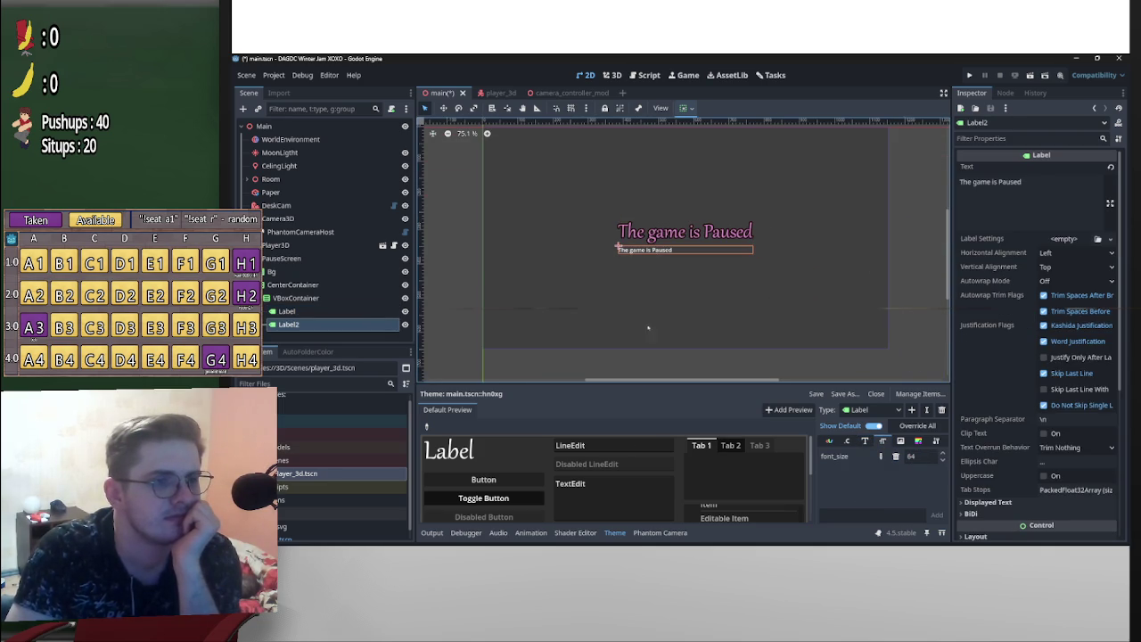
left_click(1075, 253)
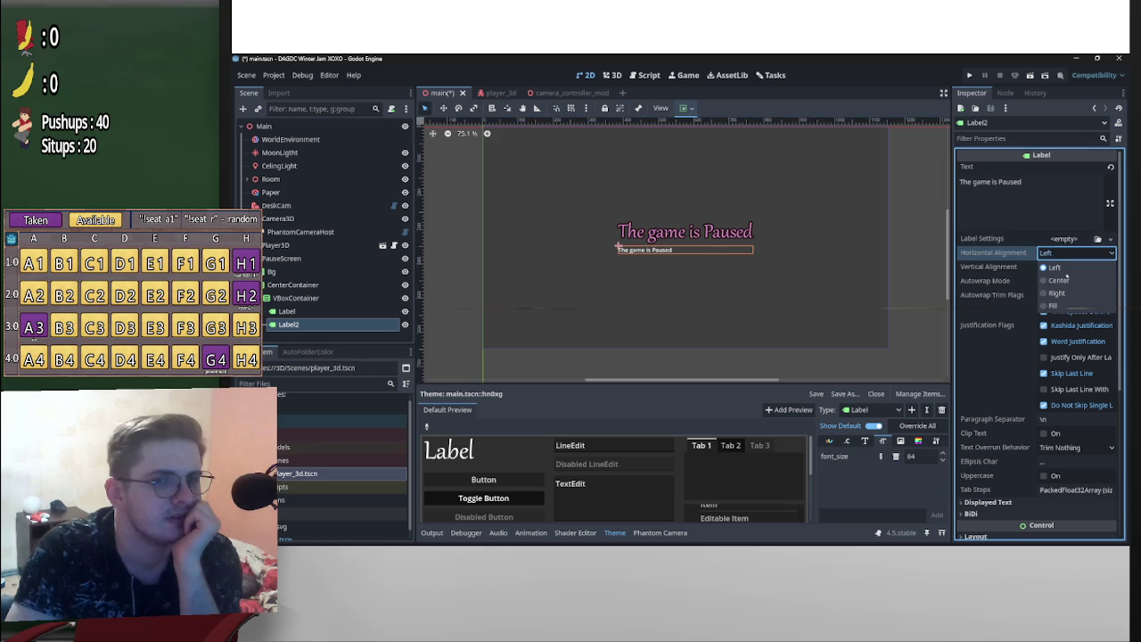
left_click(1061, 274)
scroll(807, 307, "up", 3)
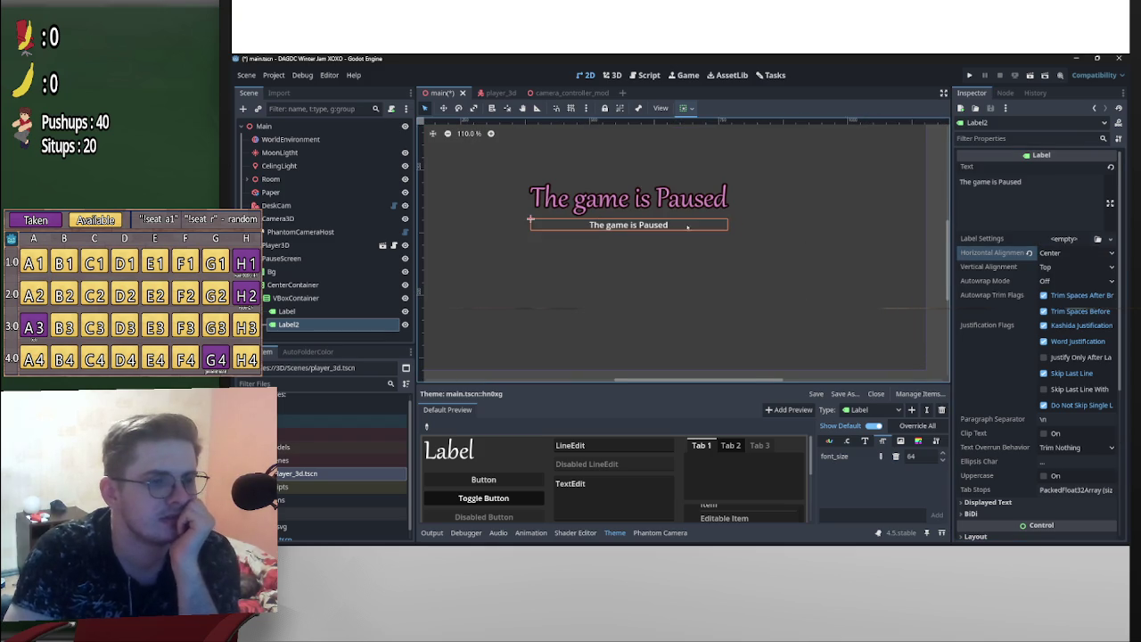
Browse the theme editor's control type list, then reselect the big title Label
left_click(872, 409)
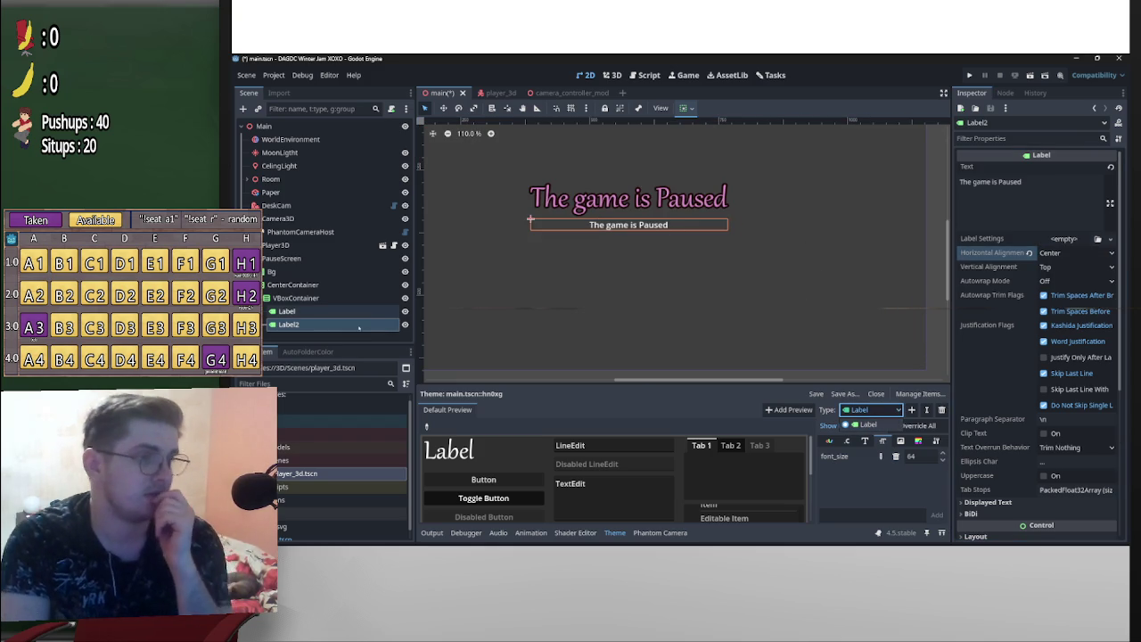
scroll(1039, 338, "down", 4)
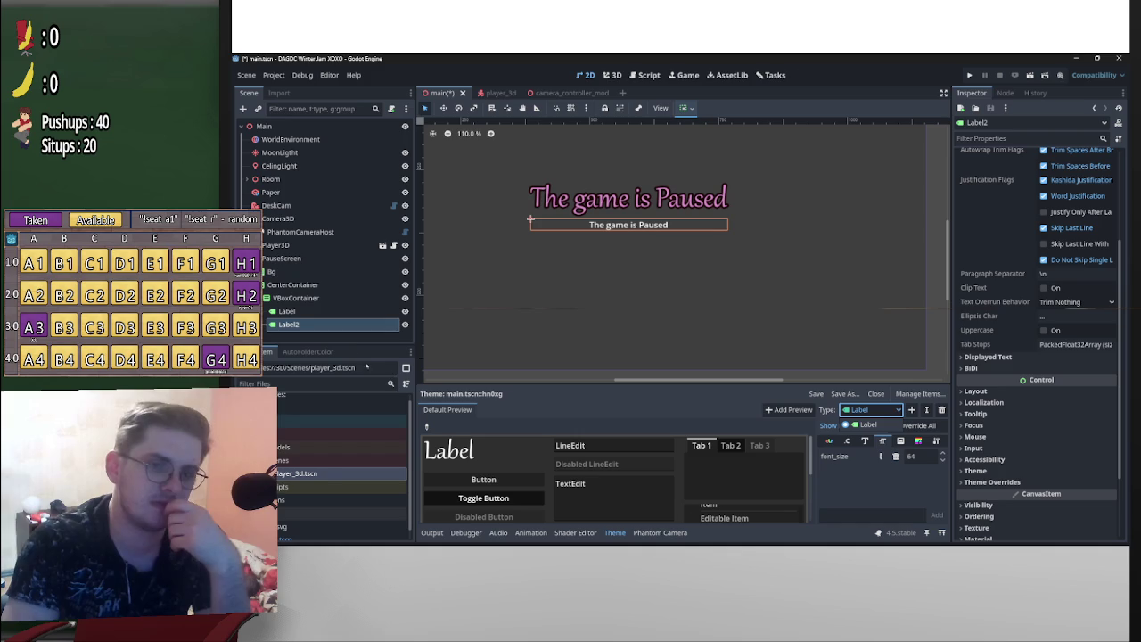
left_click(296, 325)
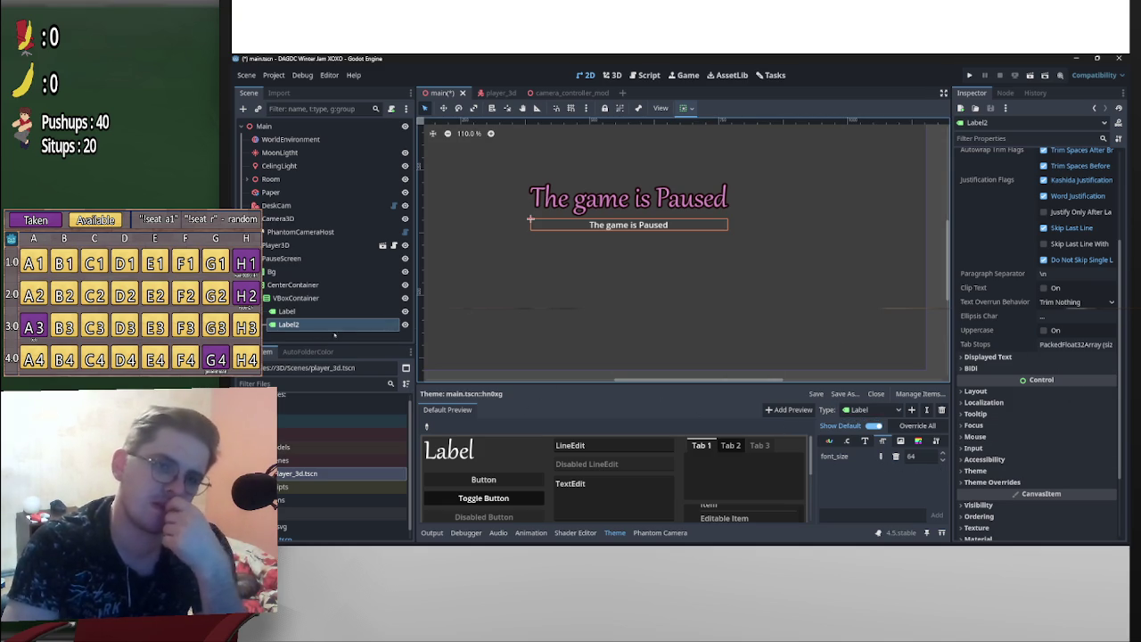
scroll(1106, 333, "up", 3)
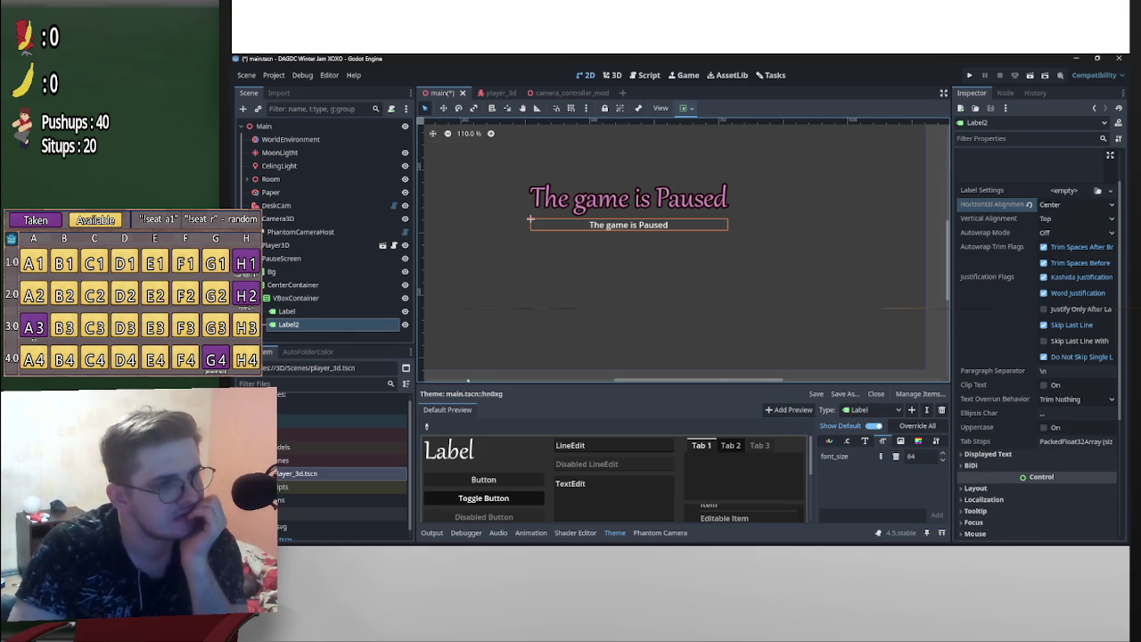
mouse_move(288, 325)
left_mouse_down()
mouse_move(630, 341)
mouse_move(290, 330)
left_mouse_up()
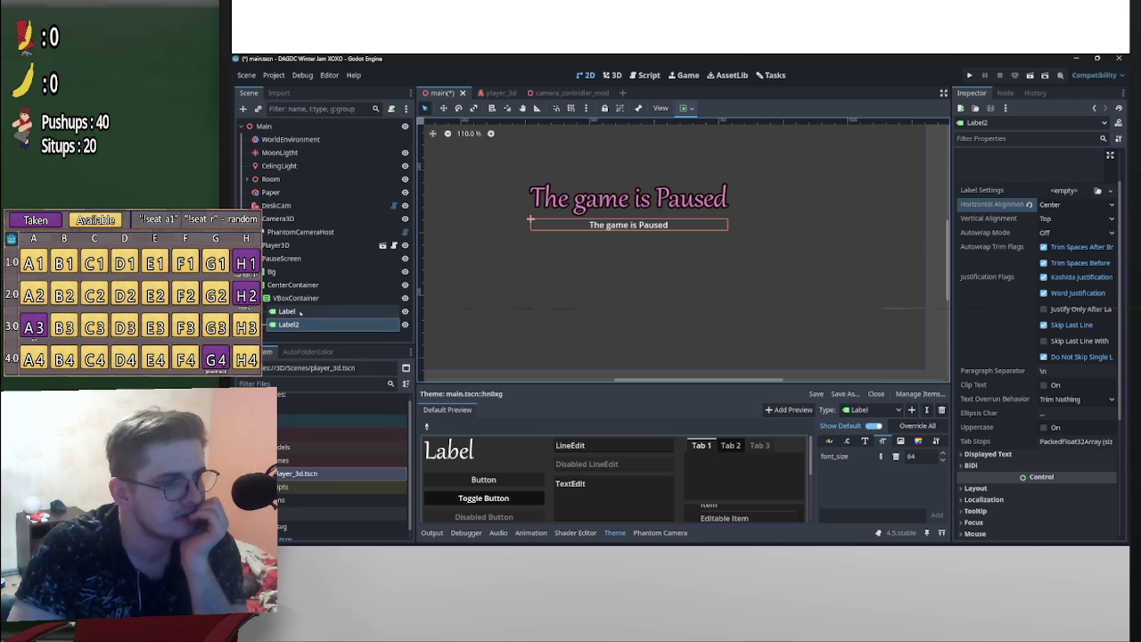
left_click(286, 311)
Save the title Label's theme as main_theme.tres inside a newly created Resources folder
scroll(1070, 267, "up", 3)
left_click(1110, 290)
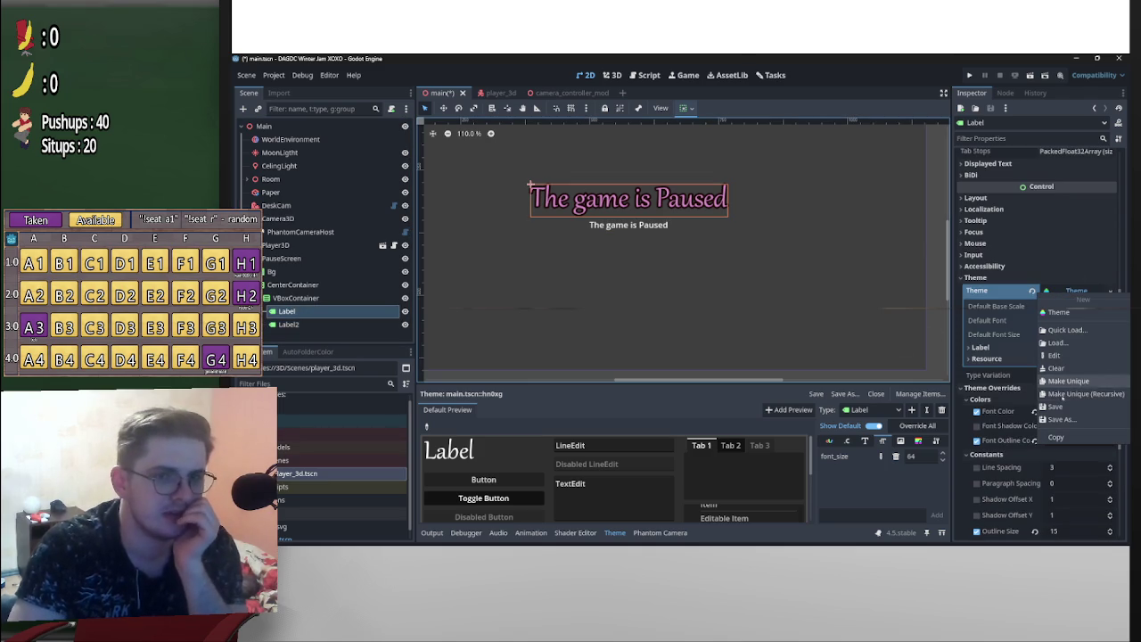
left_click(1083, 419)
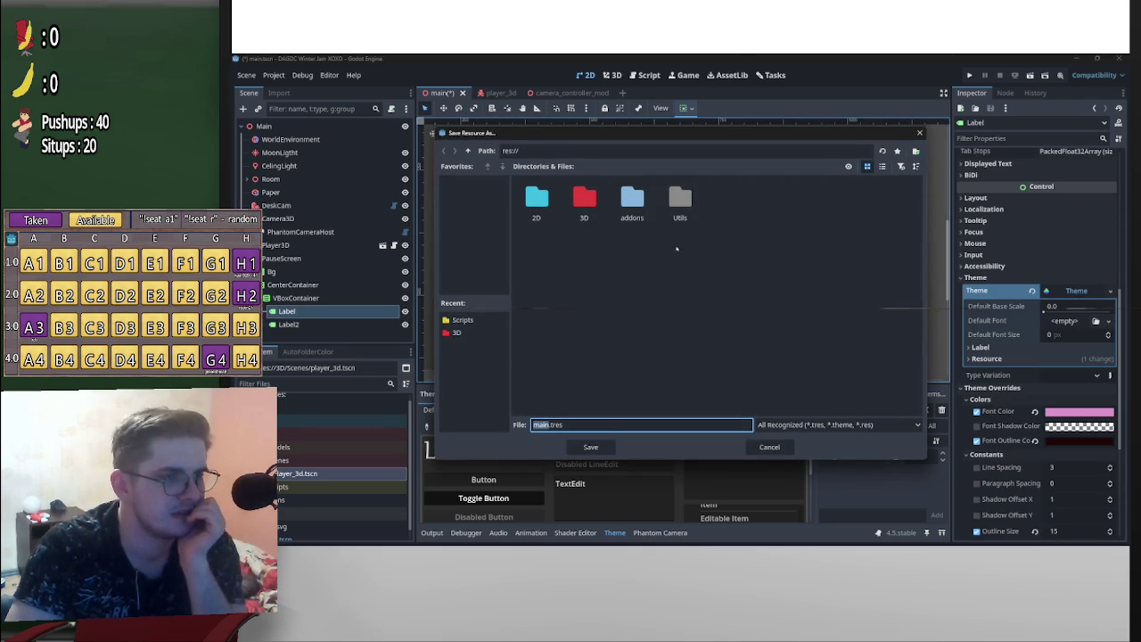
right_click(619, 292)
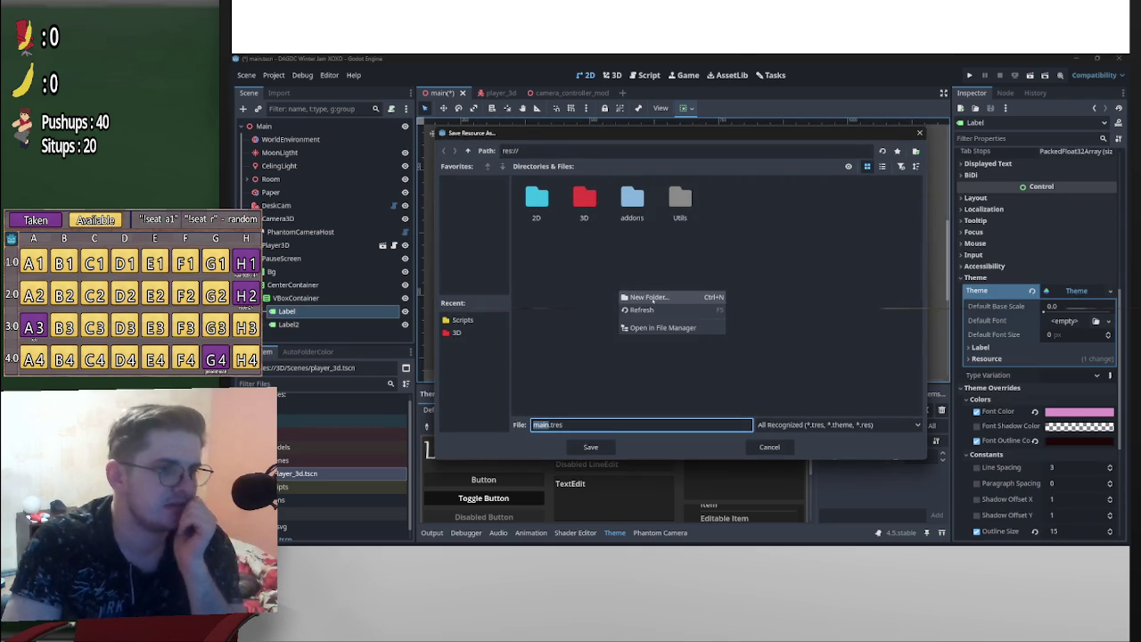
left_click(649, 297)
type("Resour")
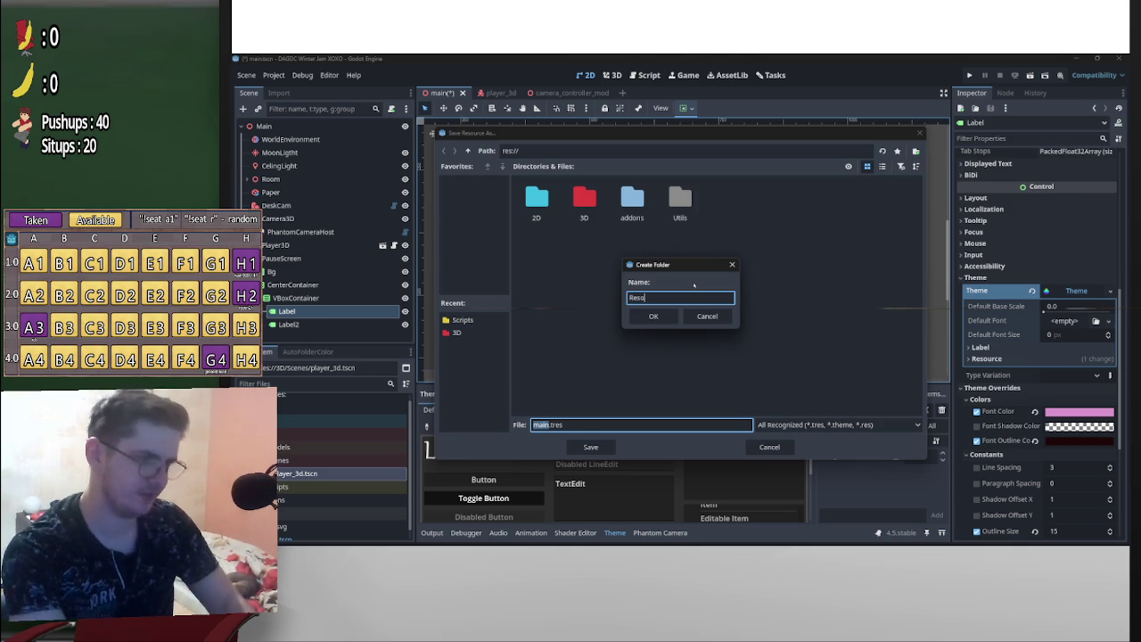
type("ces")
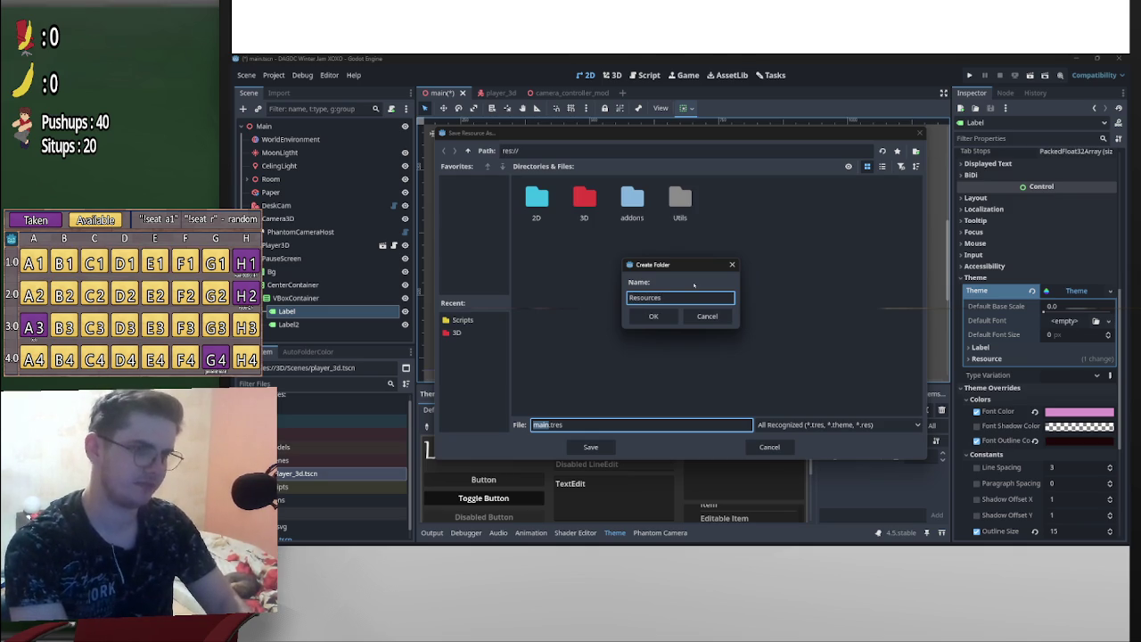
key("Return")
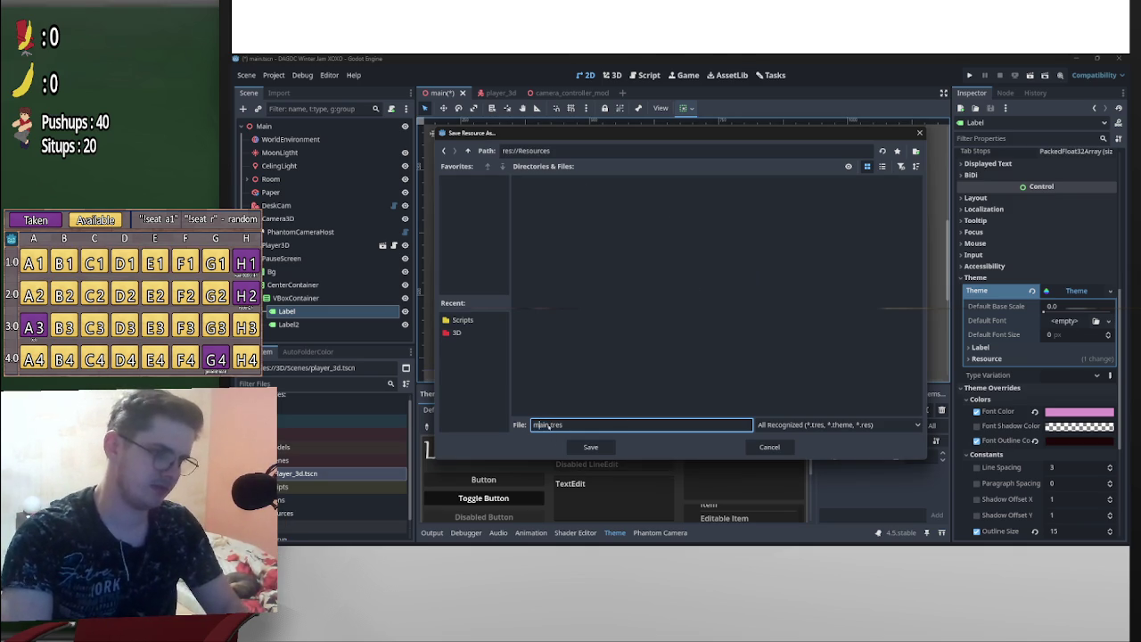
key("Right")
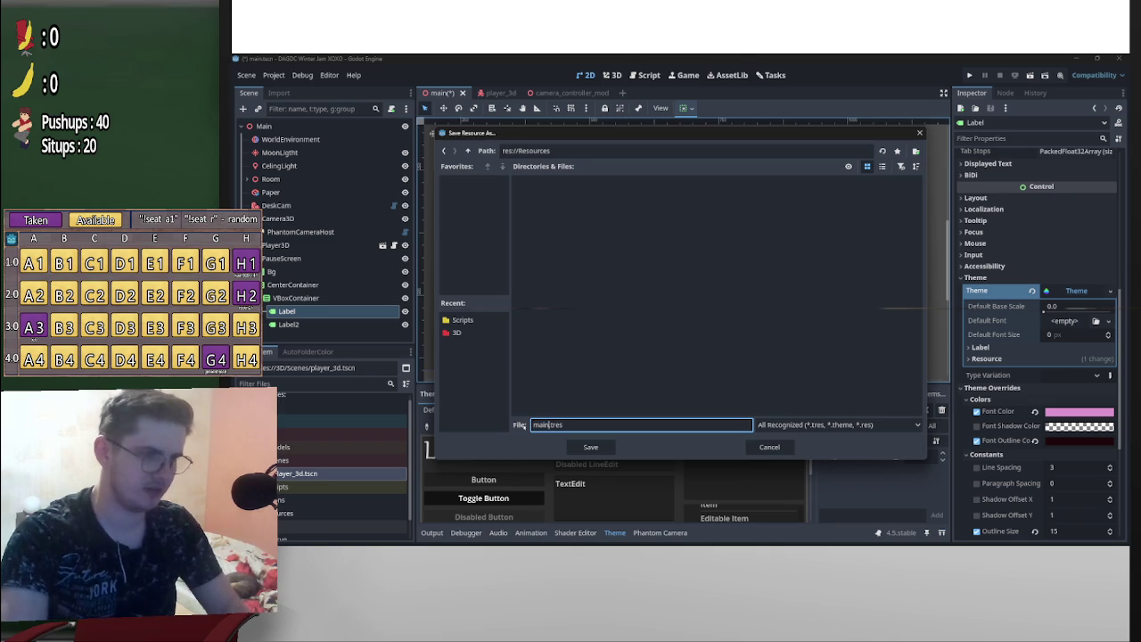
type("_theme")
key("Return")
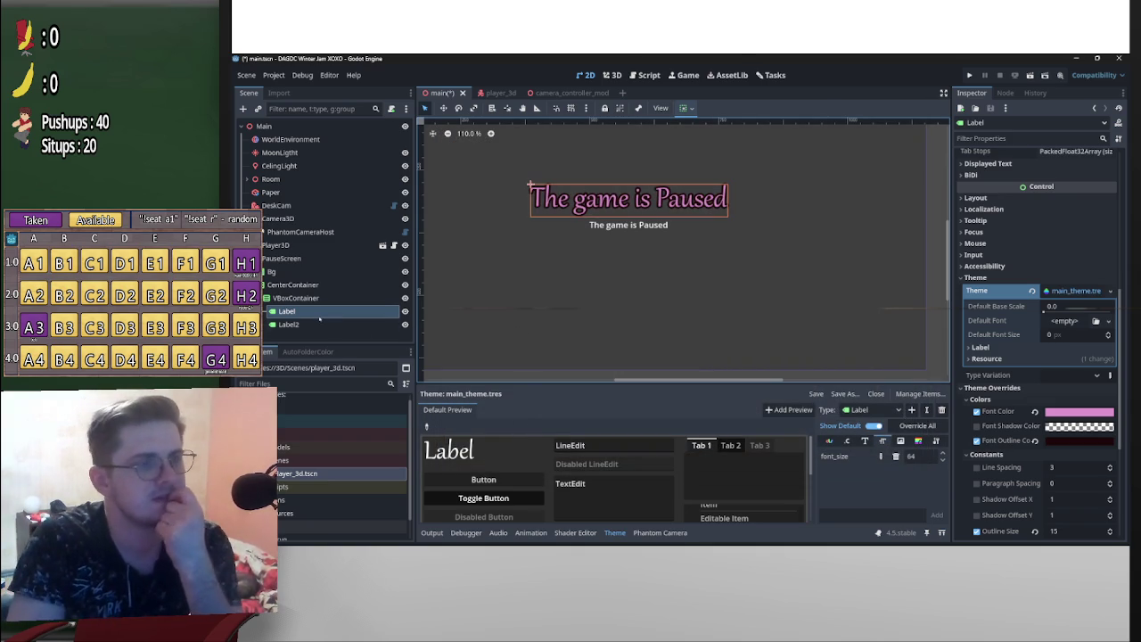
Load Resources/main_theme.tres as the Label2 subtitle's theme
left_click(288, 325)
scroll(1074, 401, "up", 3)
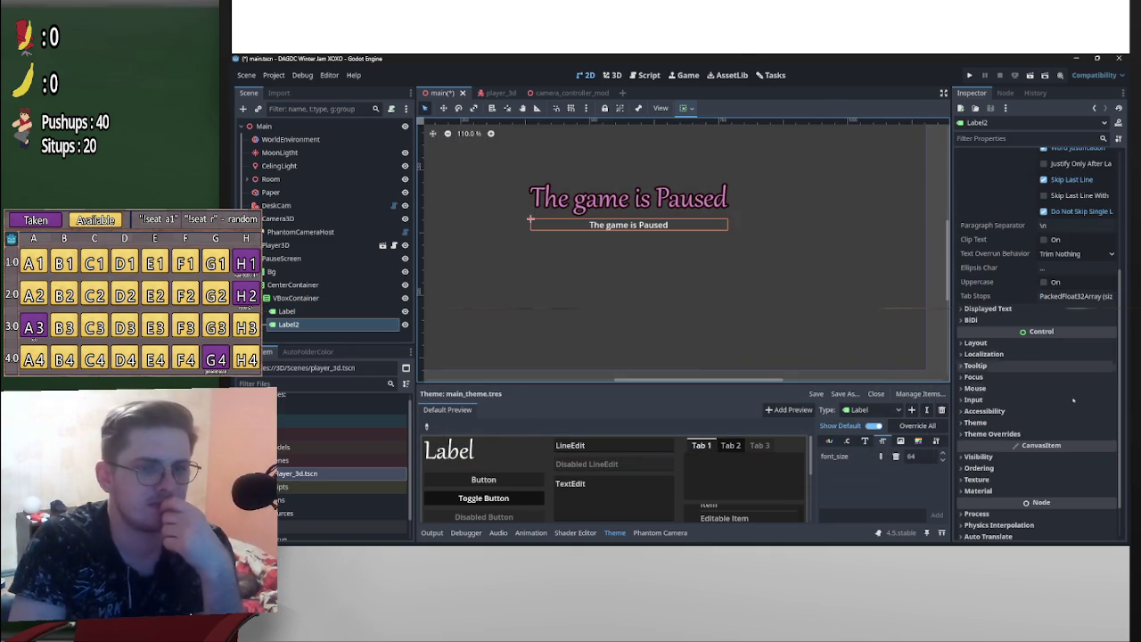
left_click(1070, 423)
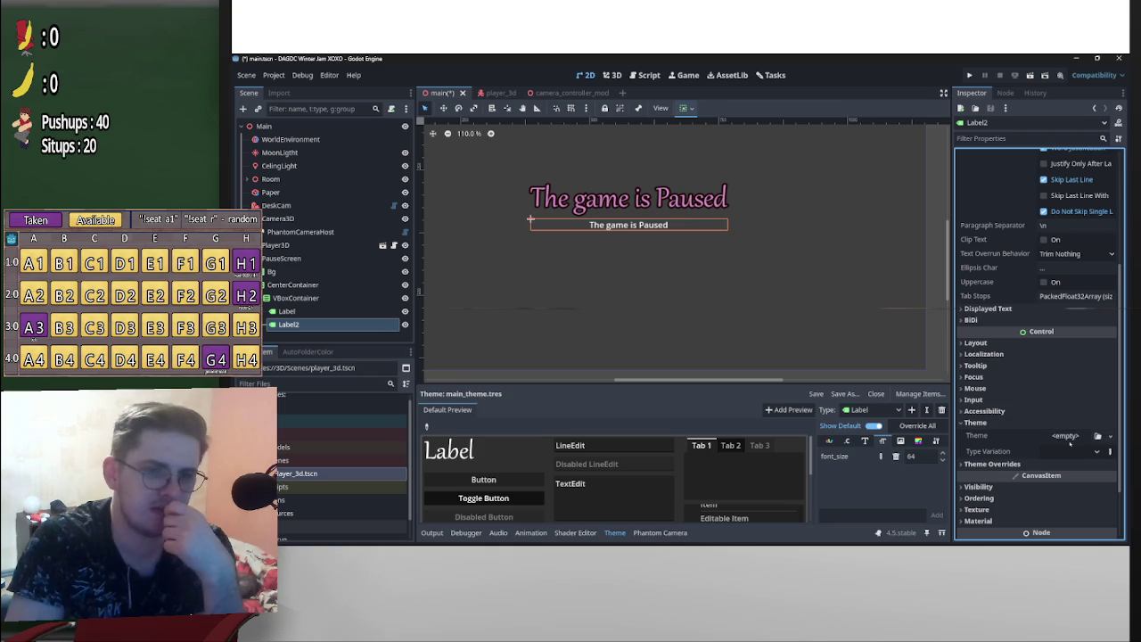
left_click(1066, 436)
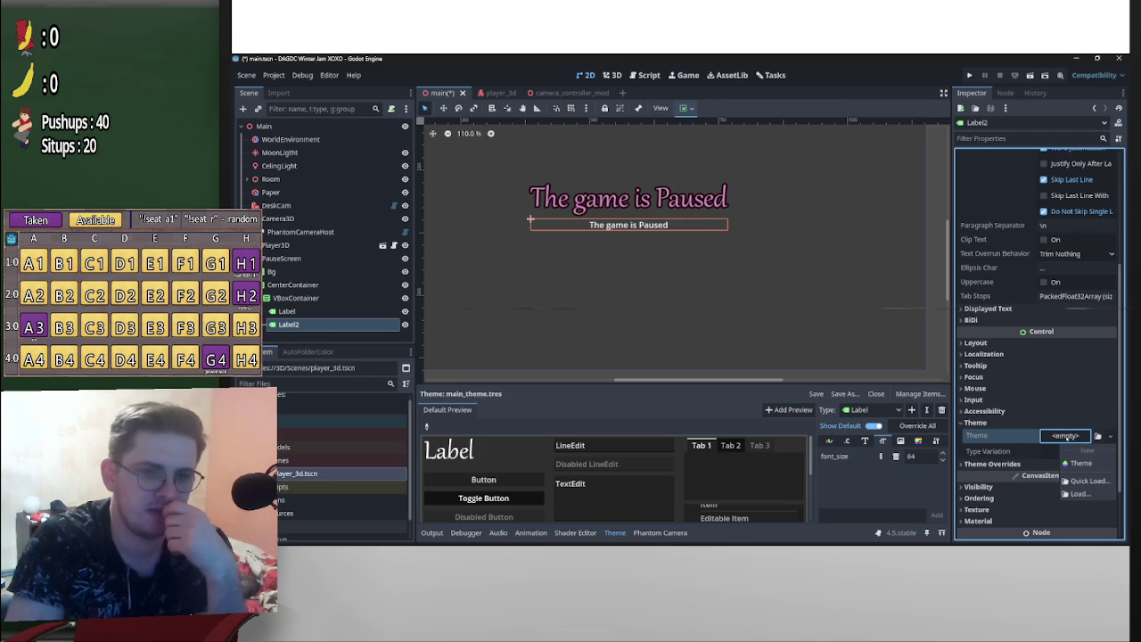
left_click(1093, 493)
double_click(664, 214)
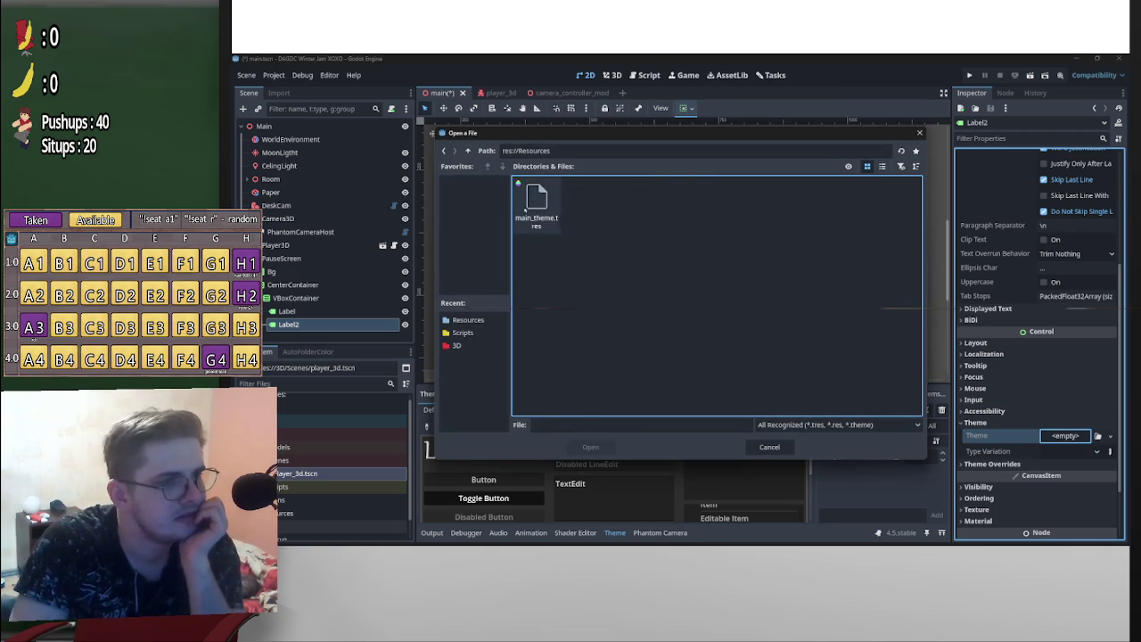
double_click(537, 204)
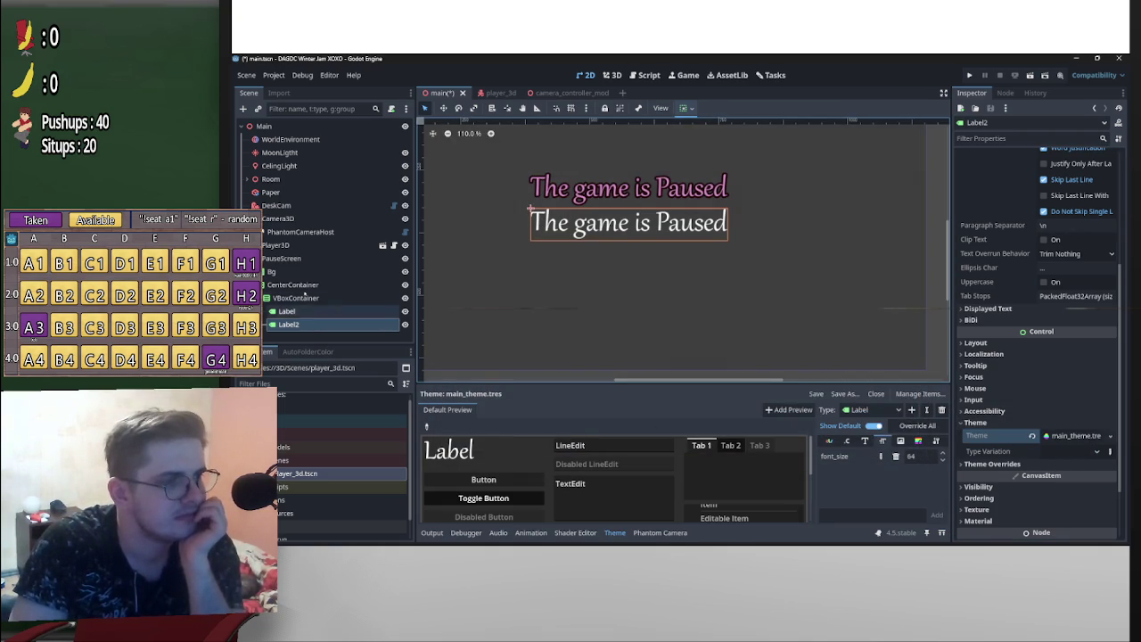
Reselect the title Label and show the theme's Label StyleBox entries
left_click(628, 188)
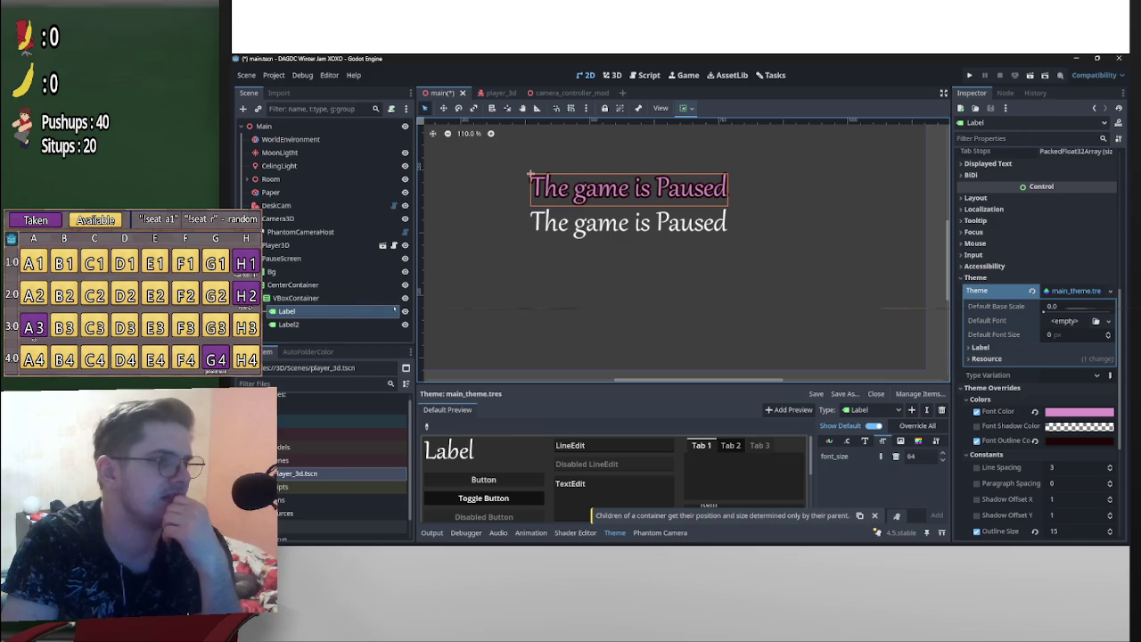
scroll(1066, 413, "down", 2)
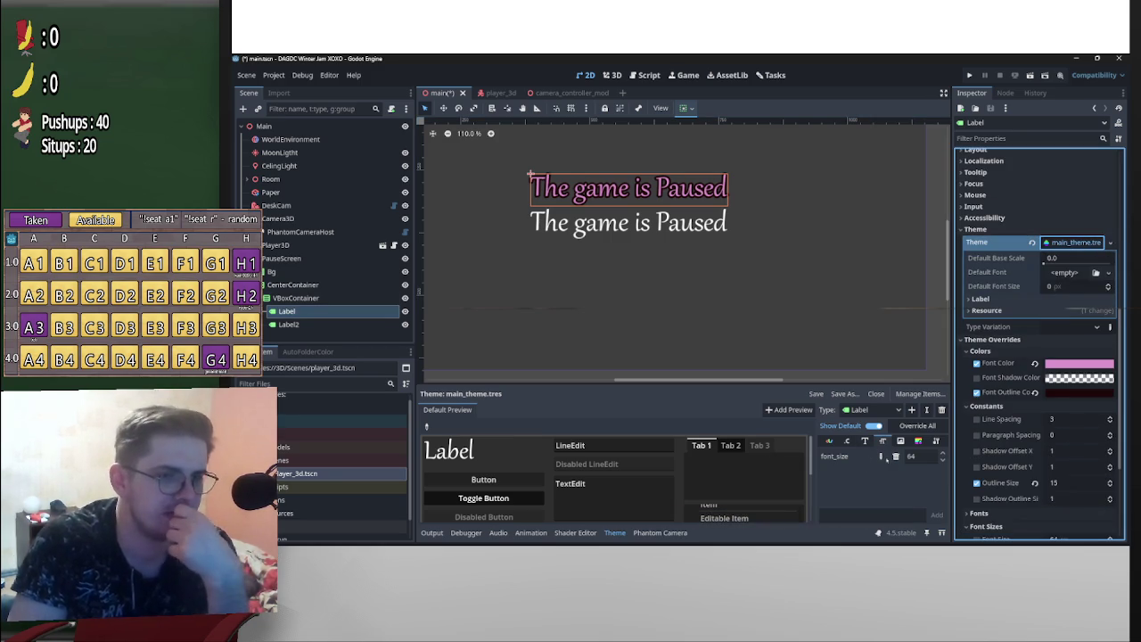
left_click(918, 441)
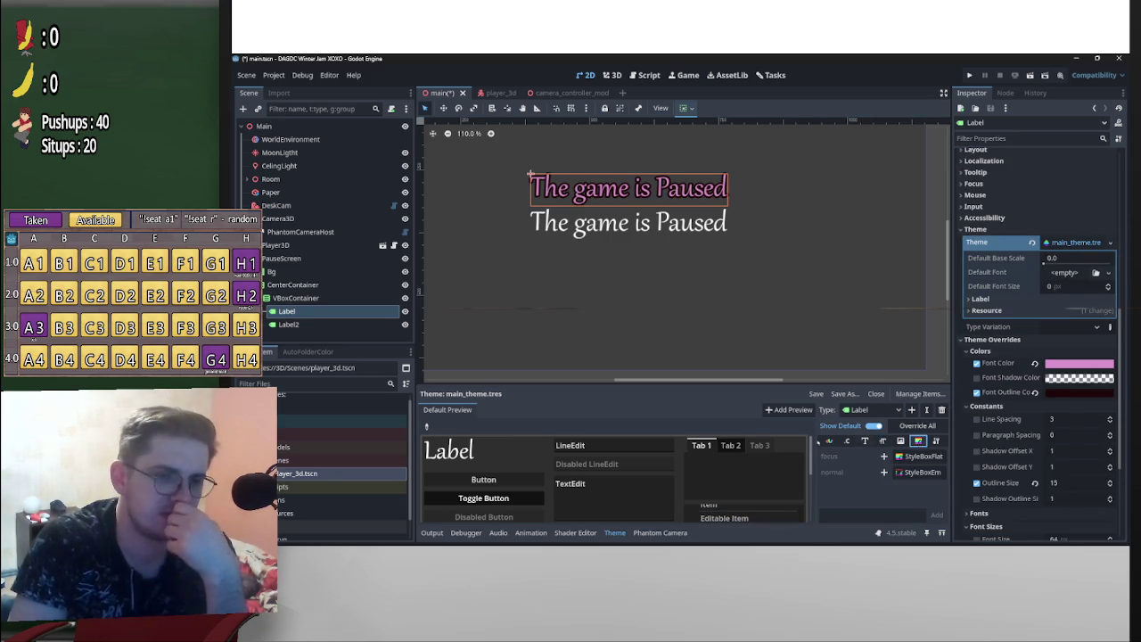
Give the theme's Label a font_color matching the title's pink
left_click(829, 440)
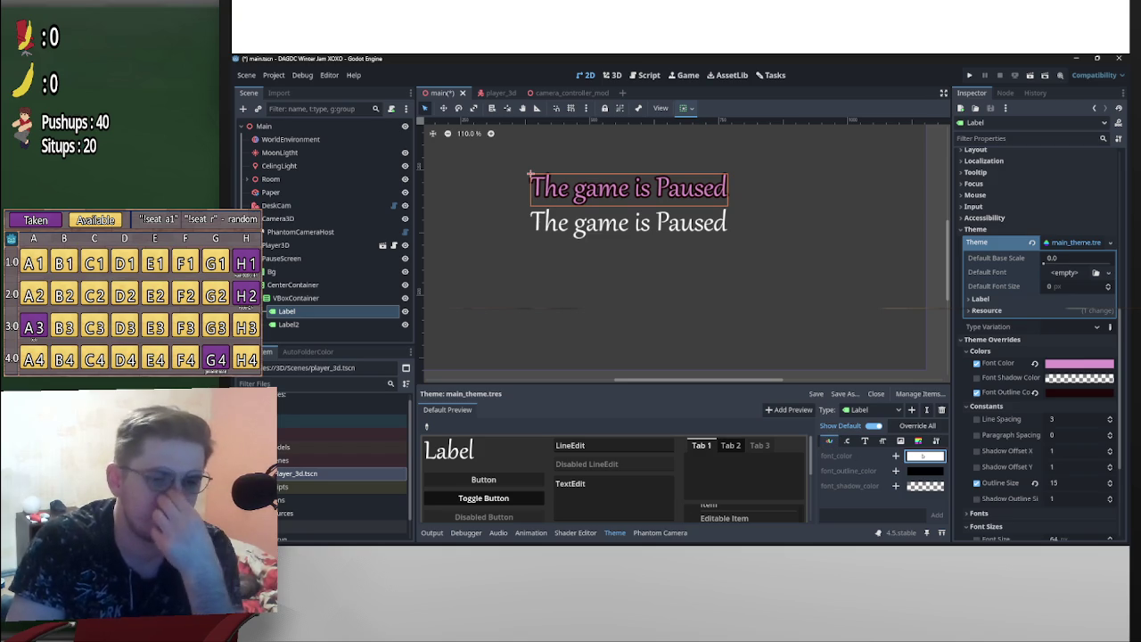
left_click(1071, 363)
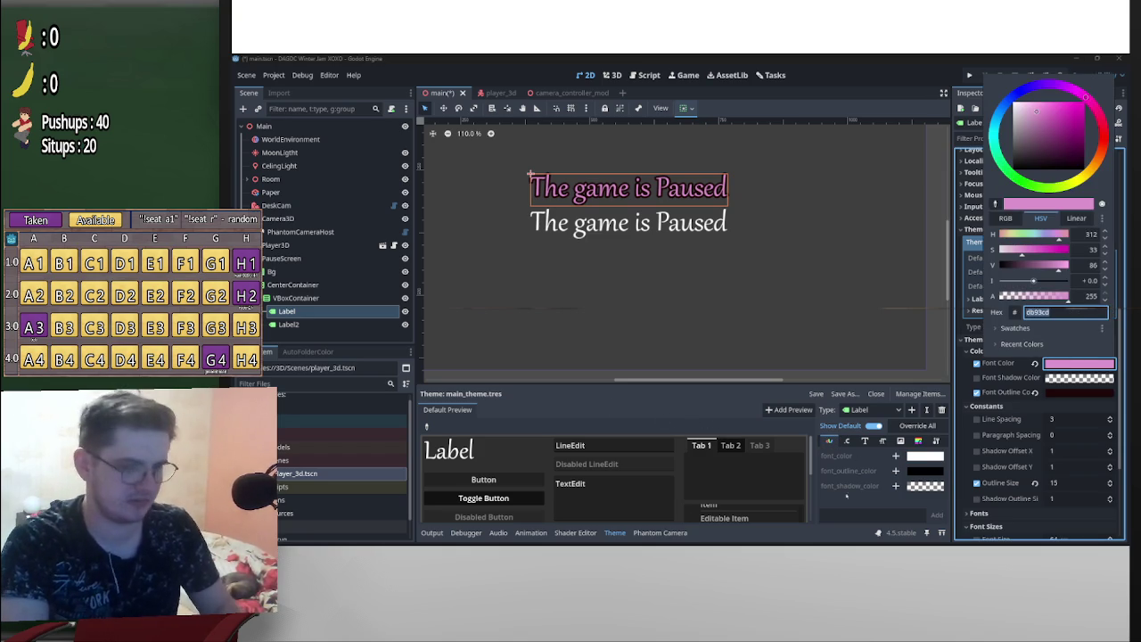
left_click(927, 456)
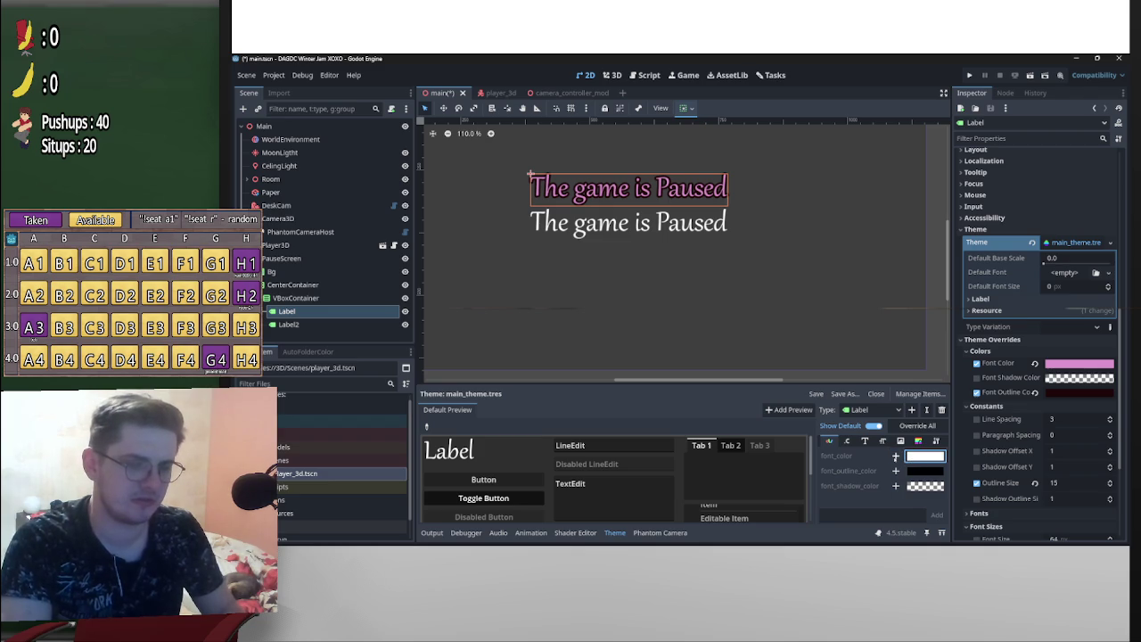
left_click(924, 456)
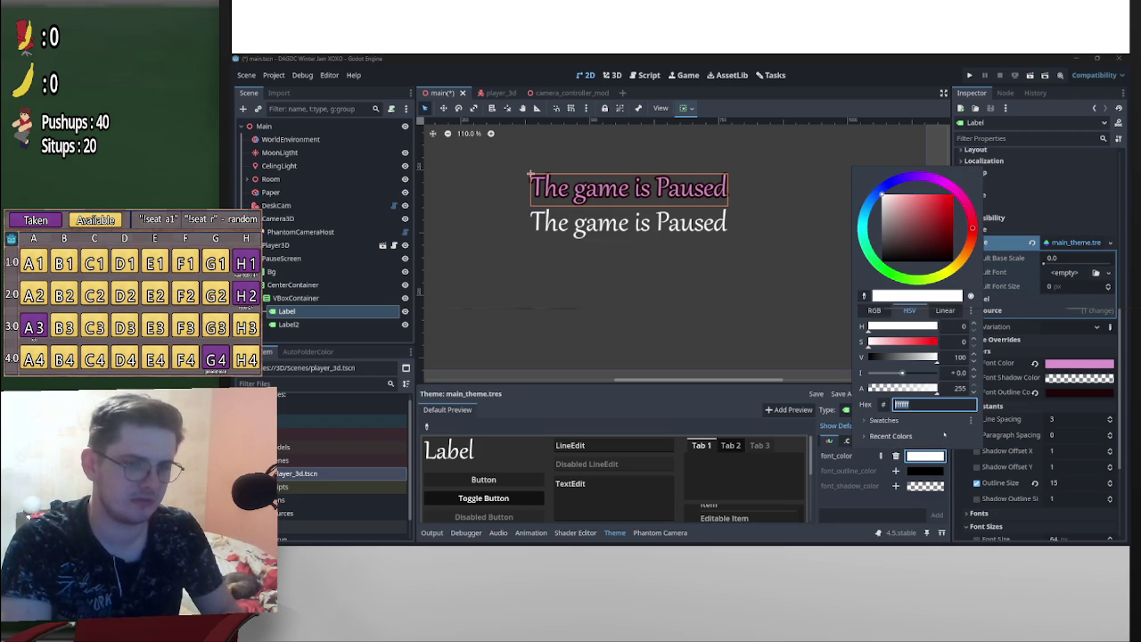
type("db93cd")
key("Return")
Add font_outline_color 1f0808 (dark red) to the theme's Label
left_click(1061, 395)
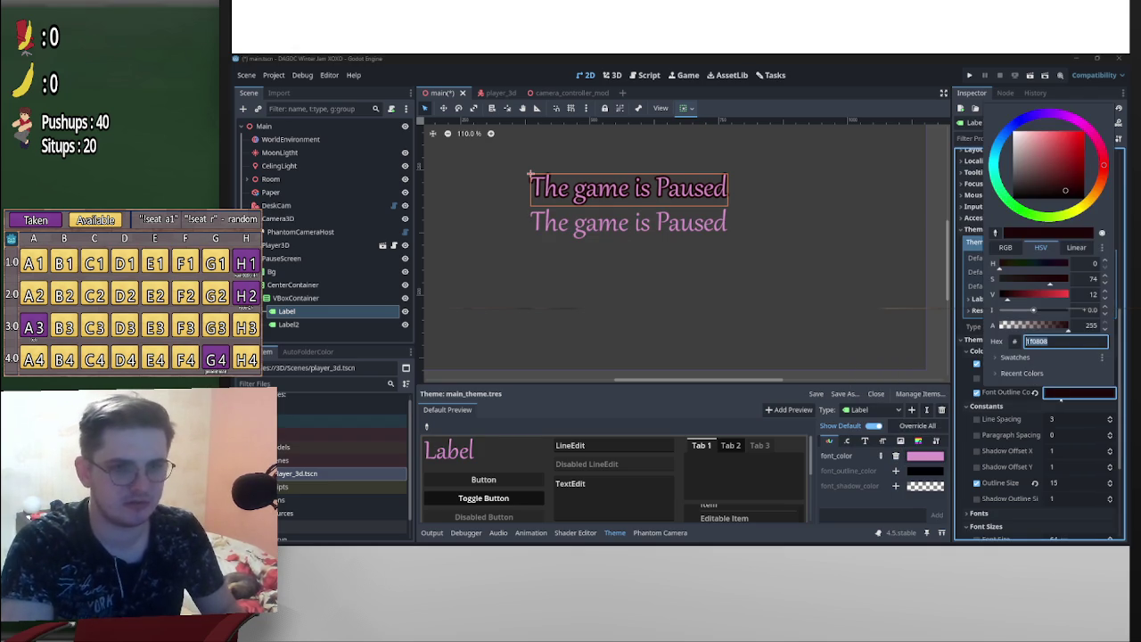
key("Escape")
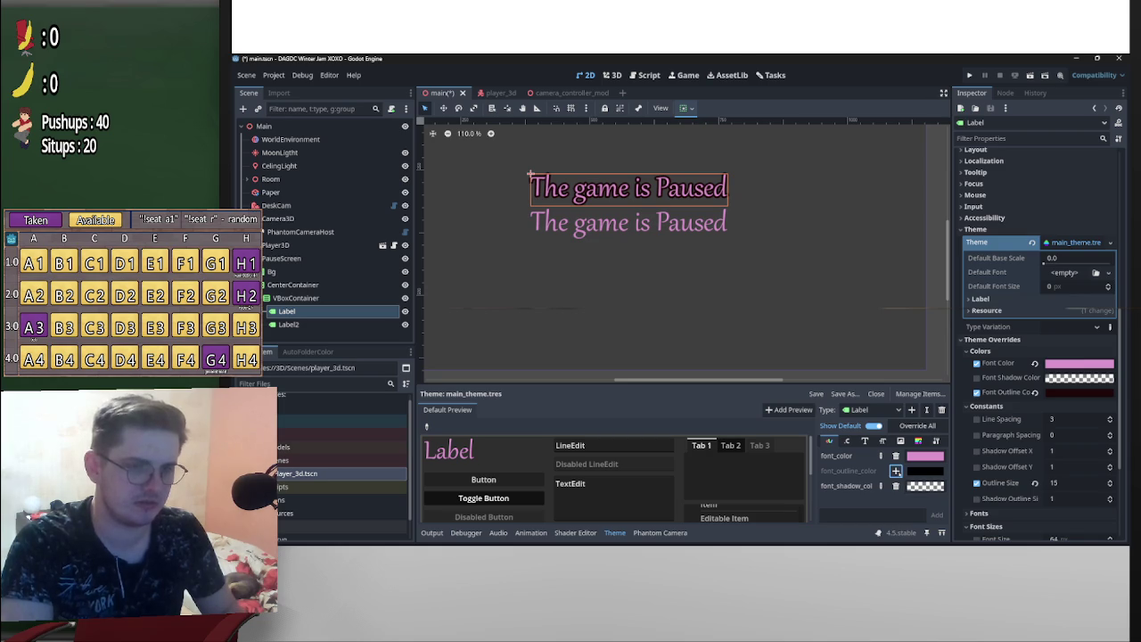
left_click(897, 470)
left_click(926, 471)
left_click(929, 473)
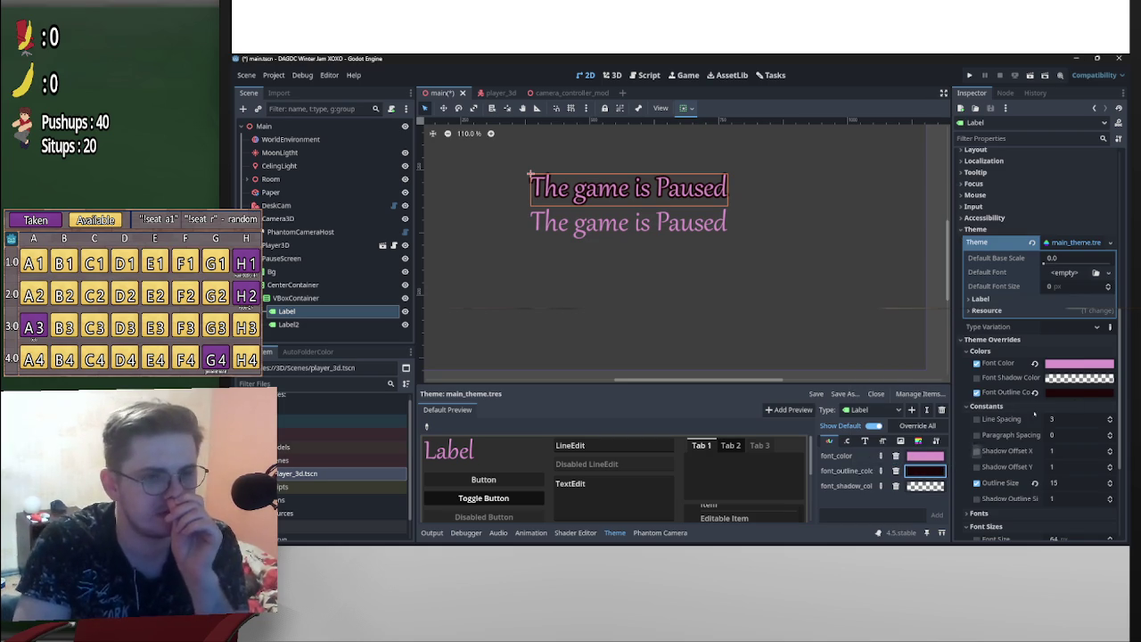
Add a font_shadow_color to the theme's Label and compare both paused labels
left_click(1079, 377)
left_click(1074, 393)
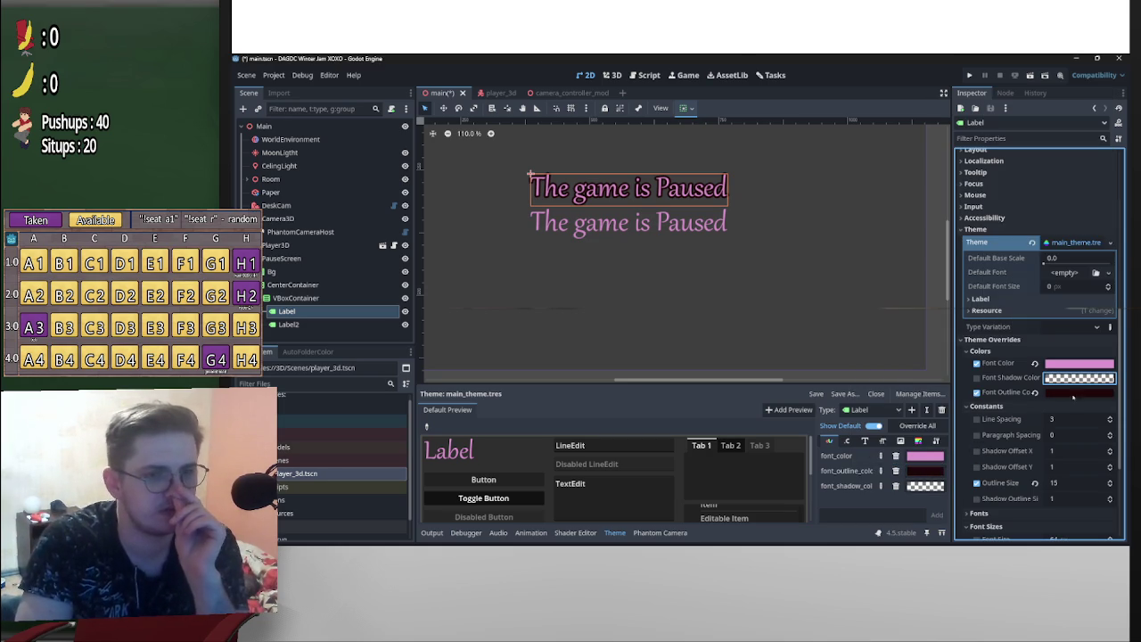
left_click(1074, 394)
left_click(925, 482)
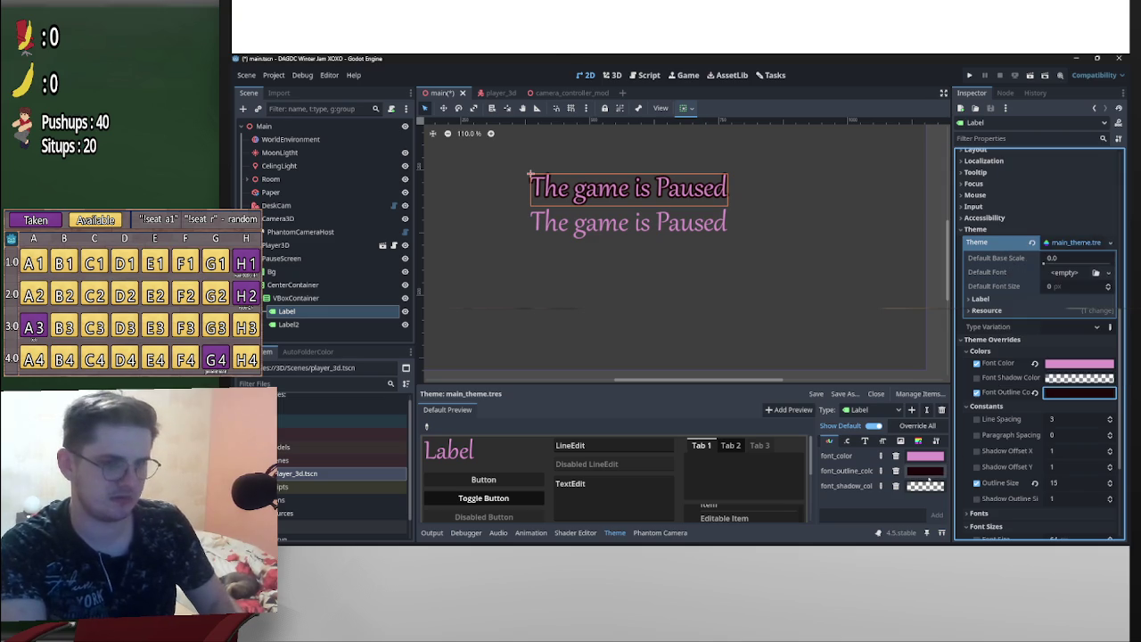
left_click(925, 486)
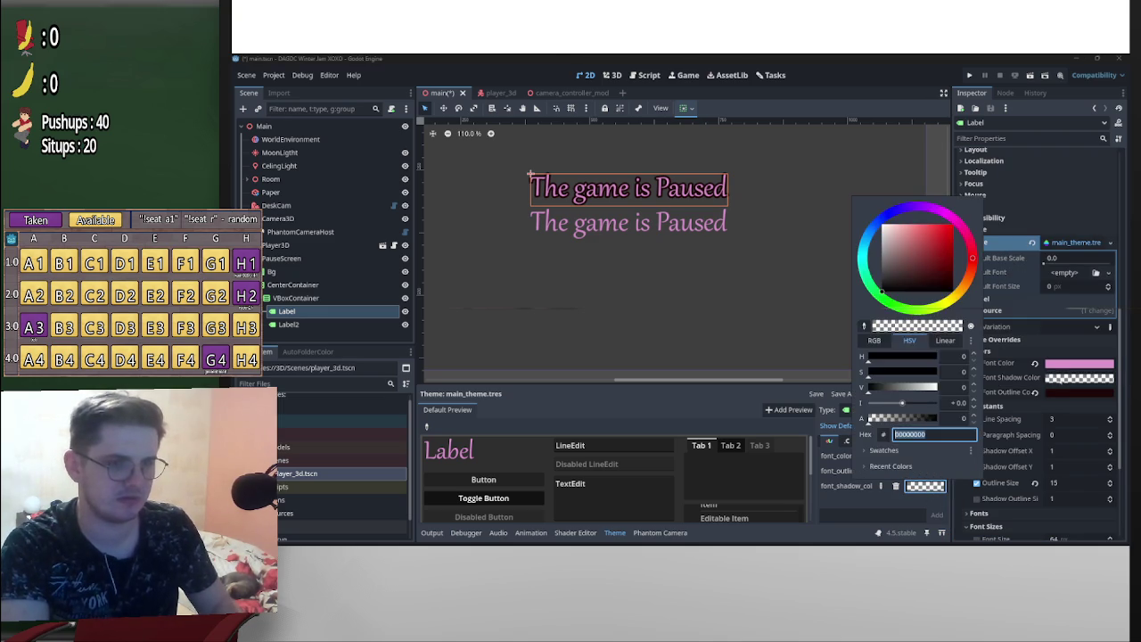
left_click(629, 223)
left_click(629, 223)
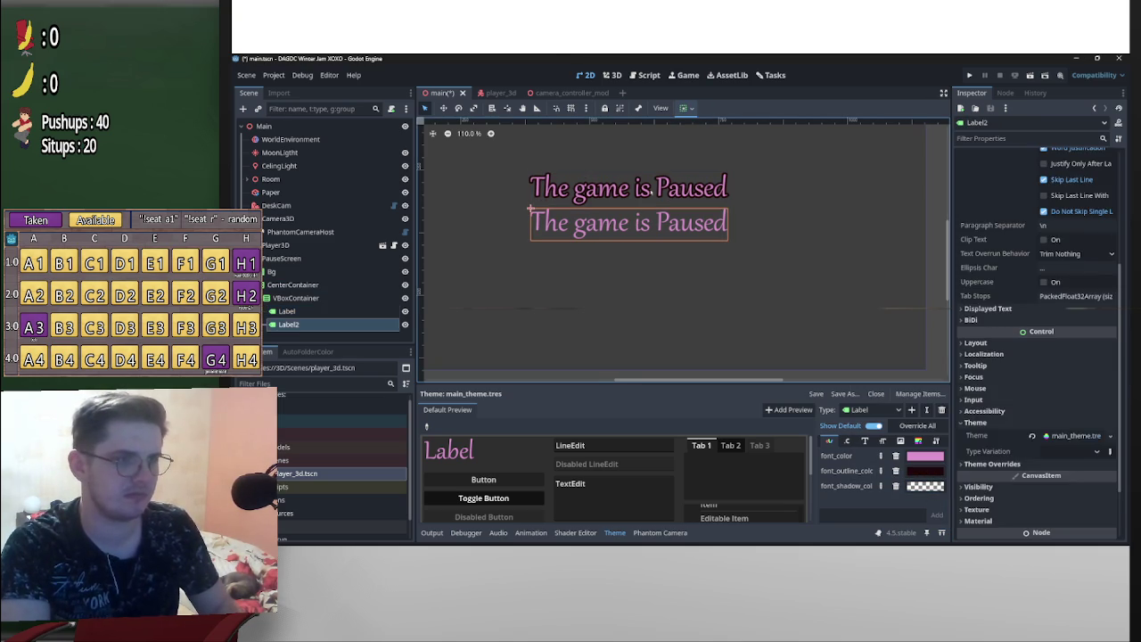
left_click(329, 311)
left_click(329, 325)
left_click(329, 311)
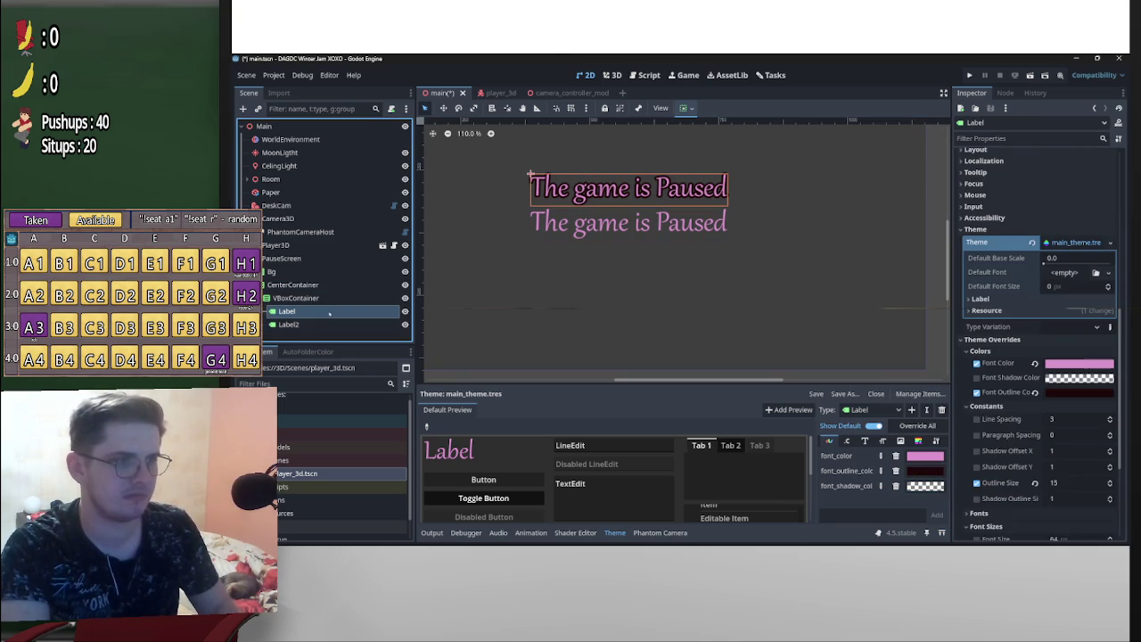
Make the theme shadow colour transparent 00000000 and drop the title's shadow and outline size overrides
left_click(1078, 377)
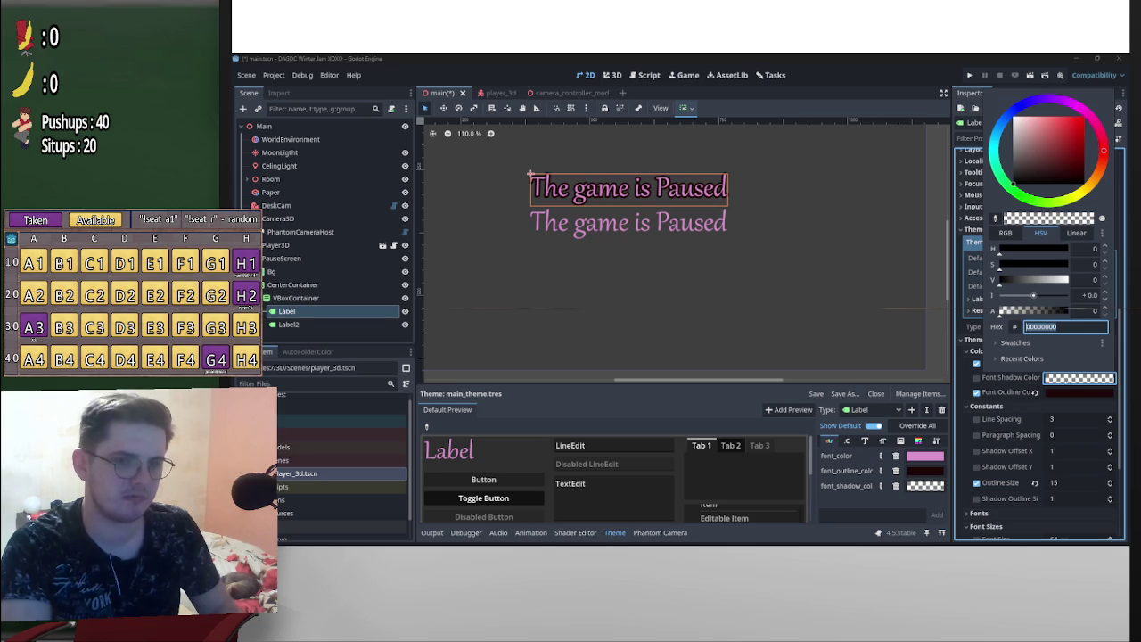
left_click(926, 486)
left_click(926, 486)
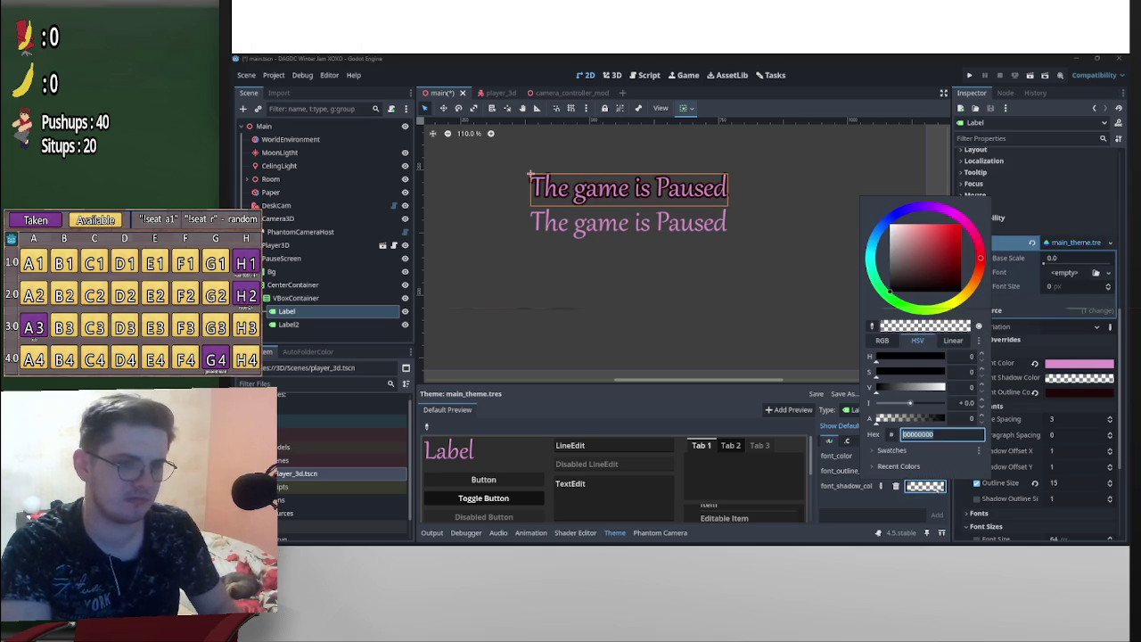
left_click(925, 486)
left_click(977, 377)
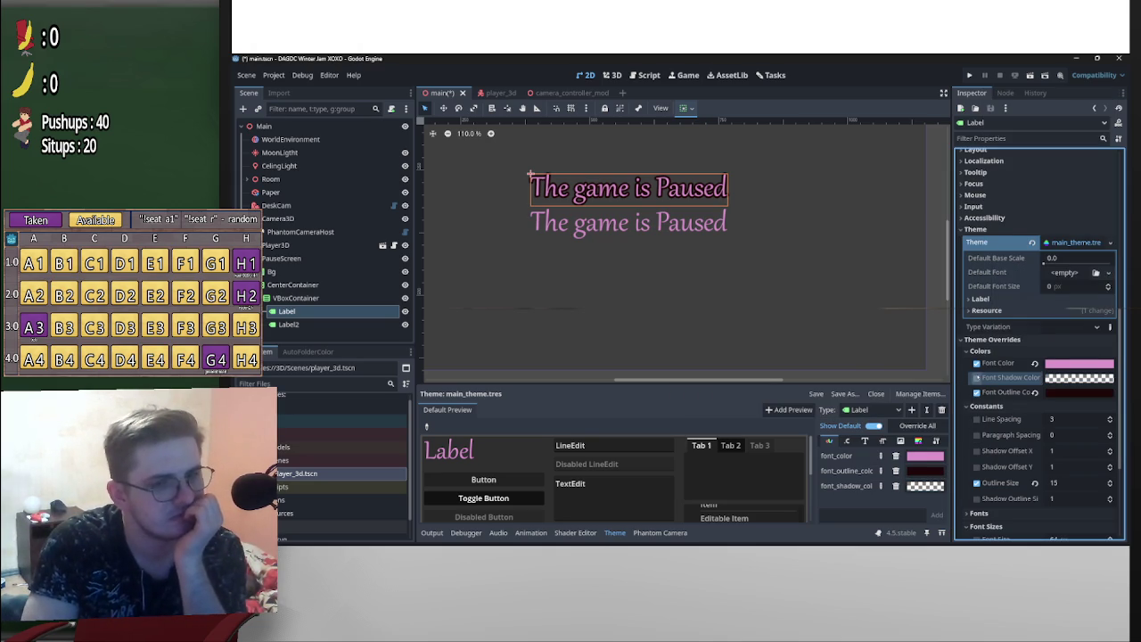
left_click(925, 486)
key("Return")
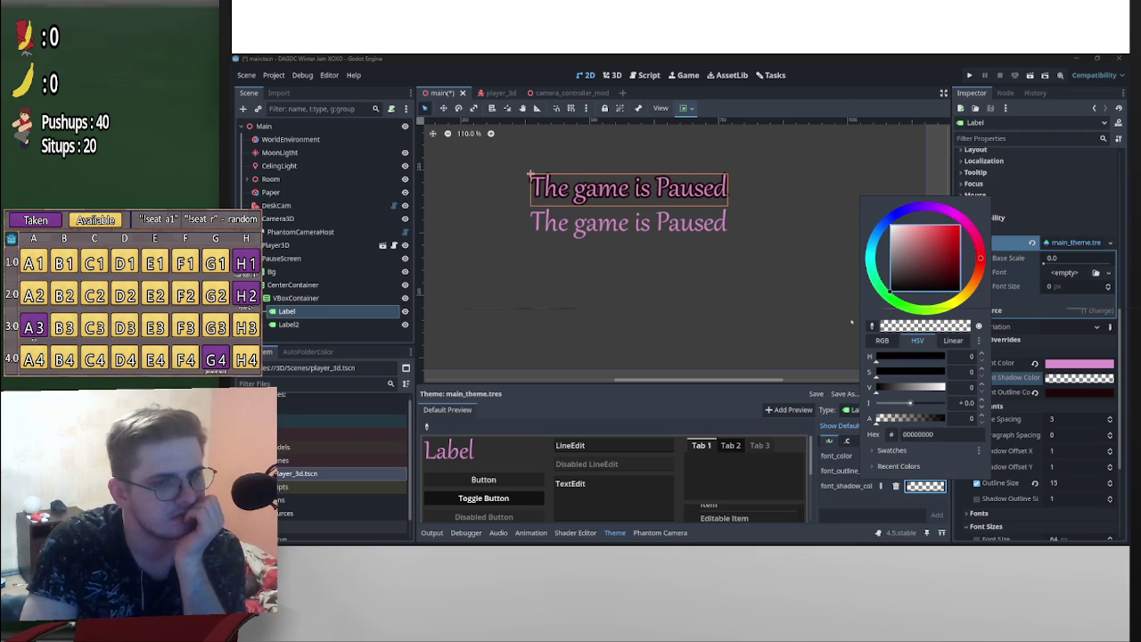
key("Escape")
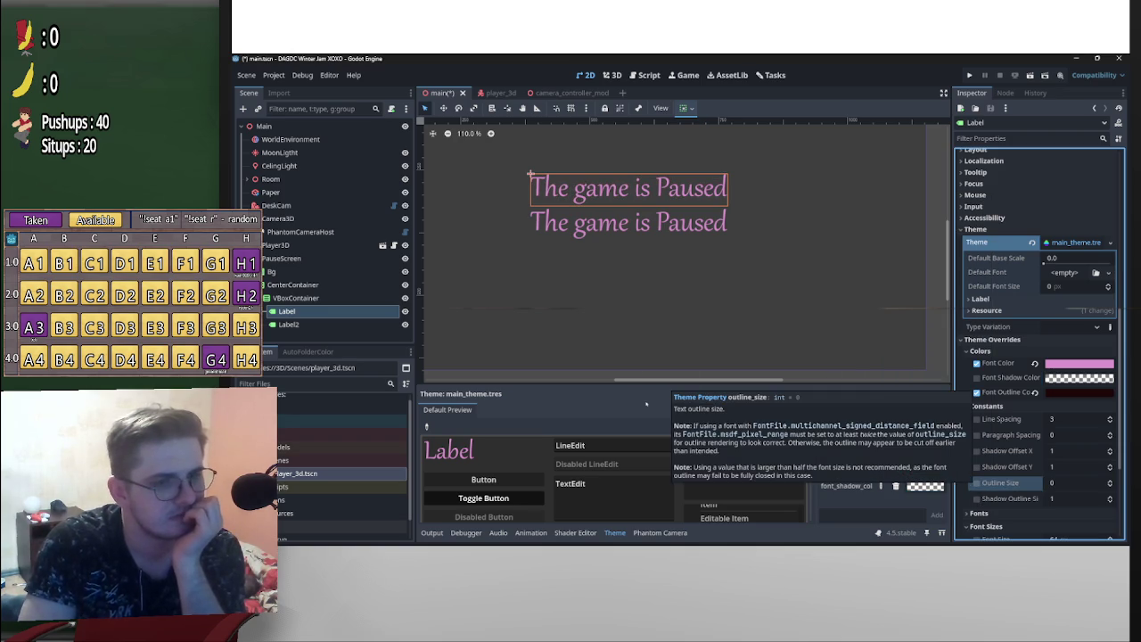
left_click(976, 482)
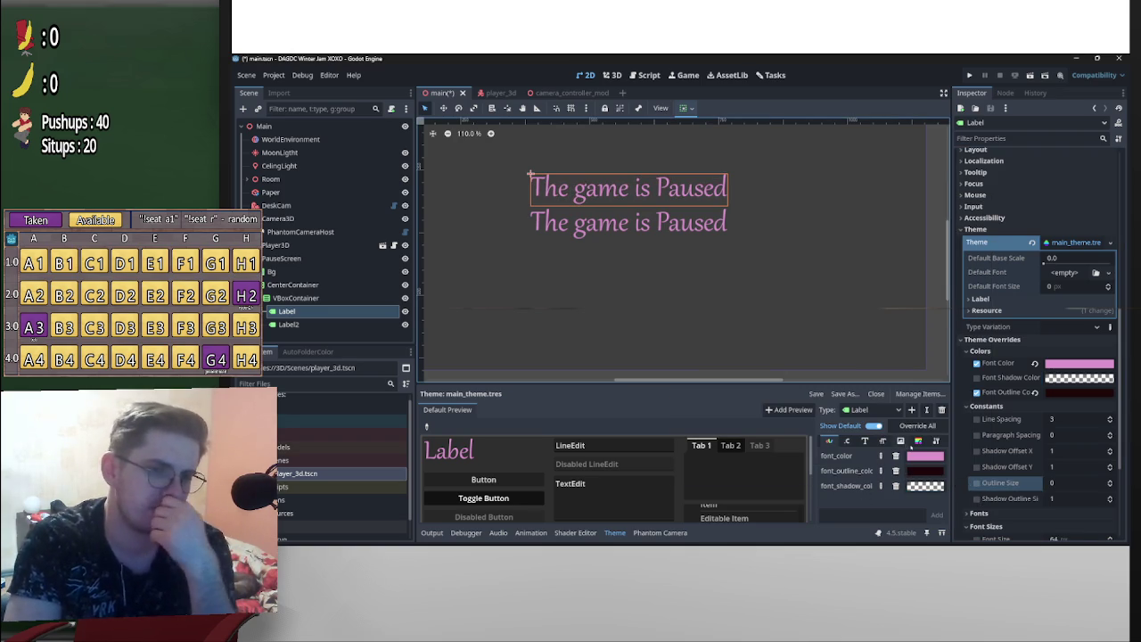
Add outline_size 15 to the theme's Label constants
left_click(918, 440)
left_click(847, 440)
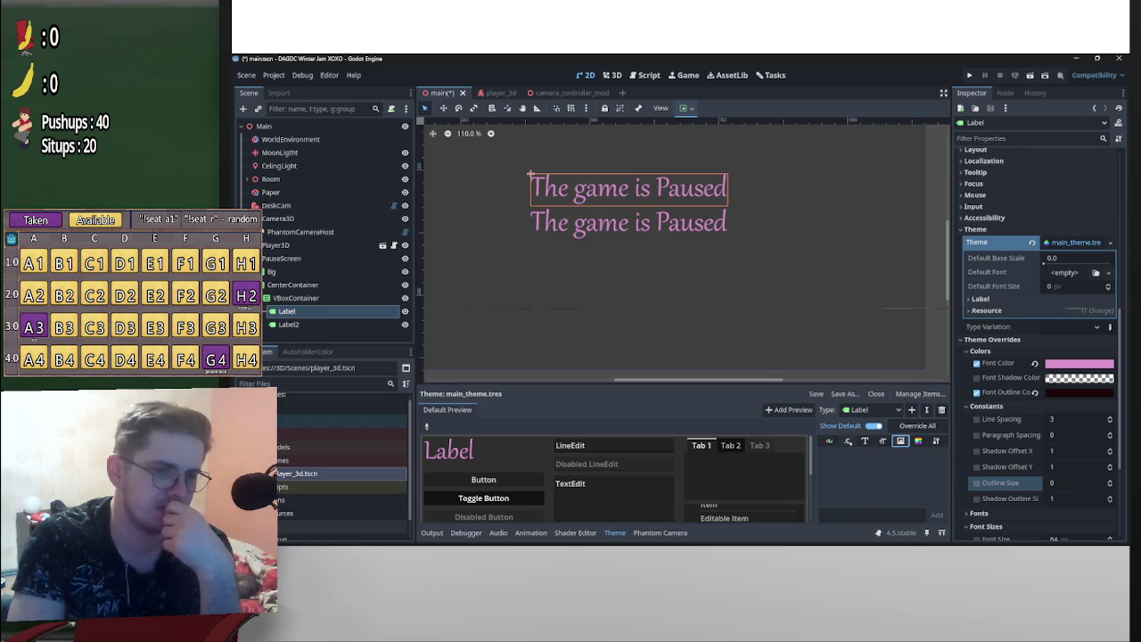
scroll(856, 481, "down", 1)
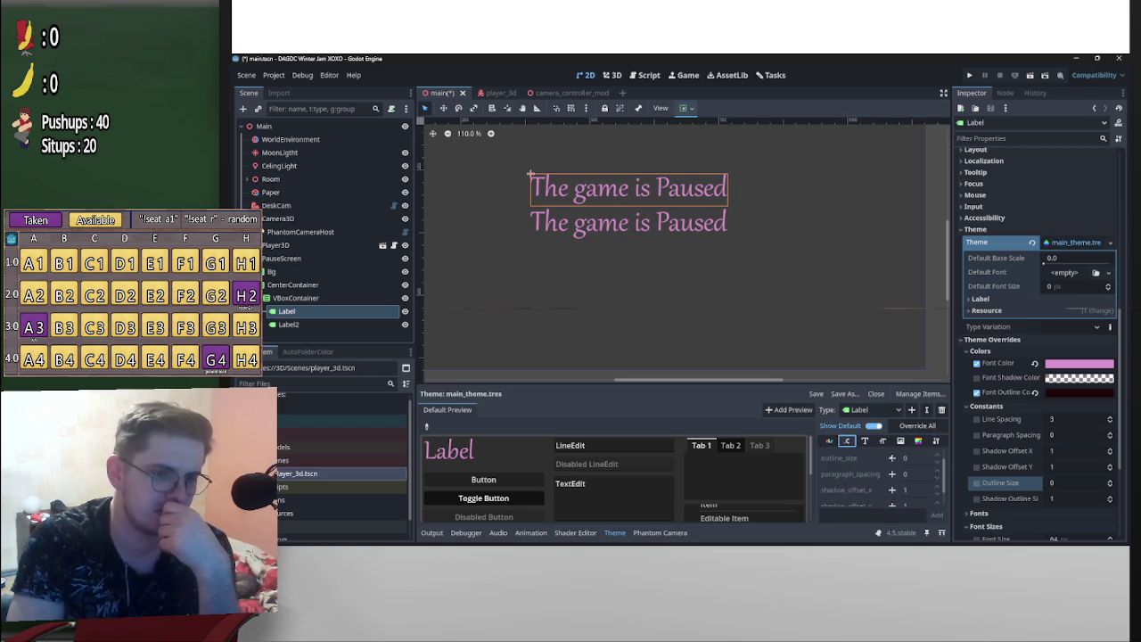
left_click(891, 457)
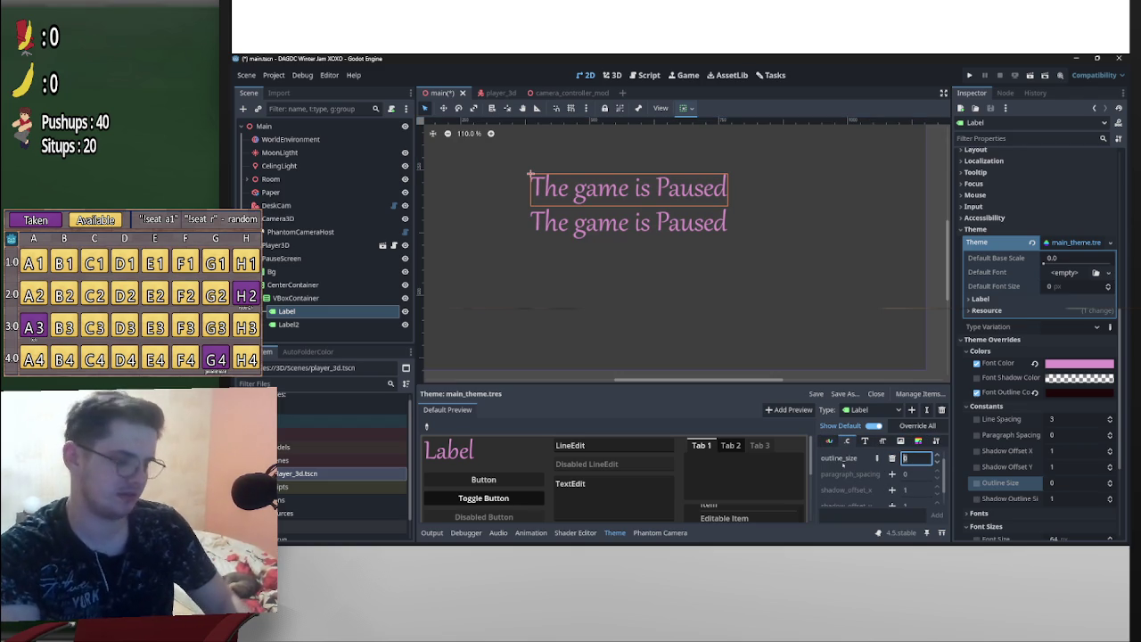
type("5")
key("Return")
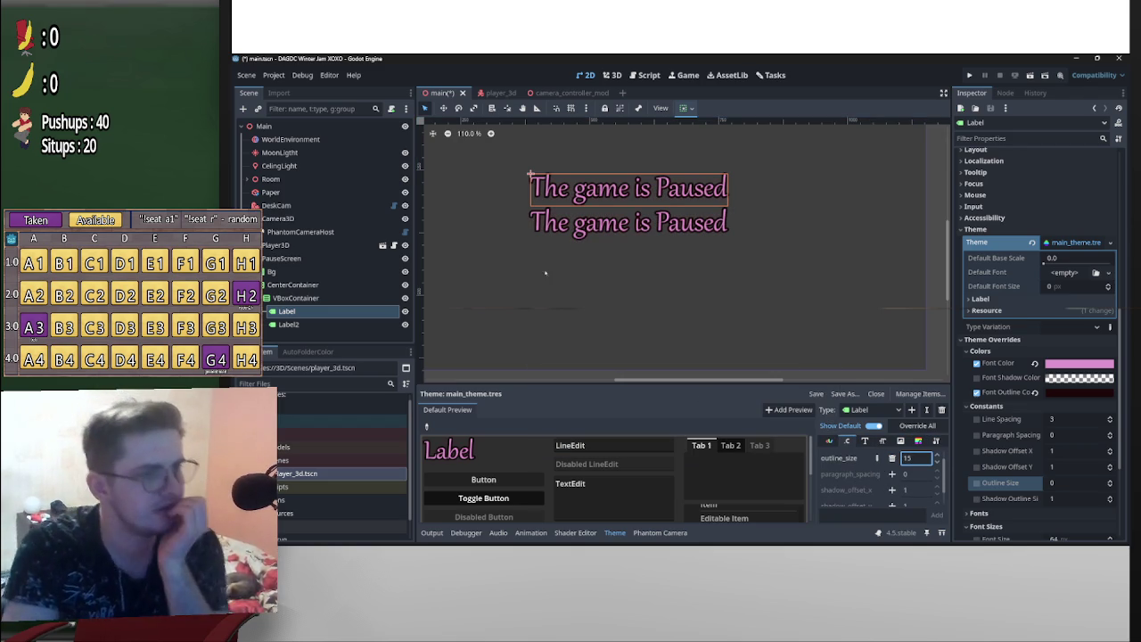
Select Label2 and expand its Theme Overrides in the Inspector
left_click(288, 324)
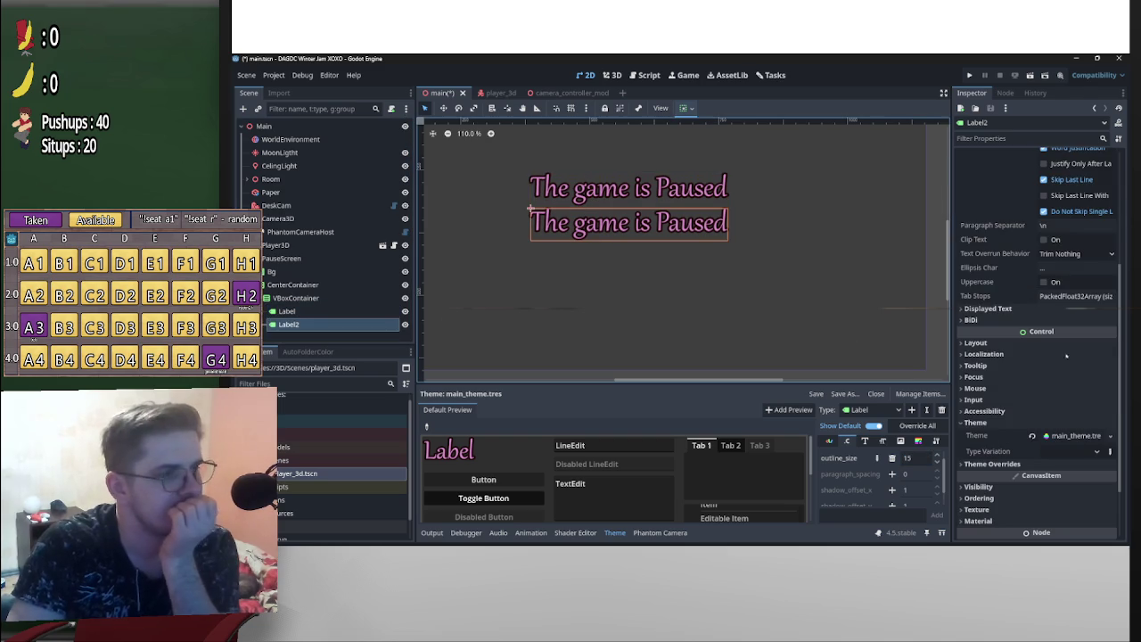
left_click(997, 464)
scroll(1000, 442, "down", 2)
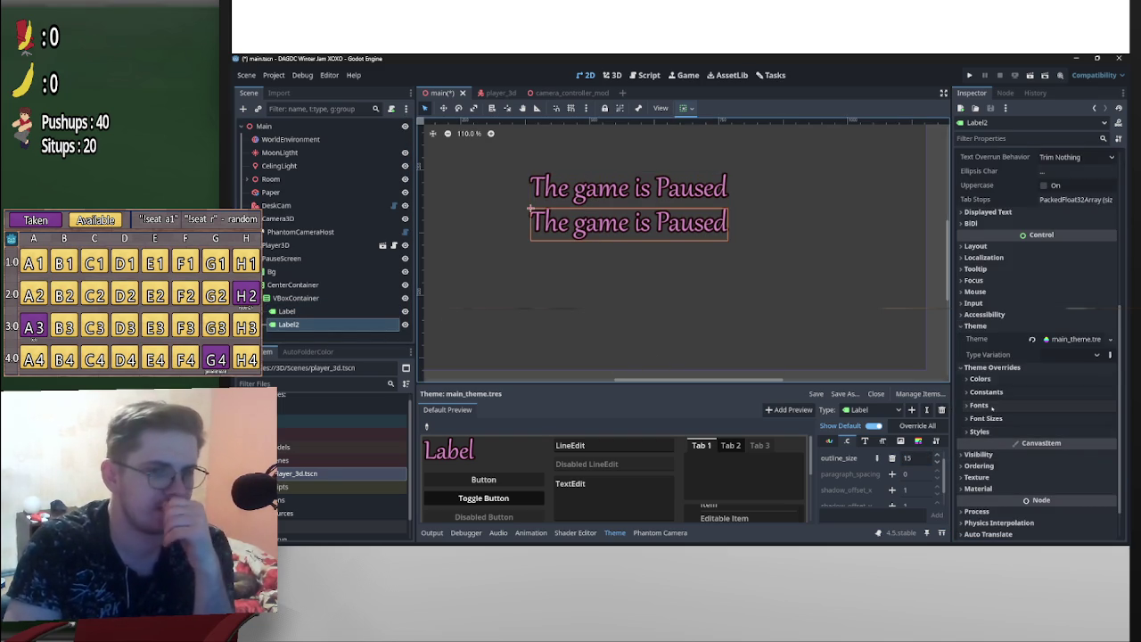
Set Label2's font size override to 32, after briefly trying a smaller size
left_click(986, 418)
left_click(1052, 430)
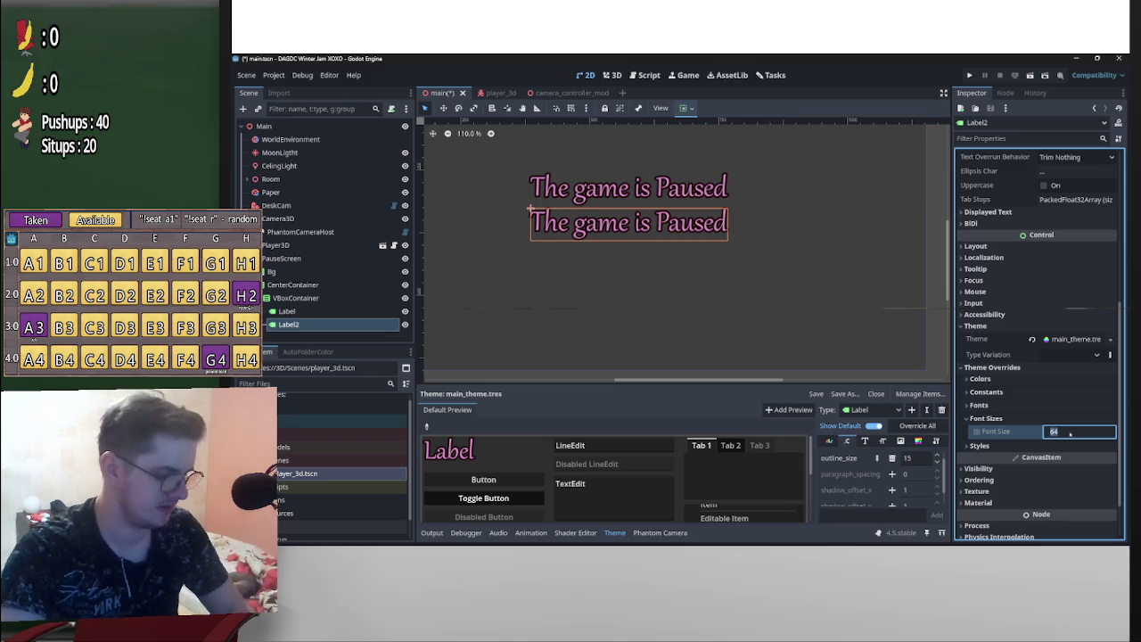
type("2")
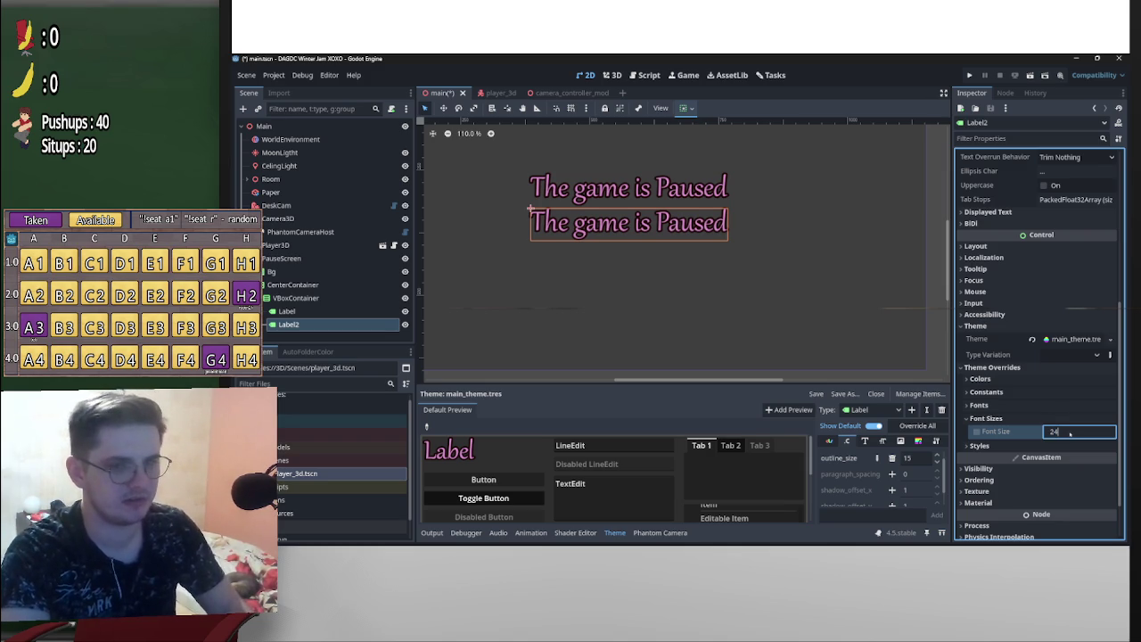
key("Return")
left_click(1074, 432)
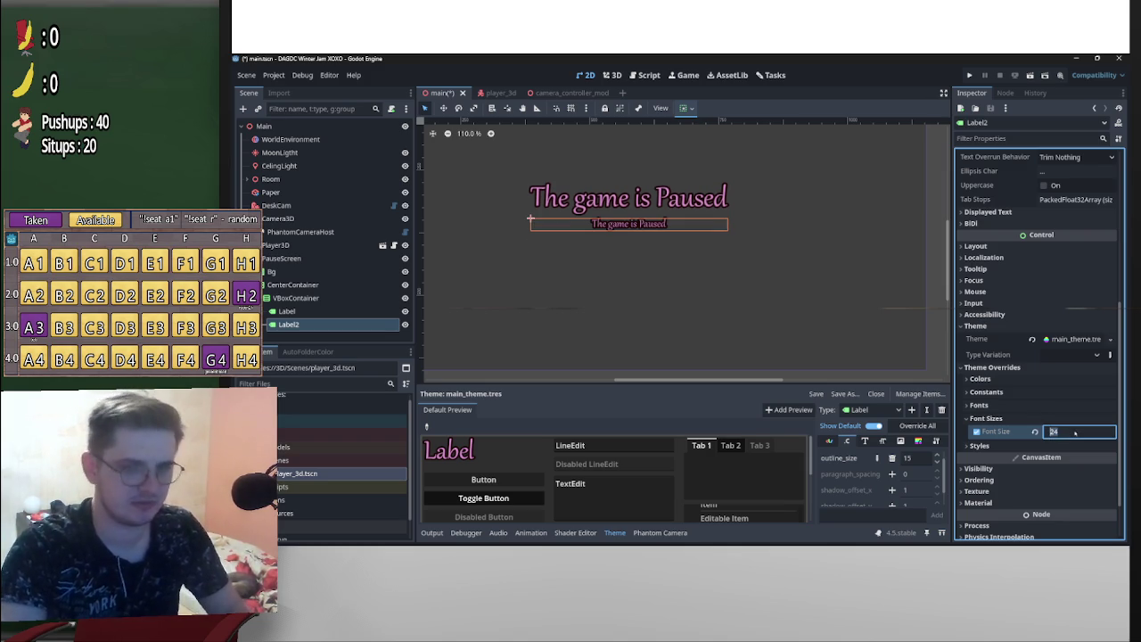
type("32")
key("Return")
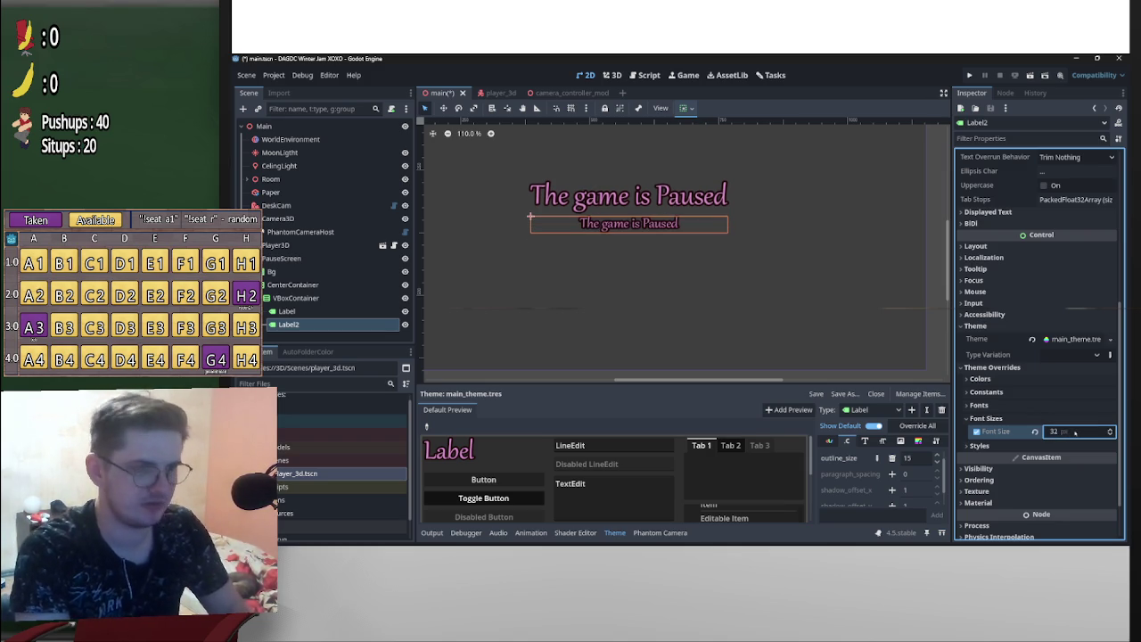
Set Label2's outline size constant override to 10
left_click(981, 392)
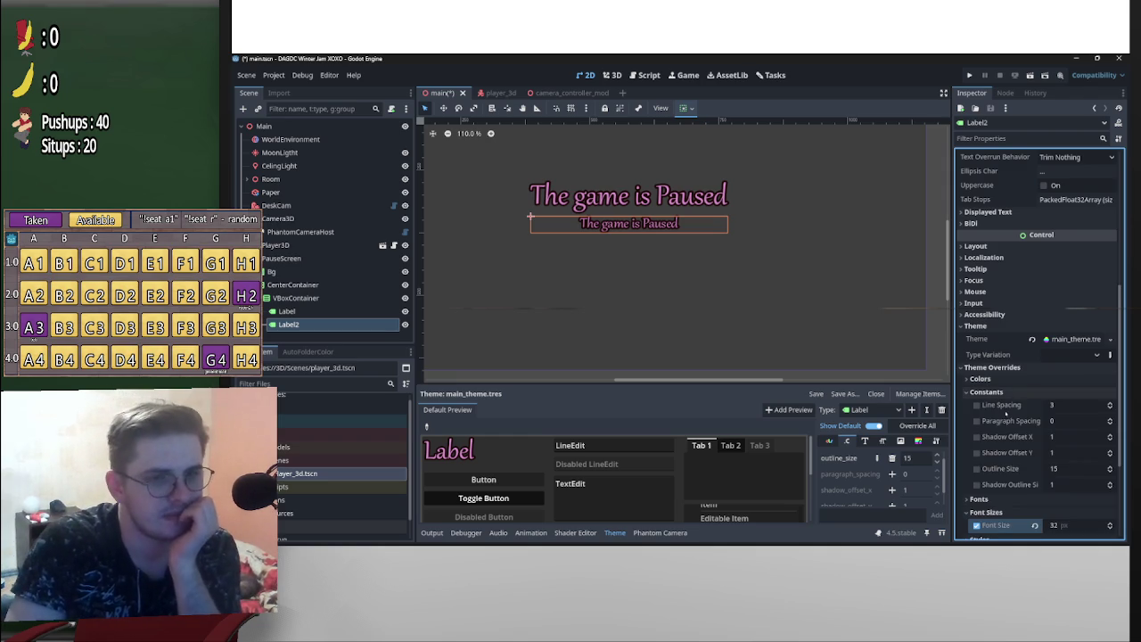
left_click(1060, 471)
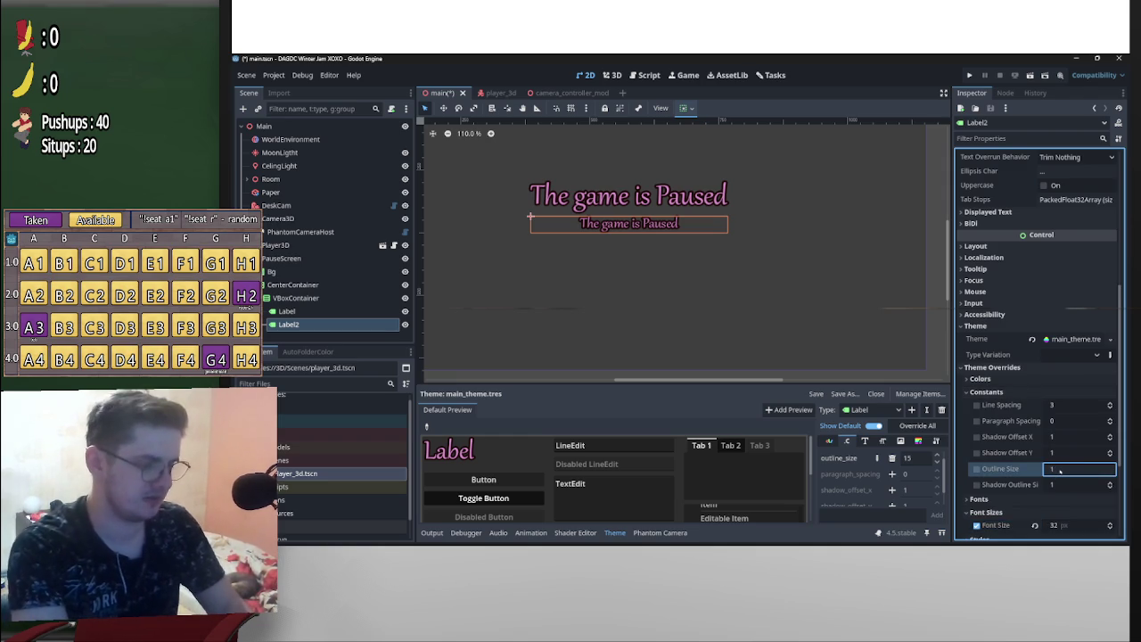
type("5")
key("Return")
type("10")
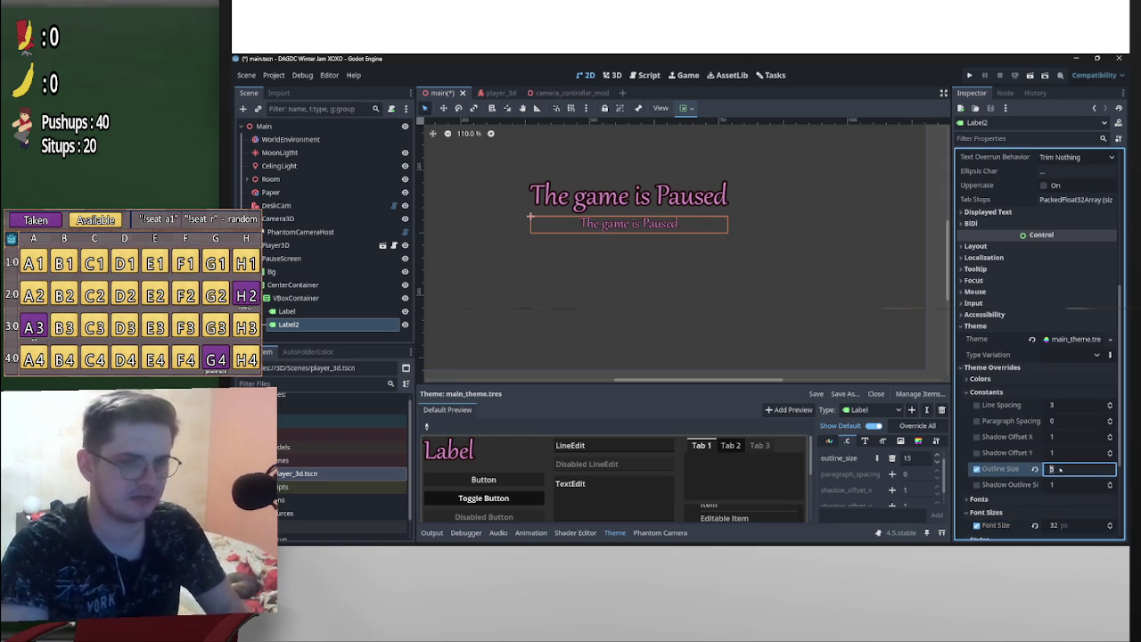
key("Return")
scroll(704, 277, "up", 4)
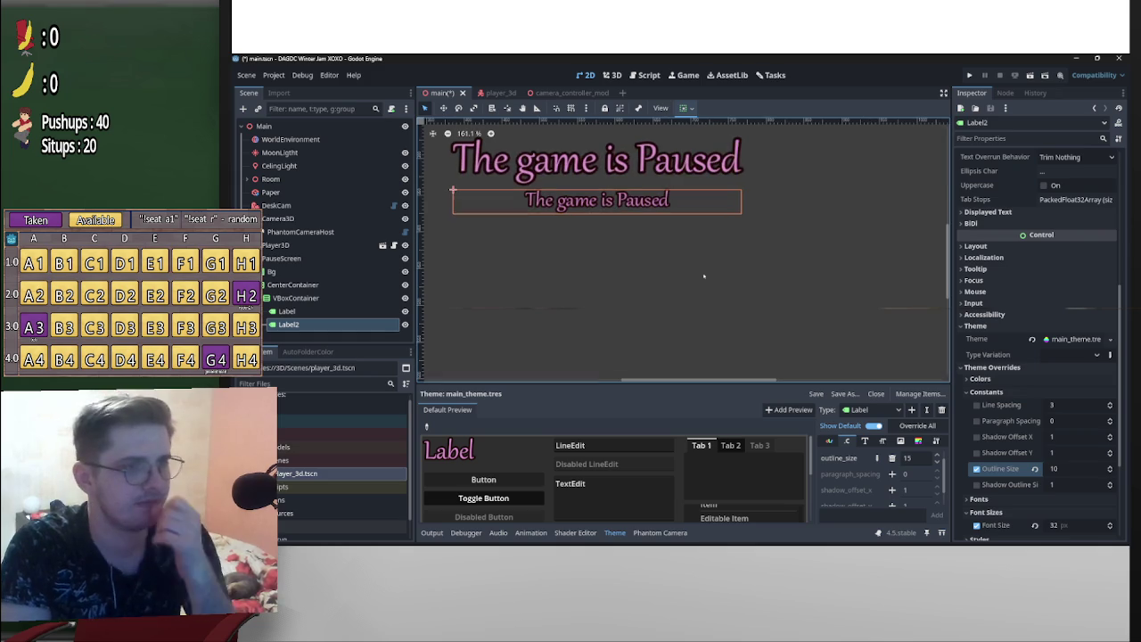
scroll(837, 365, "down", 3)
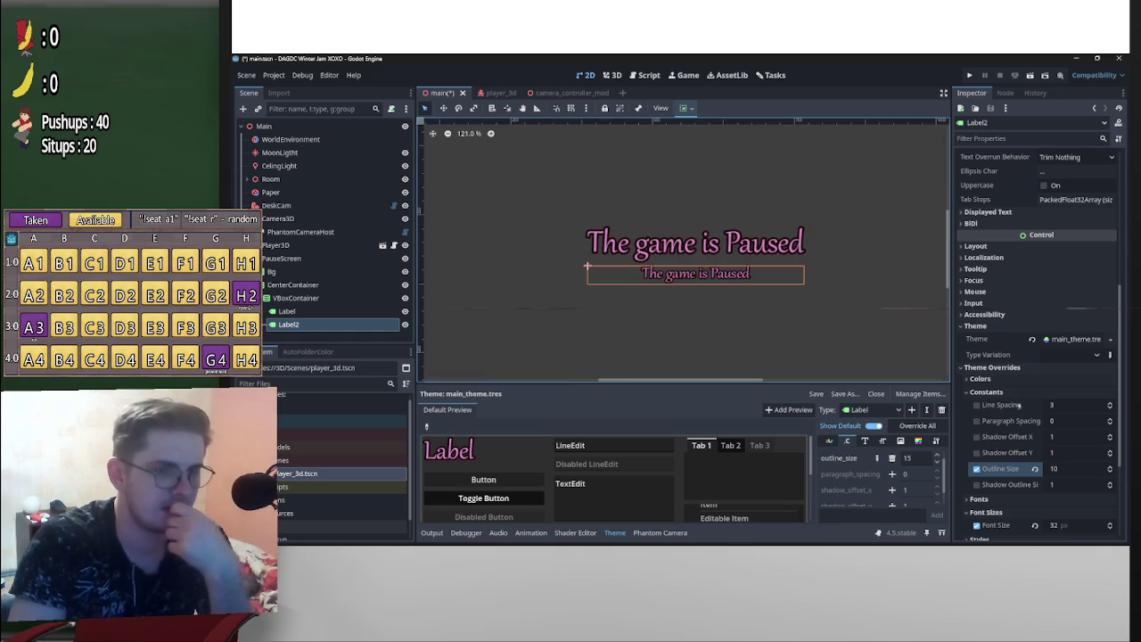
scroll(1019, 405, "up", 10)
Replace Label2's text with 'Press P to unpause the game'
left_click(1025, 192)
key("ctrl+a")
type("T")
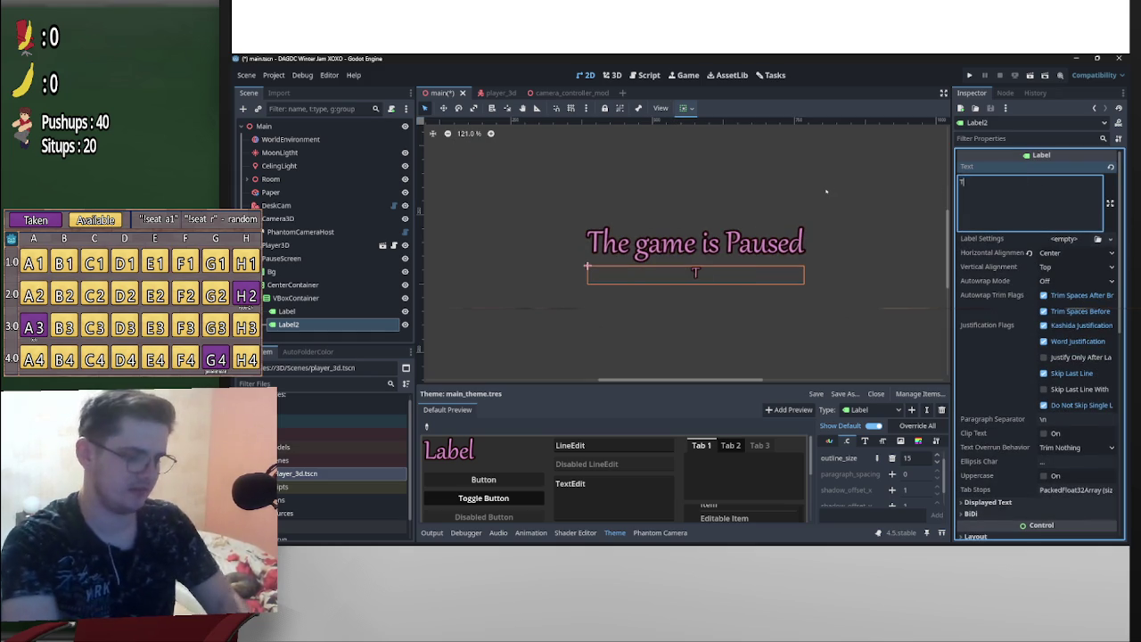
type("o Un")
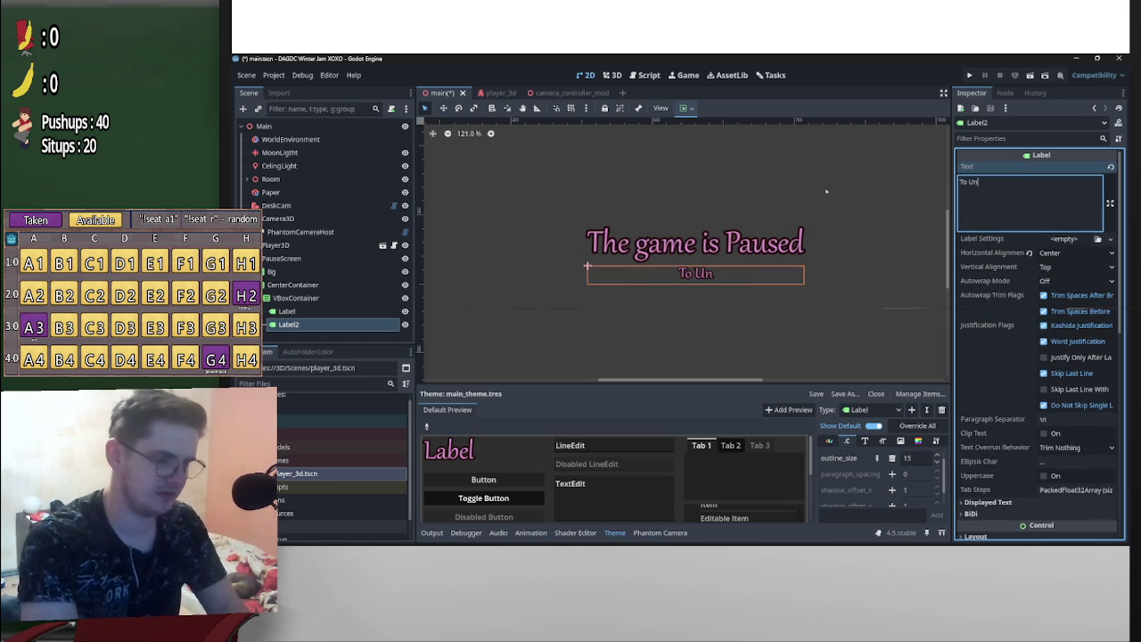
key("BackSpace")
key("BackSpace")
type("unpause the ")
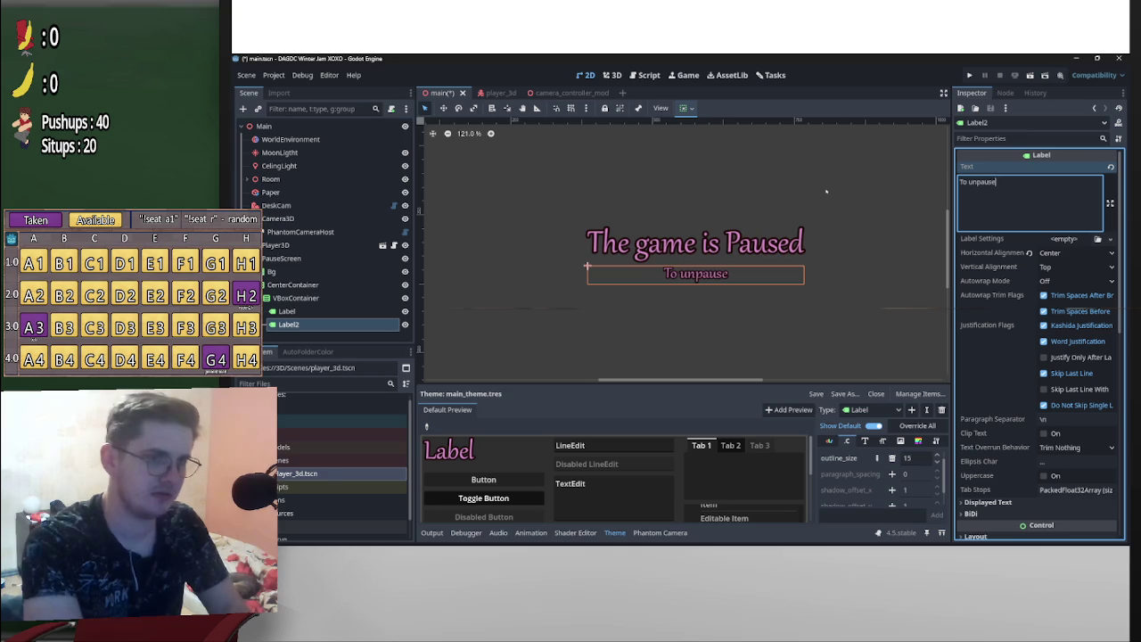
type("game pres")
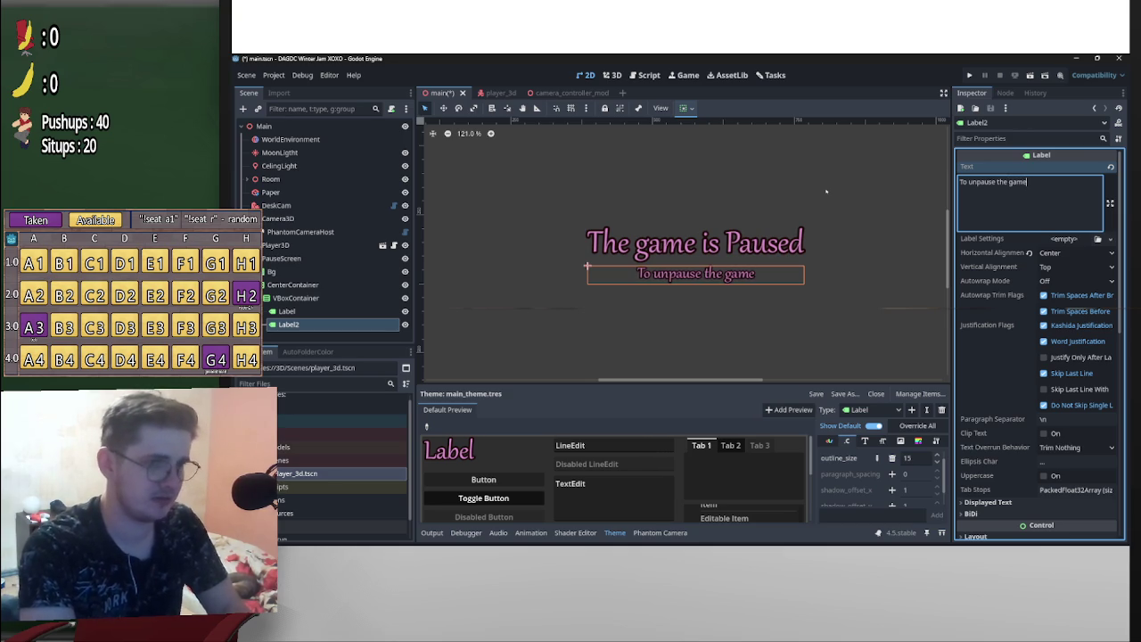
type("s ")
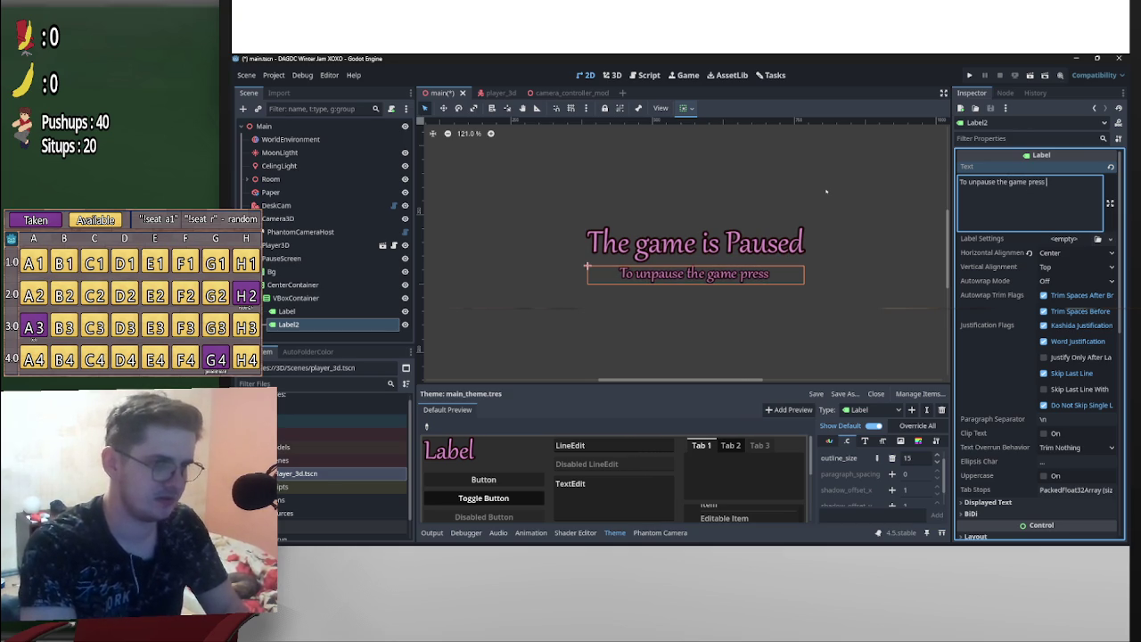
type("P")
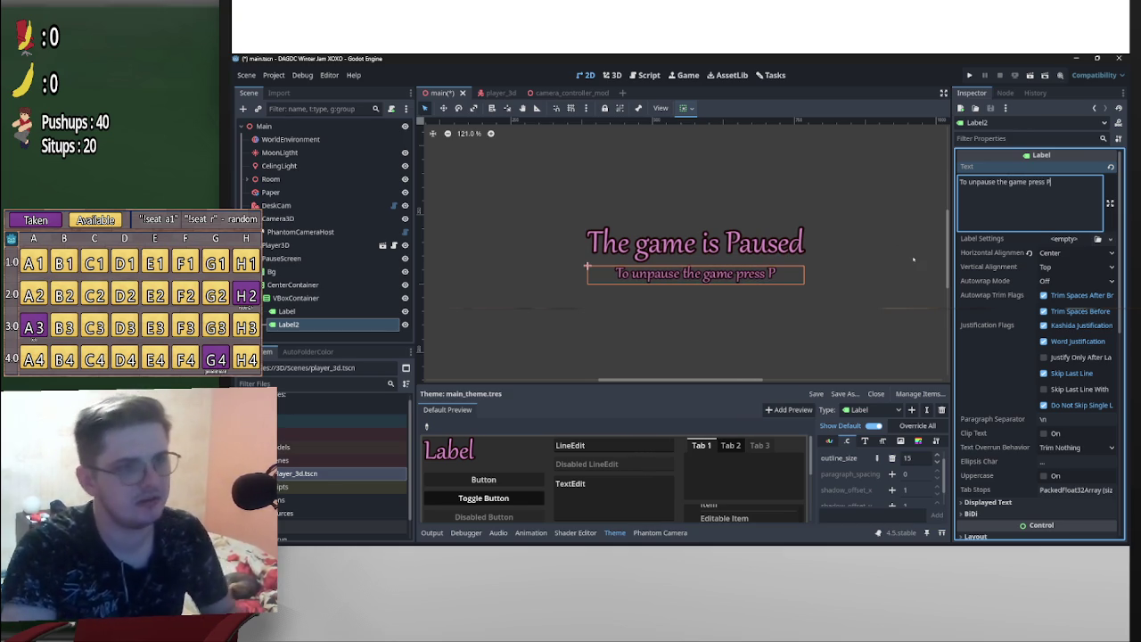
scroll(913, 260, "down", 4)
scroll(796, 249, "up", 3)
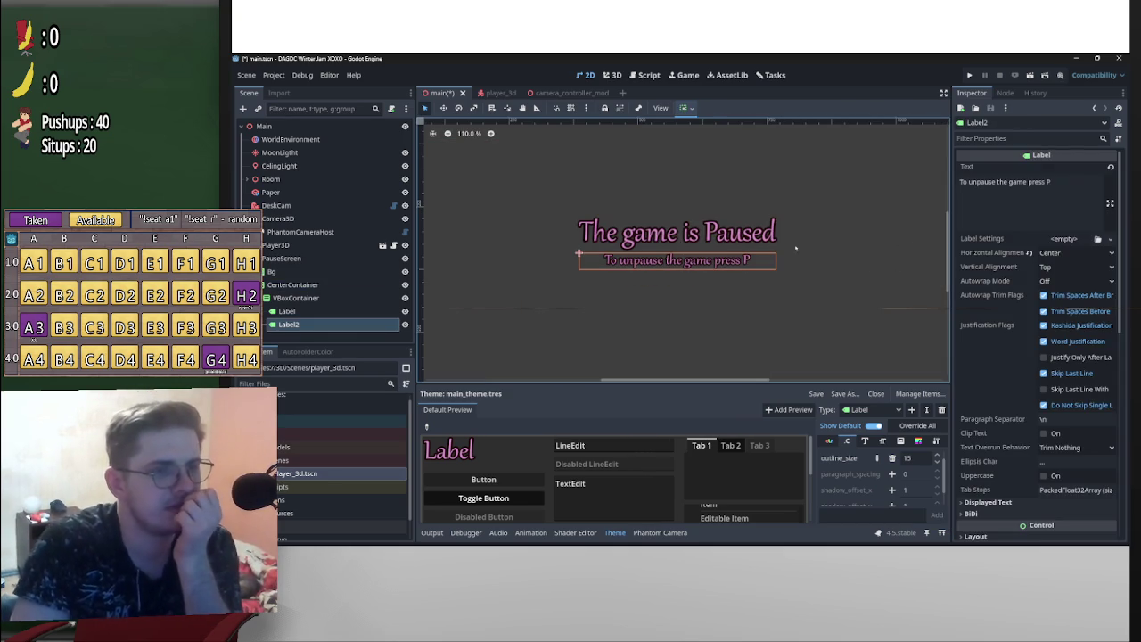
left_click(963, 182)
key("ctrl+a")
type("Pre")
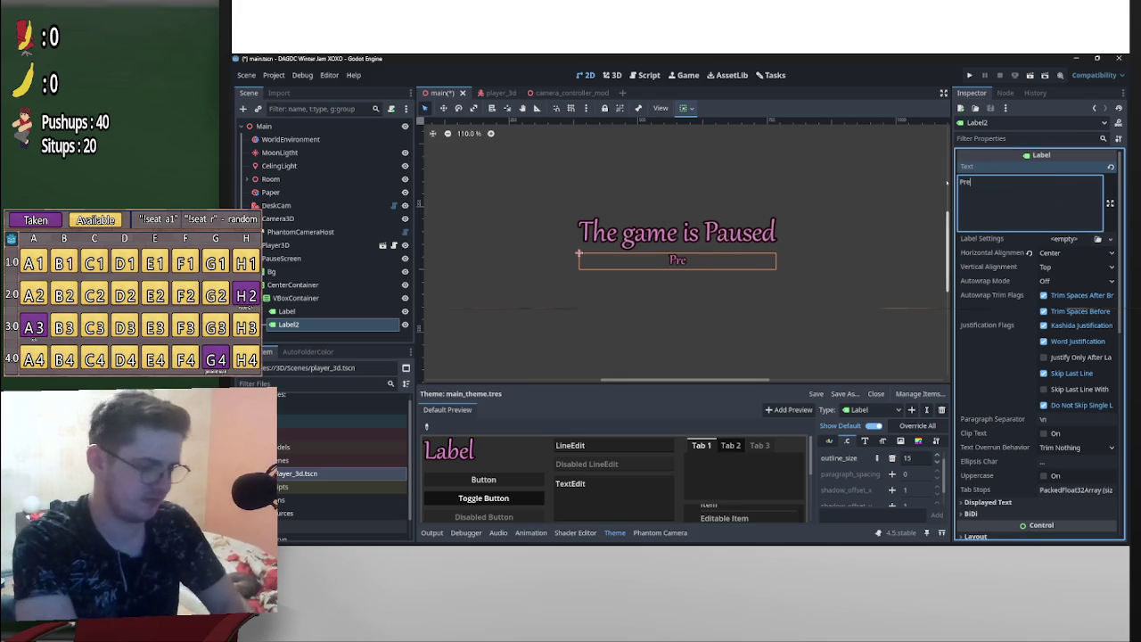
type("ss P to un")
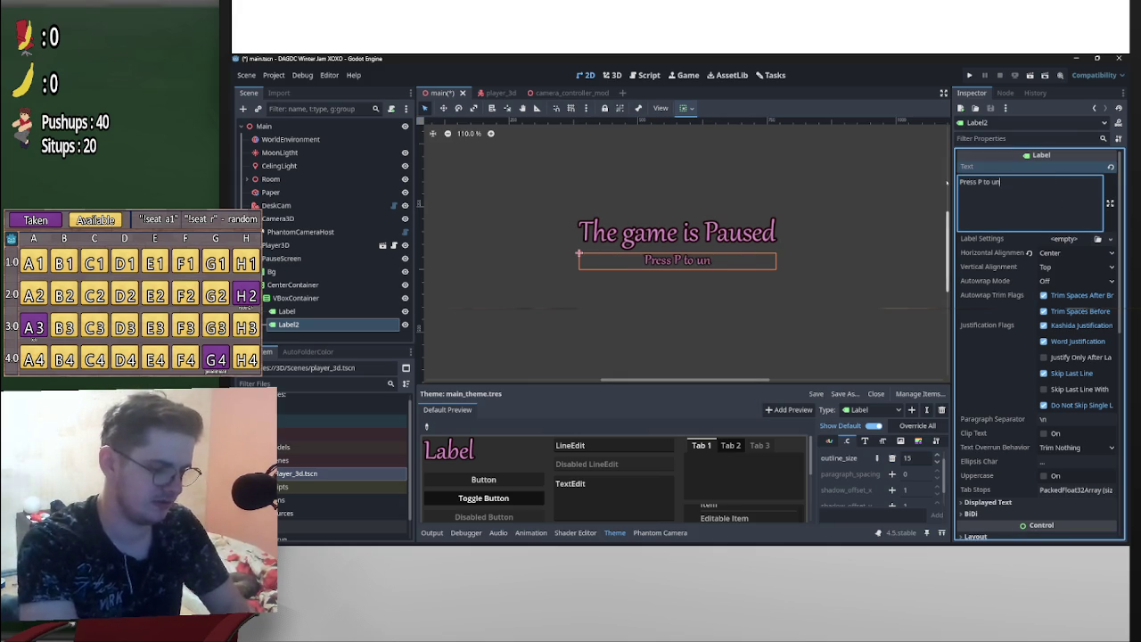
type("pause the g")
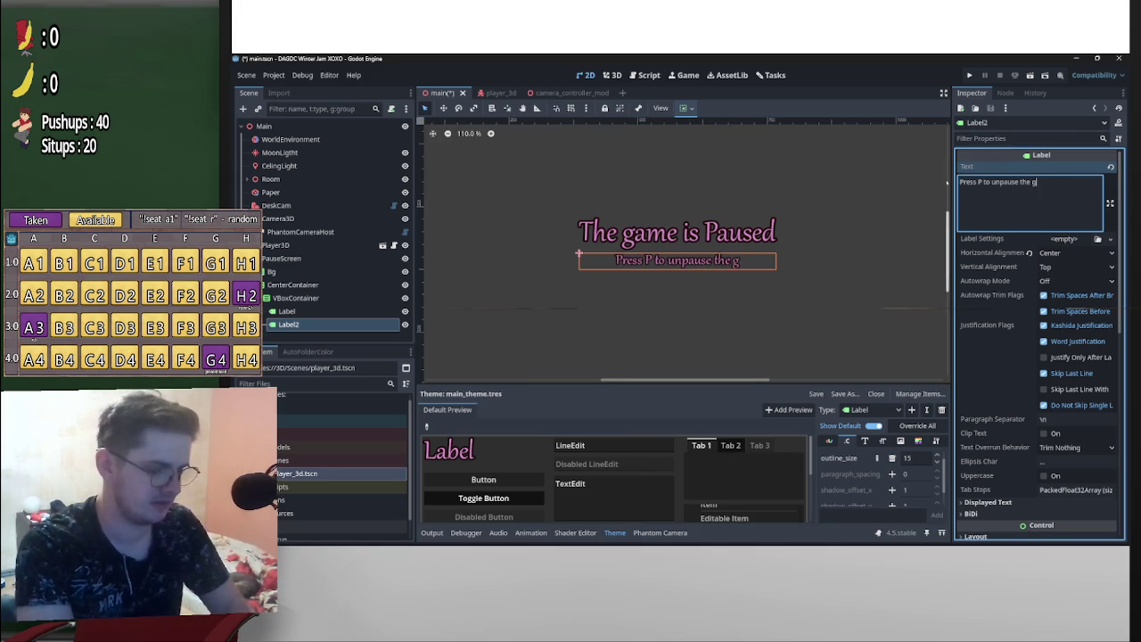
type("ame")
Commit the label text and open Label2's Gabriola SystemFont override settings
left_click(1018, 418)
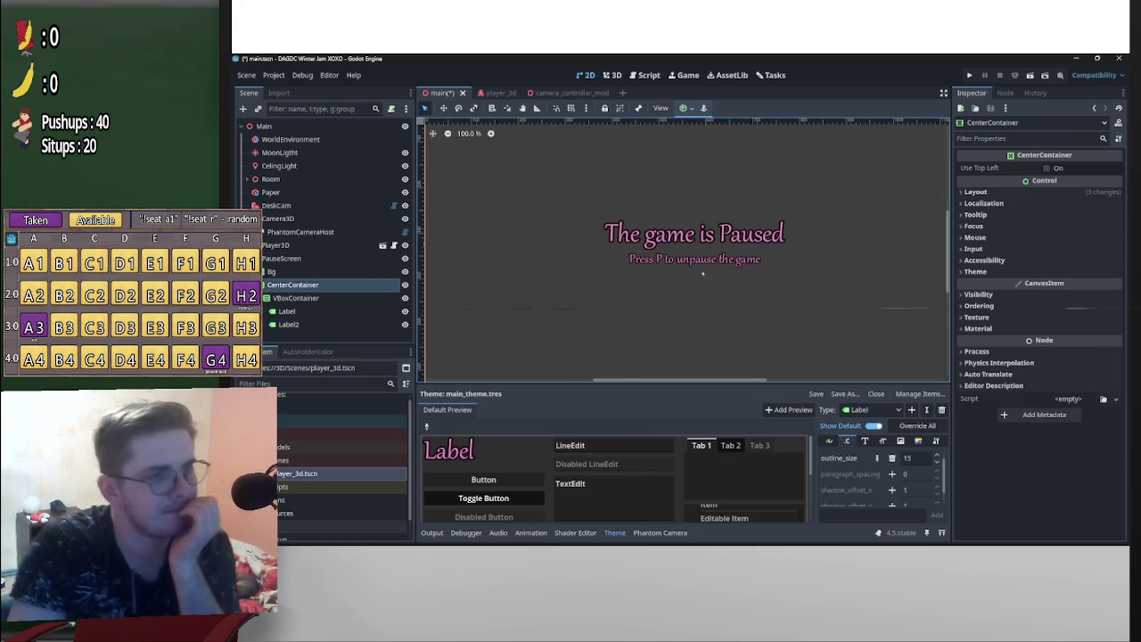
scroll(1018, 418, "down", 5)
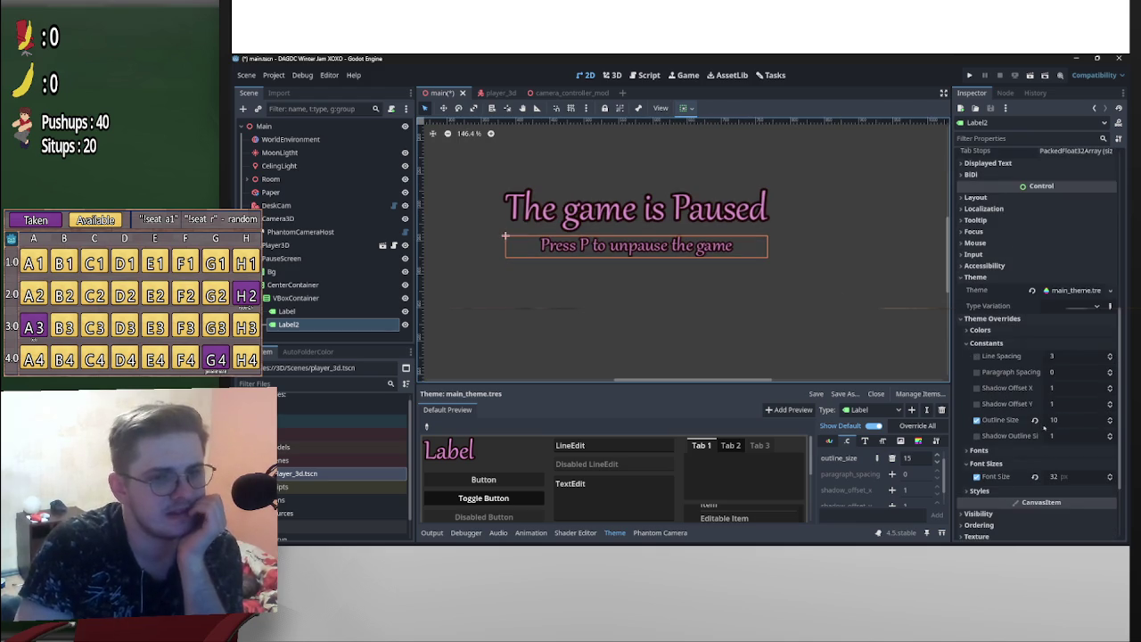
left_click(984, 342)
left_click(979, 356)
left_click(1077, 369)
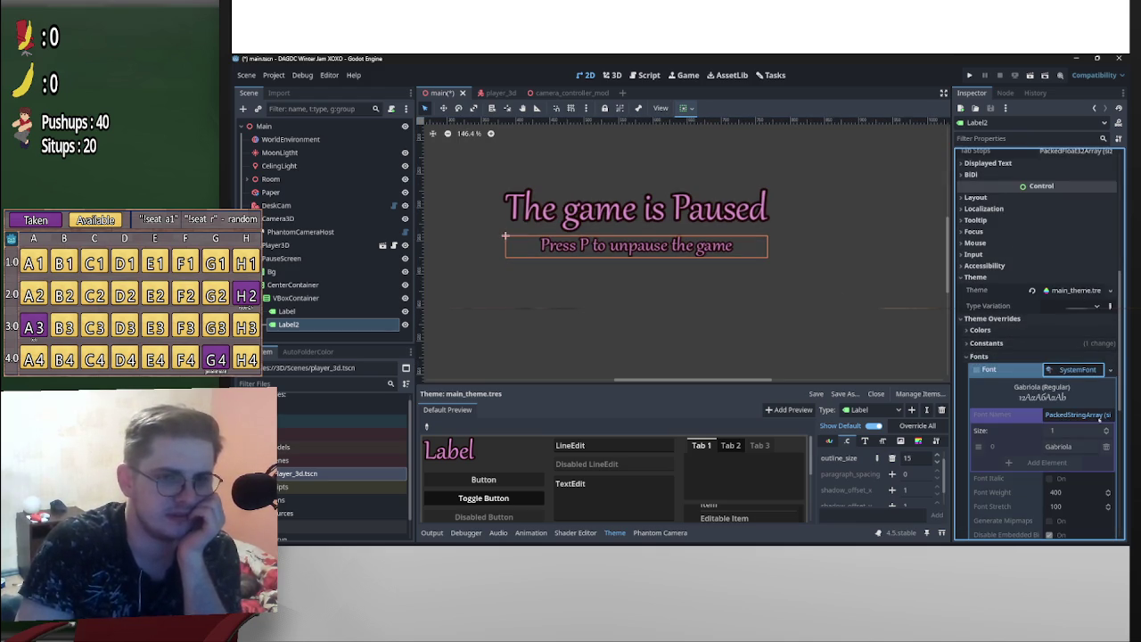
left_click(1078, 415)
left_click(1078, 414)
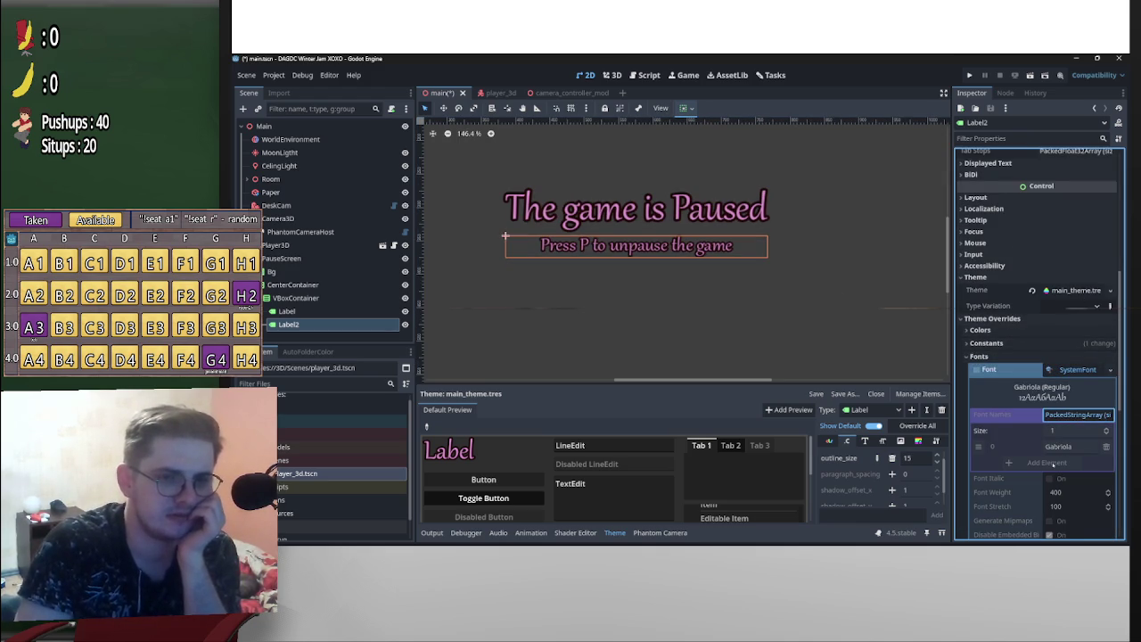
scroll(1018, 451, "down", 3)
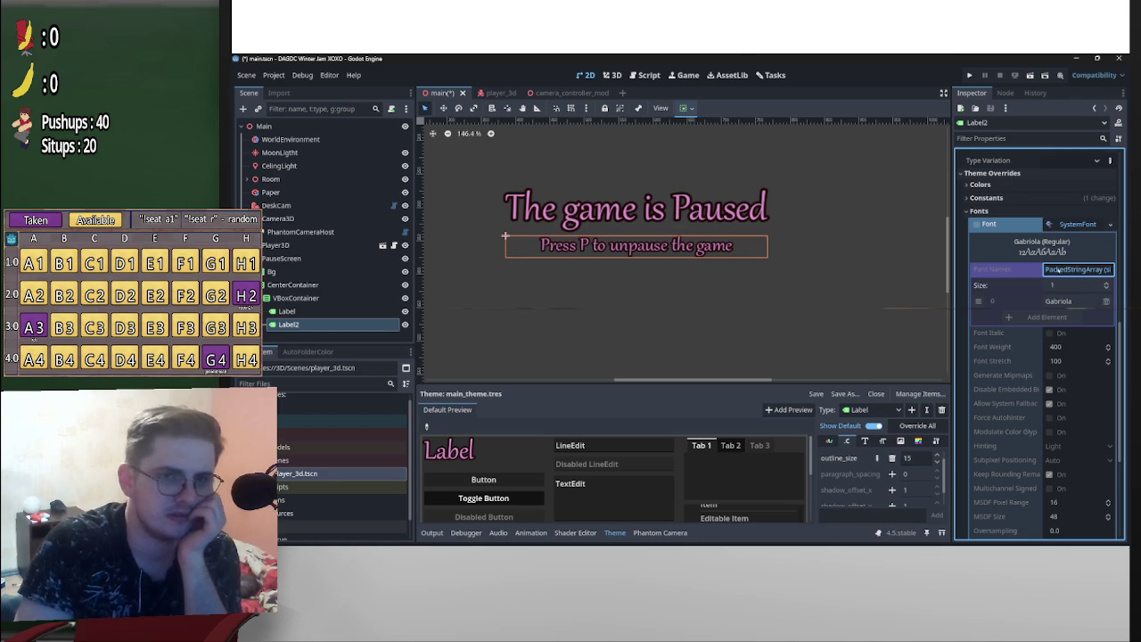
left_click(978, 223)
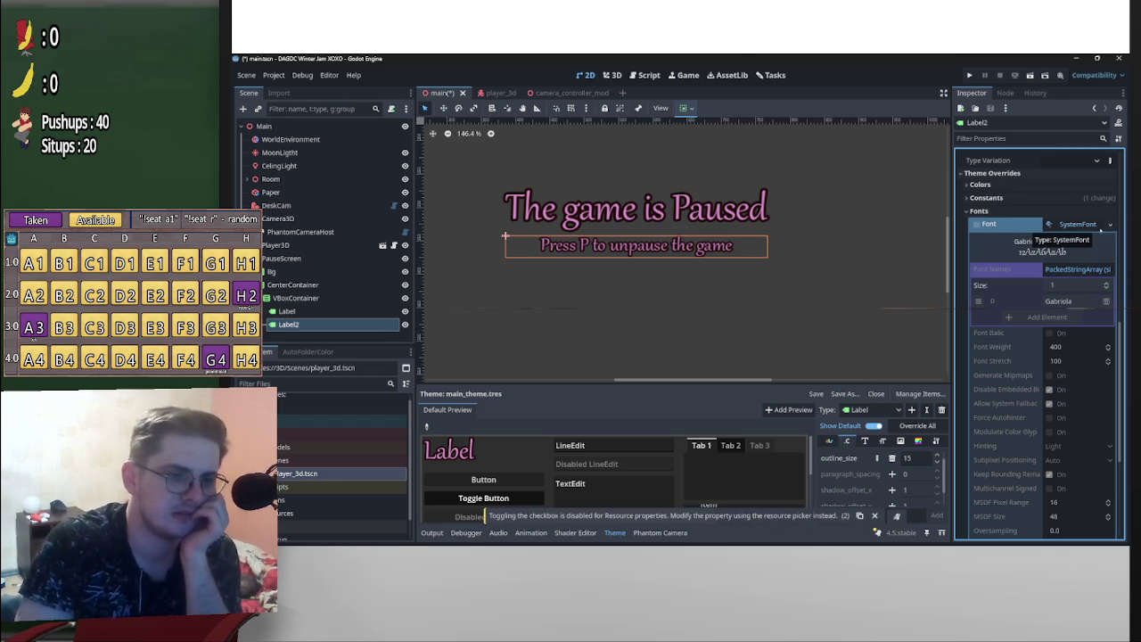
Replace Label2's font override with a new SystemFont, trying Ebrima and Candara
left_click(1110, 223)
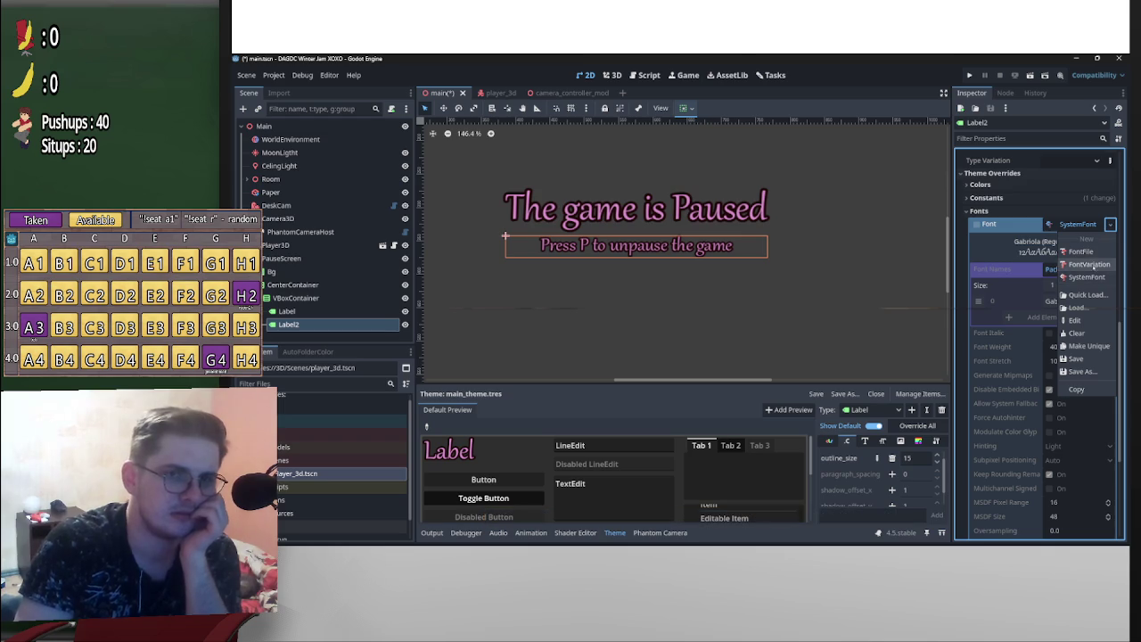
left_click(1088, 276)
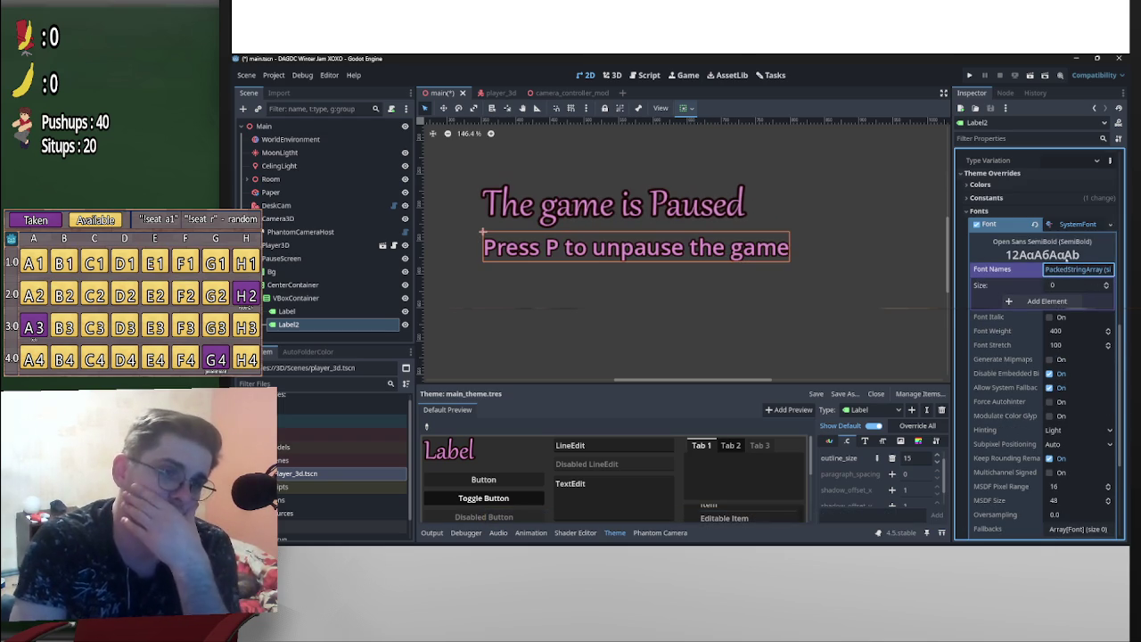
left_click(1030, 301)
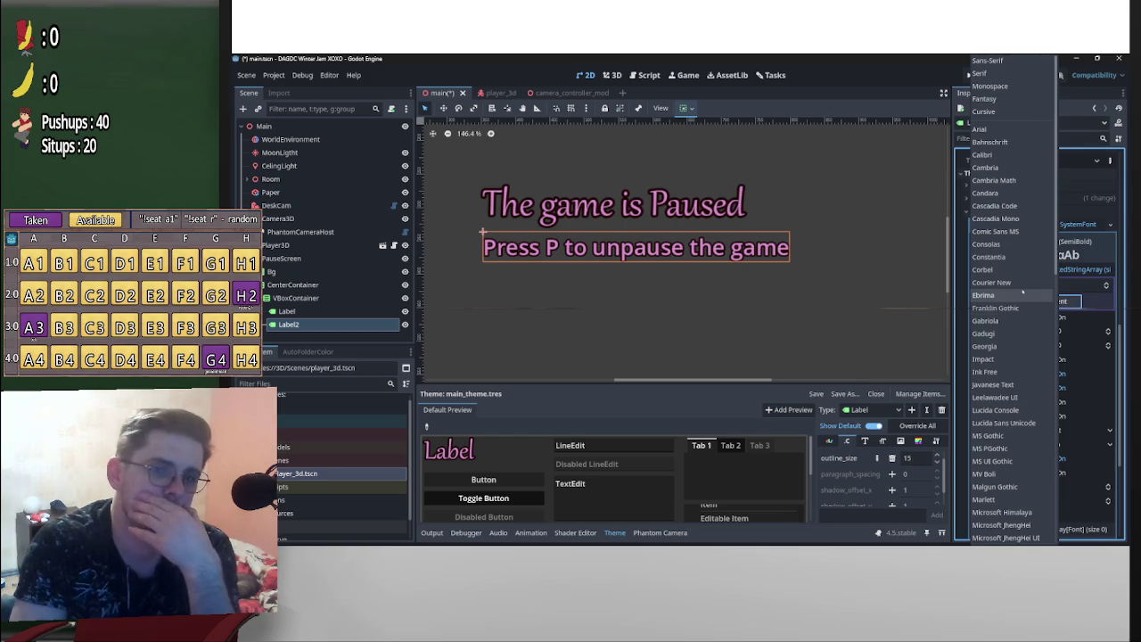
left_click(1107, 302)
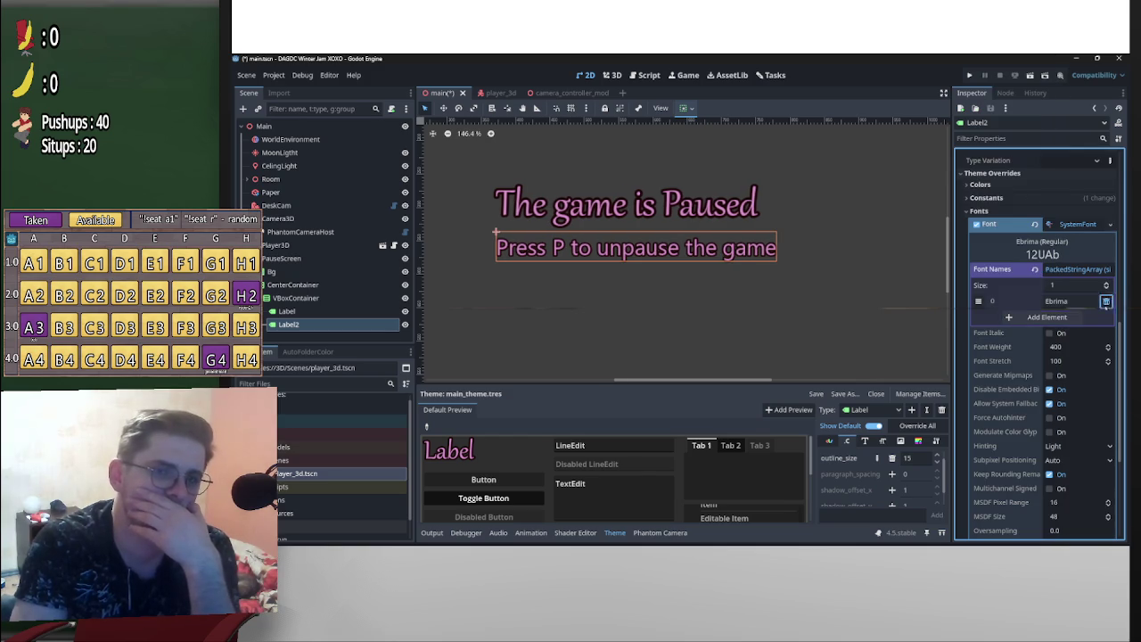
left_click(1070, 300)
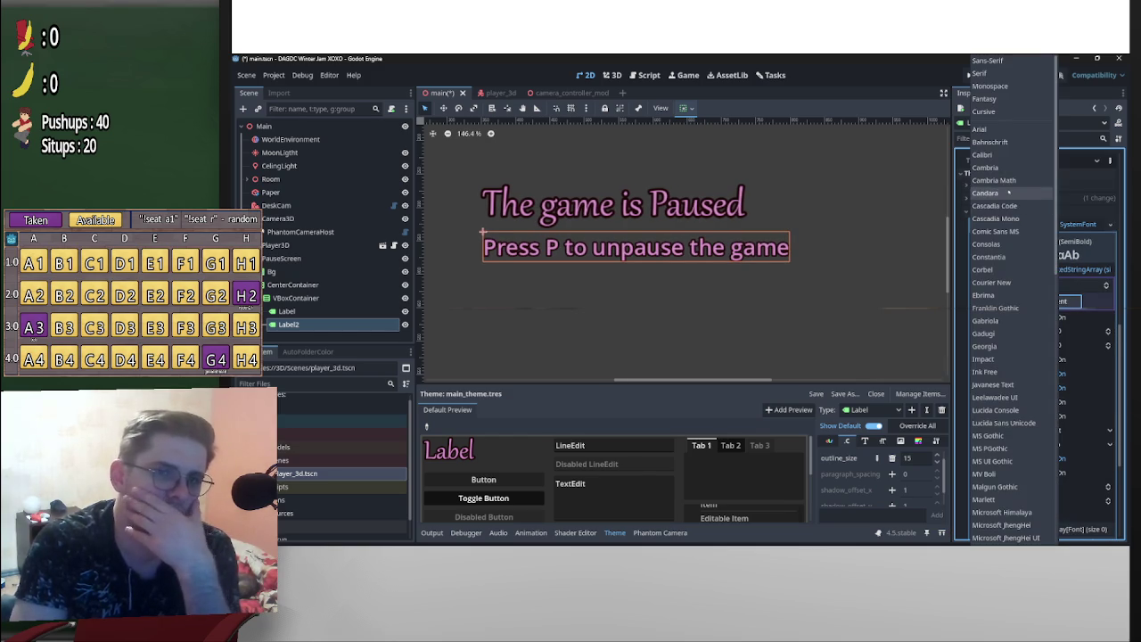
left_click(1009, 187)
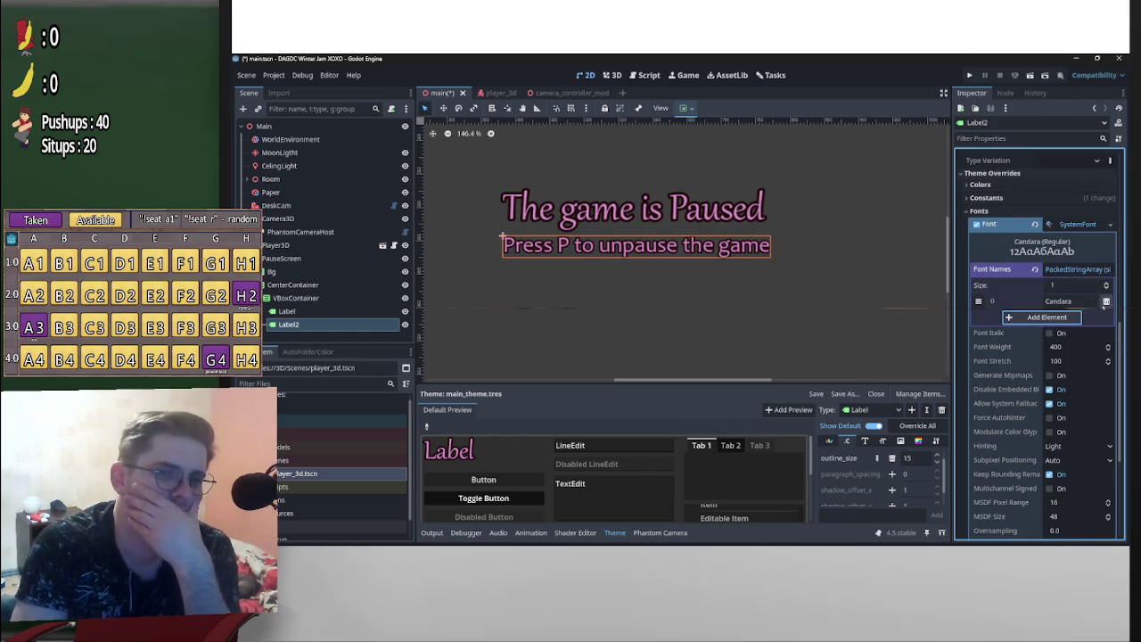
left_click(1106, 301)
Try Calibri, Arial and Ebrima as the font name, settling on Corbel
left_click(1043, 300)
left_click(989, 155)
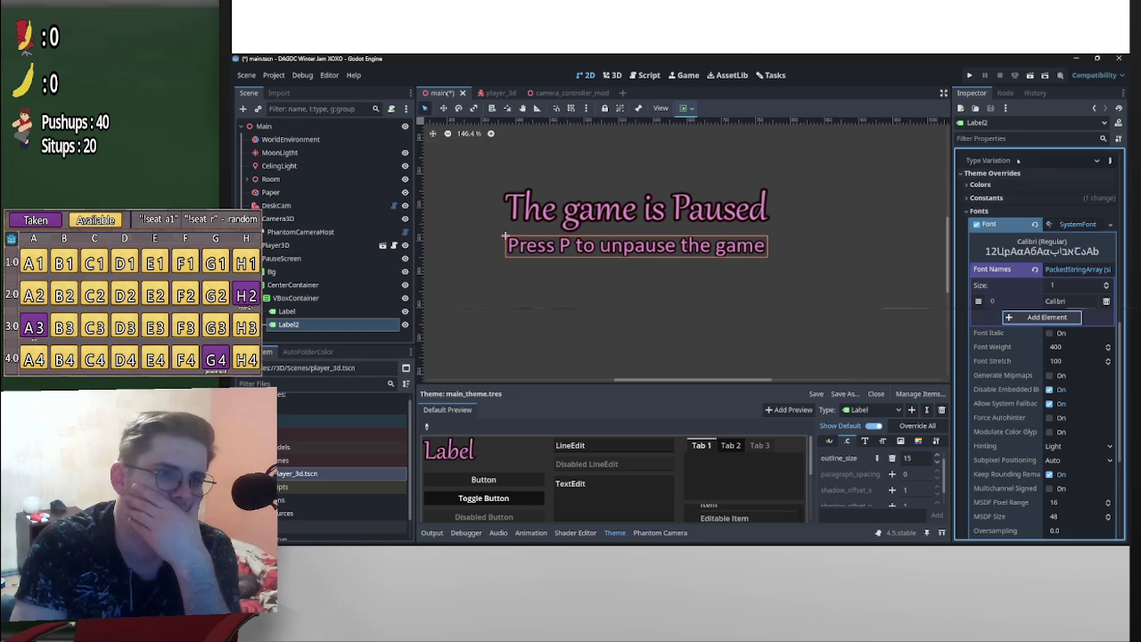
left_click(1107, 301)
left_click(1044, 300)
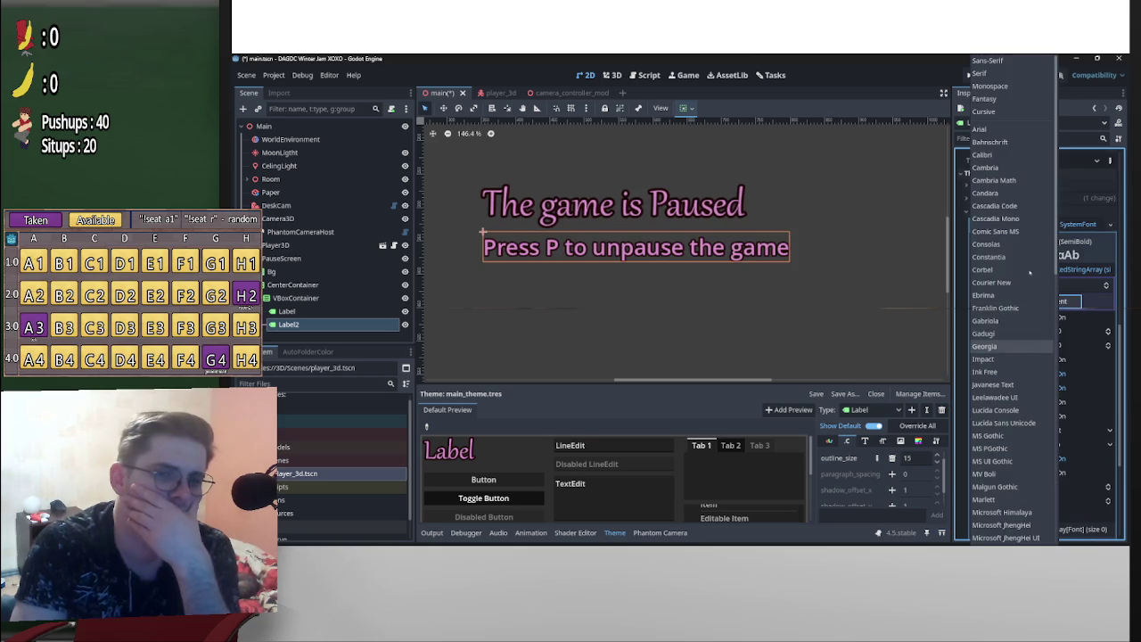
left_click(992, 131)
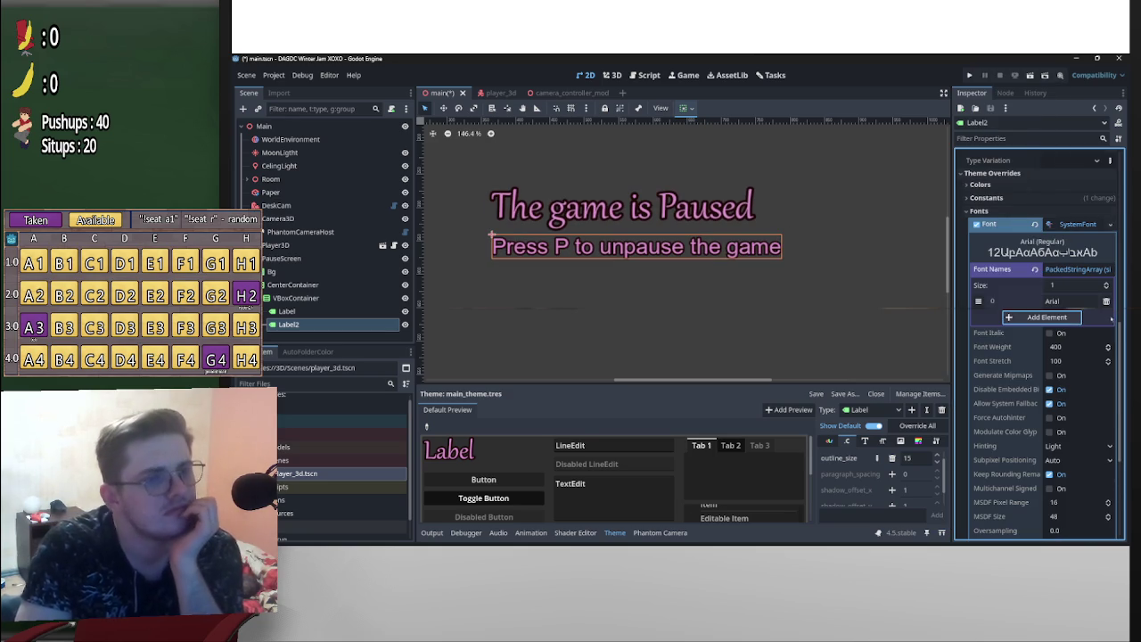
left_click(1107, 302)
left_click(1043, 300)
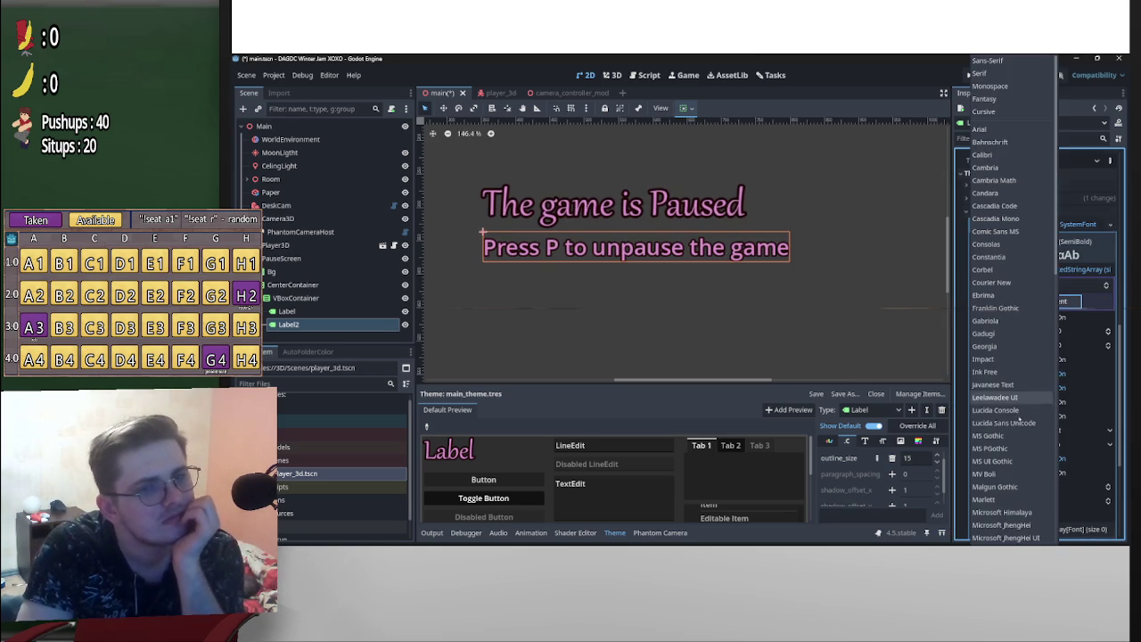
left_click(998, 297)
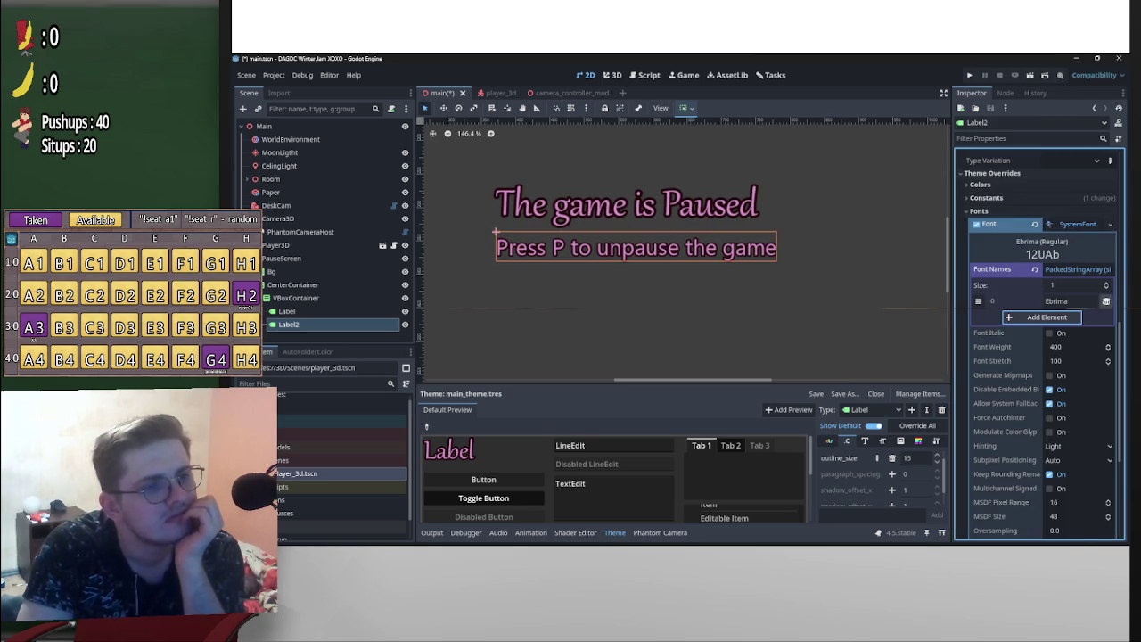
left_click(1107, 302)
left_click(1043, 300)
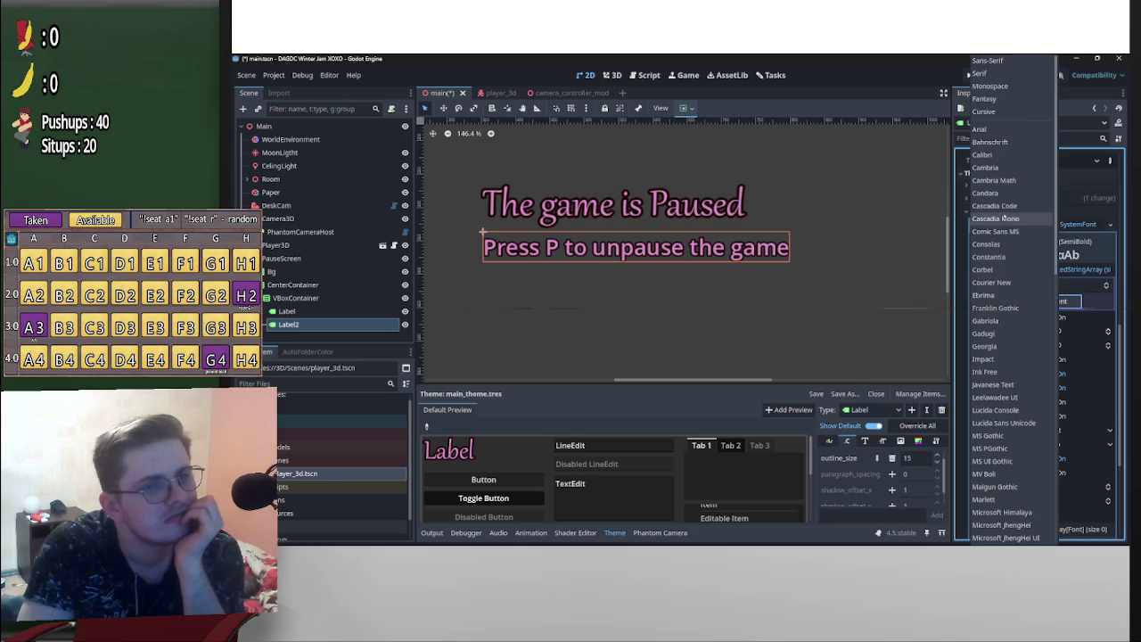
left_click(1003, 270)
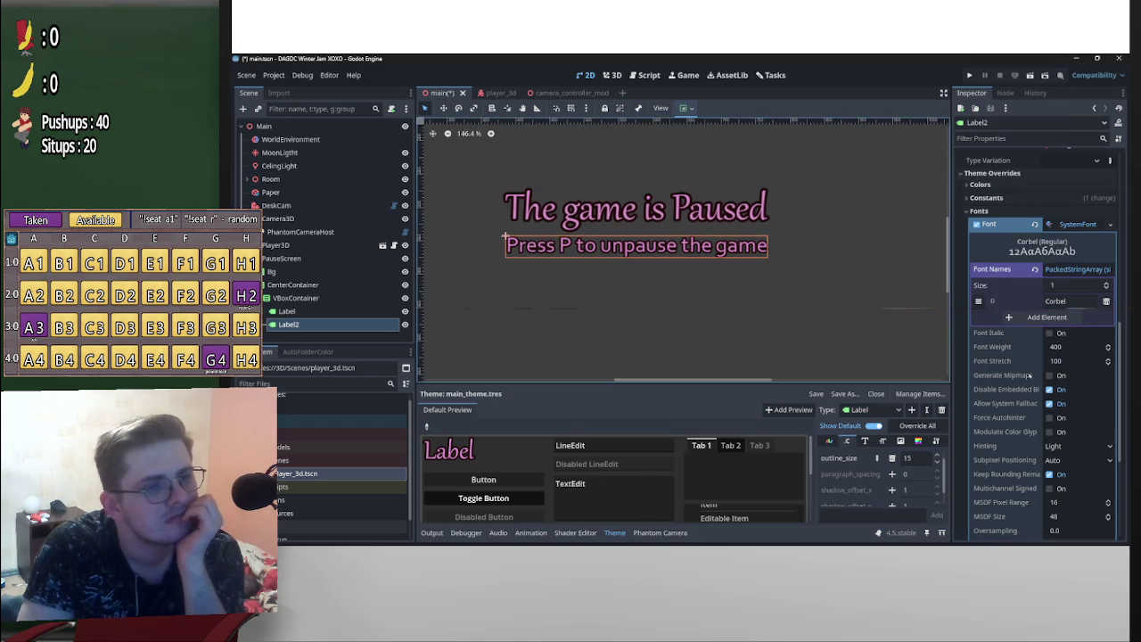
left_click(1069, 229)
Set Label2's font size override to 24
left_click(1063, 374)
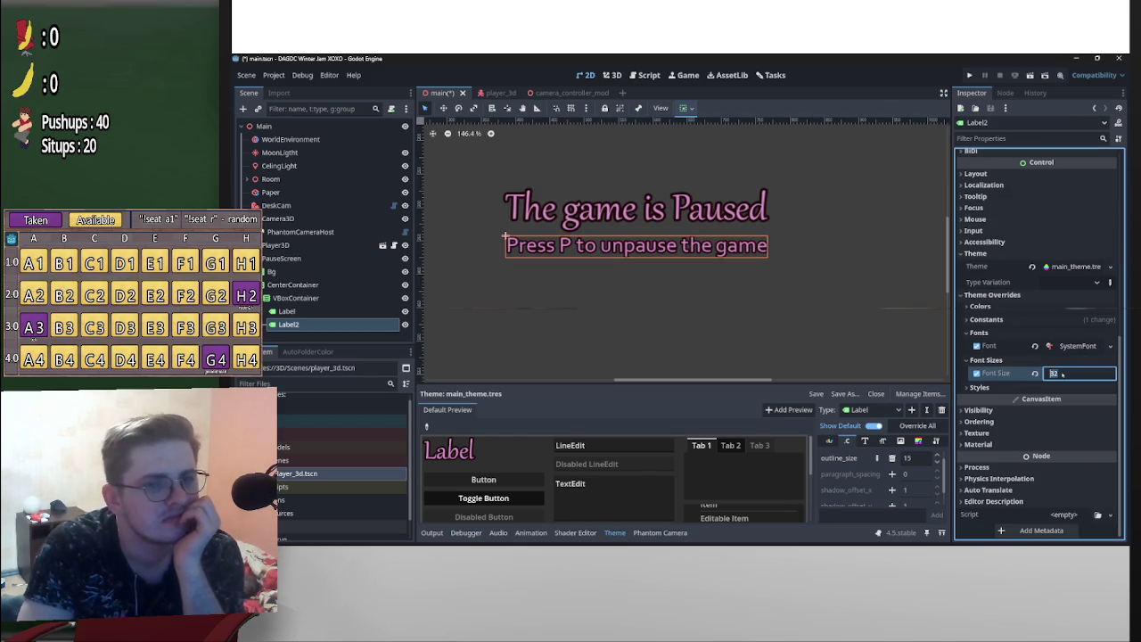
type("24")
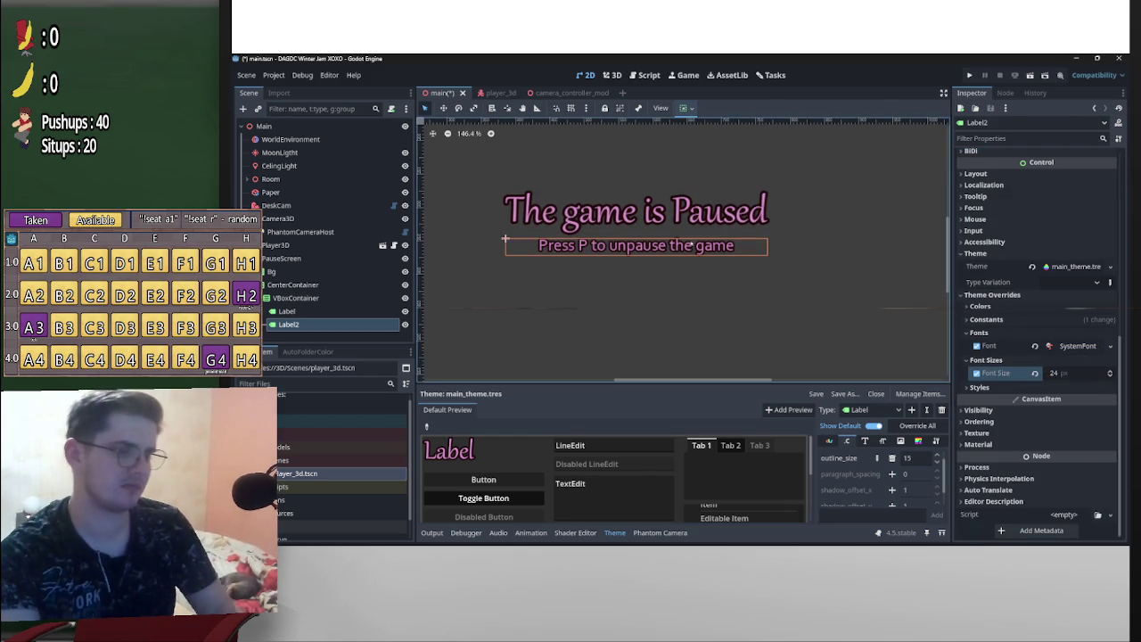
left_click(807, 258)
scroll(810, 246, "down", 3)
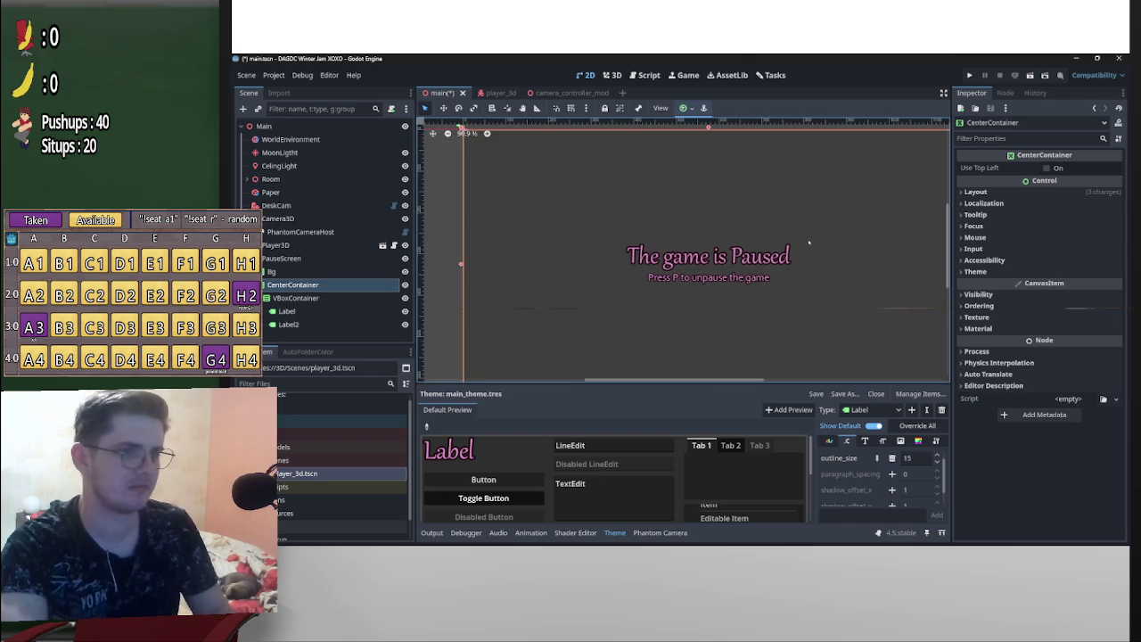
Save main.tscn and reselect the Label2 node
key("ctrl+s")
scroll(726, 279, "up", 2)
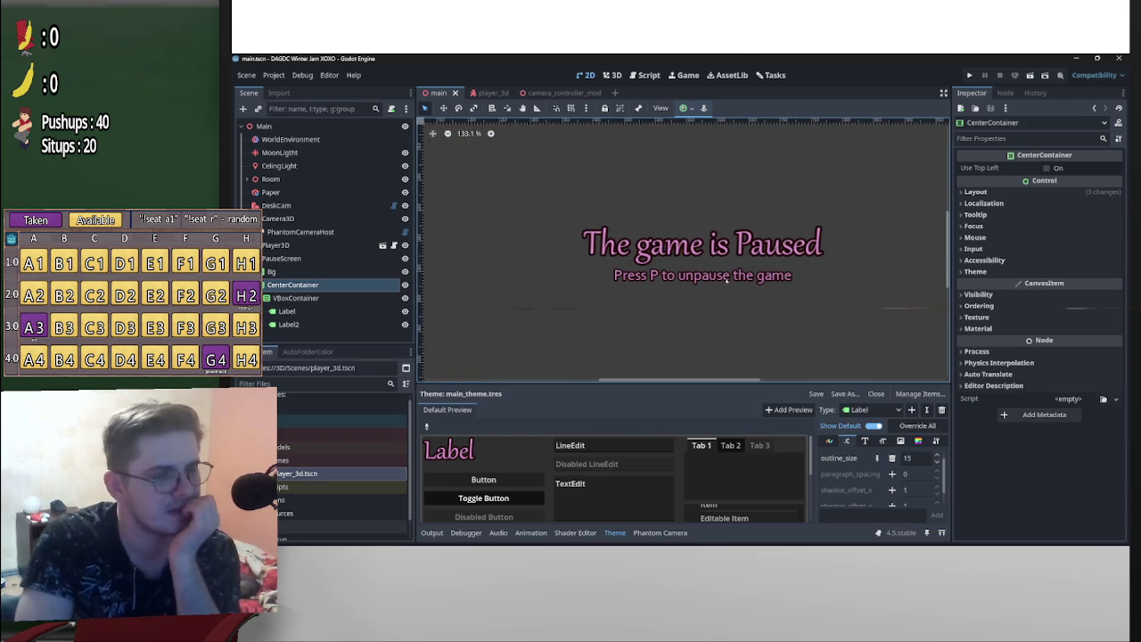
scroll(727, 279, "down", 4)
left_click(705, 277)
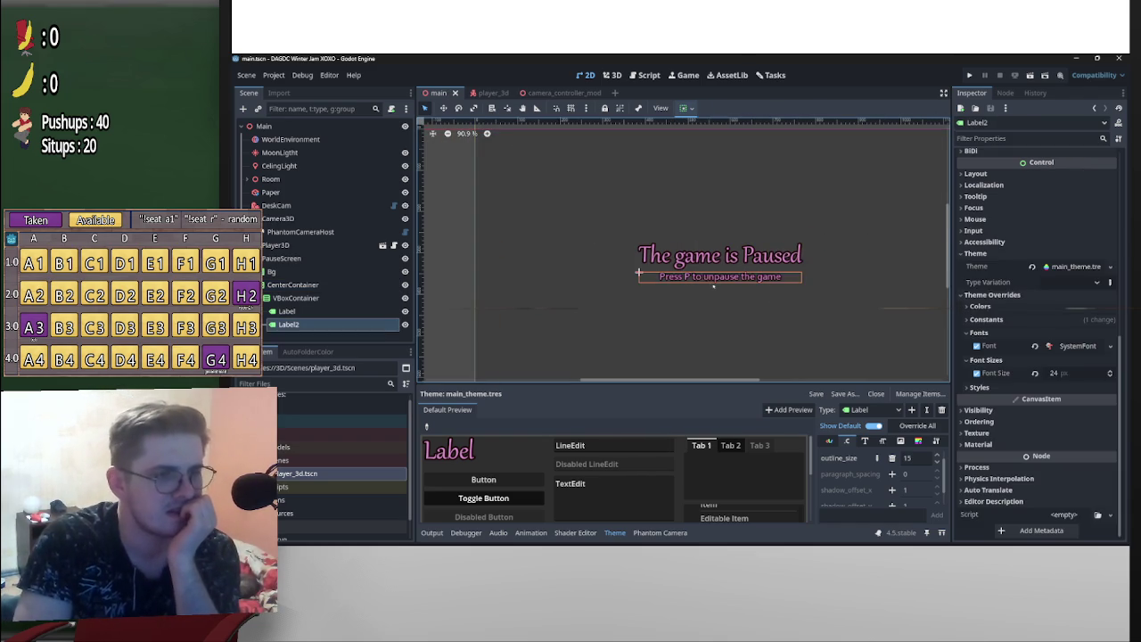
scroll(819, 298, "up", 4)
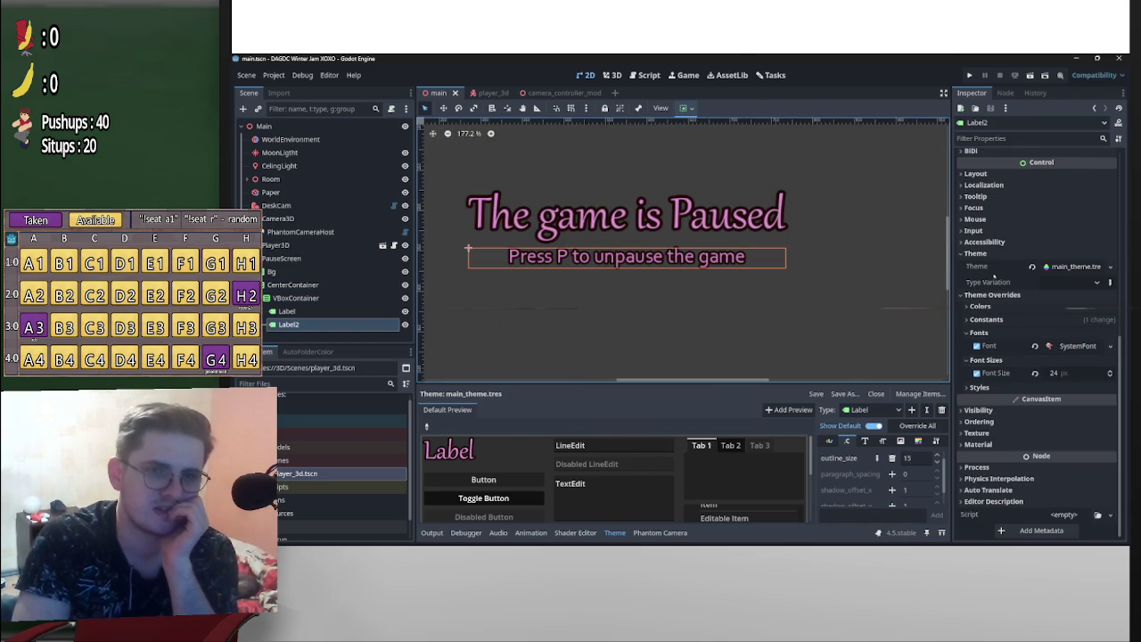
scroll(781, 304, "down", 1)
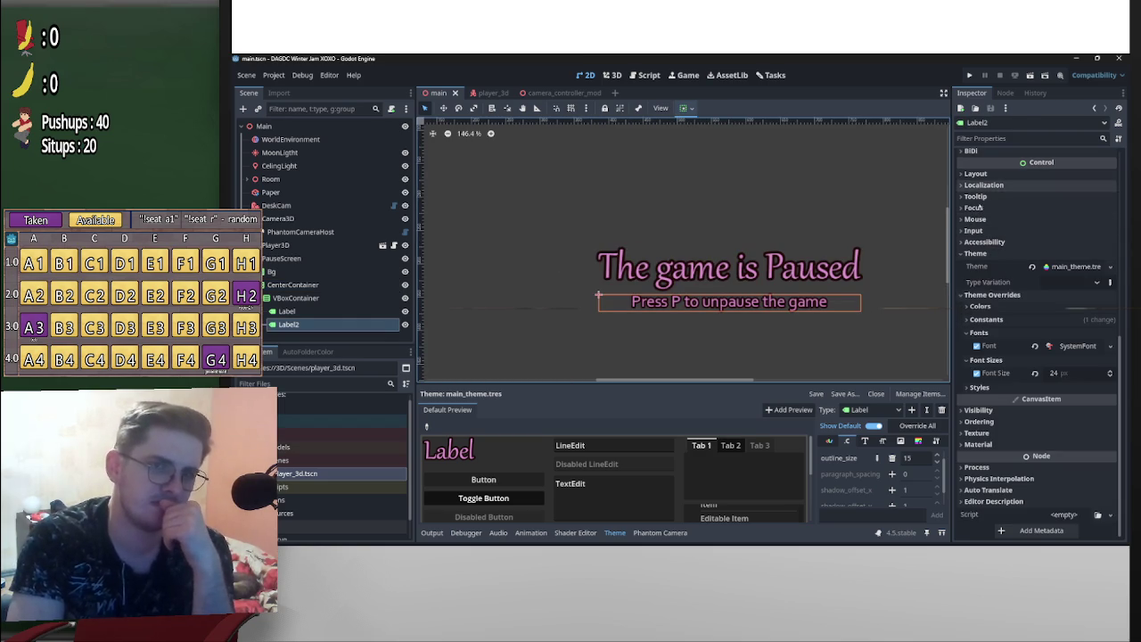
left_click(978, 410)
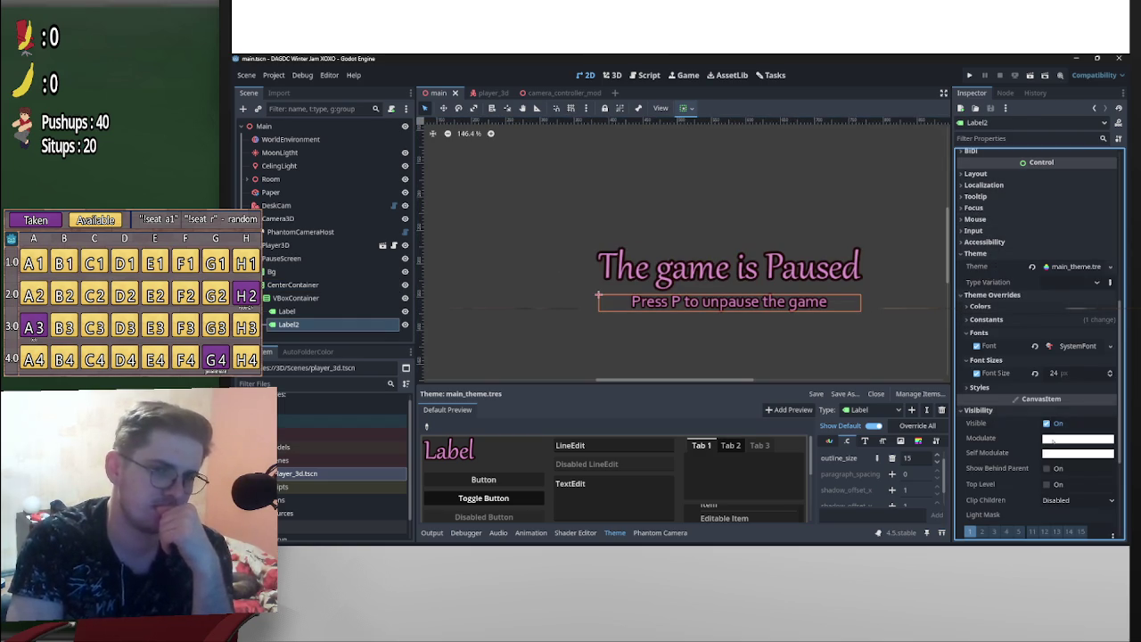
left_click(1057, 438)
key("Return")
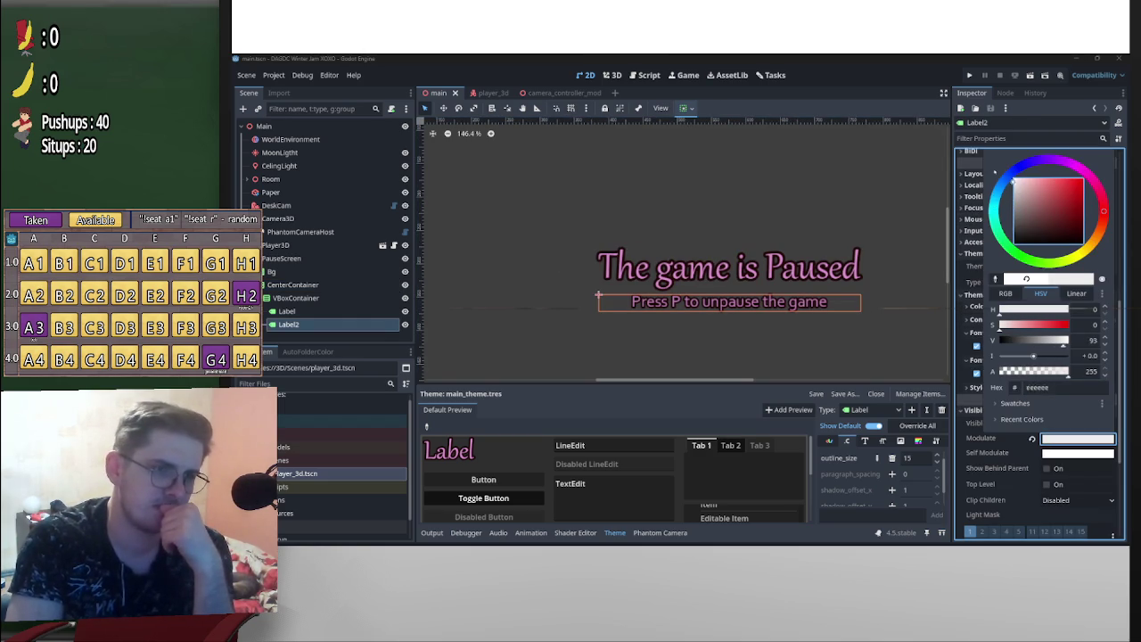
left_click(809, 283)
left_click(809, 277)
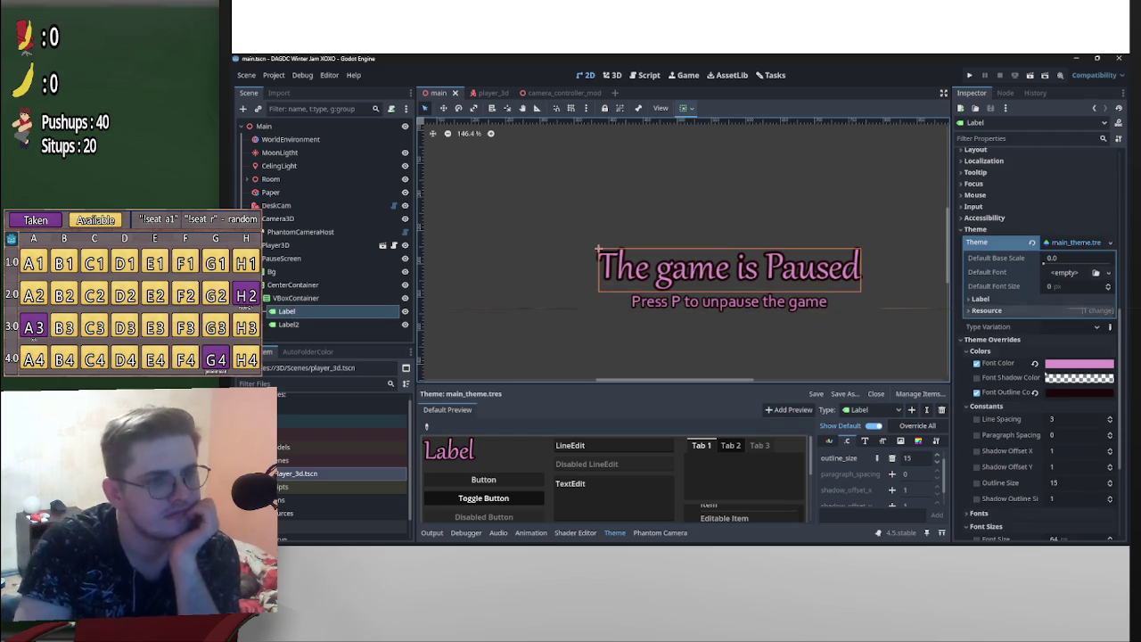
left_click(805, 309)
scroll(804, 309, "down", 5)
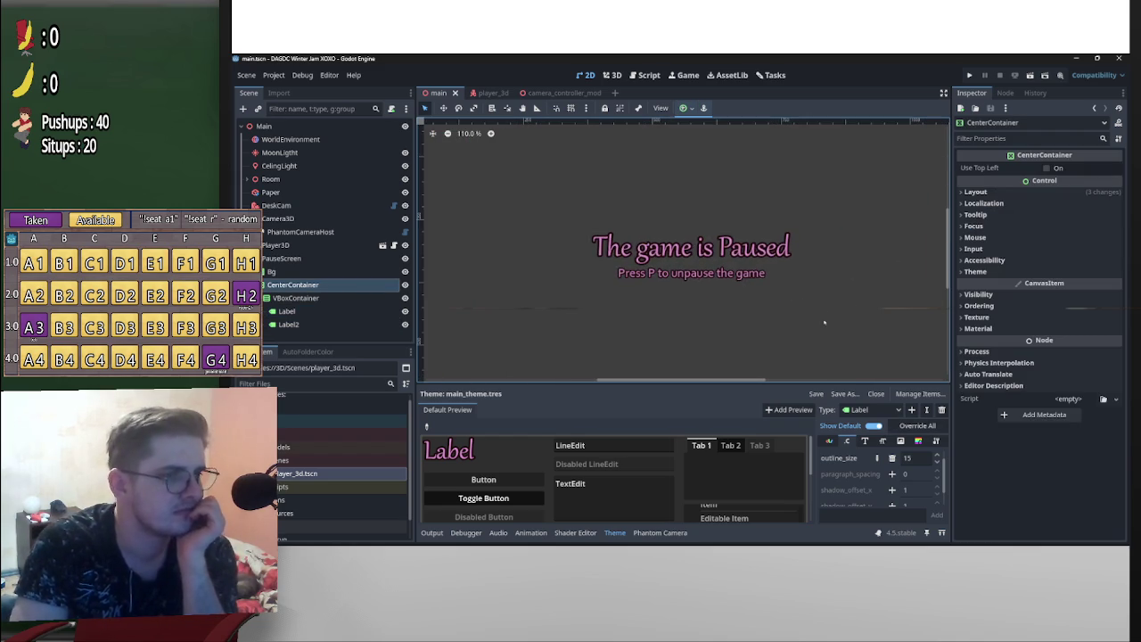
scroll(828, 309, "down", 1)
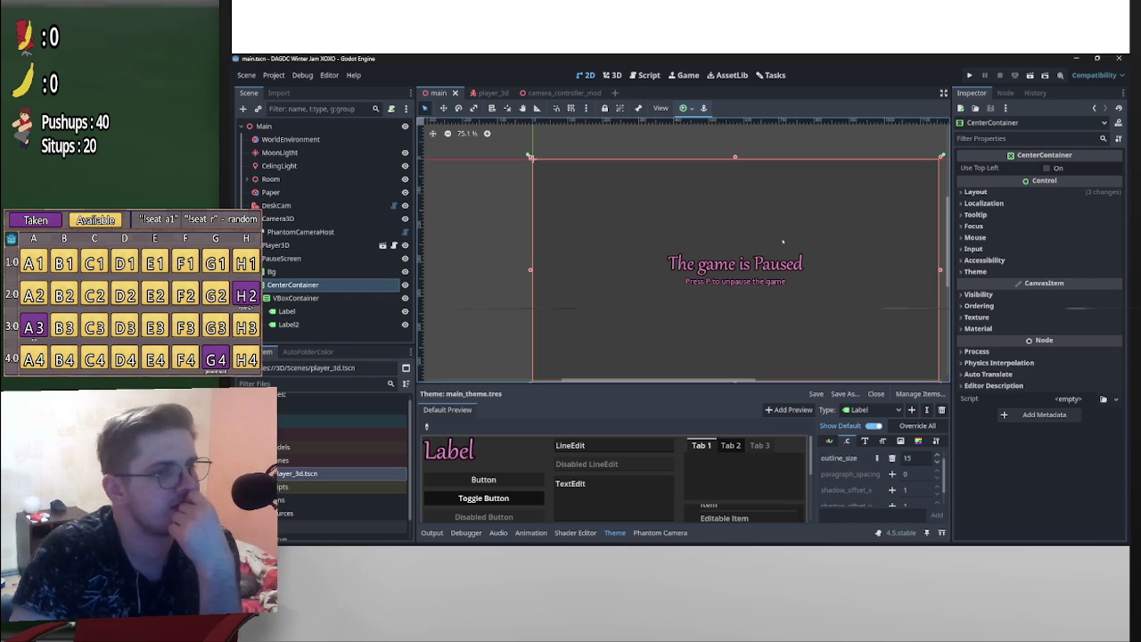
mouse_move(783, 241)
left_mouse_down()
mouse_move(778, 276)
mouse_move(694, 223)
left_mouse_up()
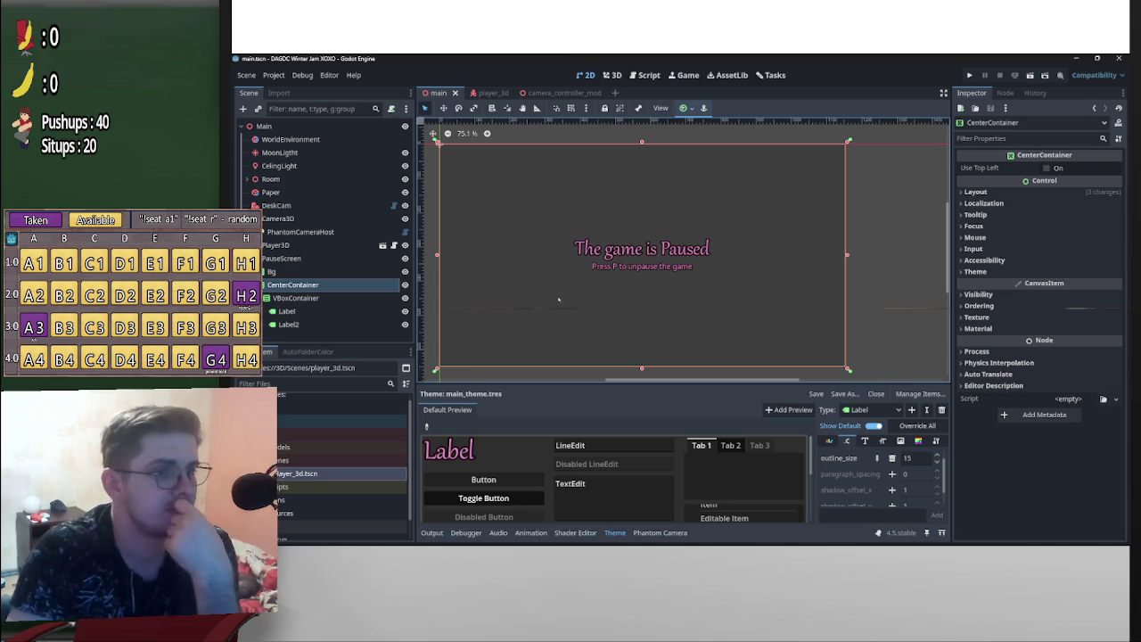
mouse_move(559, 300)
left_mouse_down()
mouse_move(658, 328)
mouse_move(651, 304)
left_mouse_up()
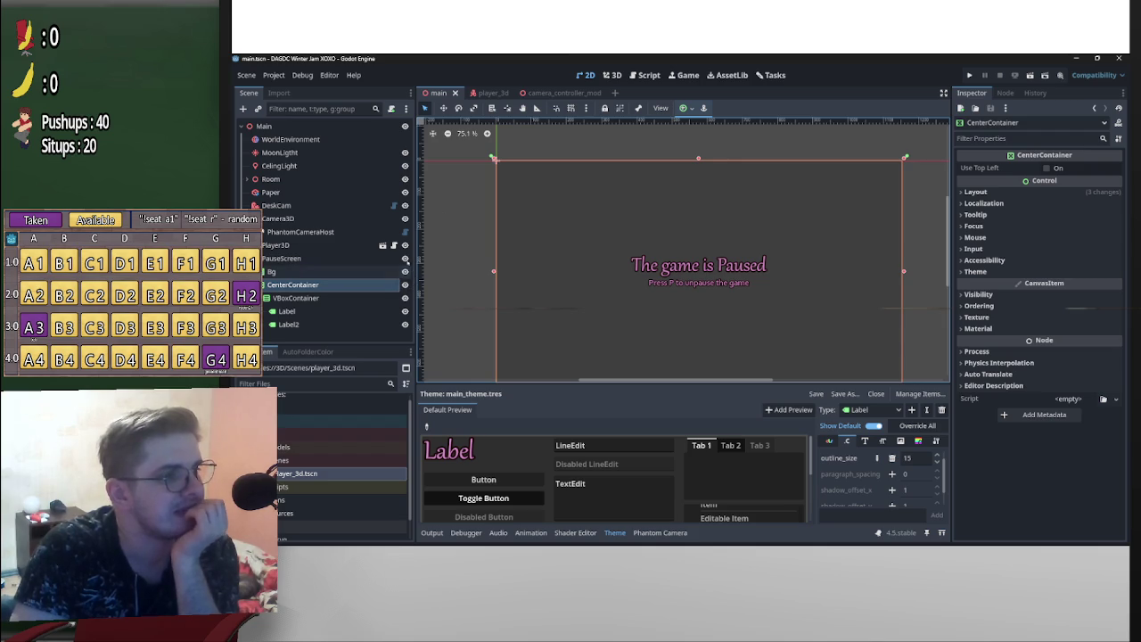
left_click(369, 259)
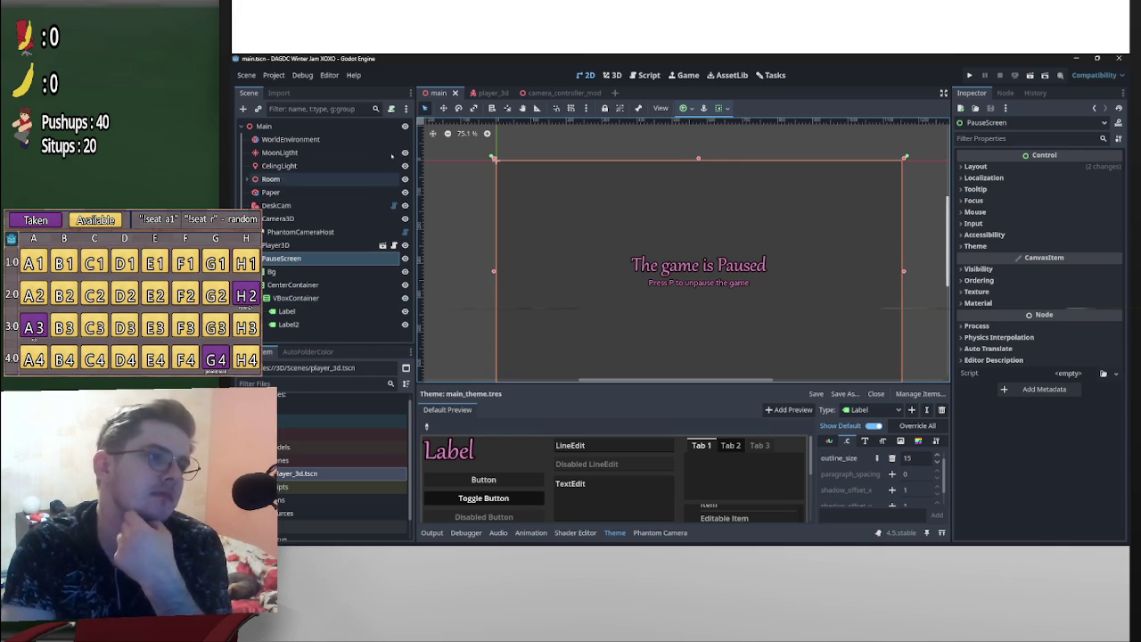
Attach a new script res://3D/Scripts/pause_screen.gd to the PauseScreen node
left_click(392, 108)
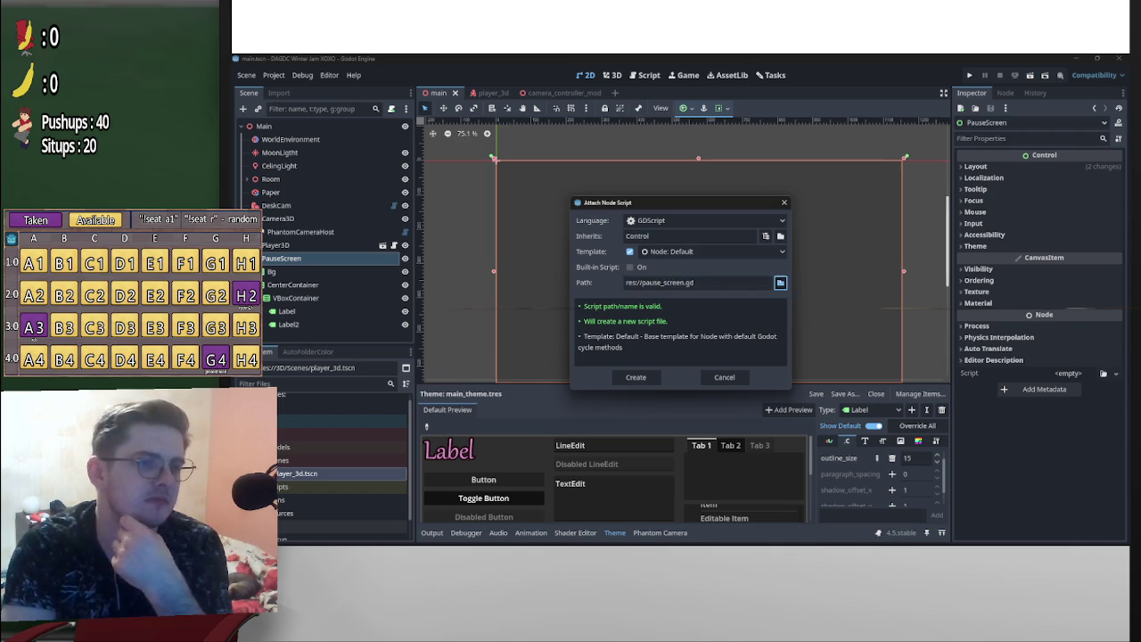
left_click(780, 282)
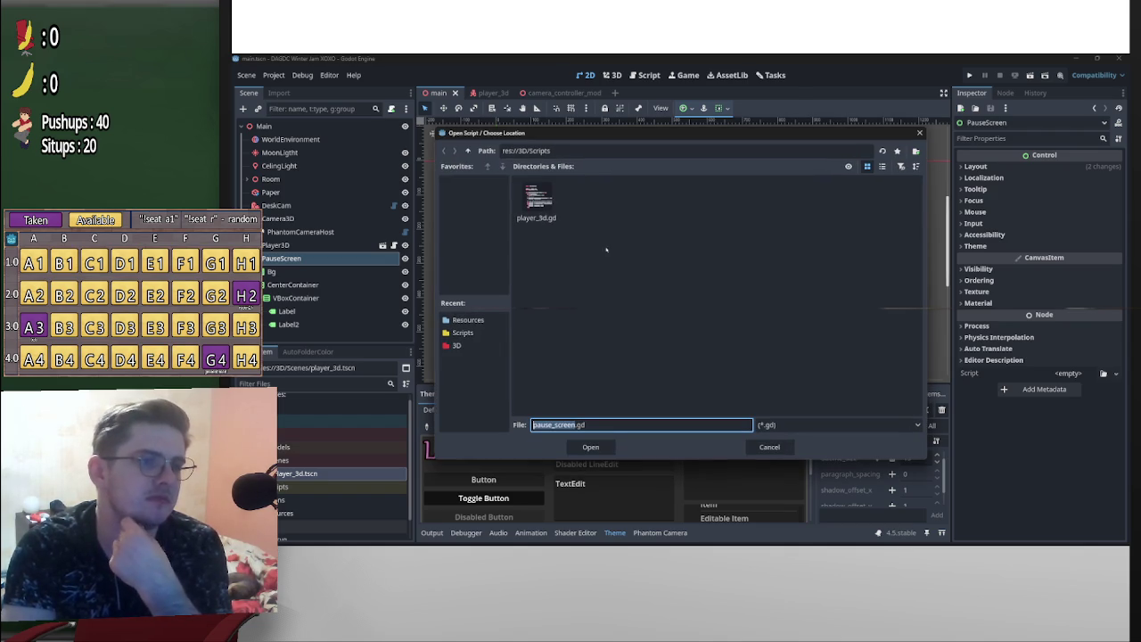
left_click(590, 447)
left_click(657, 377)
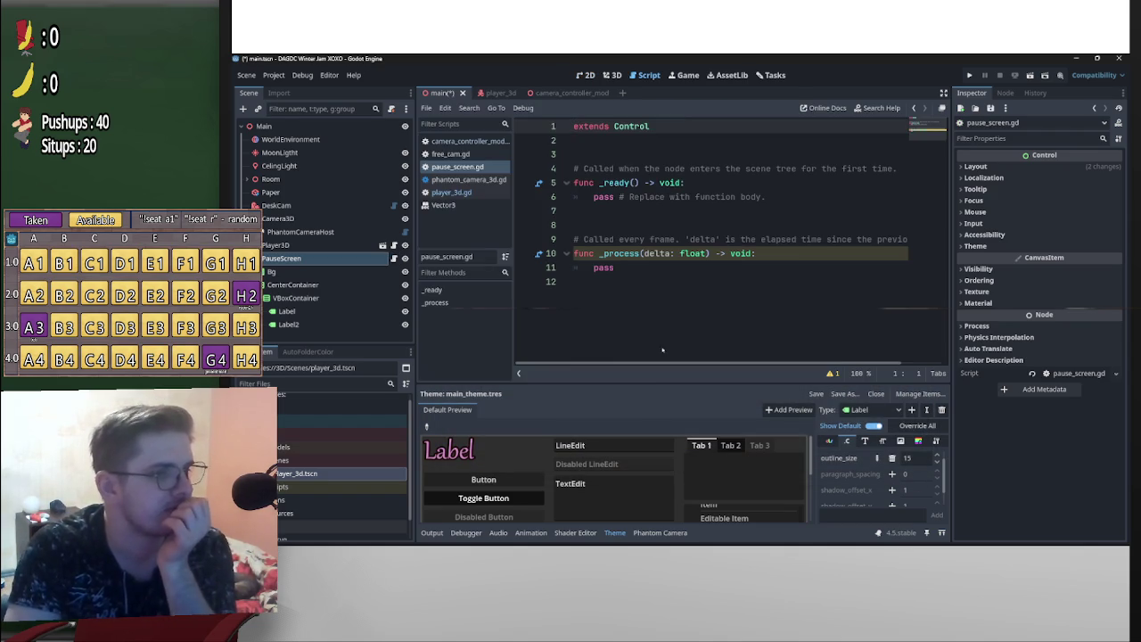
Delete the template _ready function and its comment from pause_screen.gd
mouse_move(643, 232)
left_mouse_down()
mouse_move(579, 153)
mouse_move(574, 168)
left_mouse_up()
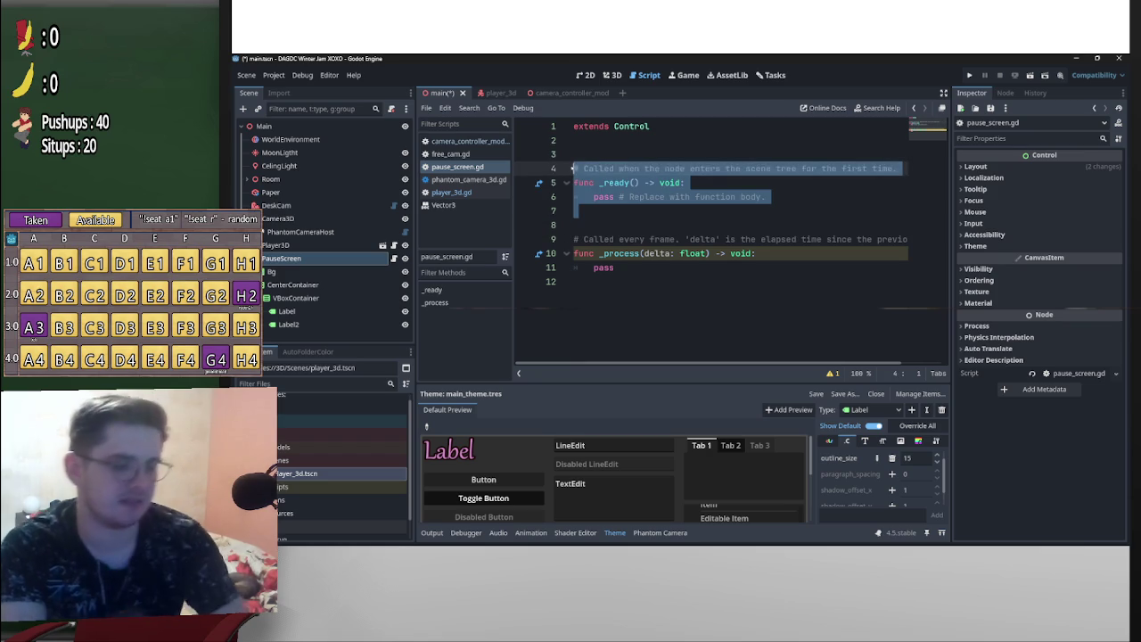
key("BackSpace")
key("BackSpace")
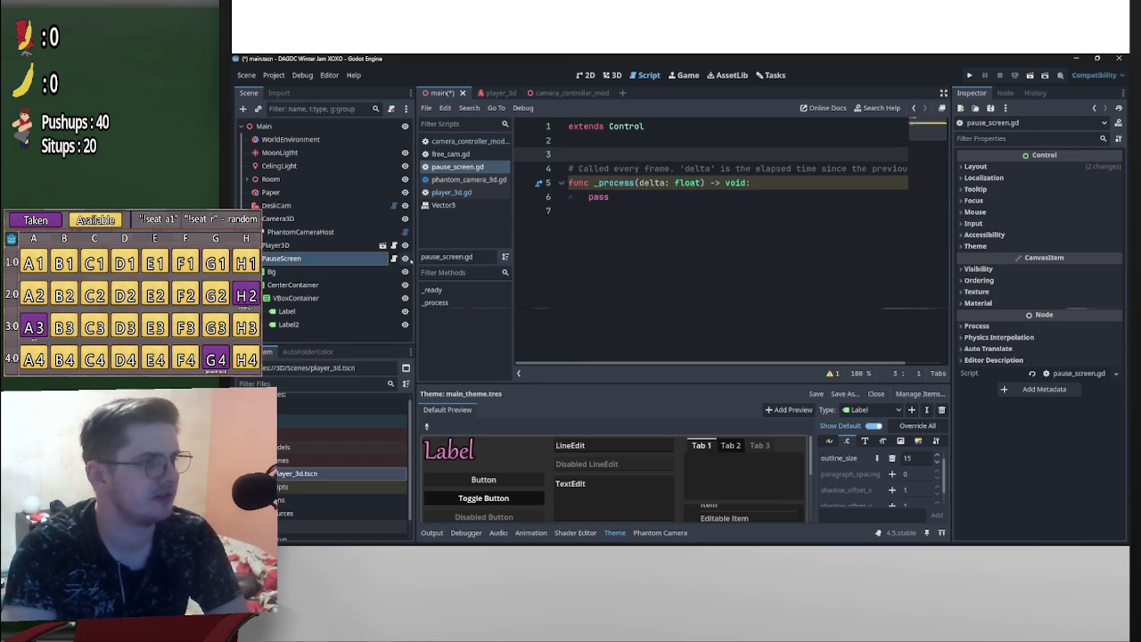
double_click(599, 197)
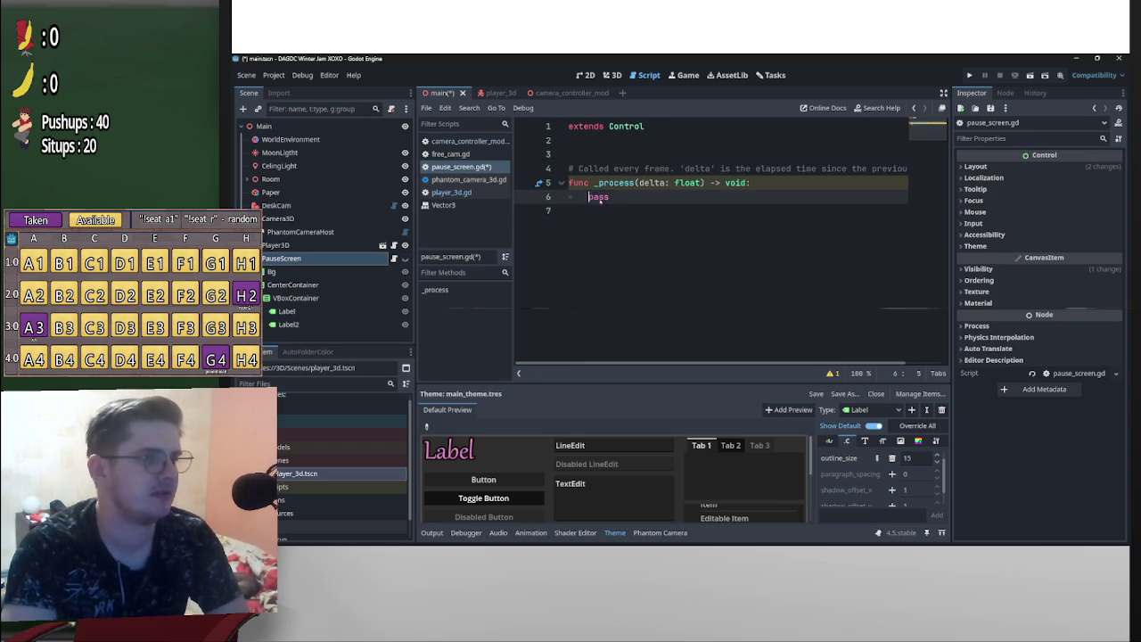
Select PauseScreen and expand its Process settings in the Inspector
left_click(303, 258)
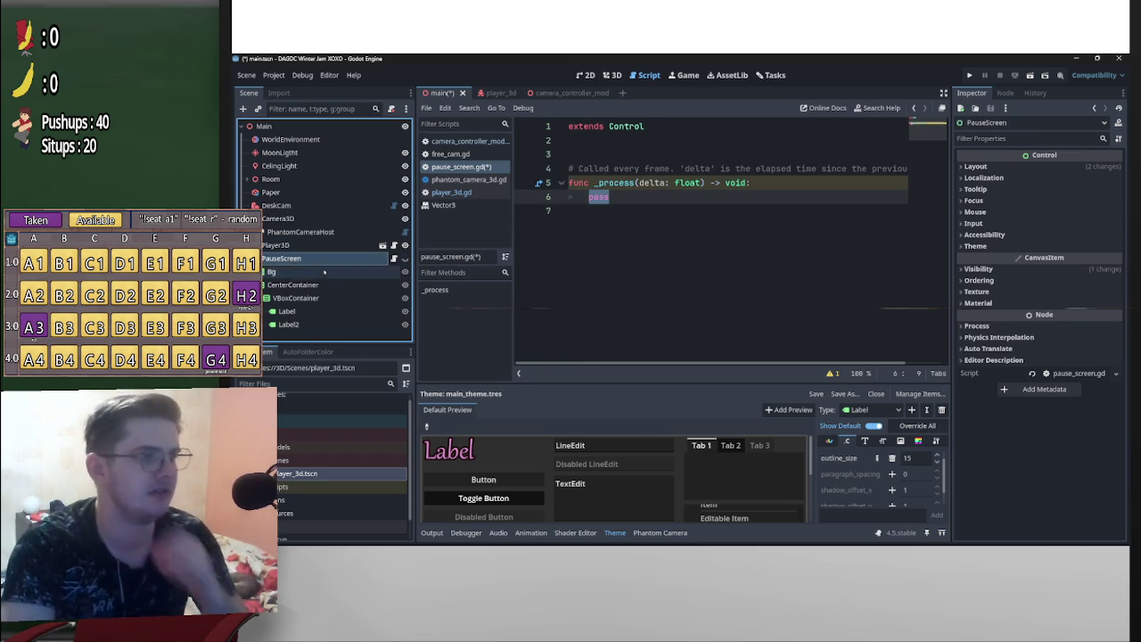
left_click(1026, 246)
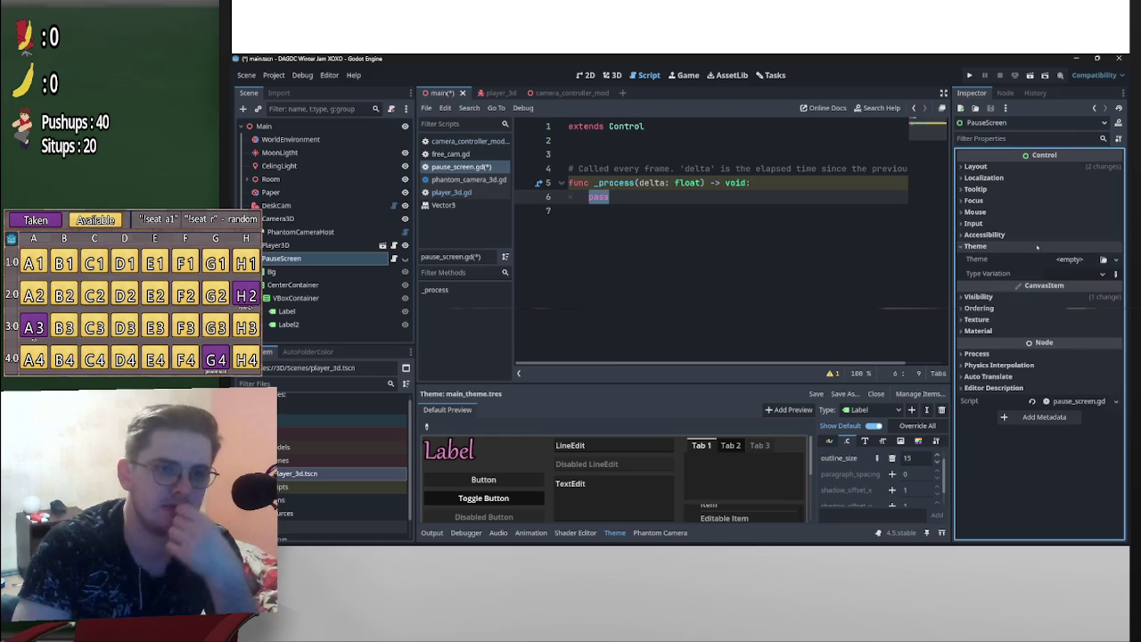
left_click(1025, 246)
left_click(977, 325)
Set PauseScreen's process mode so it keeps running while the game is paused
left_click(1081, 338)
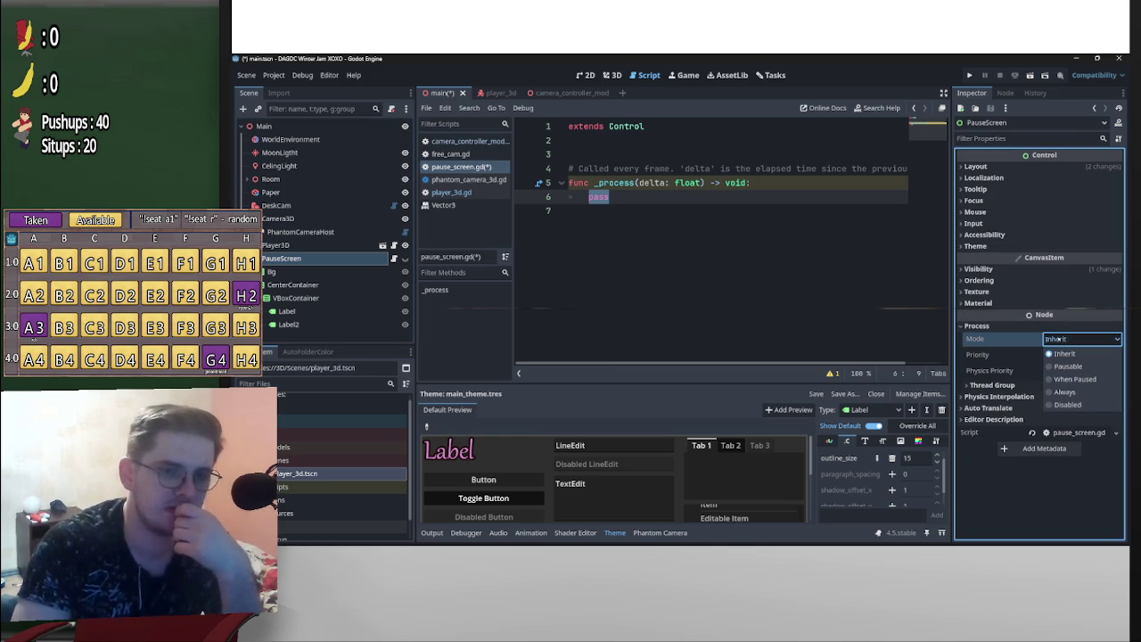
left_click(1083, 391)
left_click(976, 326)
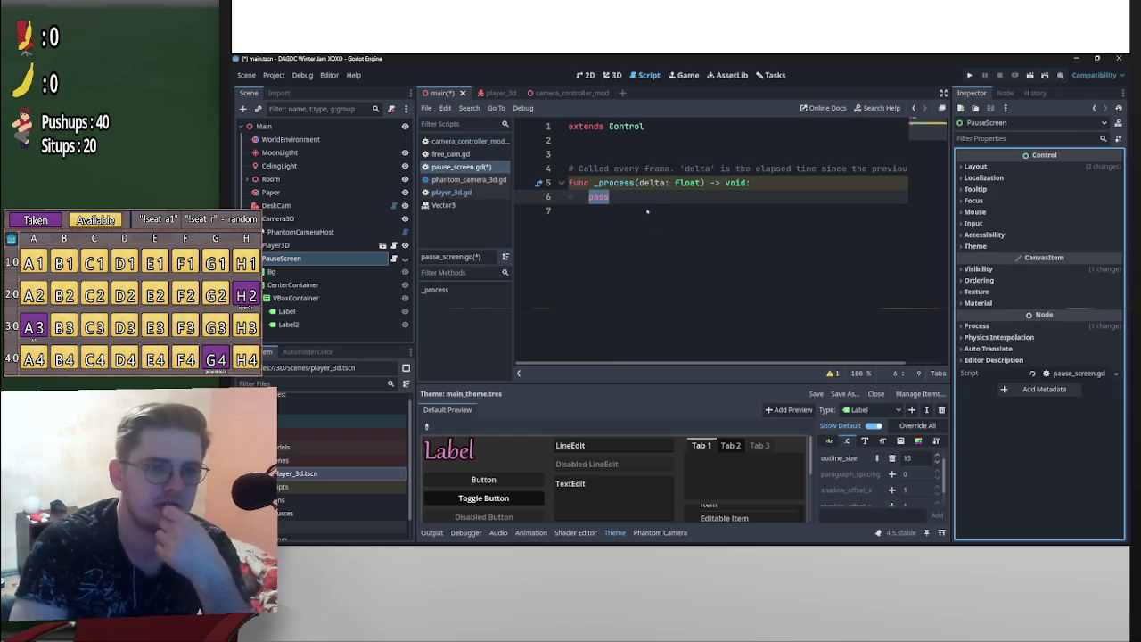
Add an if Input.is_action_just_released("pause"): check to _process
left_click(588, 197)
key("Return")
key("Return")
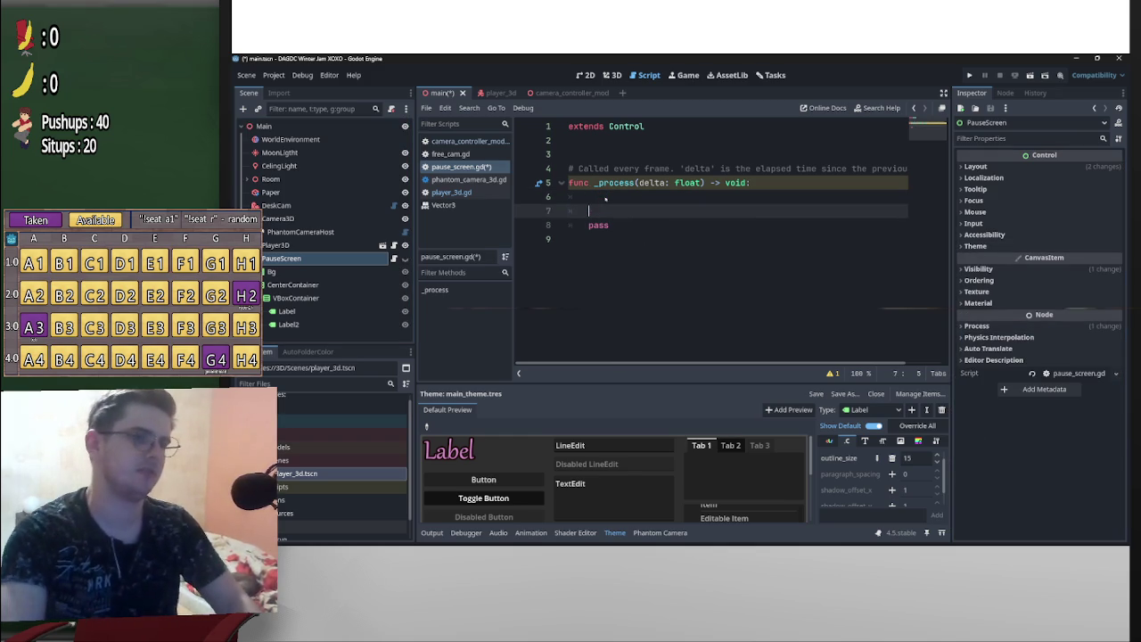
key("Up")
key("Up")
type("if Input.")
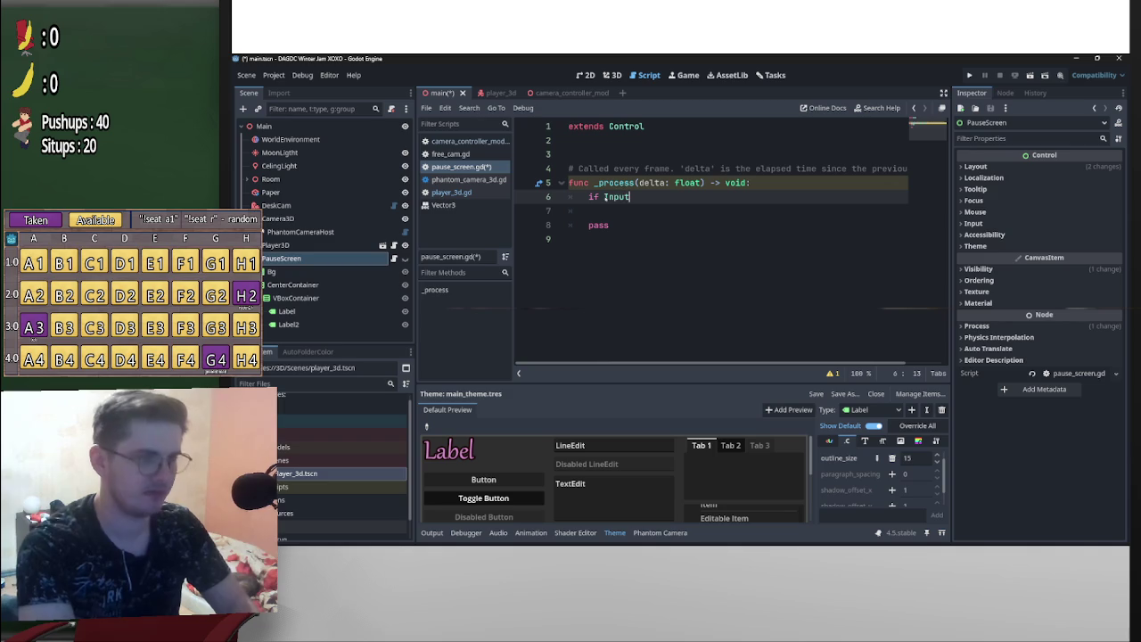
type("is")
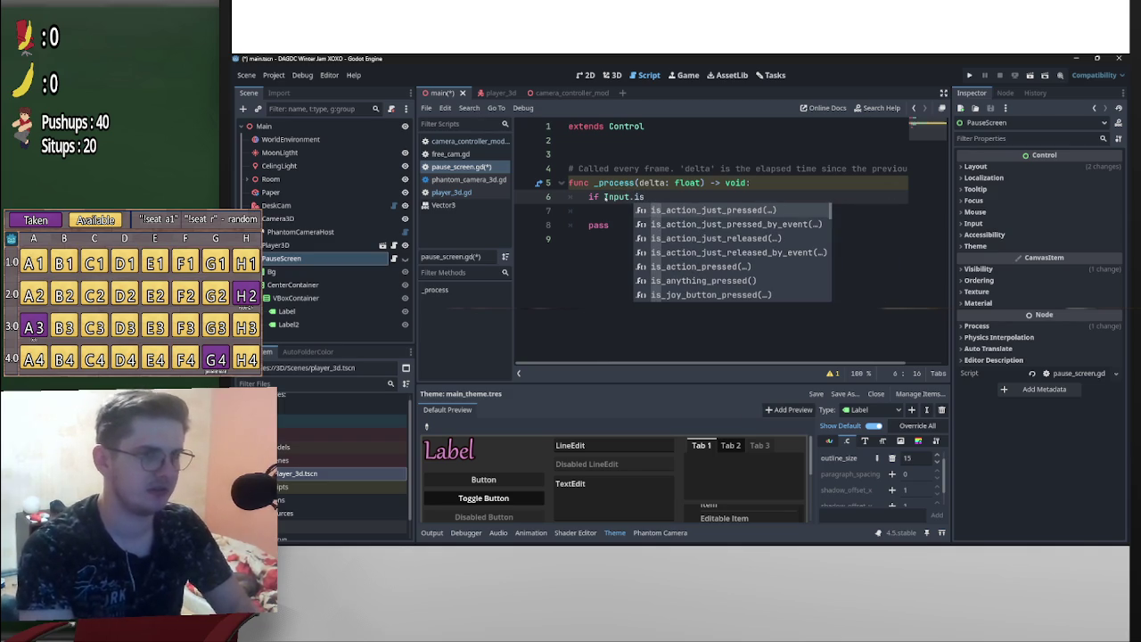
key("Down")
key("Down")
key("Return")
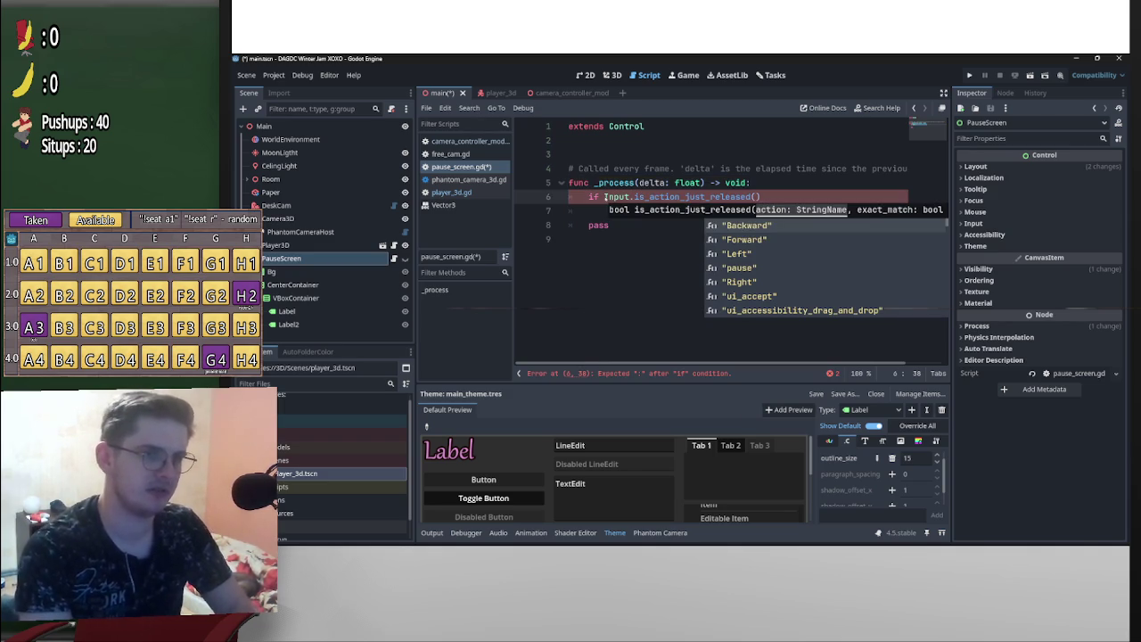
double_click(760, 267)
left_click(834, 194)
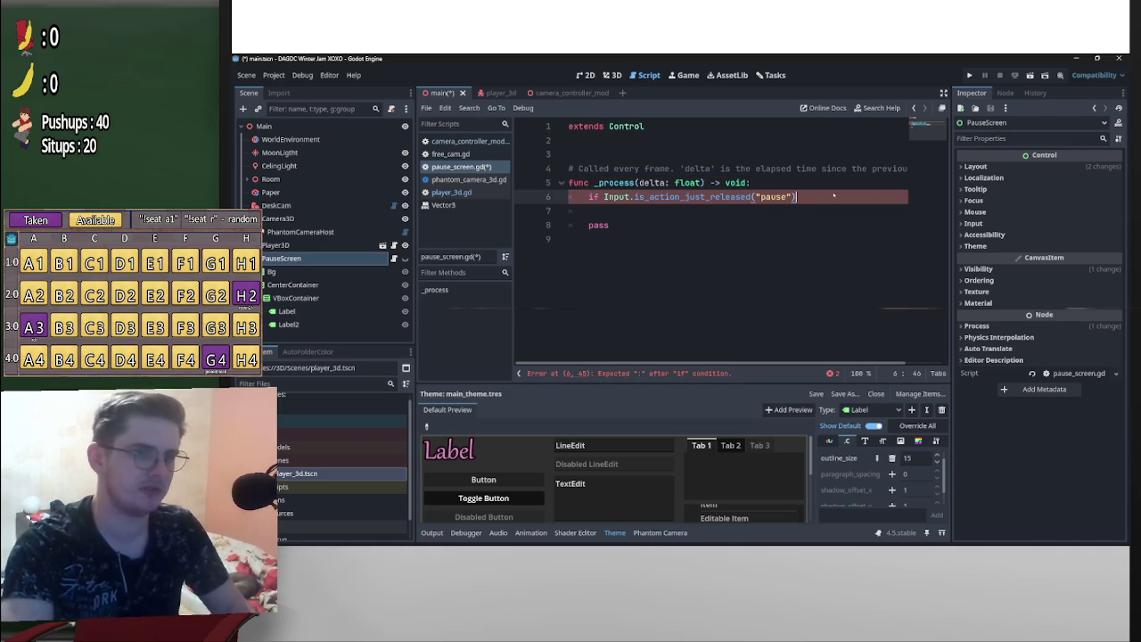
type(":")
key("Return")
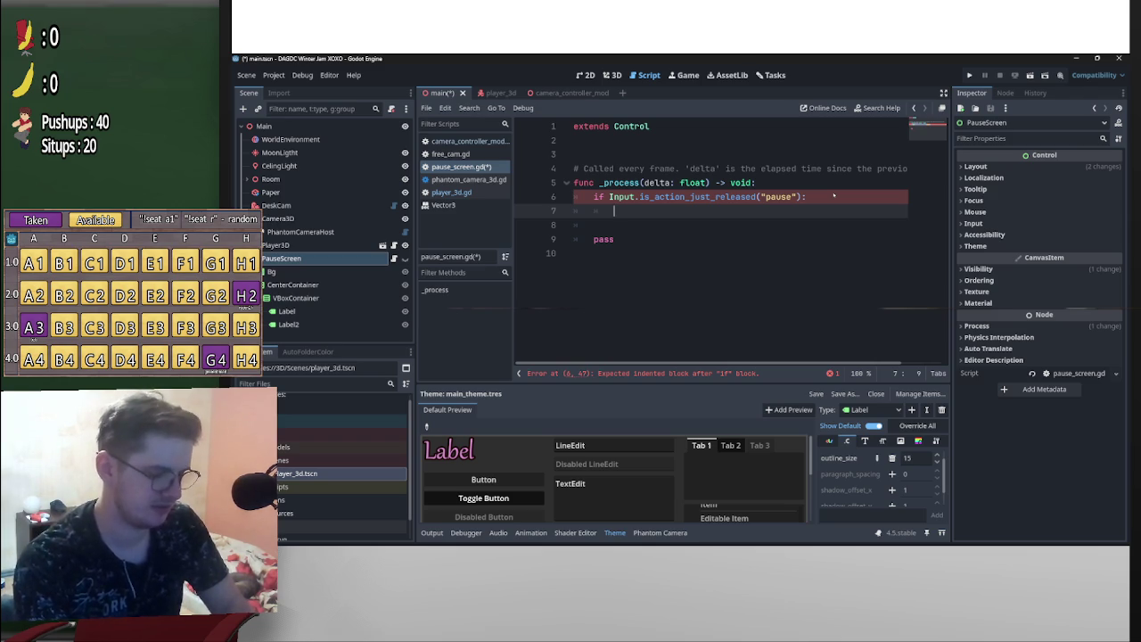
Inside the check, write get_tree().paused = !get_tree().paused
type("get_tree")
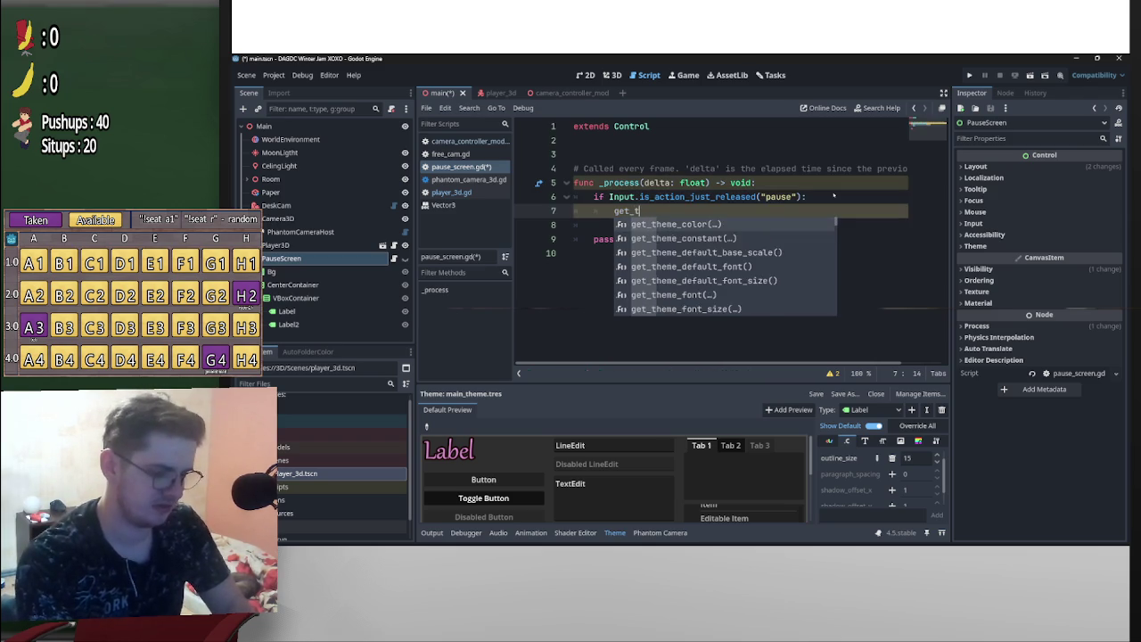
key("Return")
type(".paused = ")
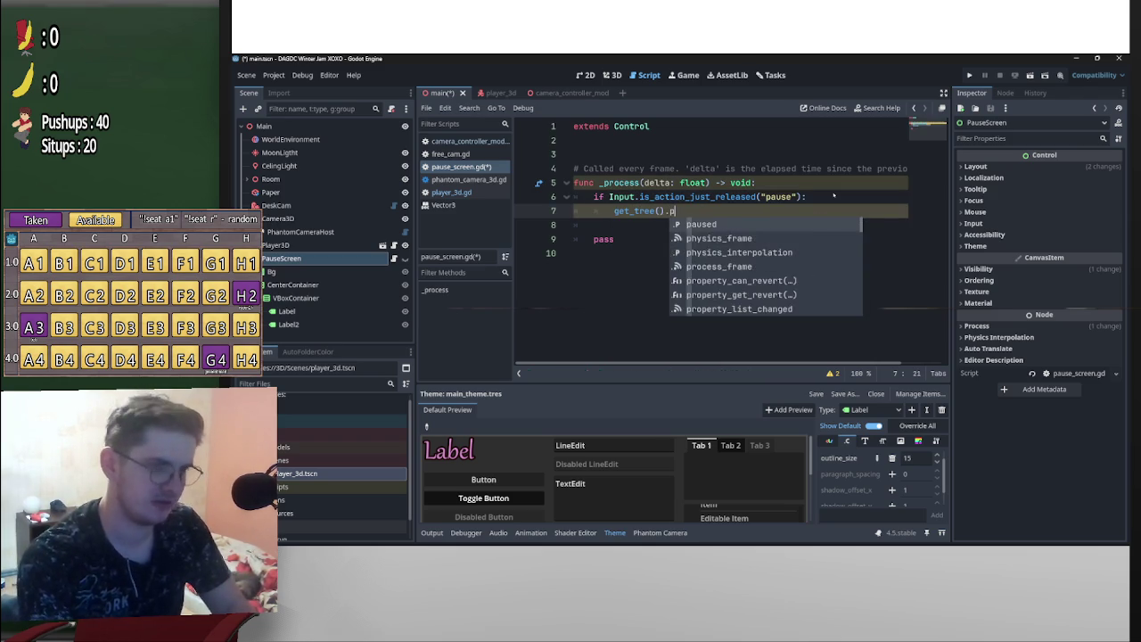
type("true")
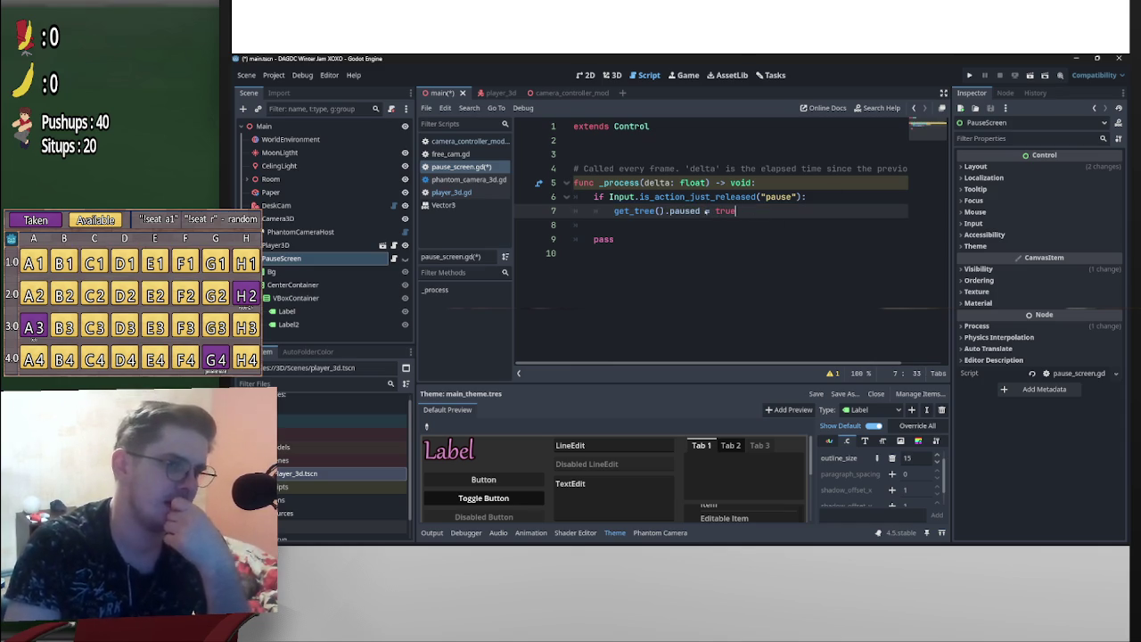
left_click_drag(701, 210, 612, 211)
key("ctrl+c")
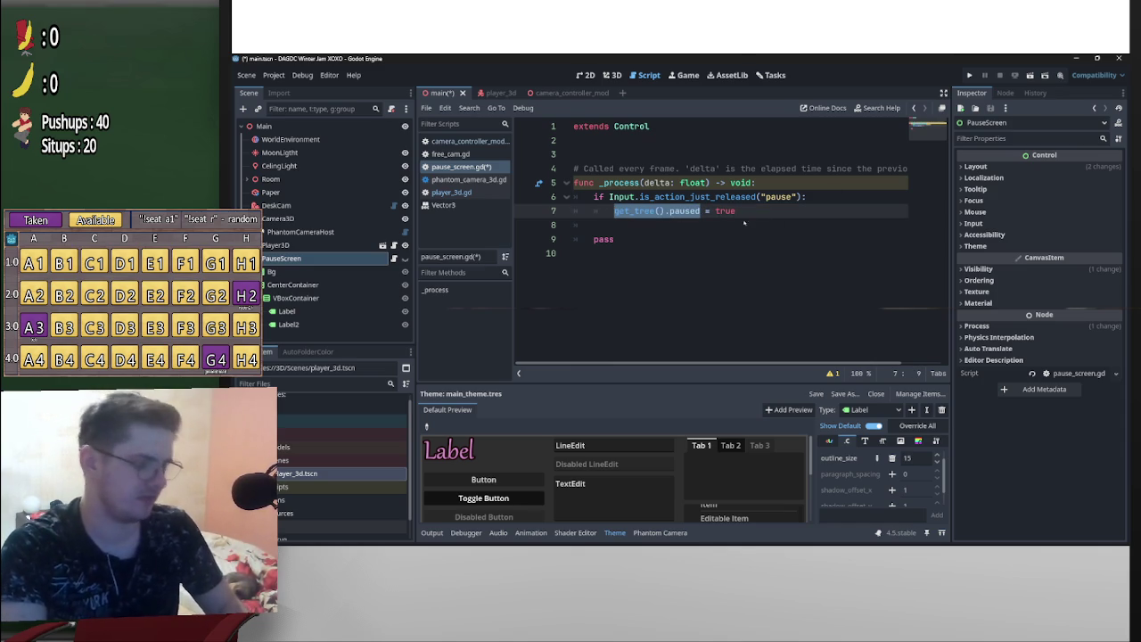
left_click_drag(736, 212, 715, 211)
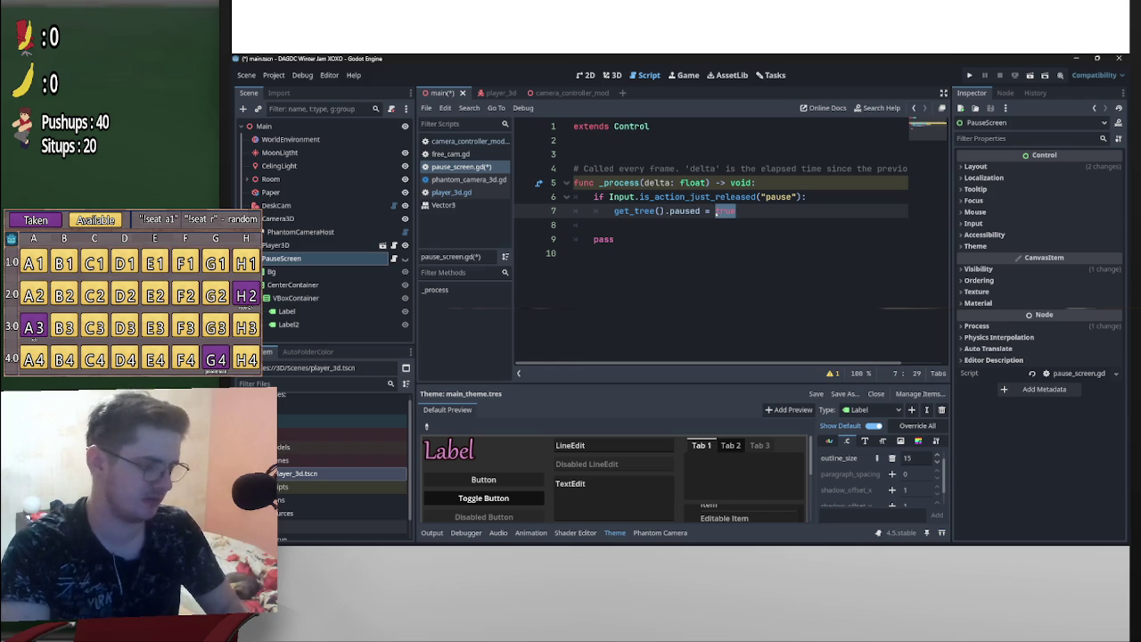
key("ctrl+v")
left_click(716, 212)
type("!")
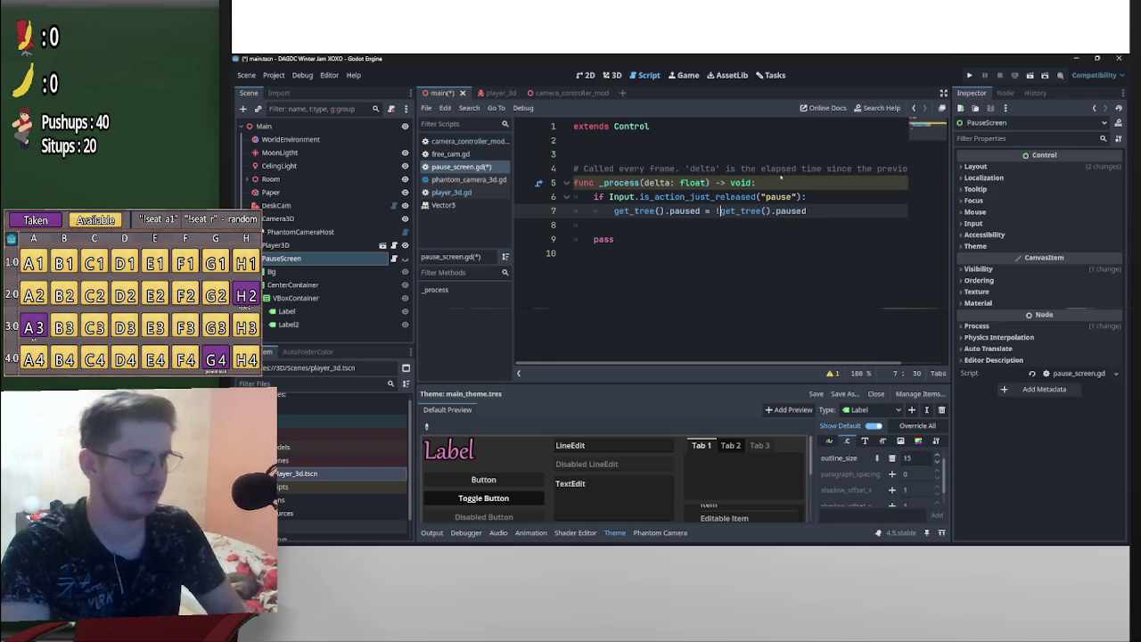
Rename the delta parameter to _delta and save the script
key("Up")
key("Up")
key("Up")
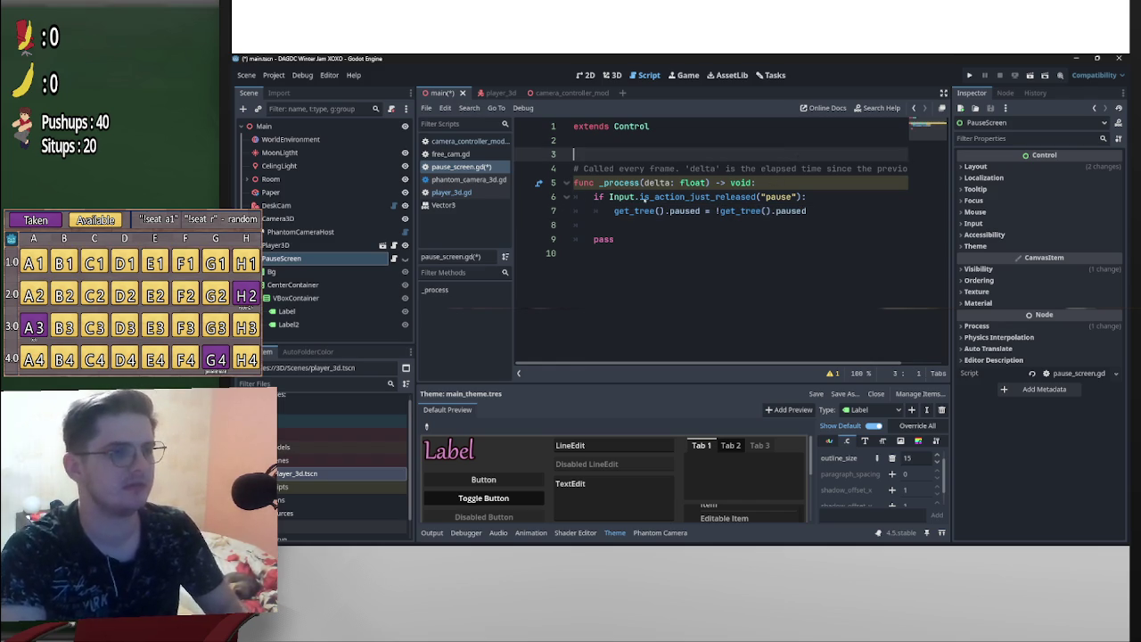
left_click(643, 183)
type("_")
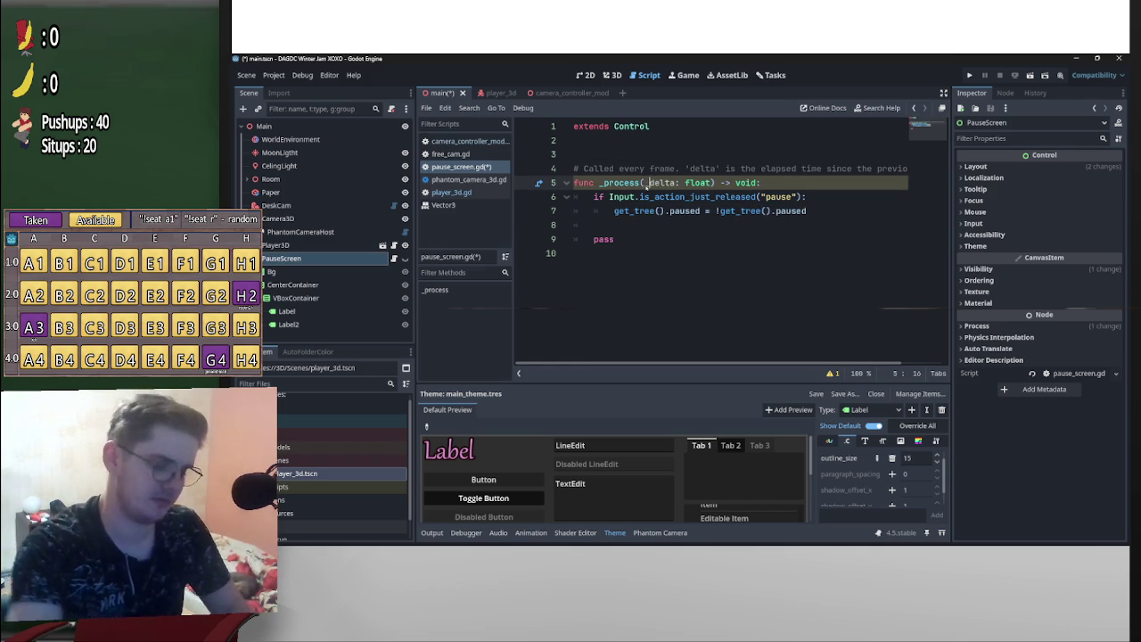
left_click(686, 153)
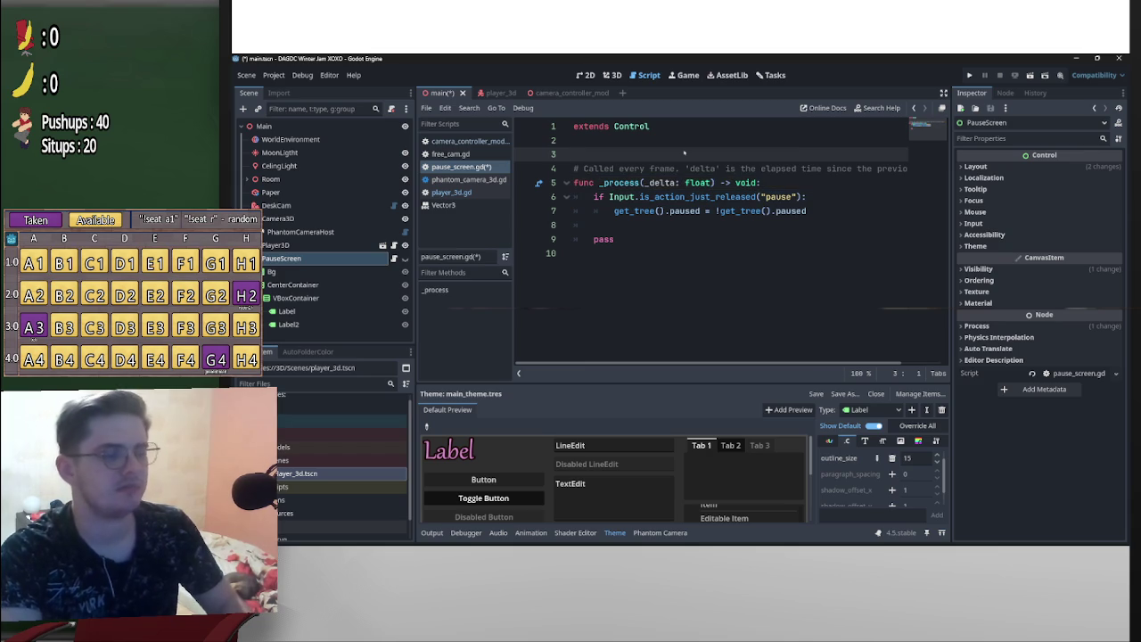
key("ctrl+s")
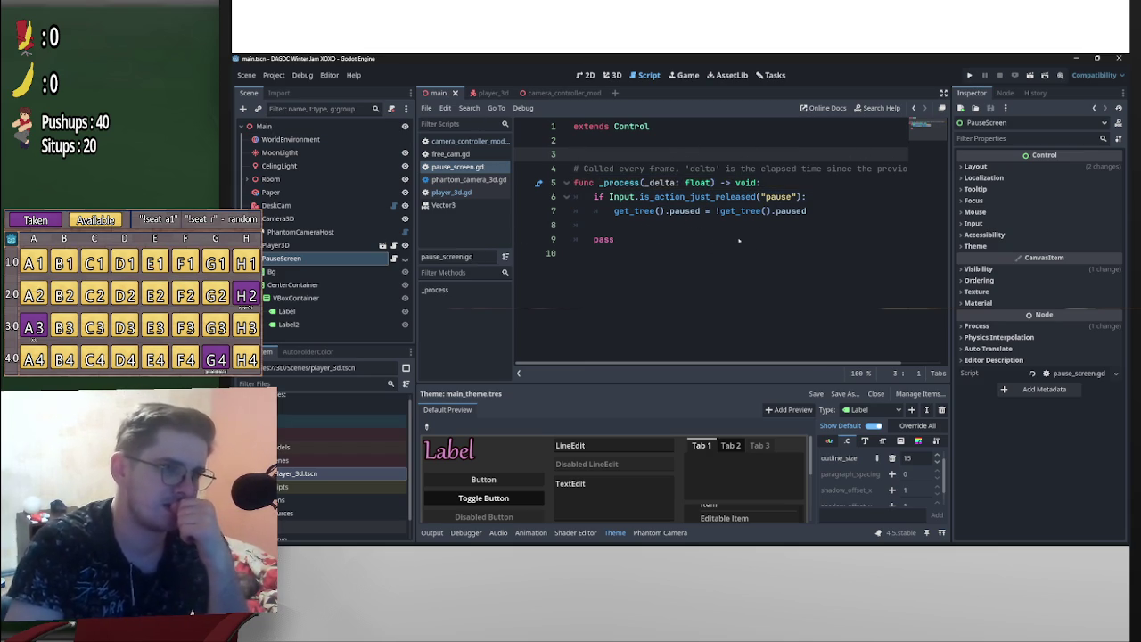
Add the line visible = get_tree().paused below the toggle and save
left_click(840, 214)
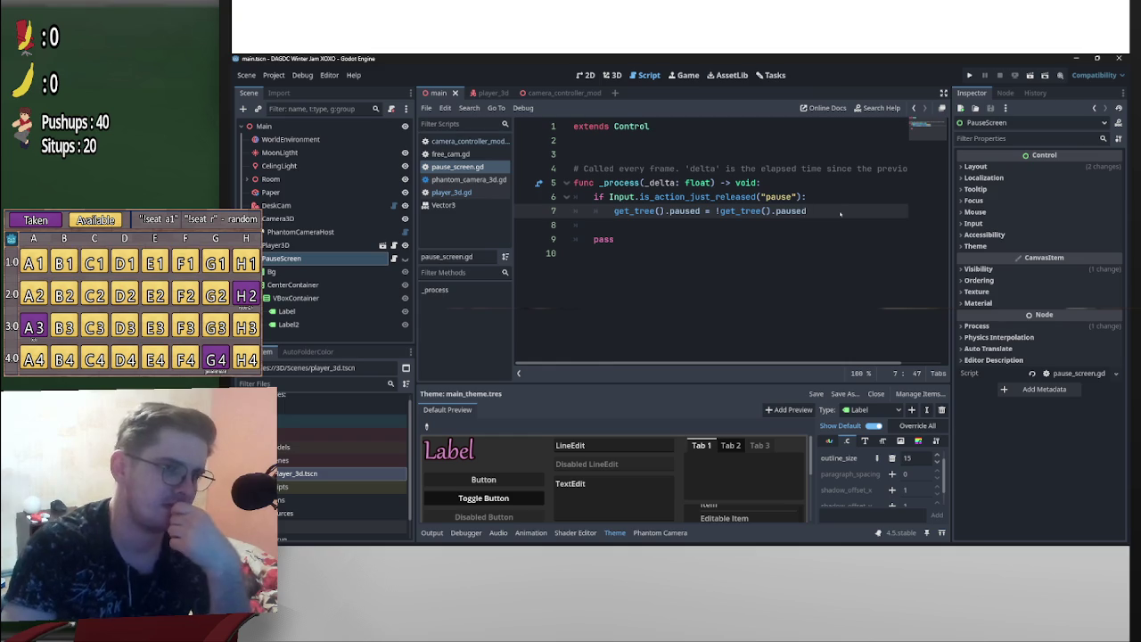
key("Return")
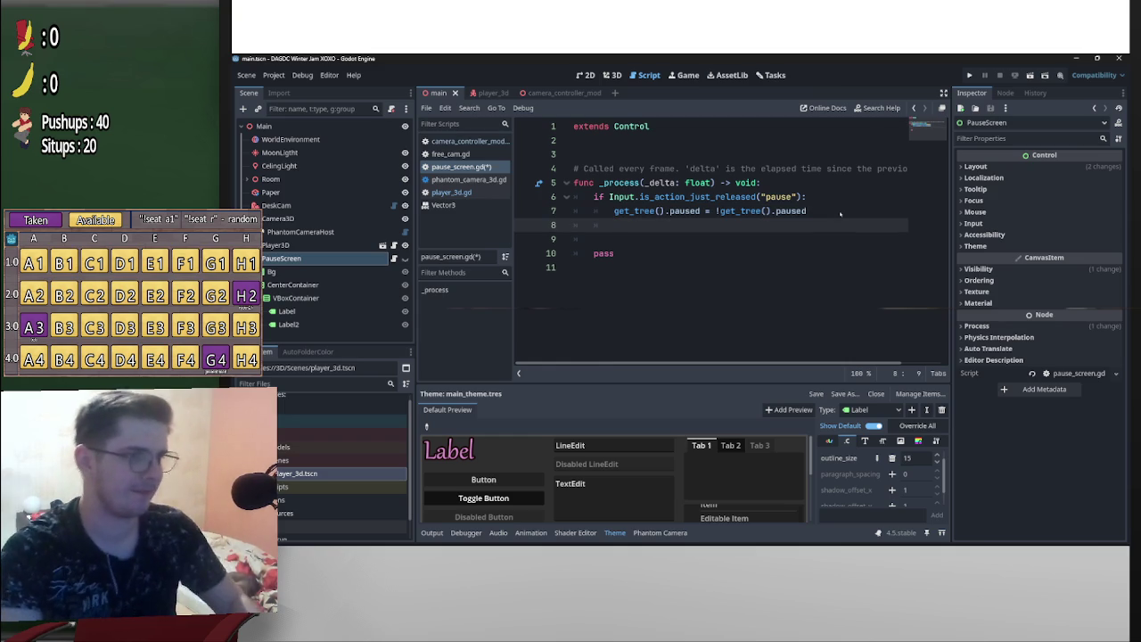
type("visible ")
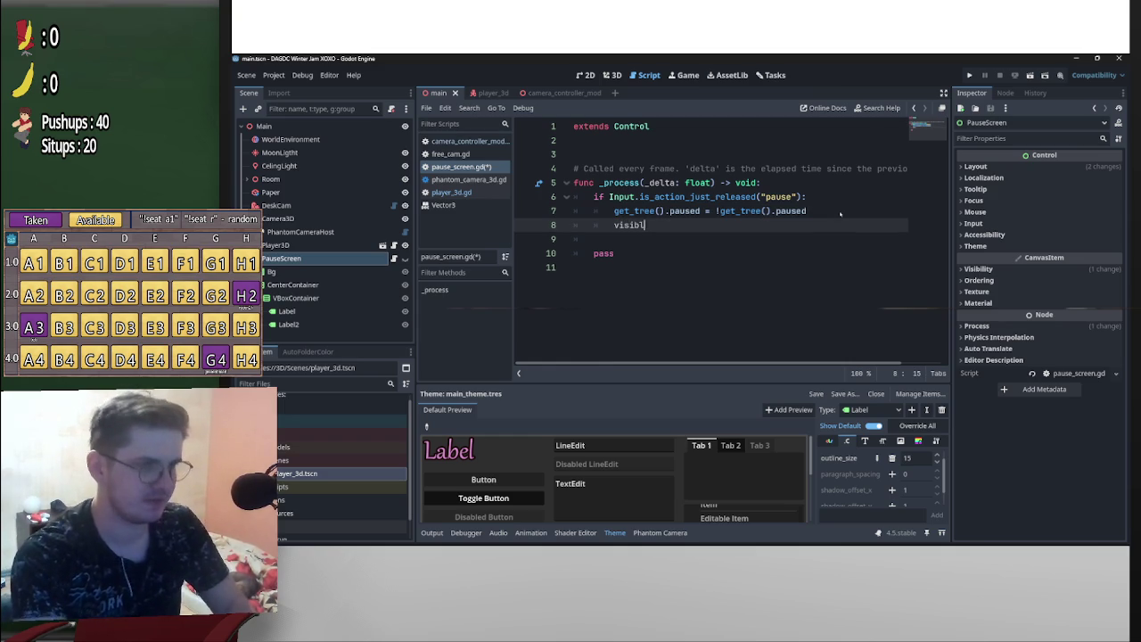
type("=")
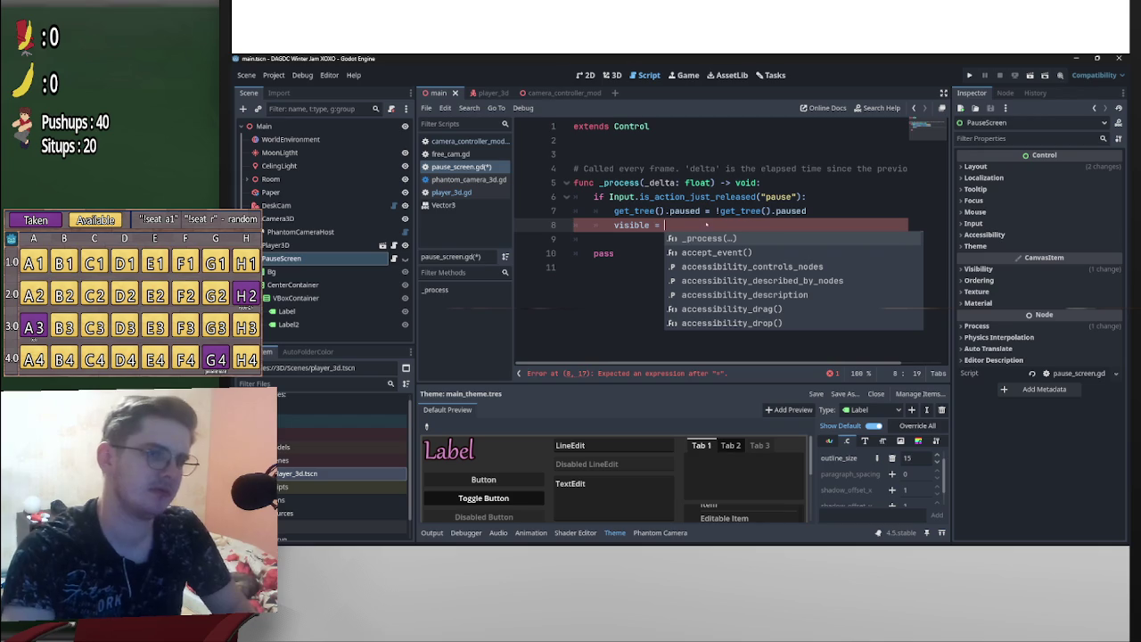
mouse_move(700, 210)
left_mouse_down()
mouse_move(614, 211)
mouse_move(713, 234)
left_mouse_up()
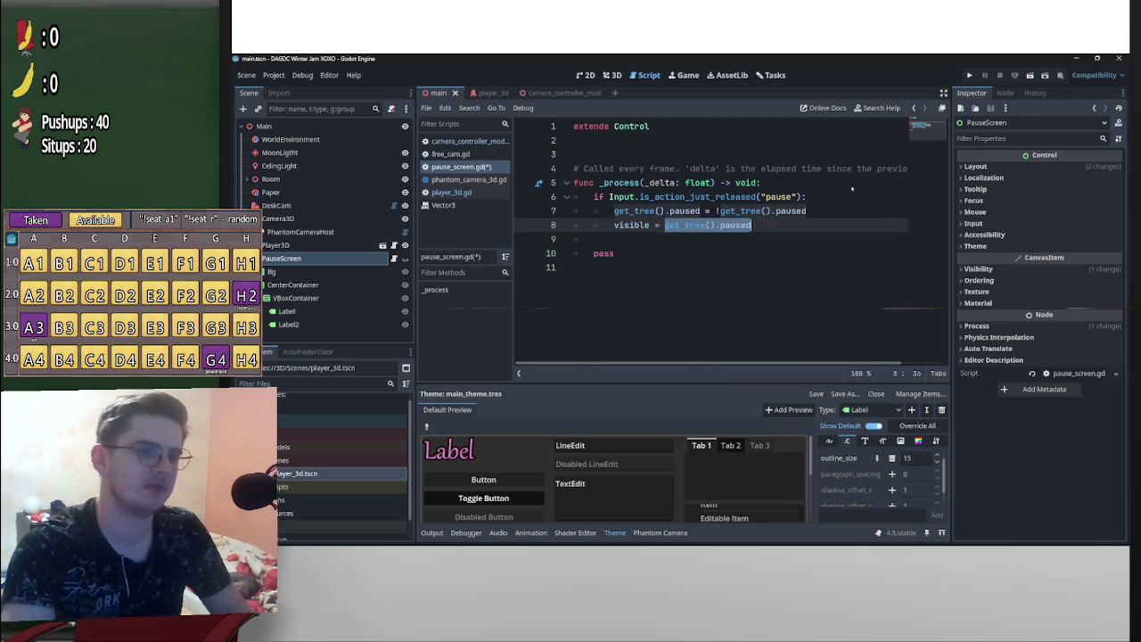
left_click(766, 183)
key("ctrl+s")
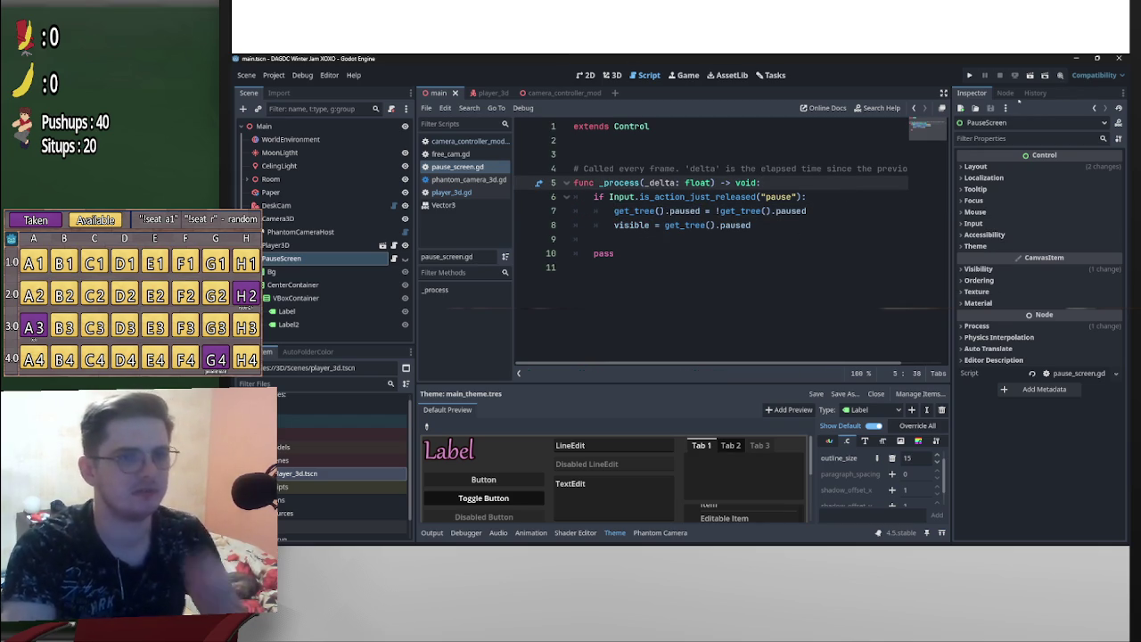
Run the project, press P to pause and unpause, then stop the game
left_click(1030, 75)
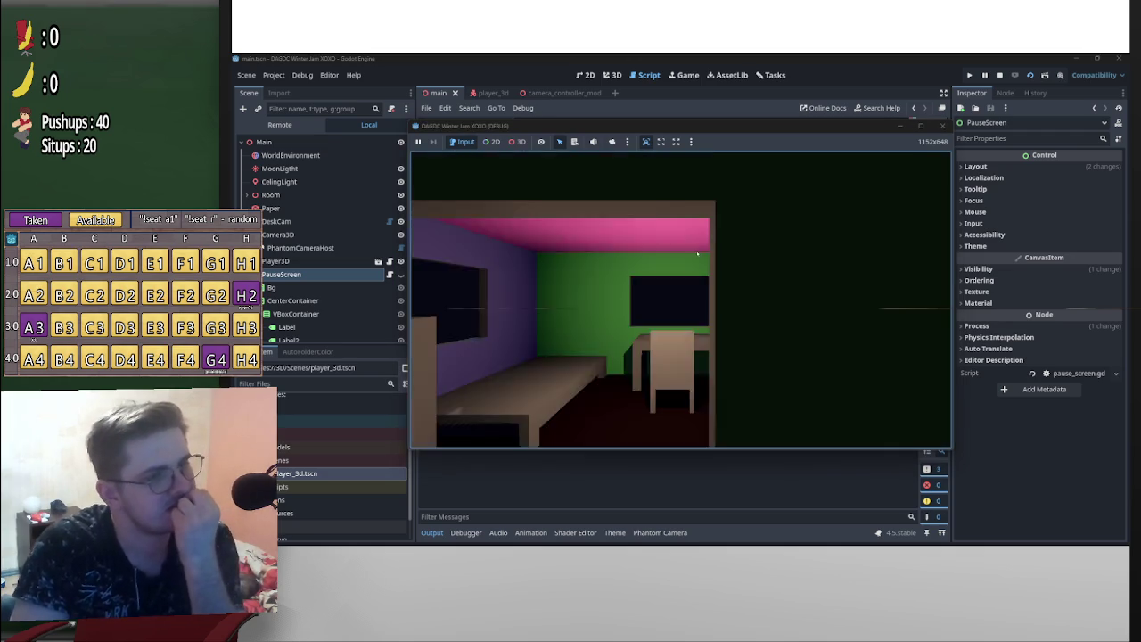
key("p")
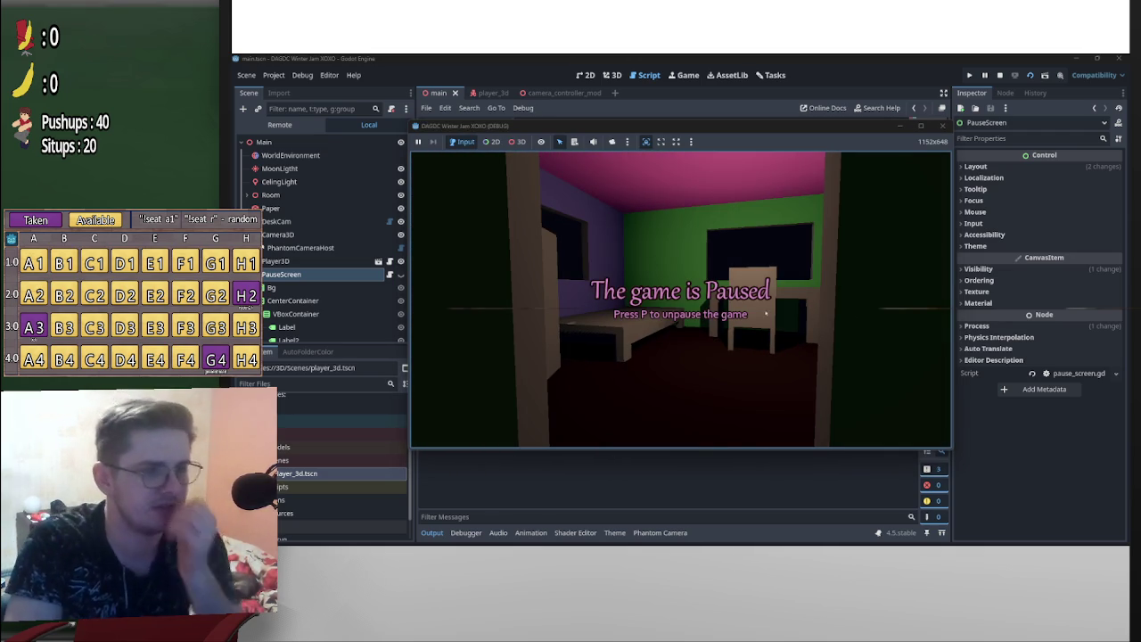
key("p")
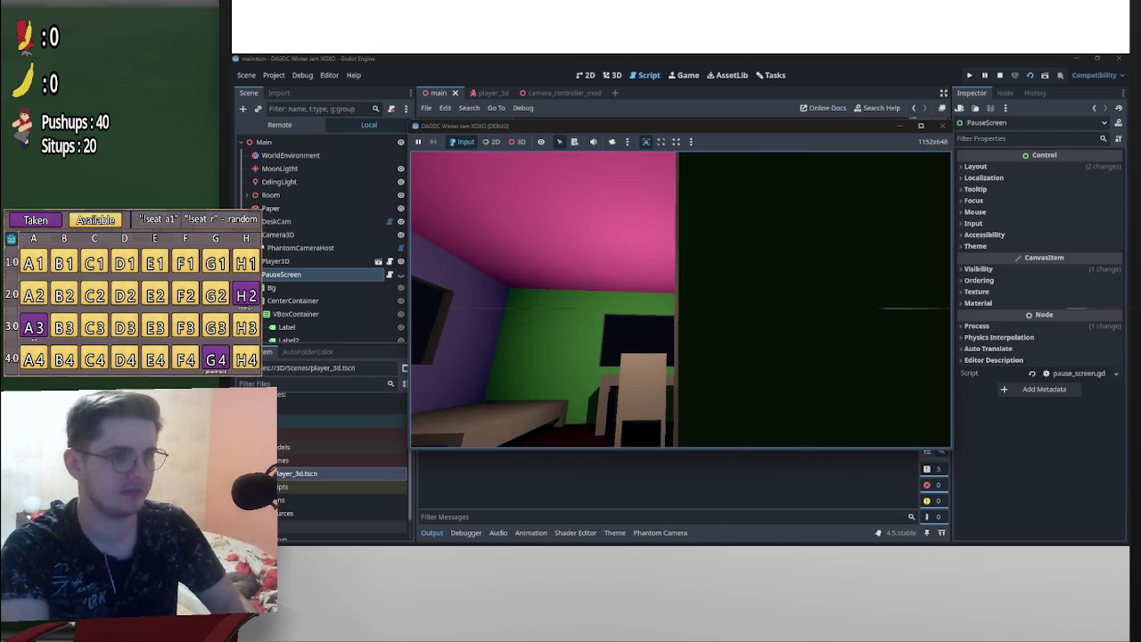
left_click(1000, 76)
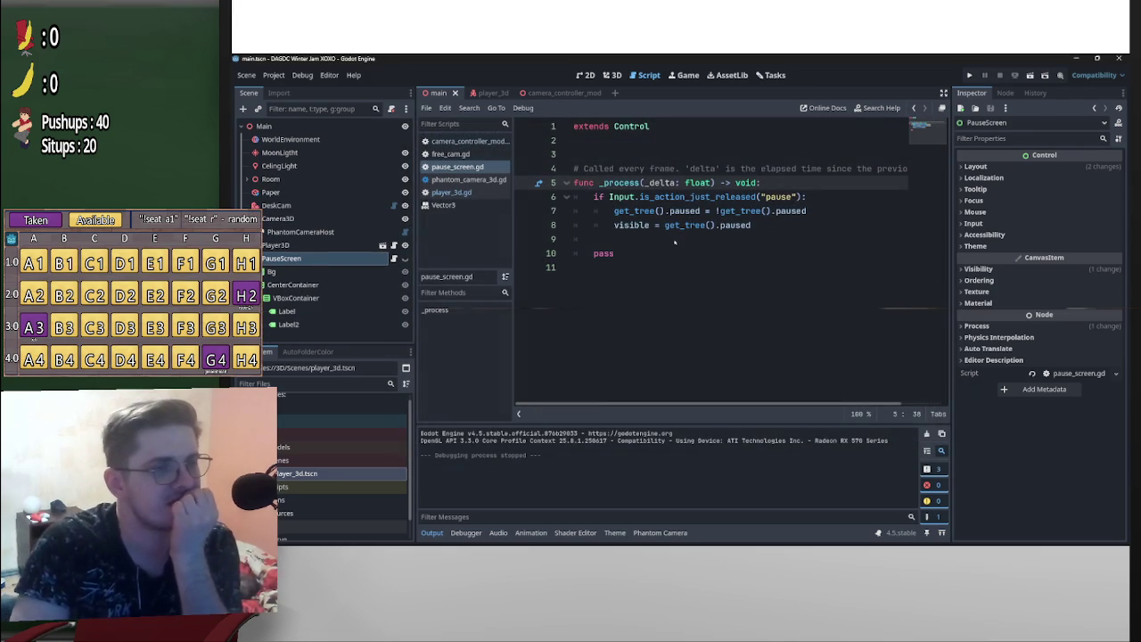
Add two indented lines below the visible line, removing a half-typed 'MouseMot'
left_click(784, 225)
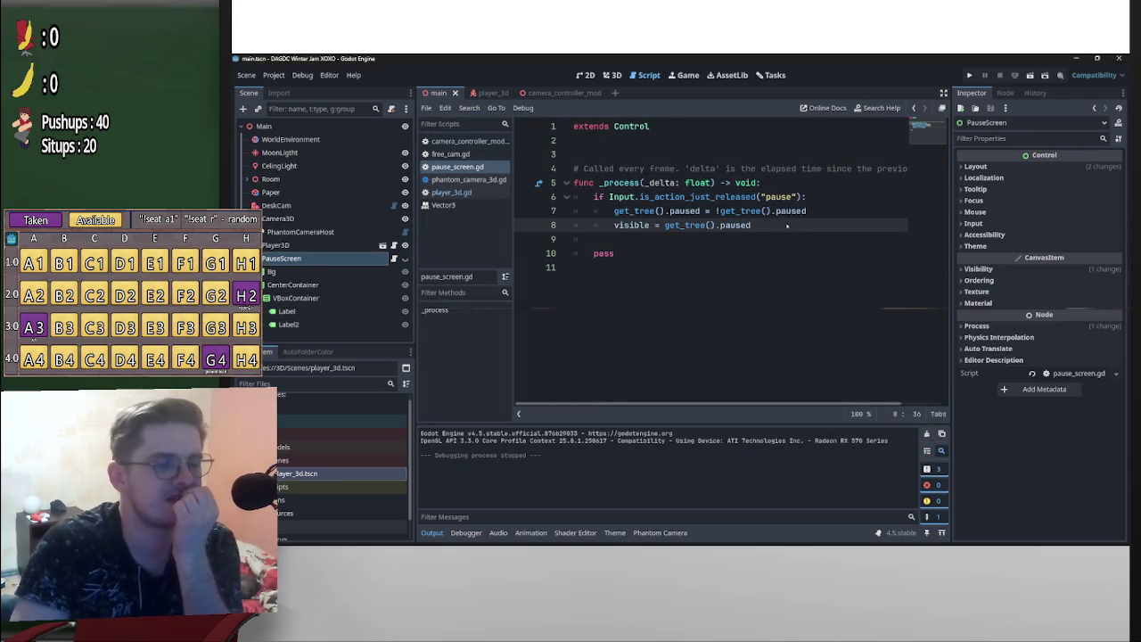
key("Return")
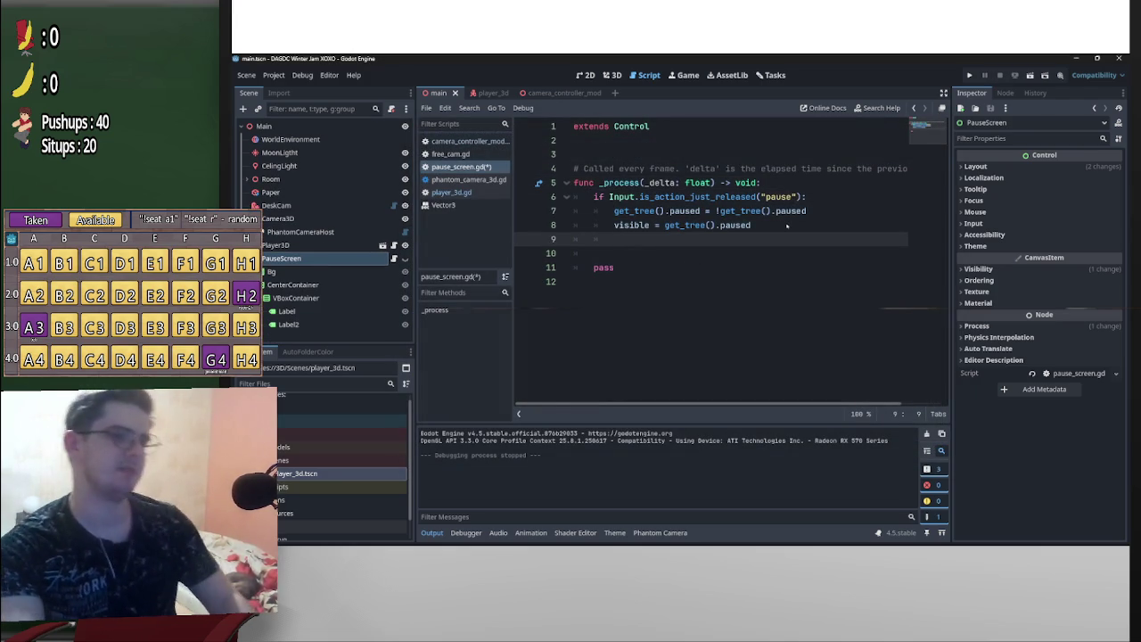
key("Return")
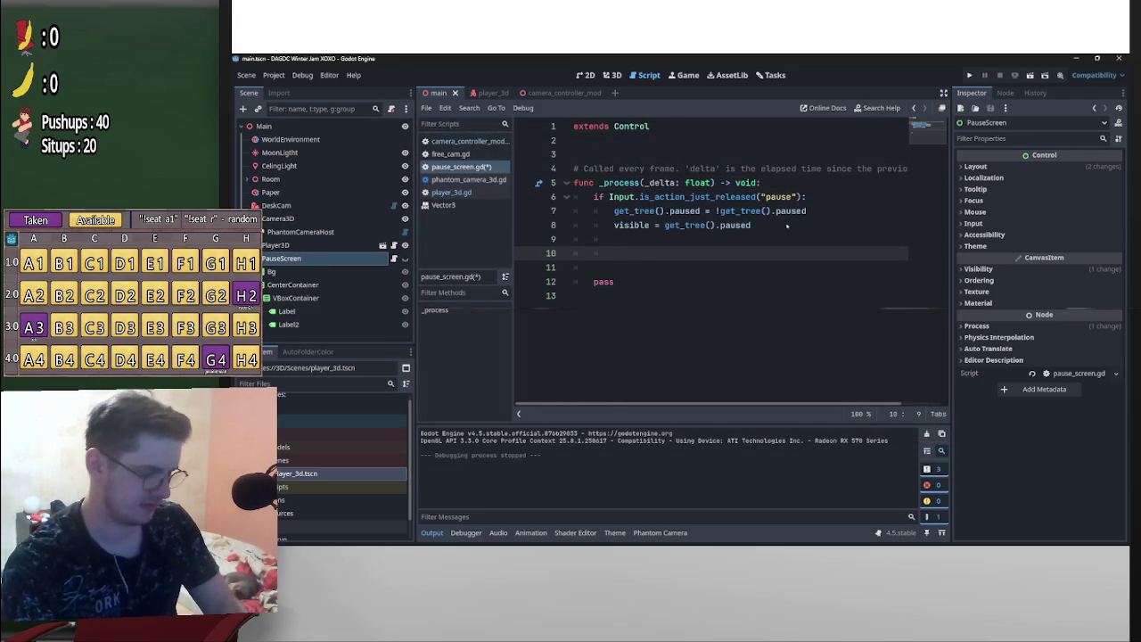
type("Mouse")
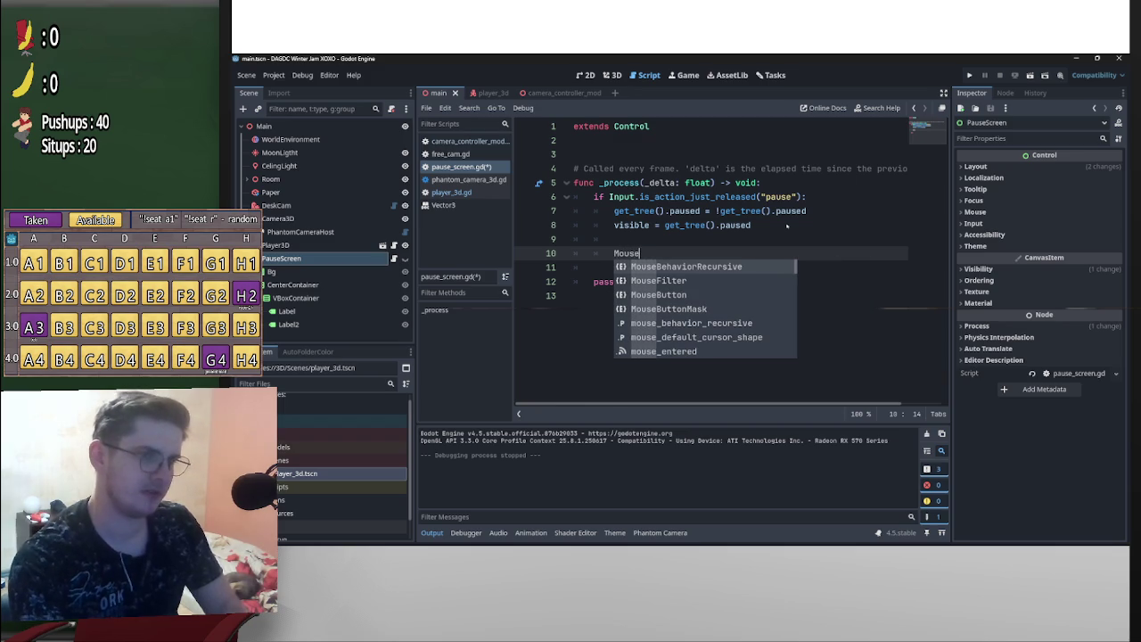
type("M")
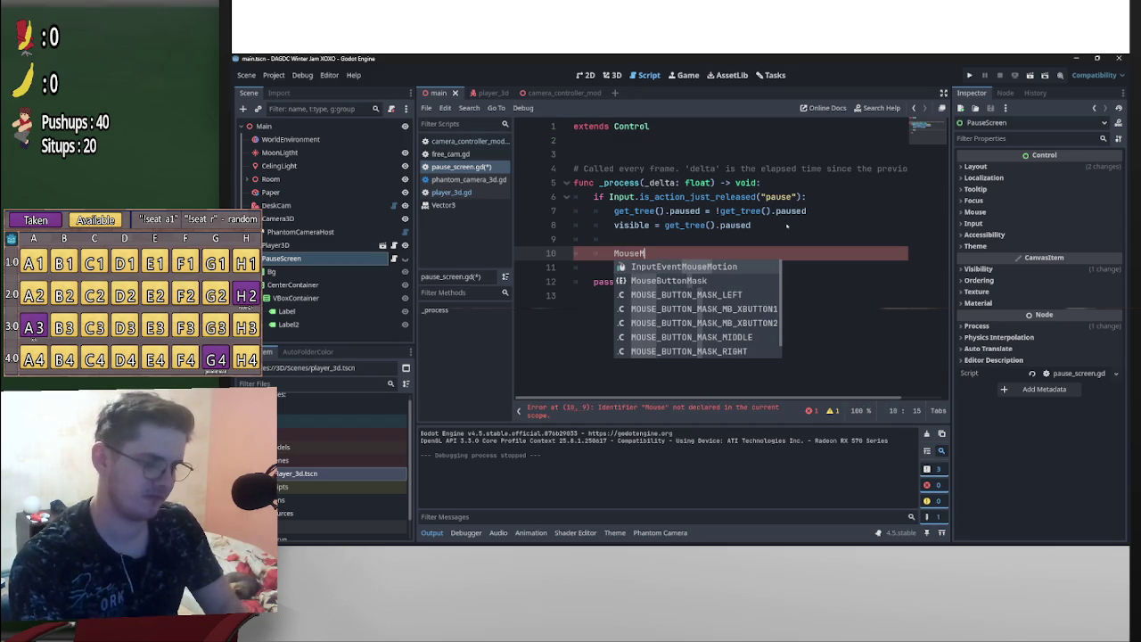
type("ot")
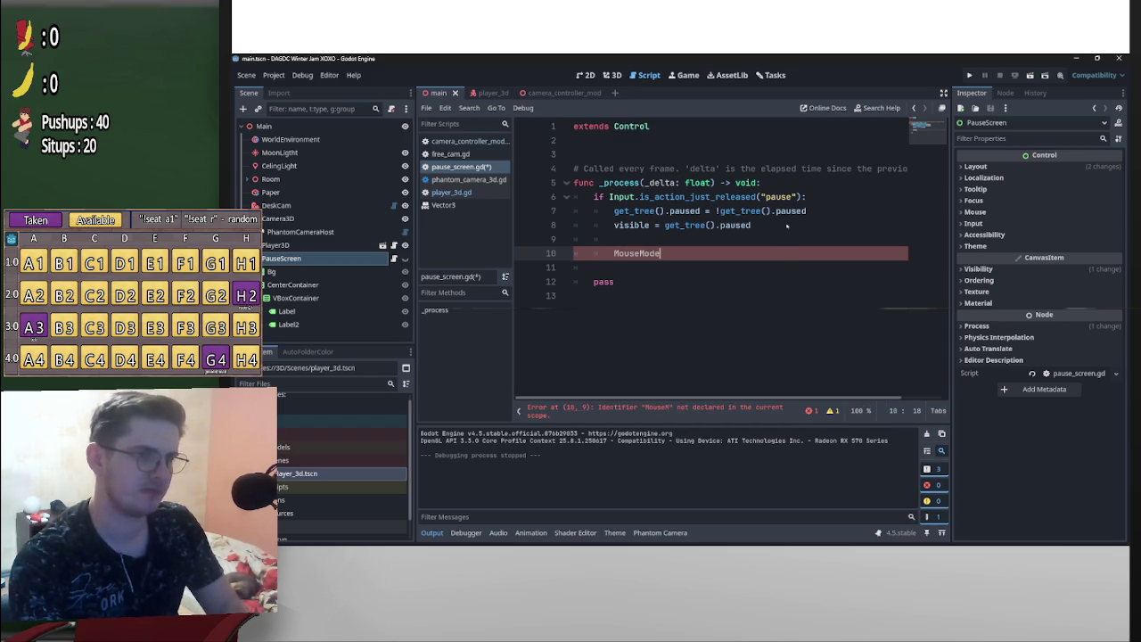
key("ctrl+BackSpace")
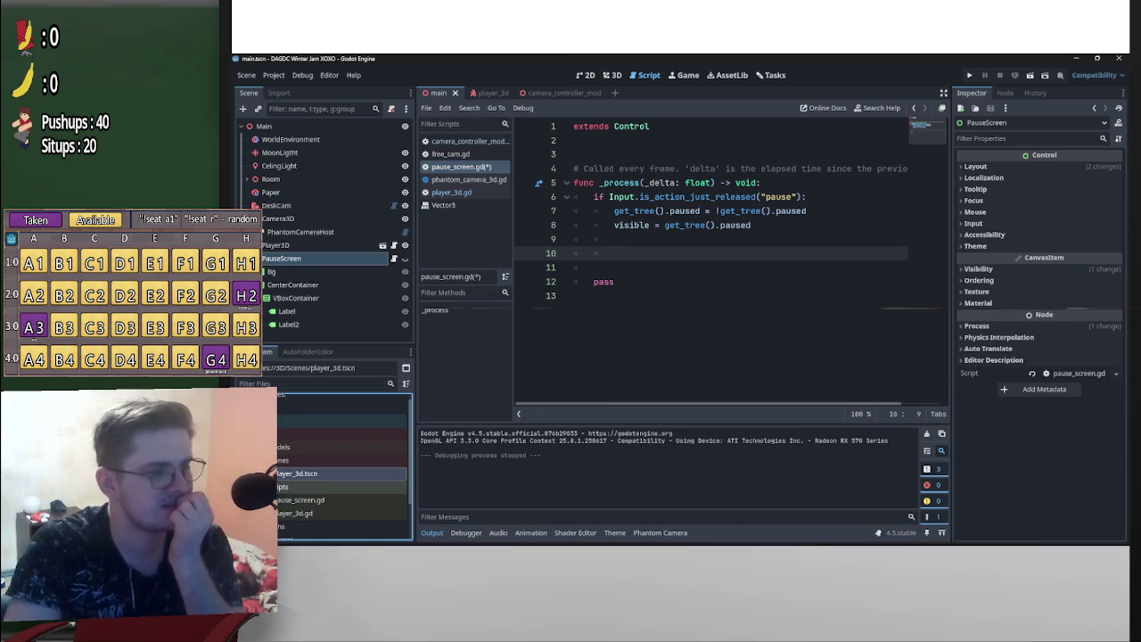
Open free_cam.tscn from FileSystem and scroll free_cam.gd to the swap() and _release_mouse() functions
scroll(343, 473, "down", 2)
left_click(252, 450)
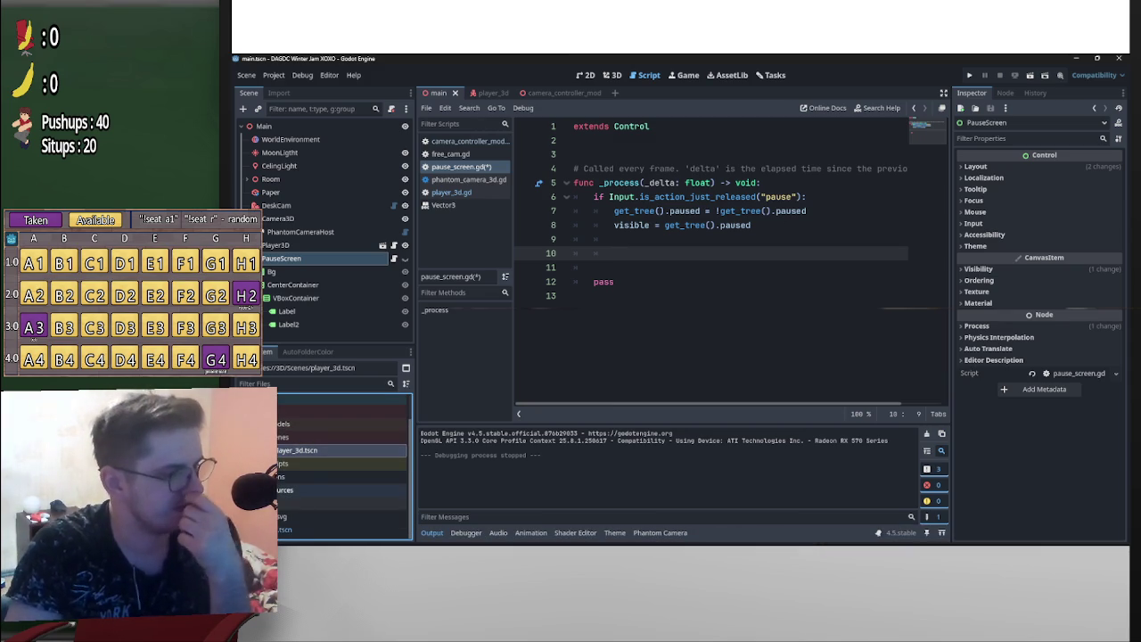
scroll(342, 464, "down", 3)
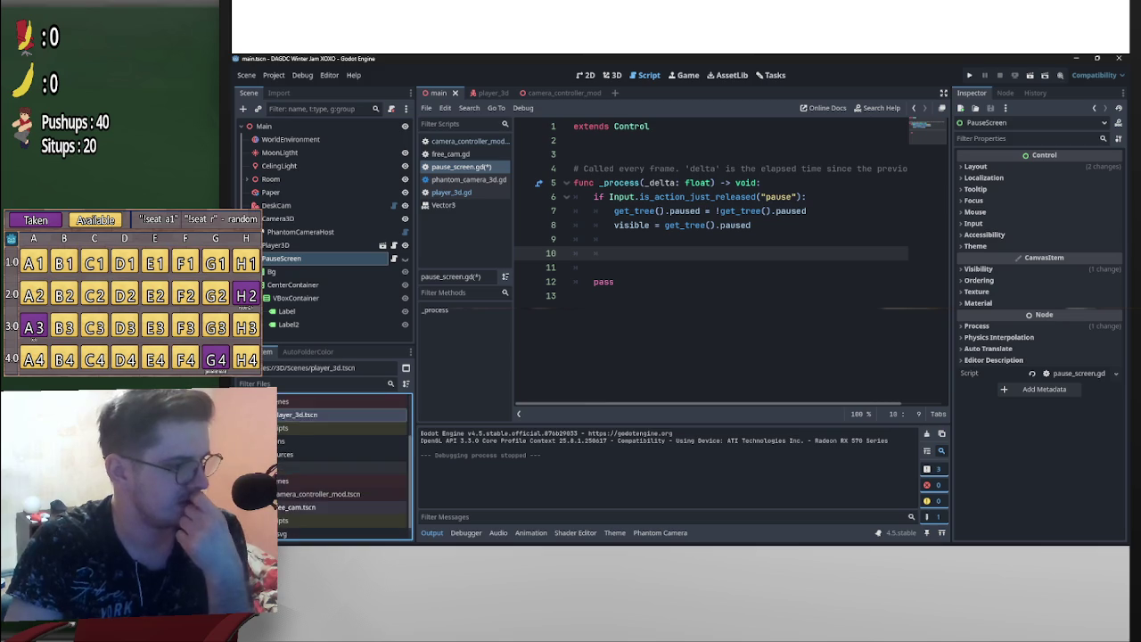
double_click(321, 490)
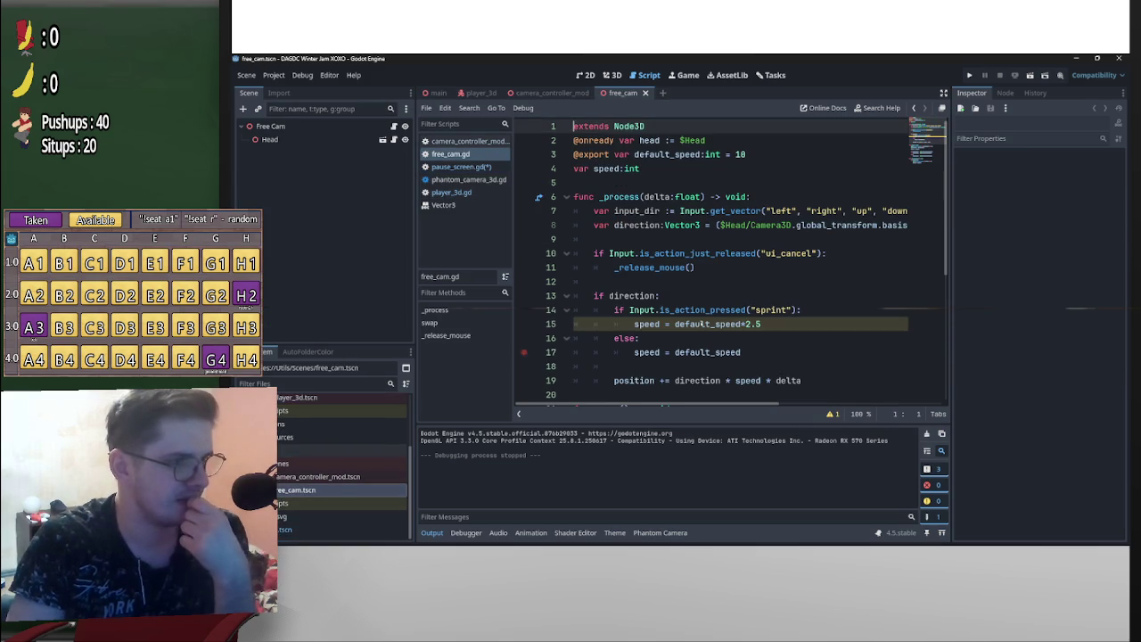
scroll(804, 401, "down", 4)
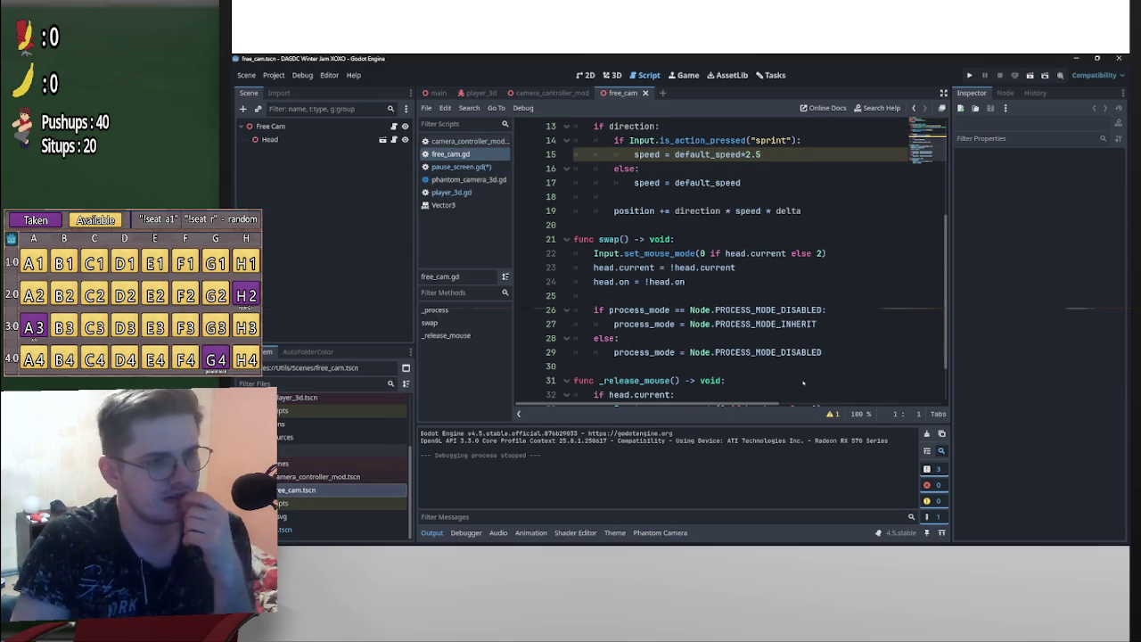
mouse_move(801, 360)
scroll(871, 308, "down", 2)
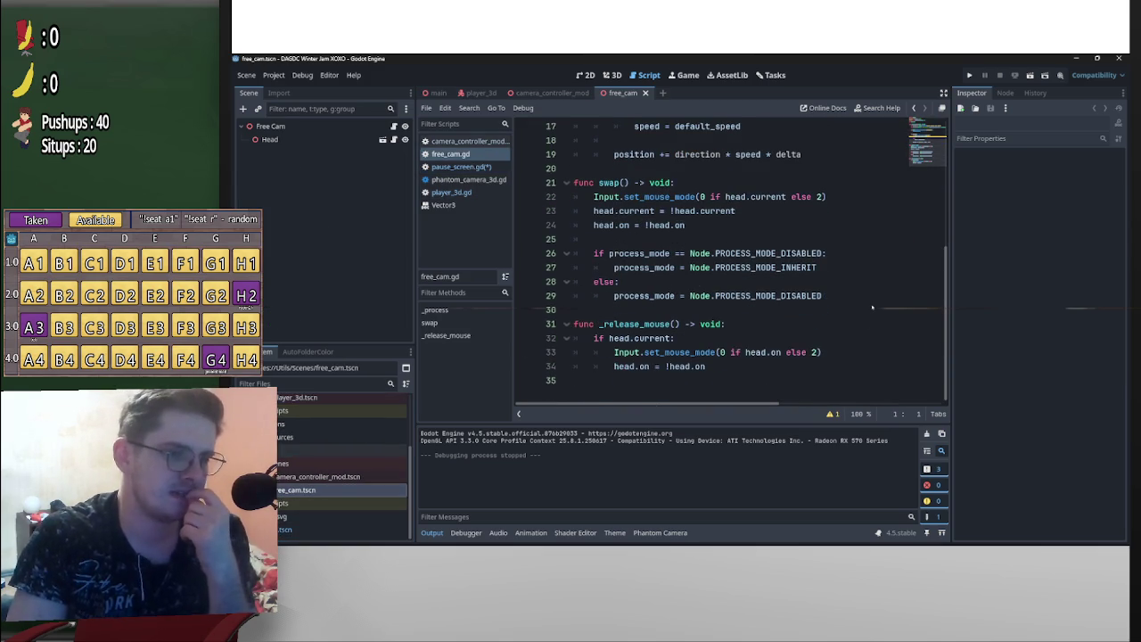
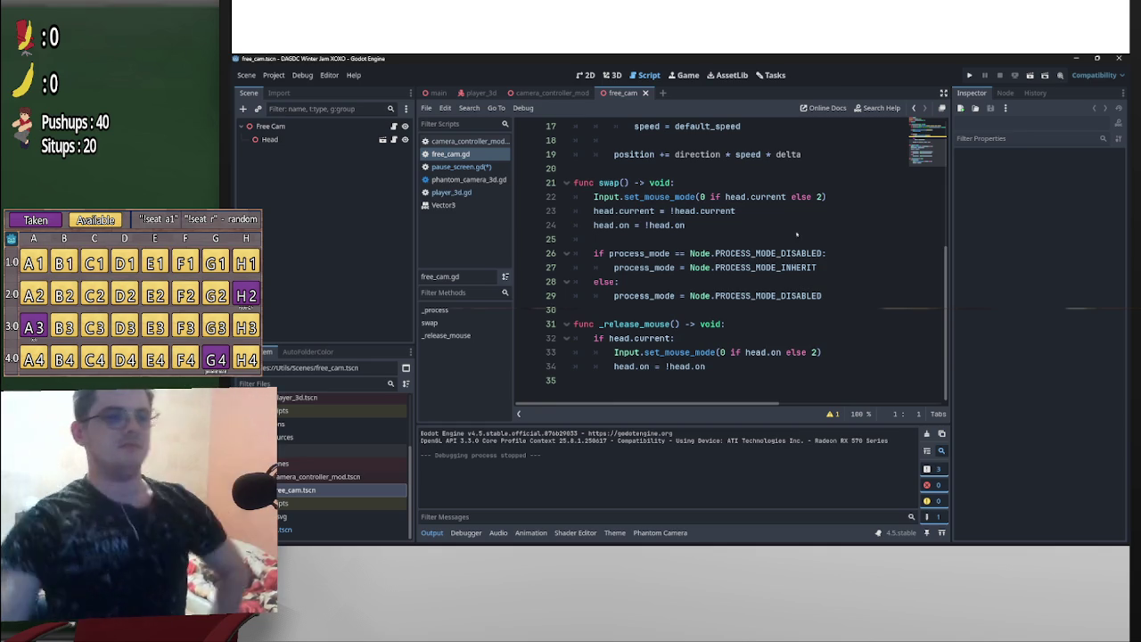
In the main scene, copy the Input.set_mouse_mode call from free_cam.gd
left_click(436, 93)
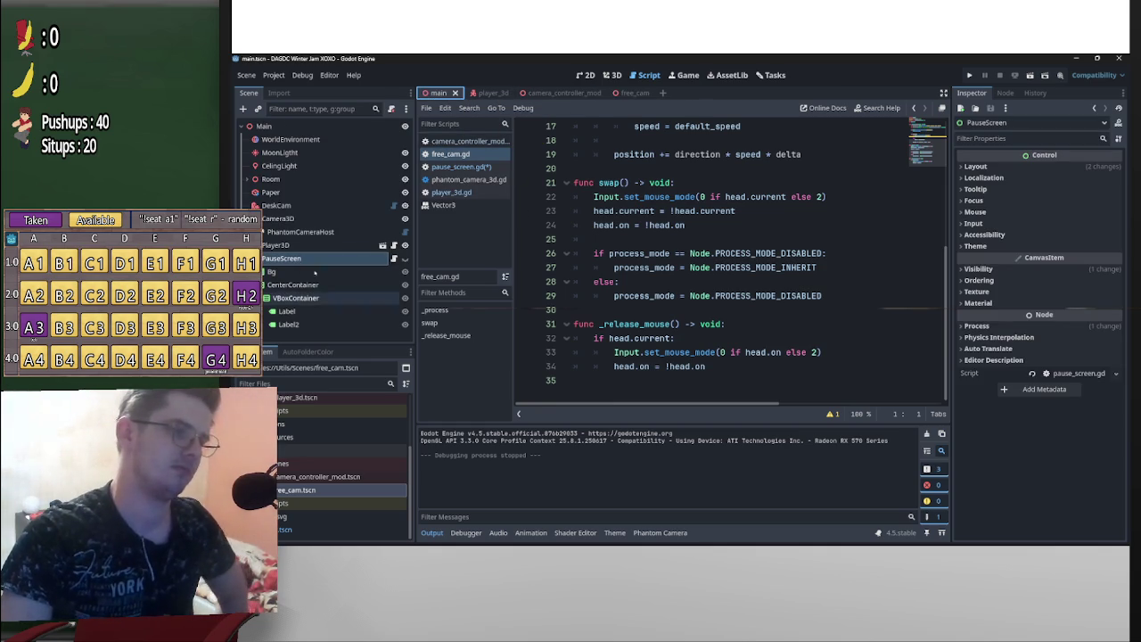
scroll(739, 362, "up", 1)
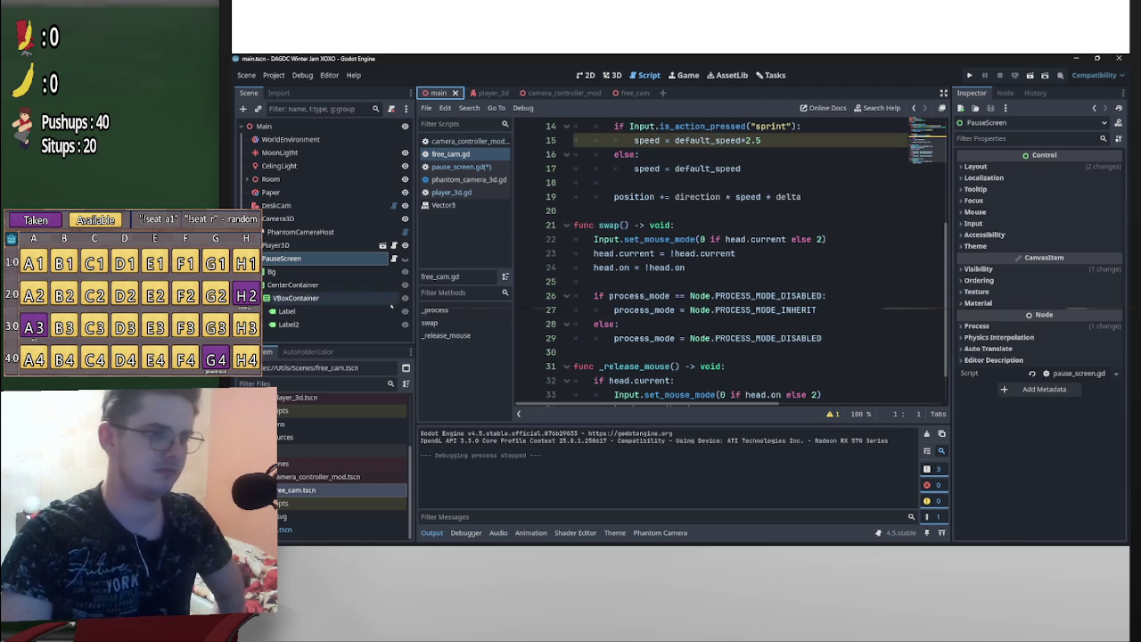
scroll(662, 375, "down", 1)
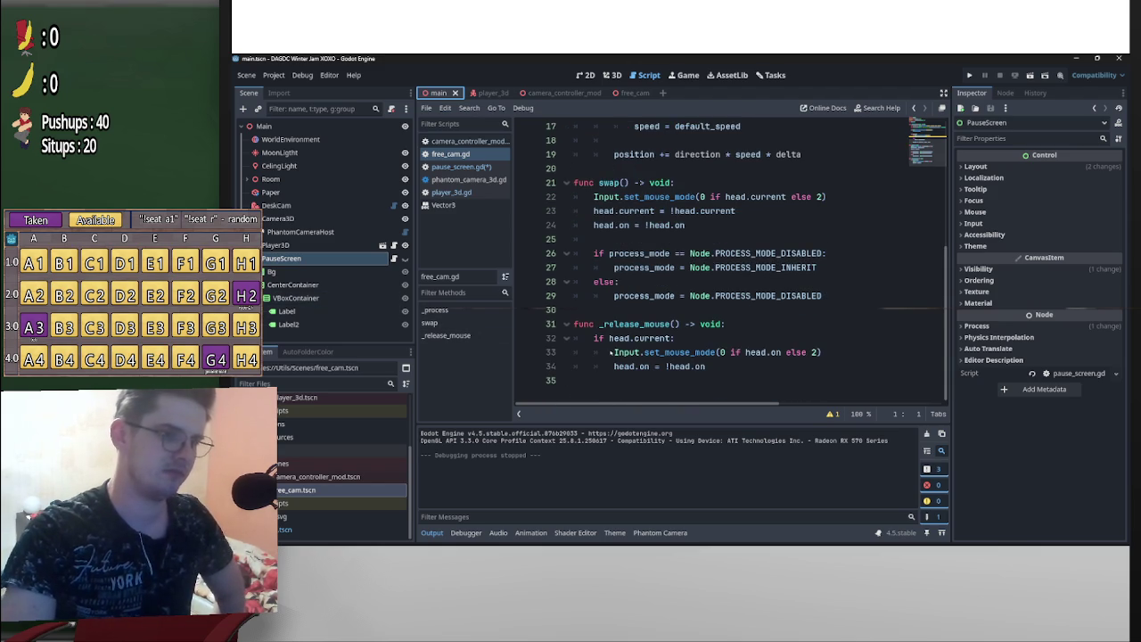
left_click_drag(614, 352, 719, 354)
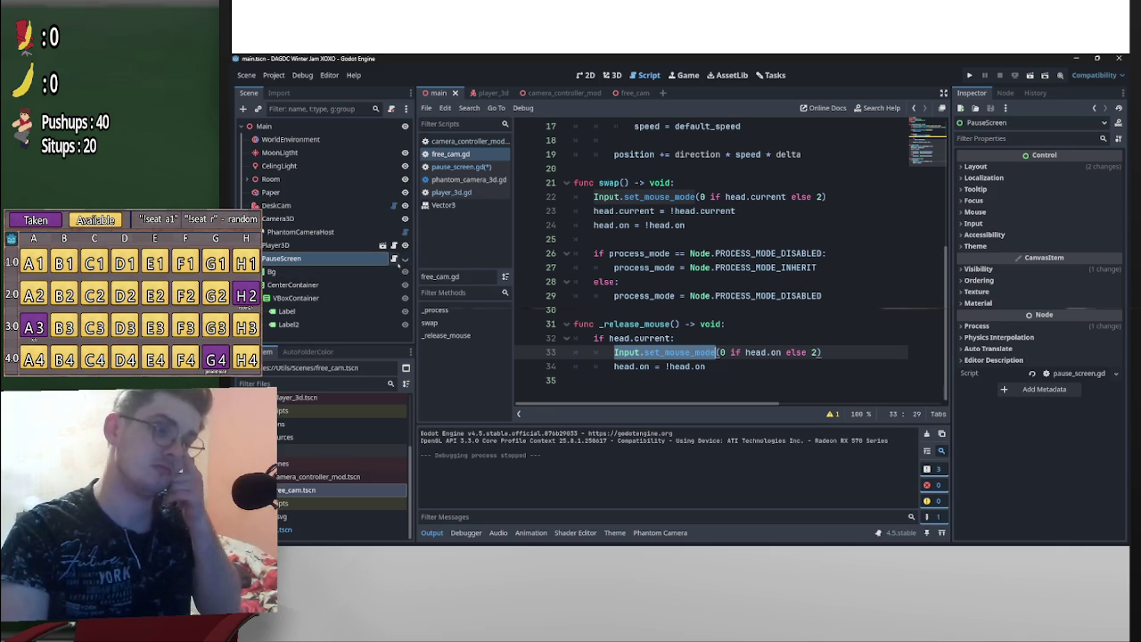
In pause_screen.gd, write Input.set_mouse_mode(0 if !get_tree().paused else 2) and save
left_click(393, 258)
type("Input.set_mouse_mode")
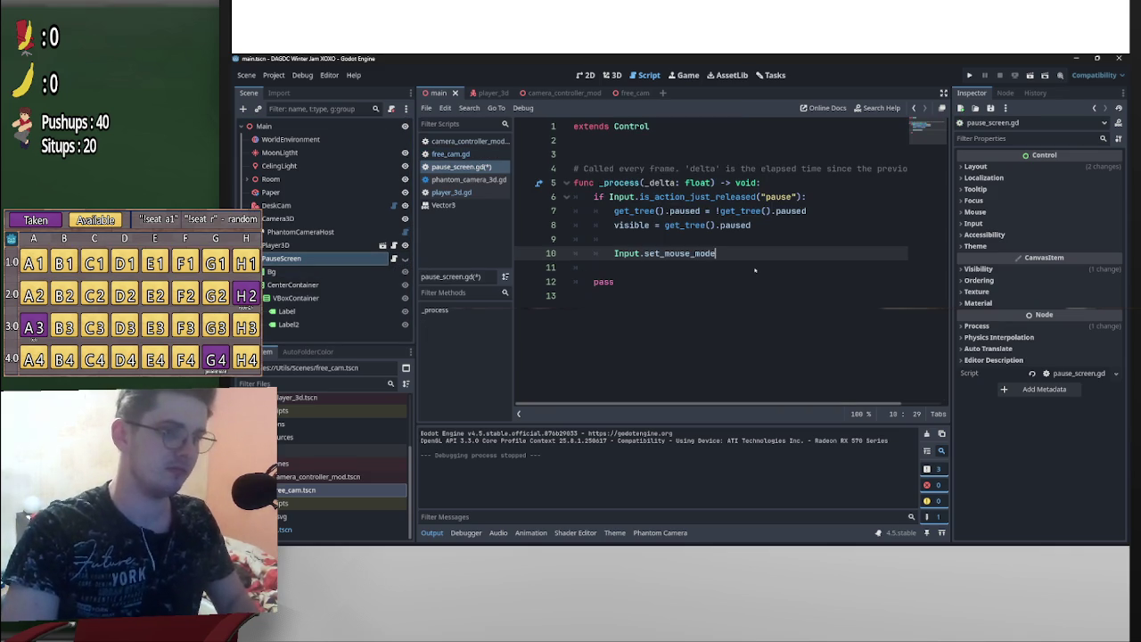
type("(")
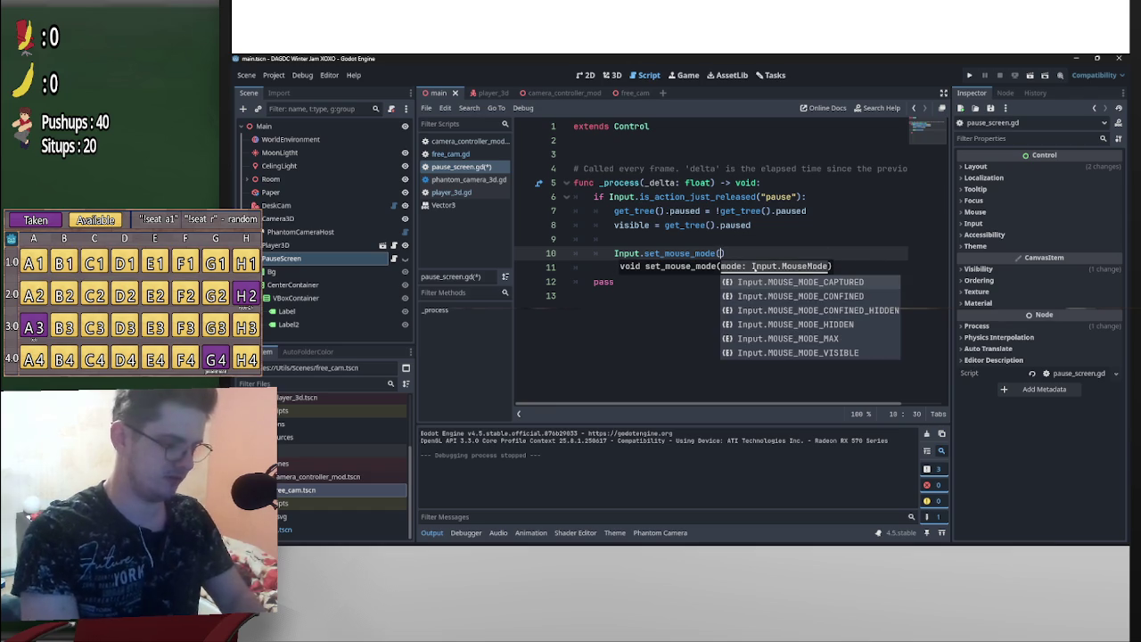
type("1 if")
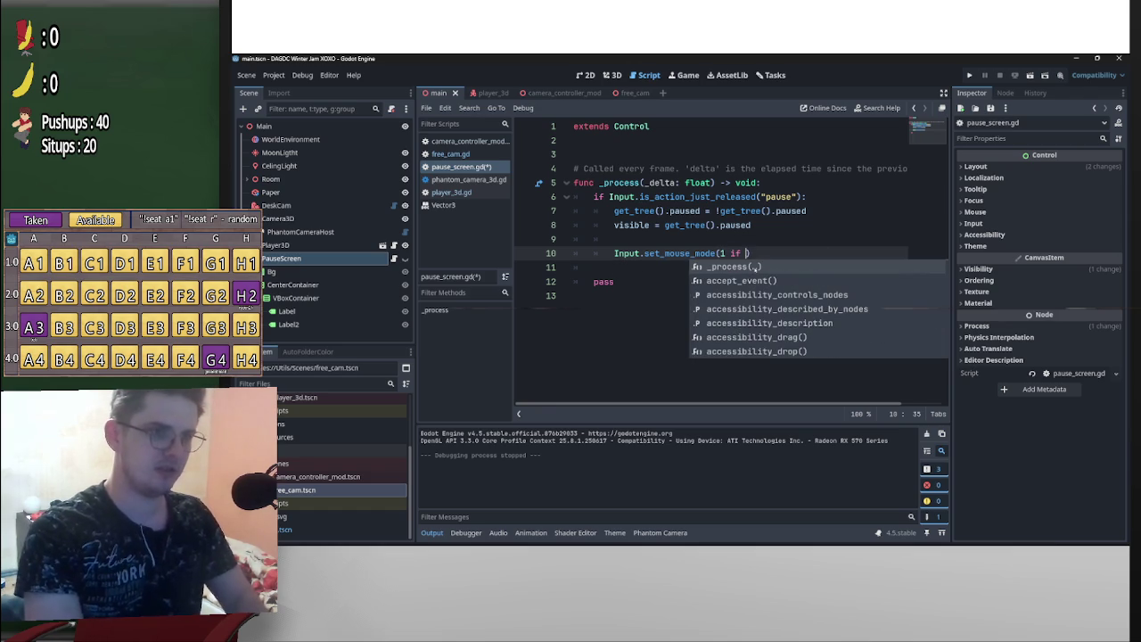
left_click(766, 227)
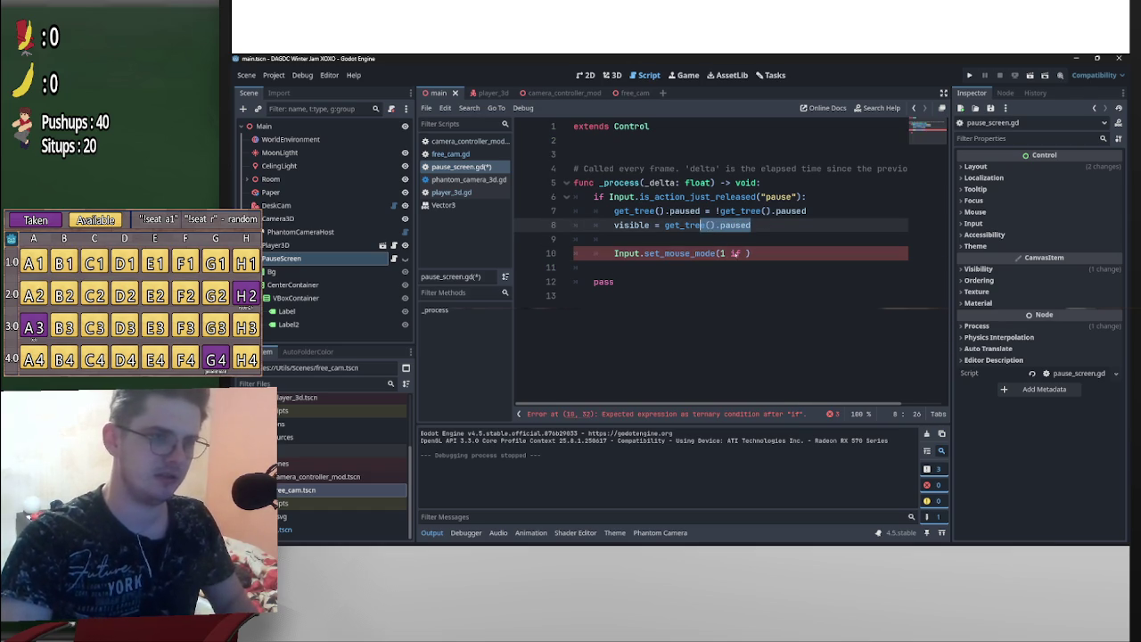
left_click(727, 254)
key("BackSpace")
type("0")
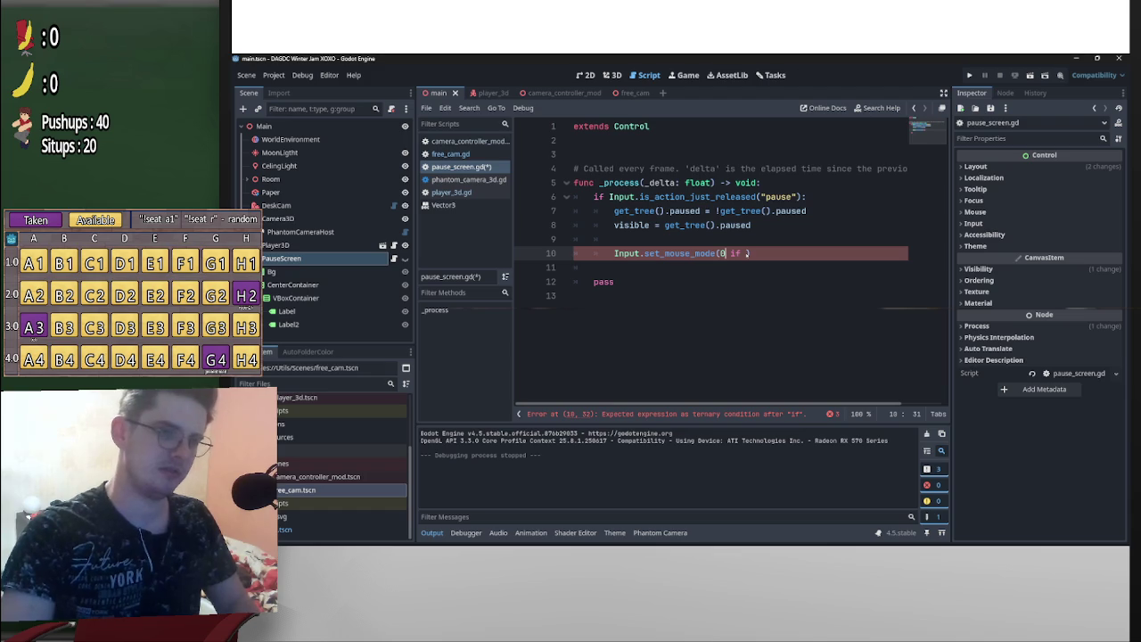
mouse_move(754, 230)
left_mouse_down()
mouse_move(664, 227)
mouse_move(750, 254)
left_mouse_up()
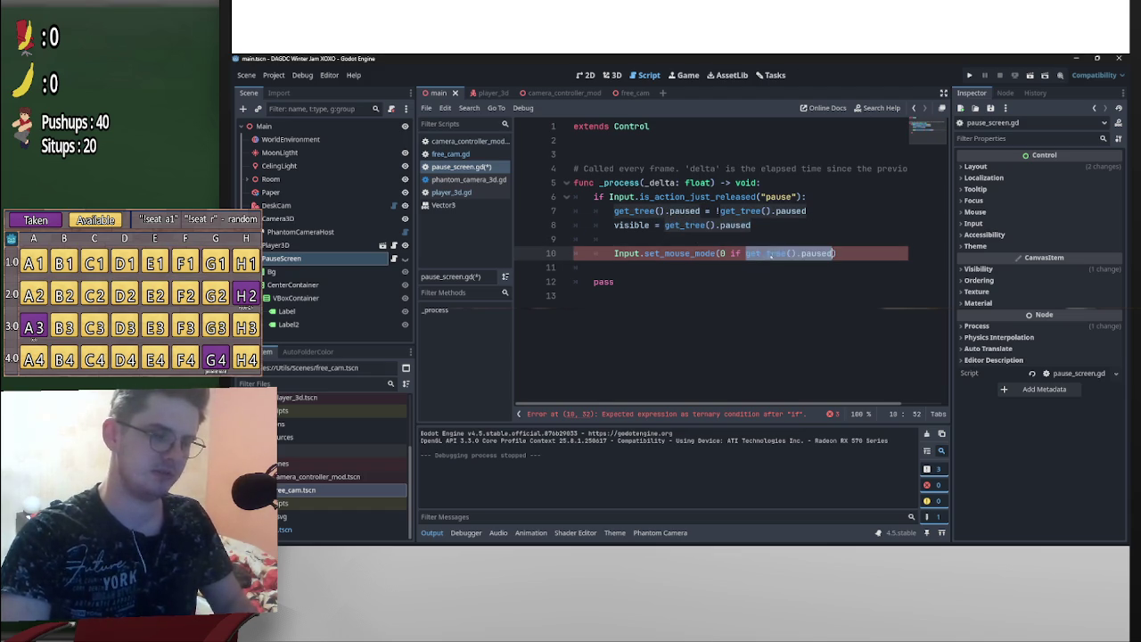
type("!")
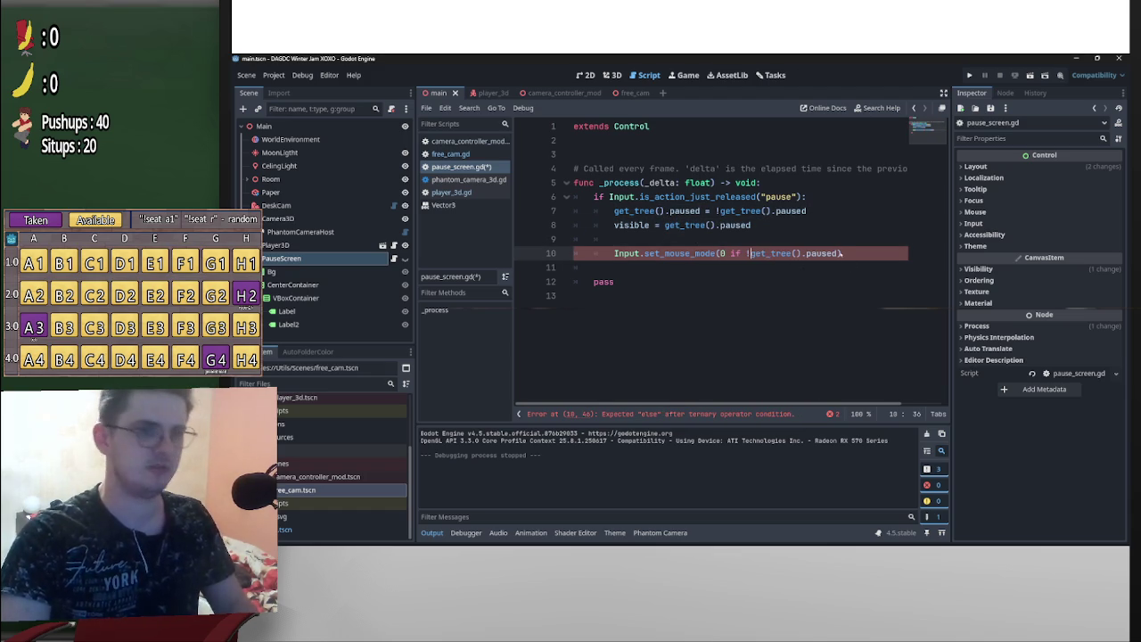
type(" es")
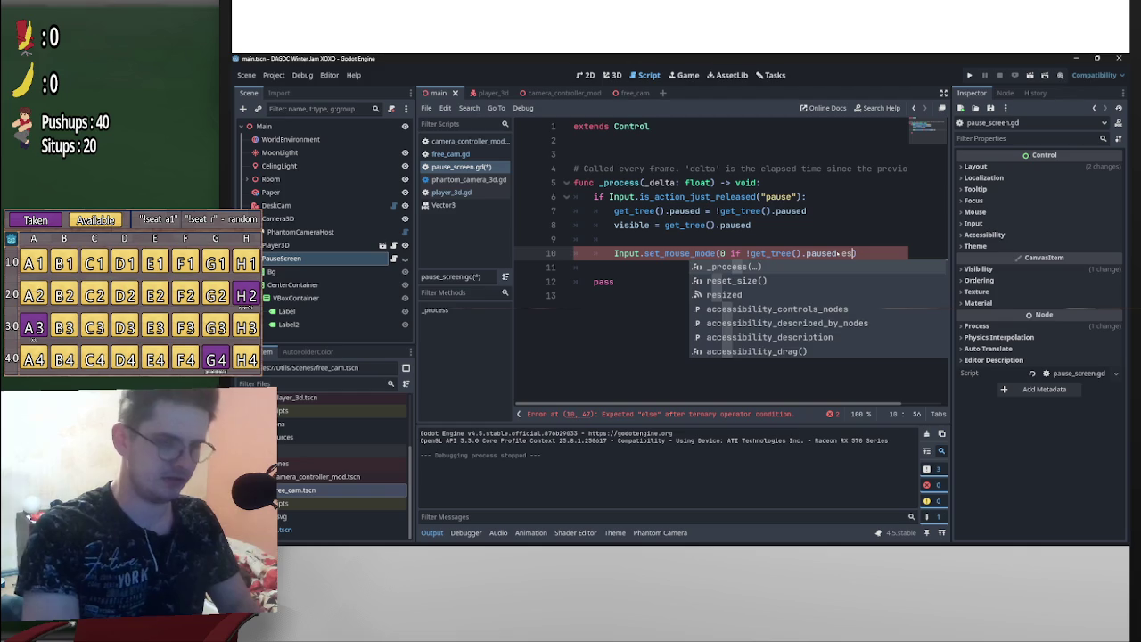
type("lse 2")
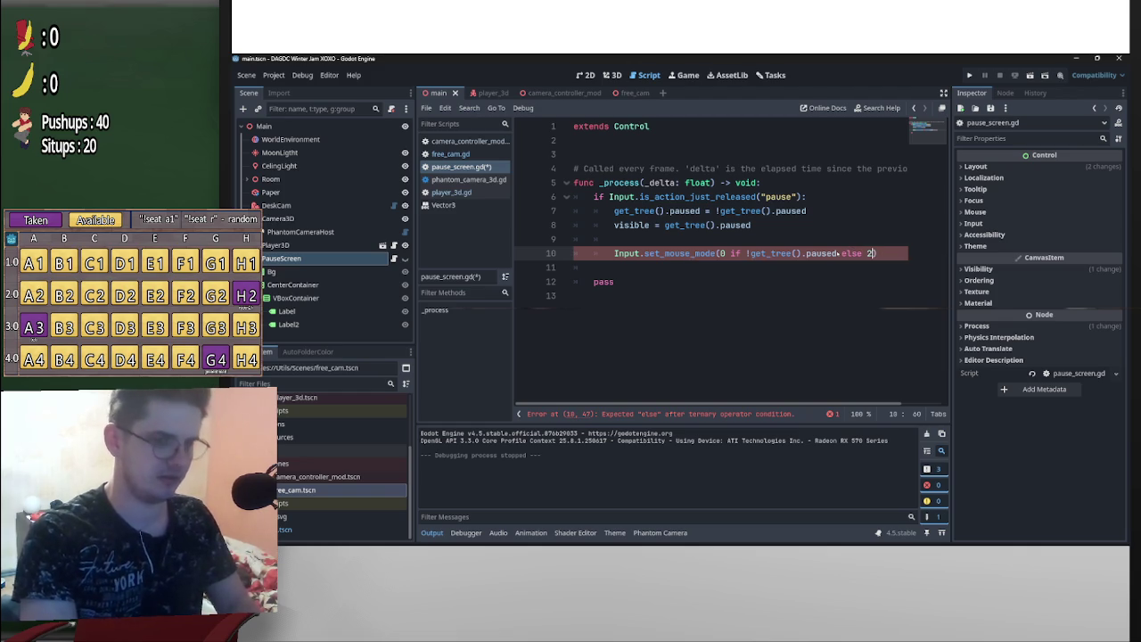
key("Up")
key("Up")
key("ctrl+s")
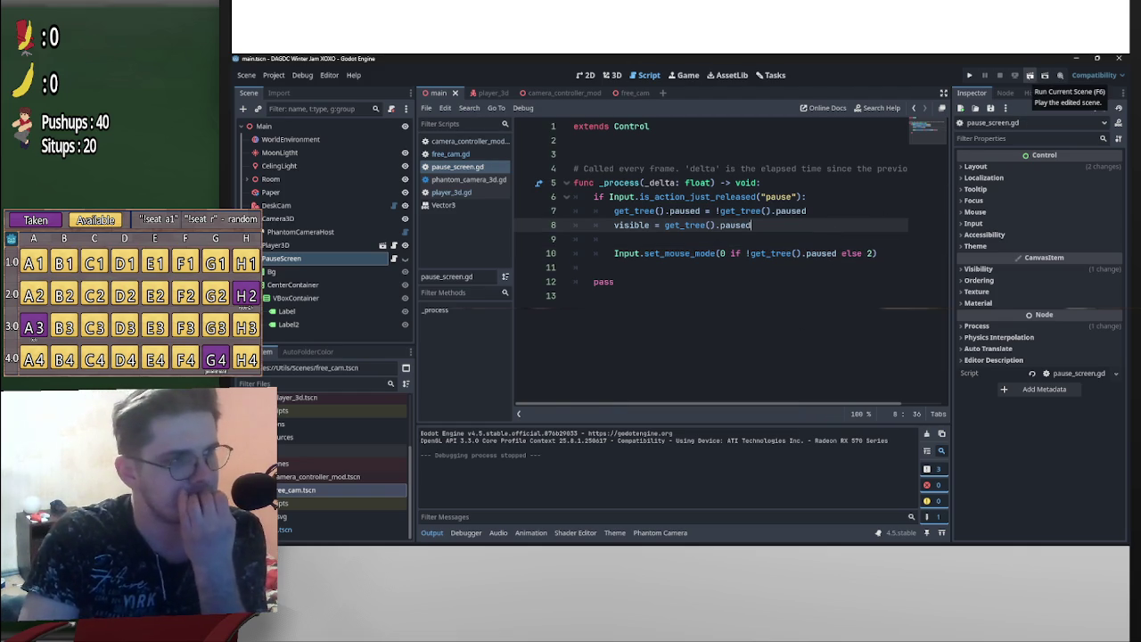
Run the game, toggle pause on and off with P, then stop it
left_click(1030, 76)
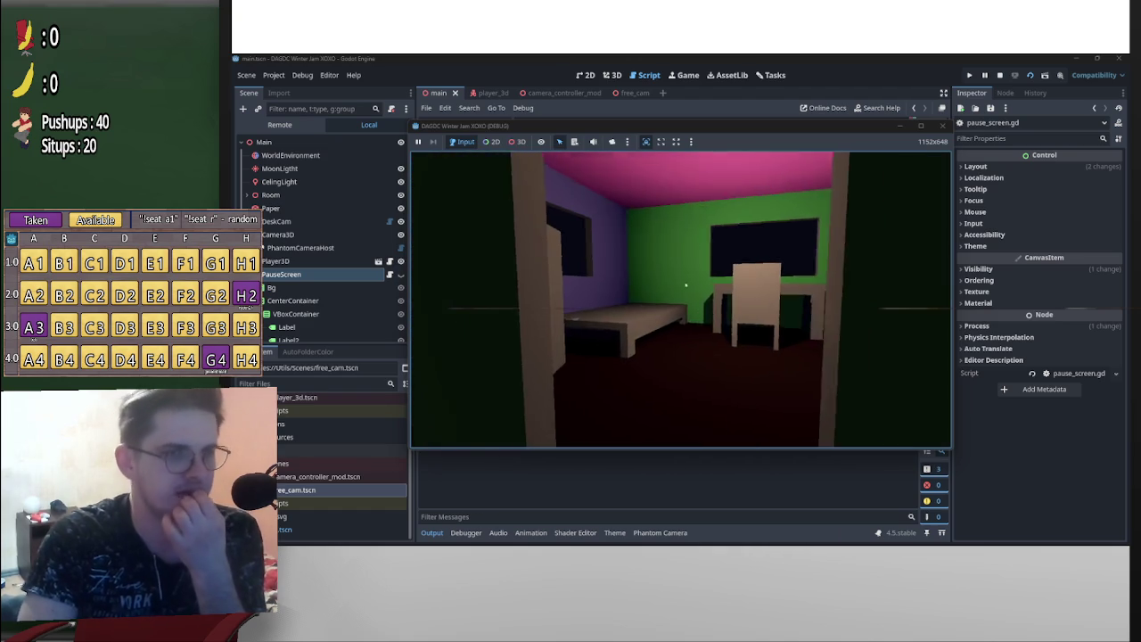
key("p")
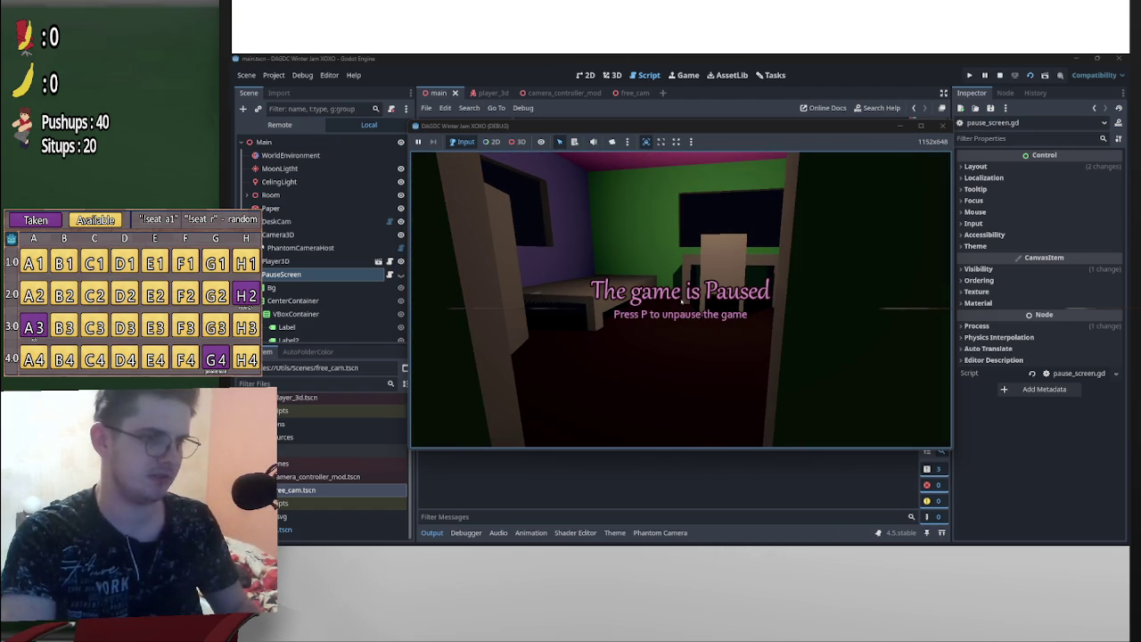
key("p")
key("F8")
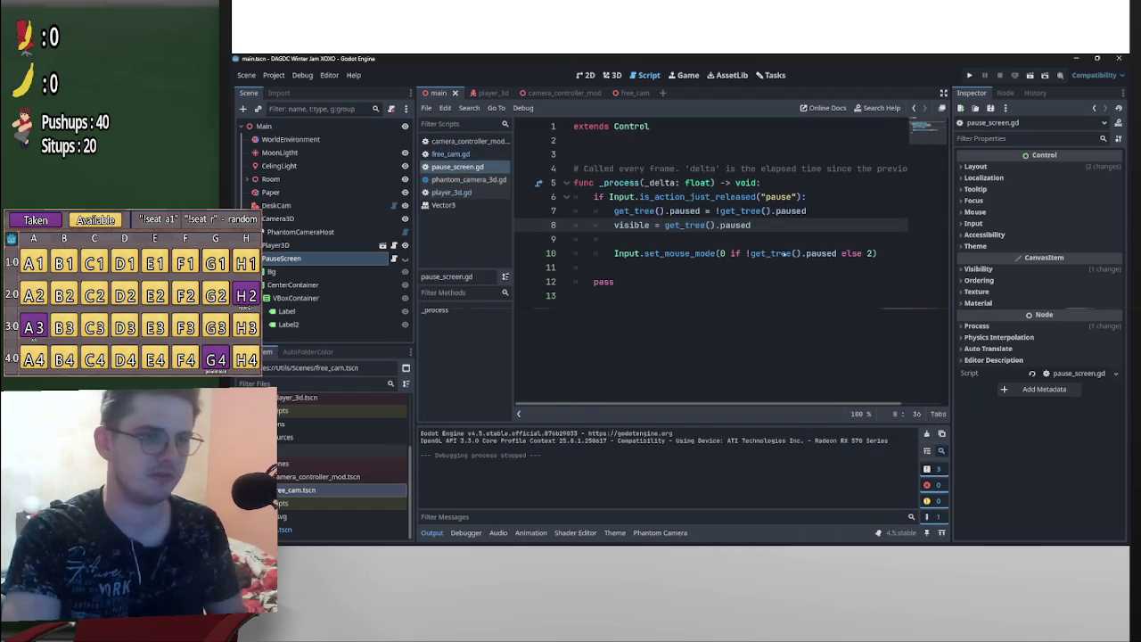
Delete the ! negation on line 10, retest pausing, then switch to the player_3d scene
left_click(749, 254)
key("BackSpace")
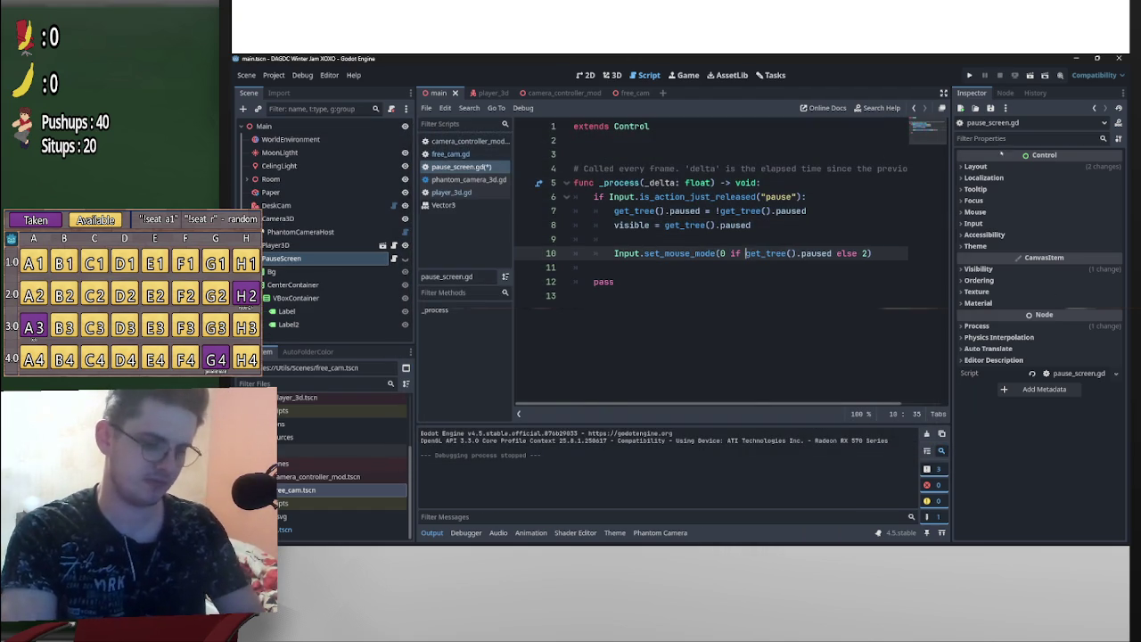
key("F5")
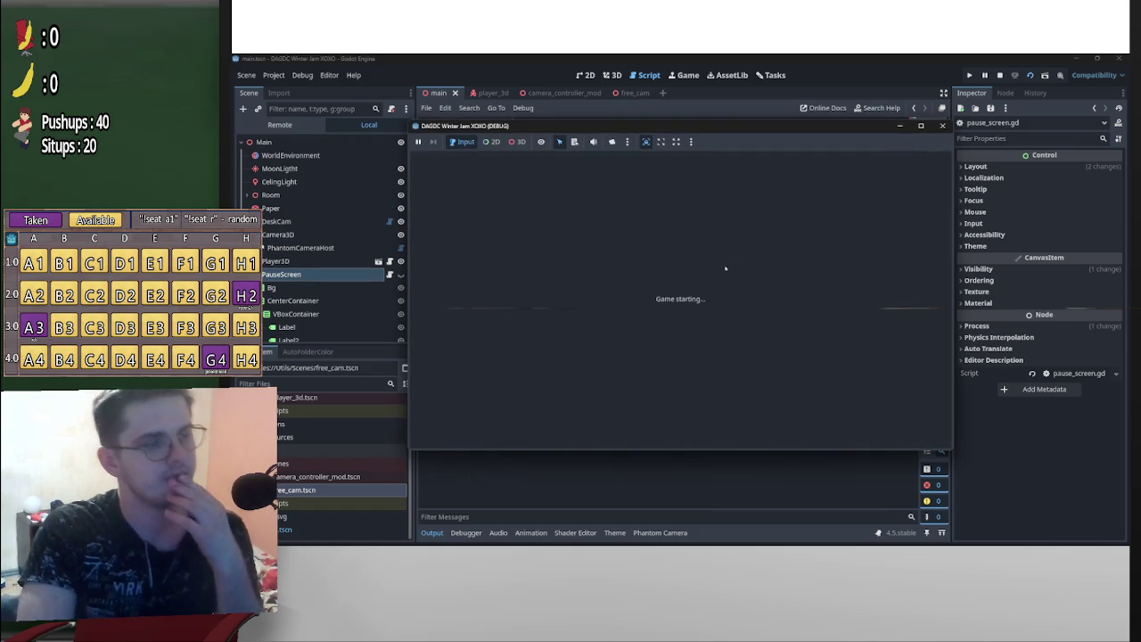
key("p")
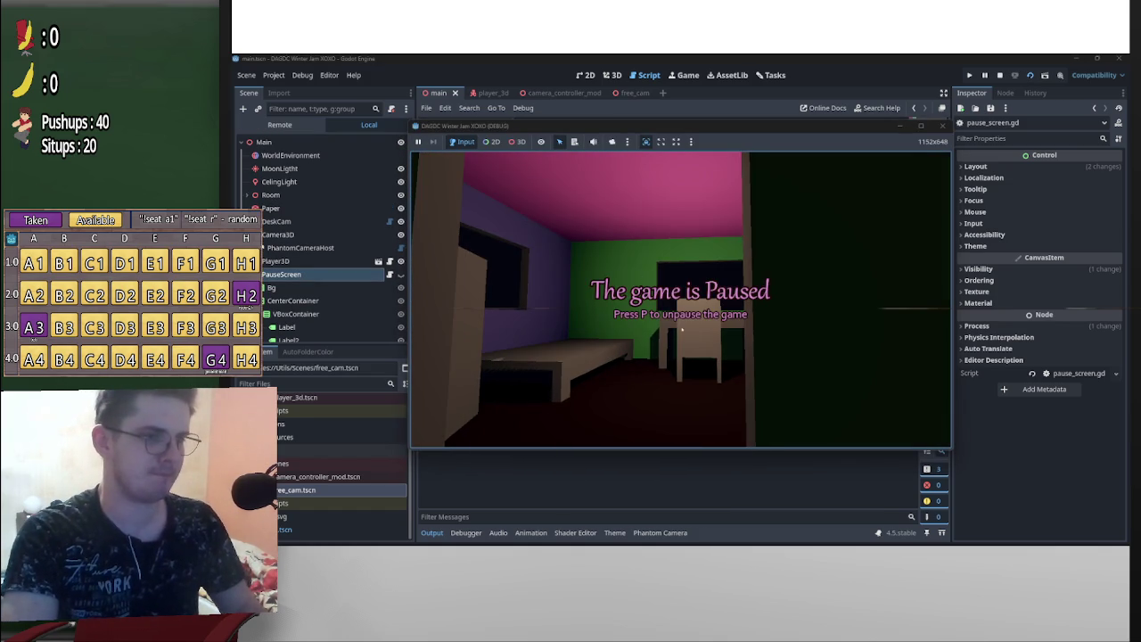
key("p")
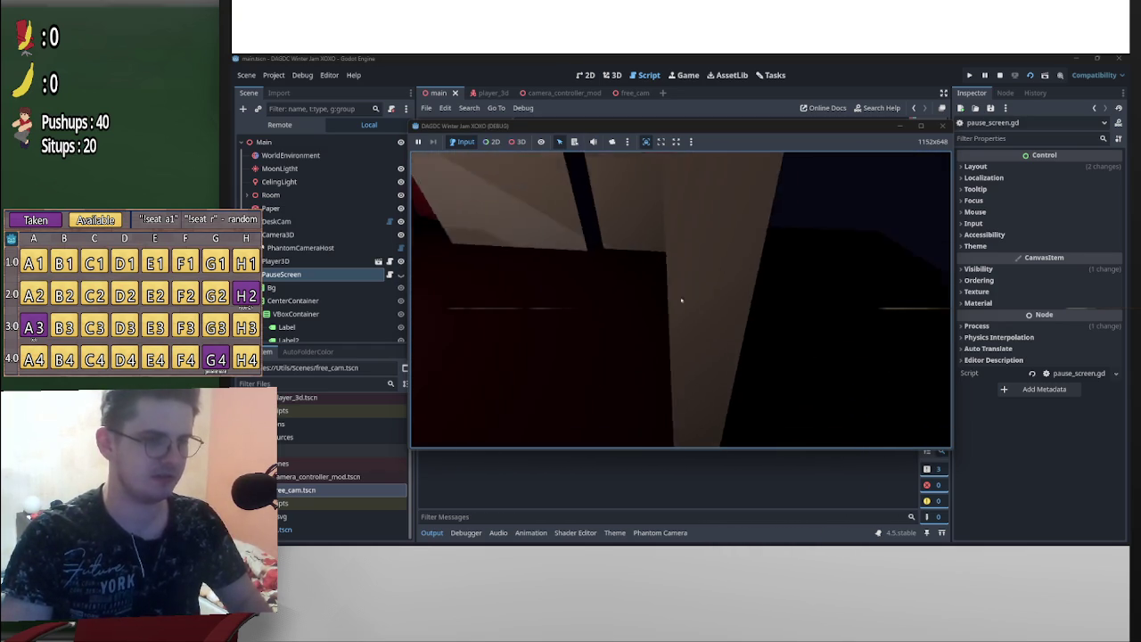
key("p")
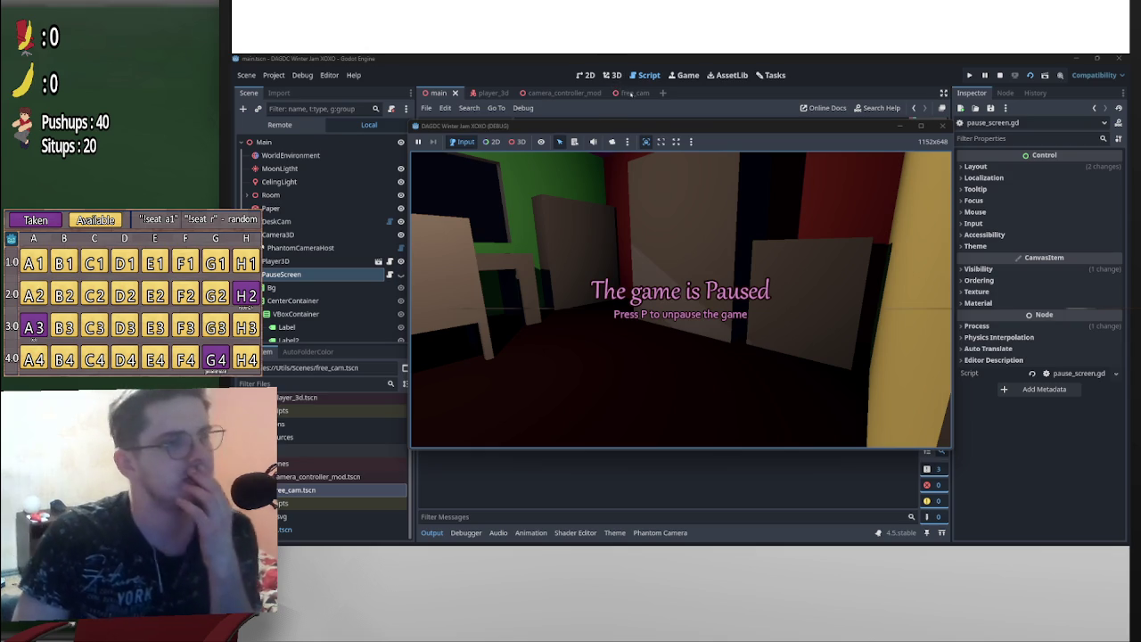
left_click(626, 92)
left_click(481, 92)
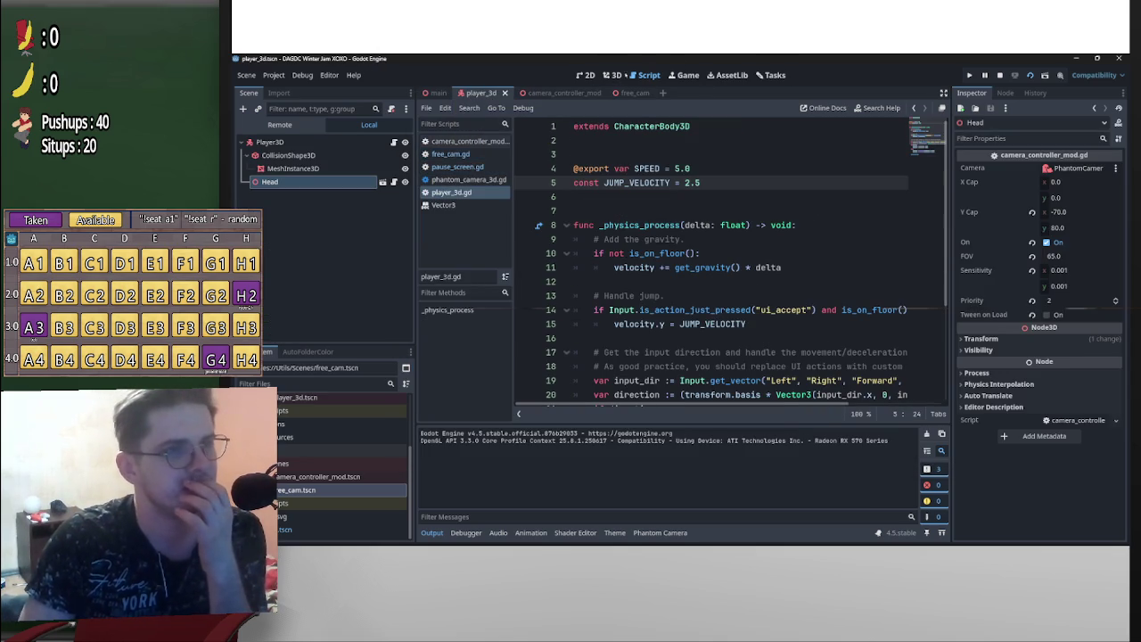
In player_3d's 3D left view, change the Head's upper Y Cap limit from 80 to 65
left_click(612, 75)
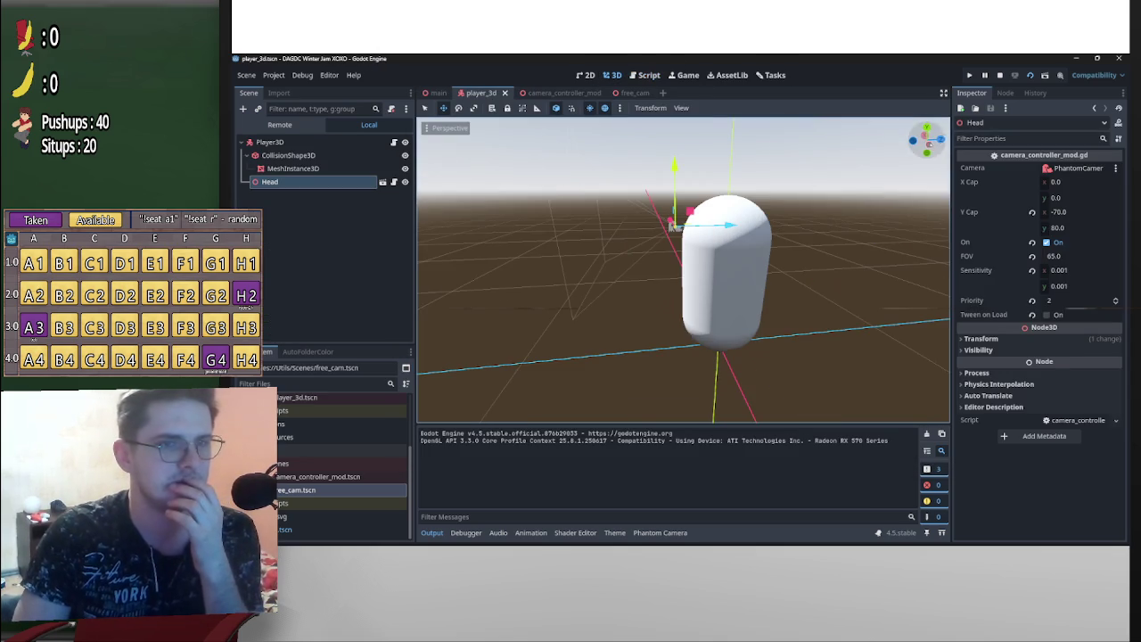
key("ctrl+KP_3")
left_click_drag(731, 199, 742, 197)
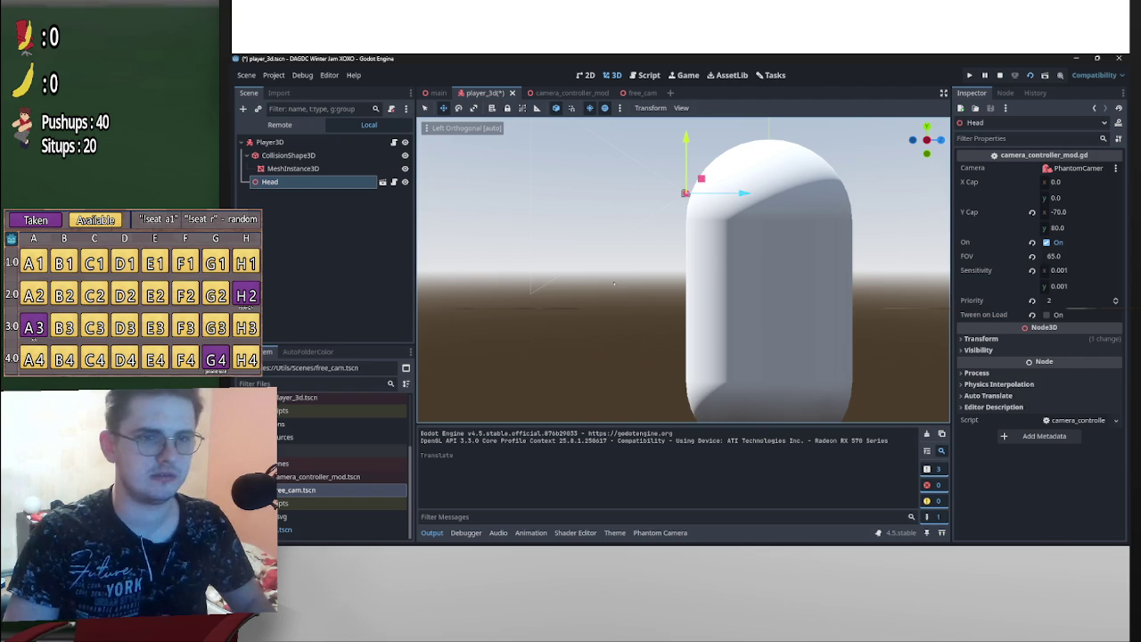
left_click(1058, 229)
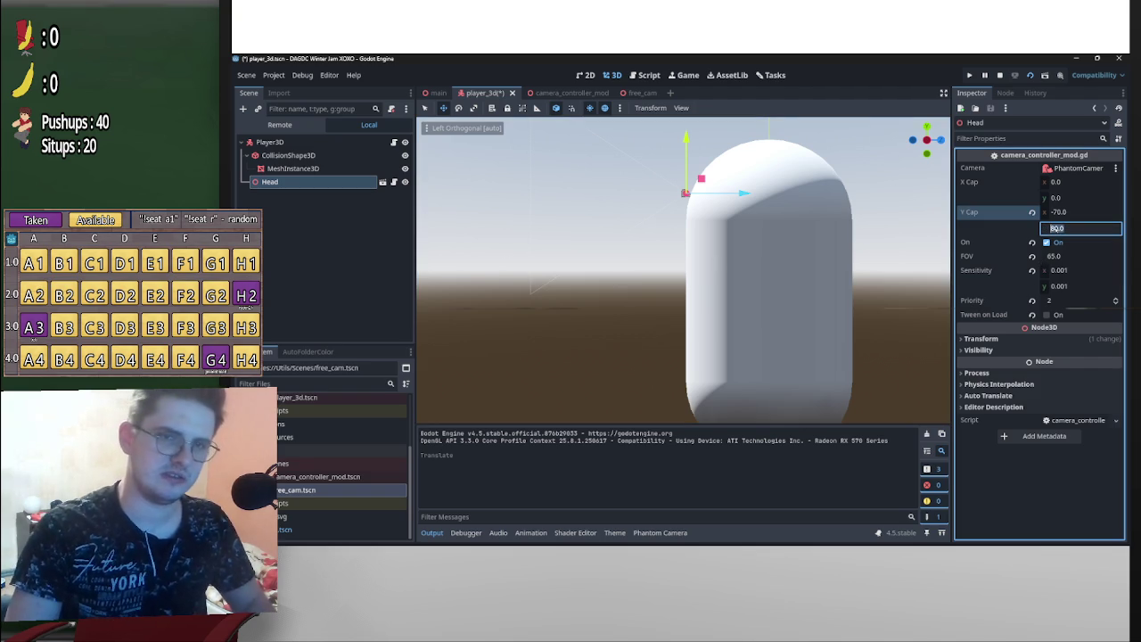
left_click(1058, 228)
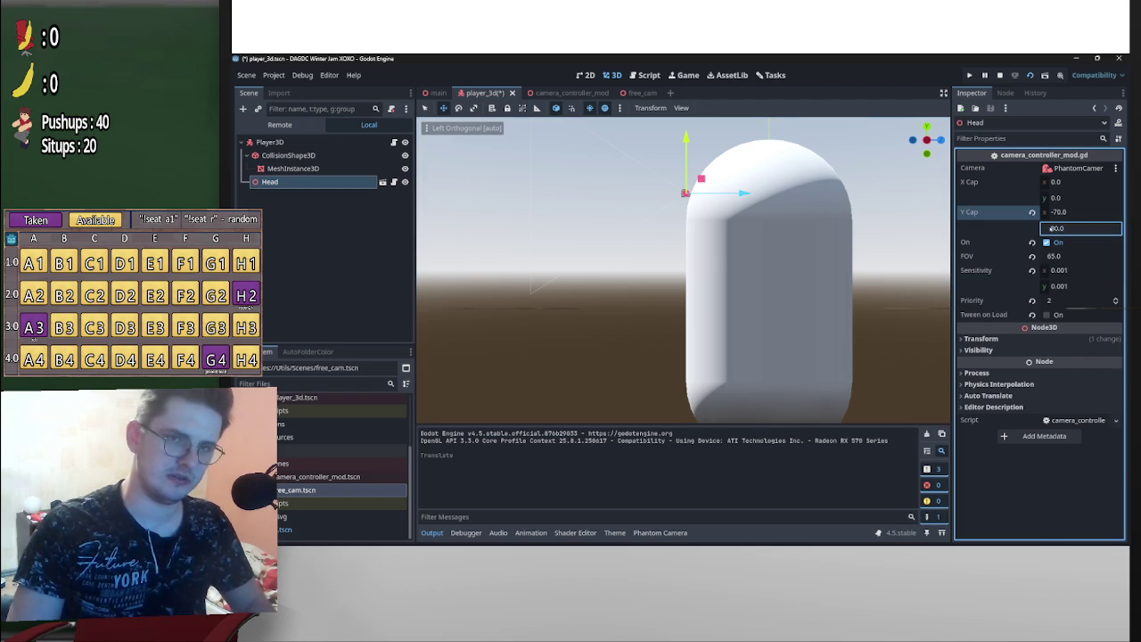
key("BackSpace")
key("BackSpace")
type("65")
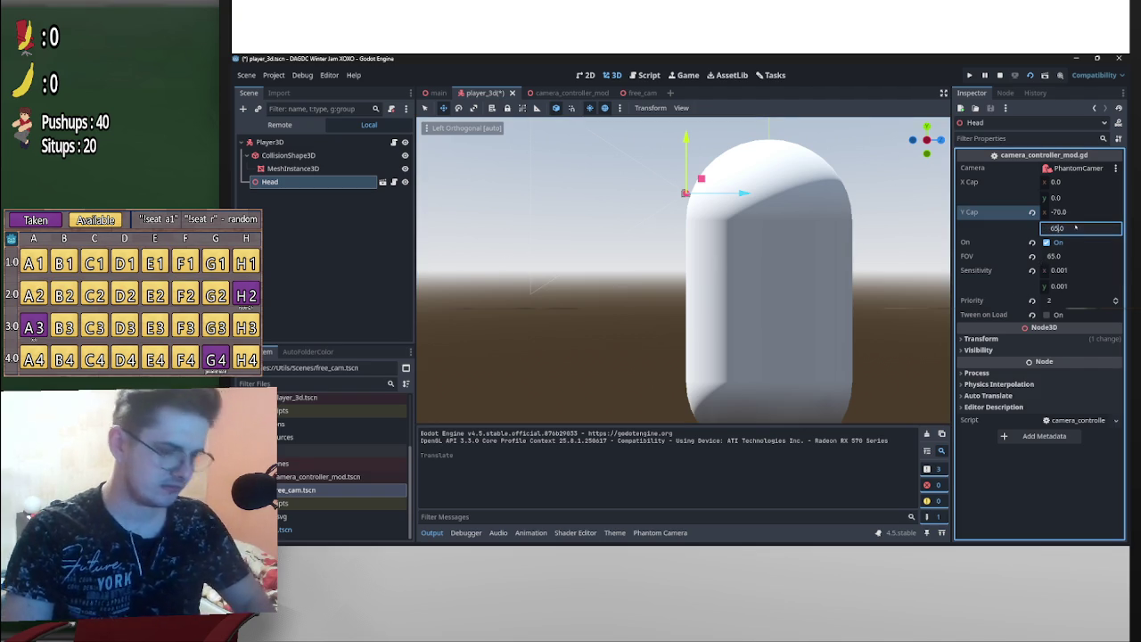
key("ctrl+s")
Save the player_3d scene, run the game, pause with P, and stop it
left_click(774, 172)
key("ctrl+s")
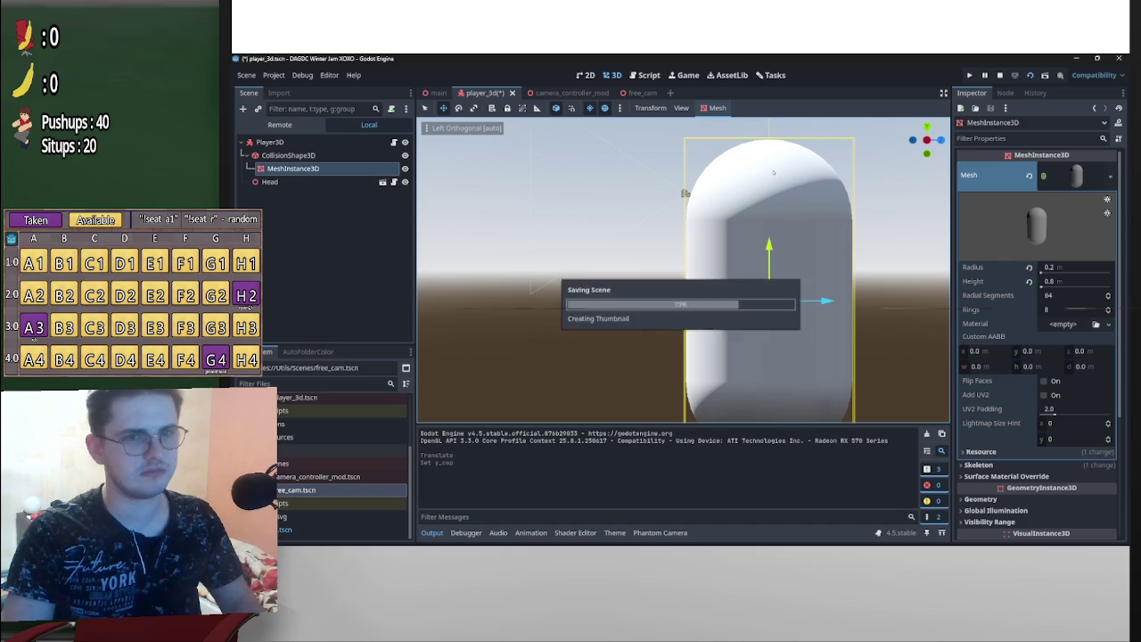
left_click(970, 76)
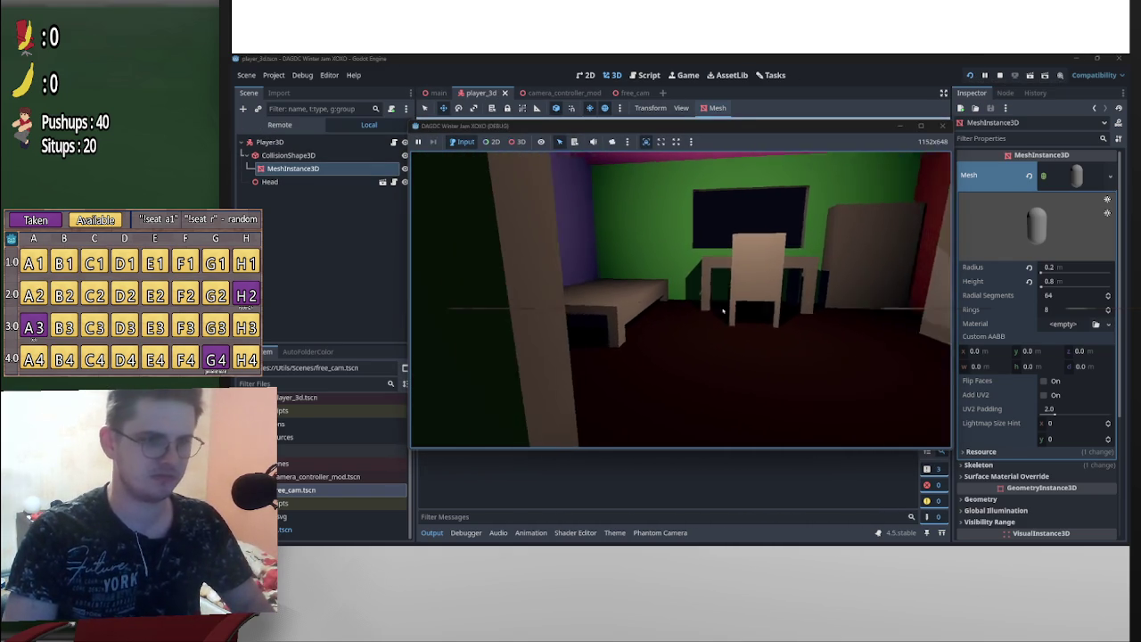
key("p")
left_click(1000, 75)
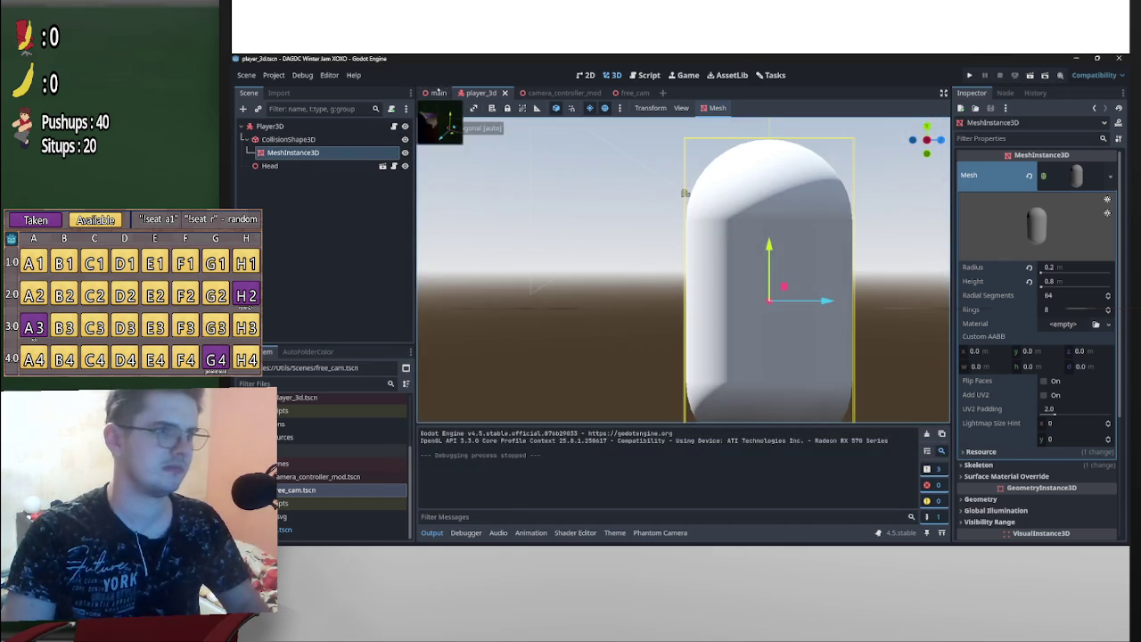
Attach a new main.gd script to the Main node, saved in the Scripts folder
left_click(438, 93)
left_click(321, 125)
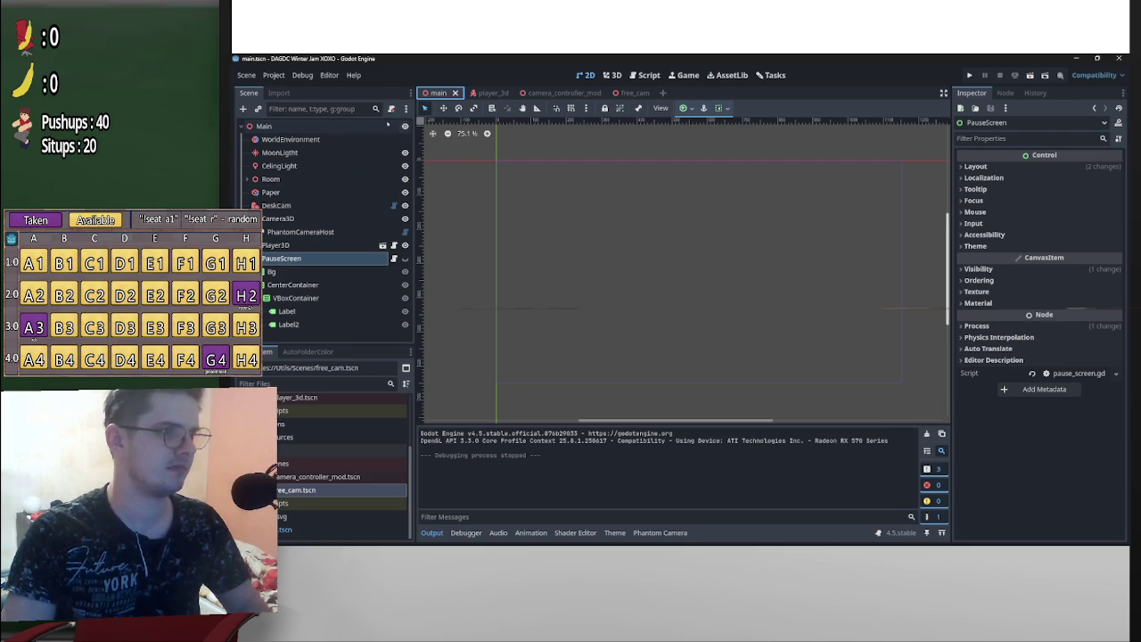
left_click(390, 108)
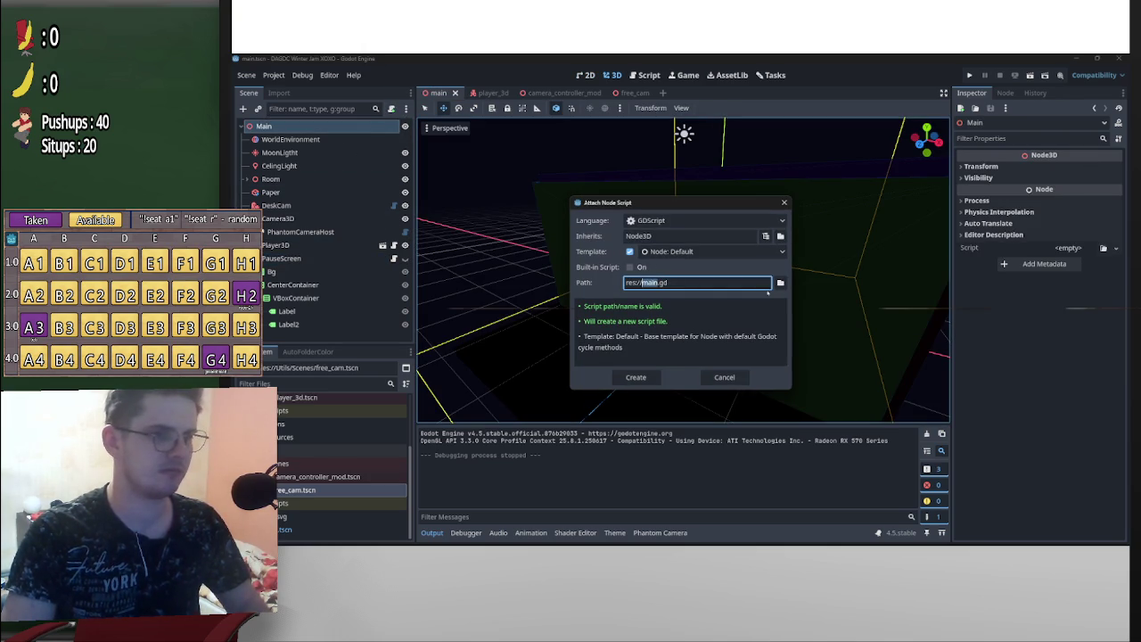
left_click(780, 283)
double_click(584, 198)
left_click(591, 446)
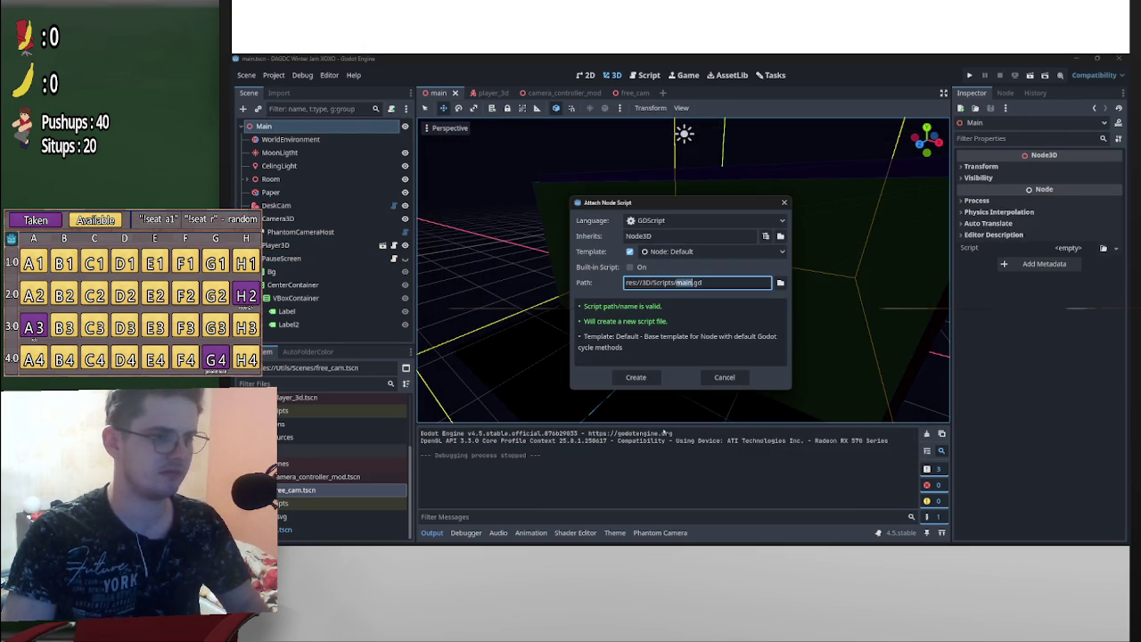
left_click(636, 377)
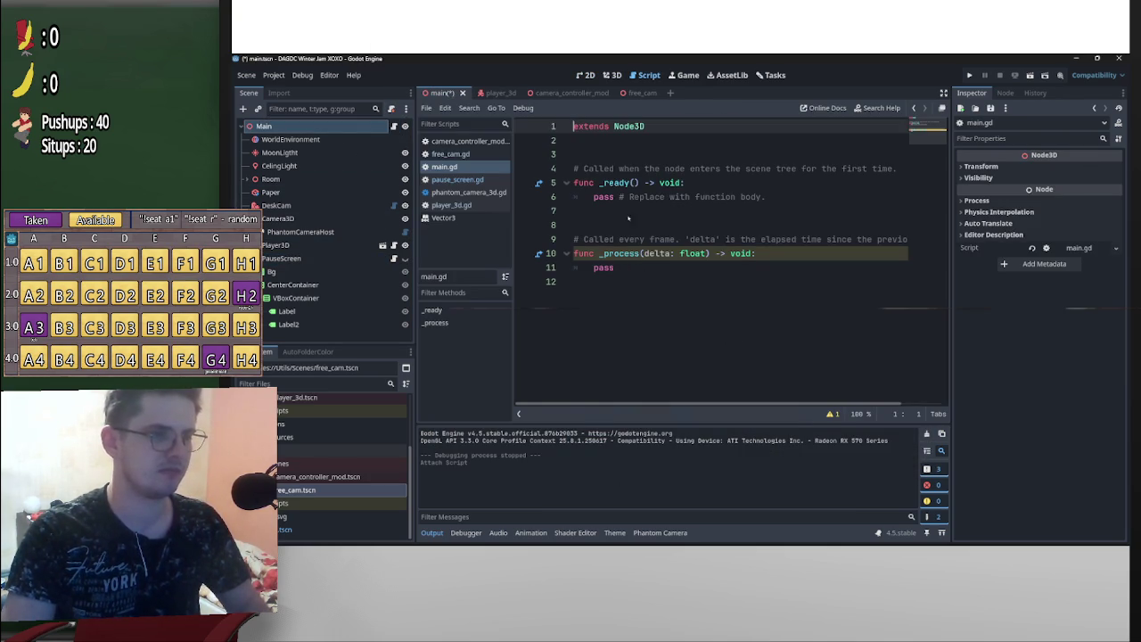
Add Input.set_mouse_mode(2) above pass in the _ready function
left_click(590, 197)
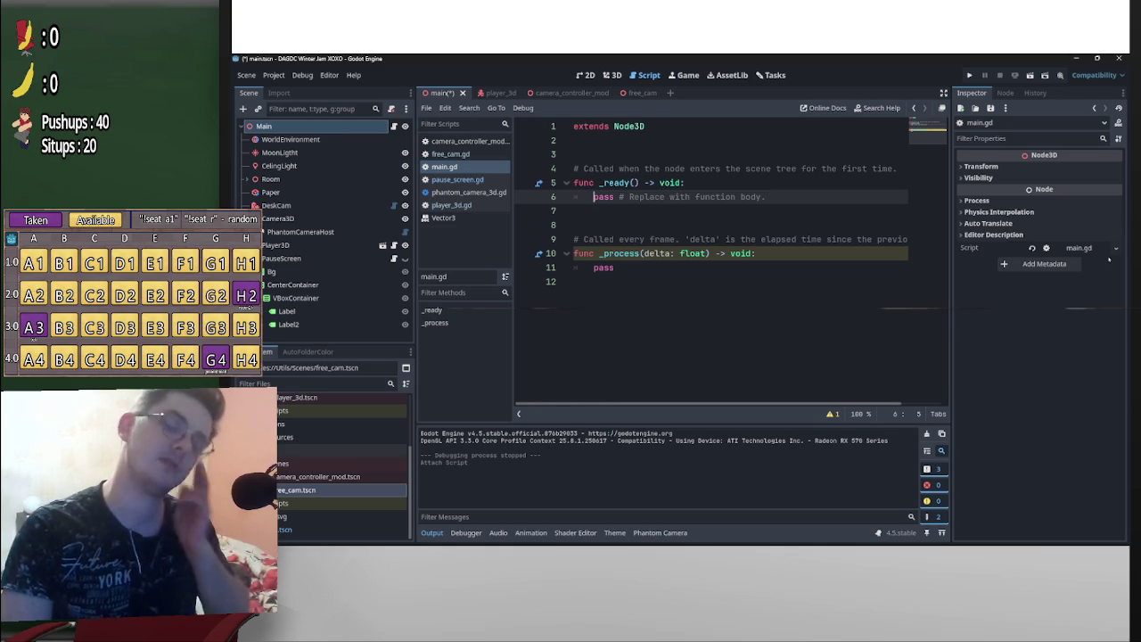
key("Return")
key("Up")
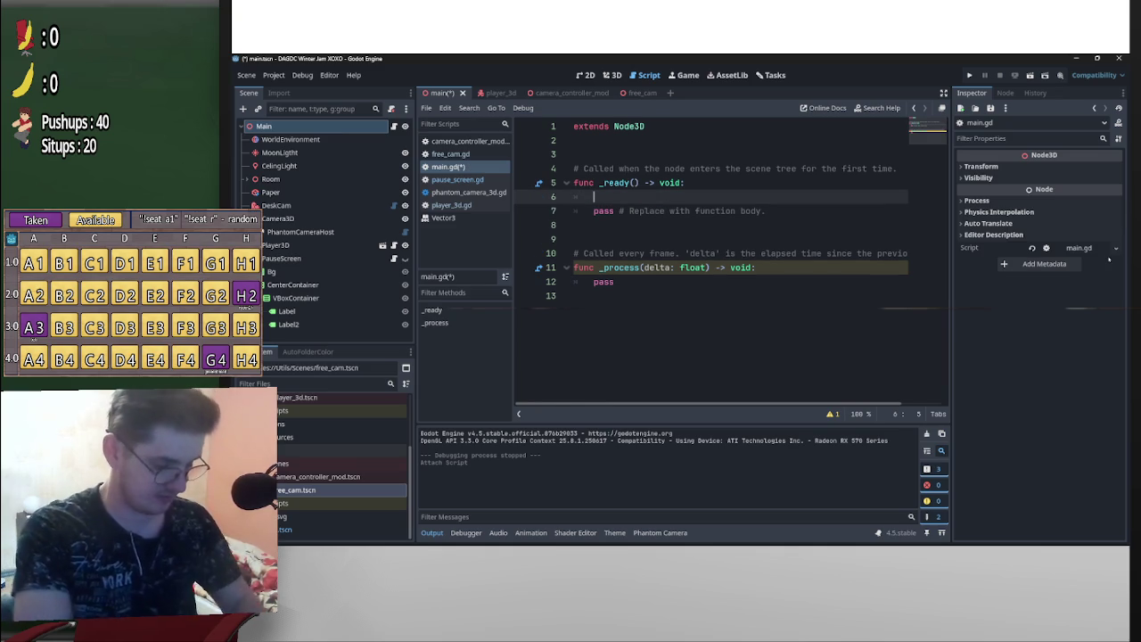
type("Input.set")
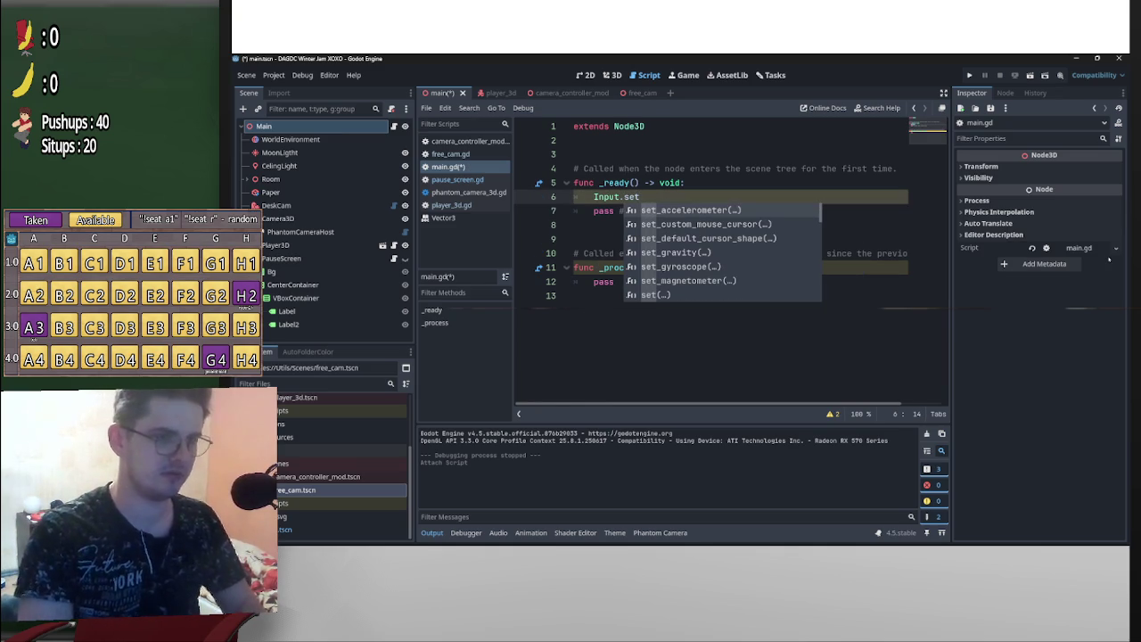
key("Down")
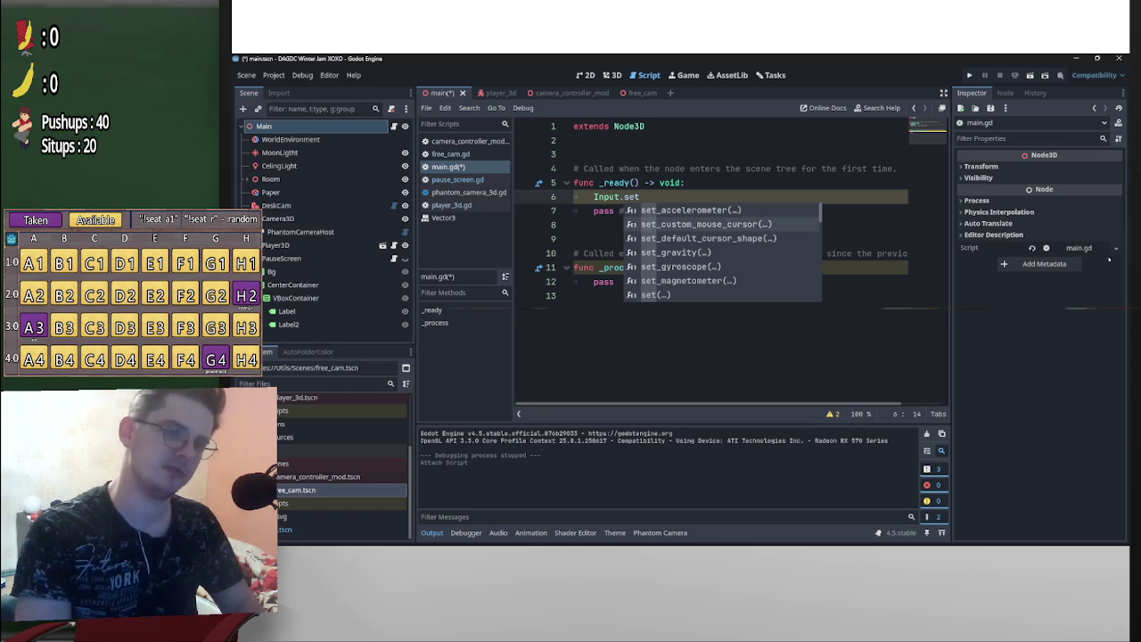
key("Up")
key("Escape")
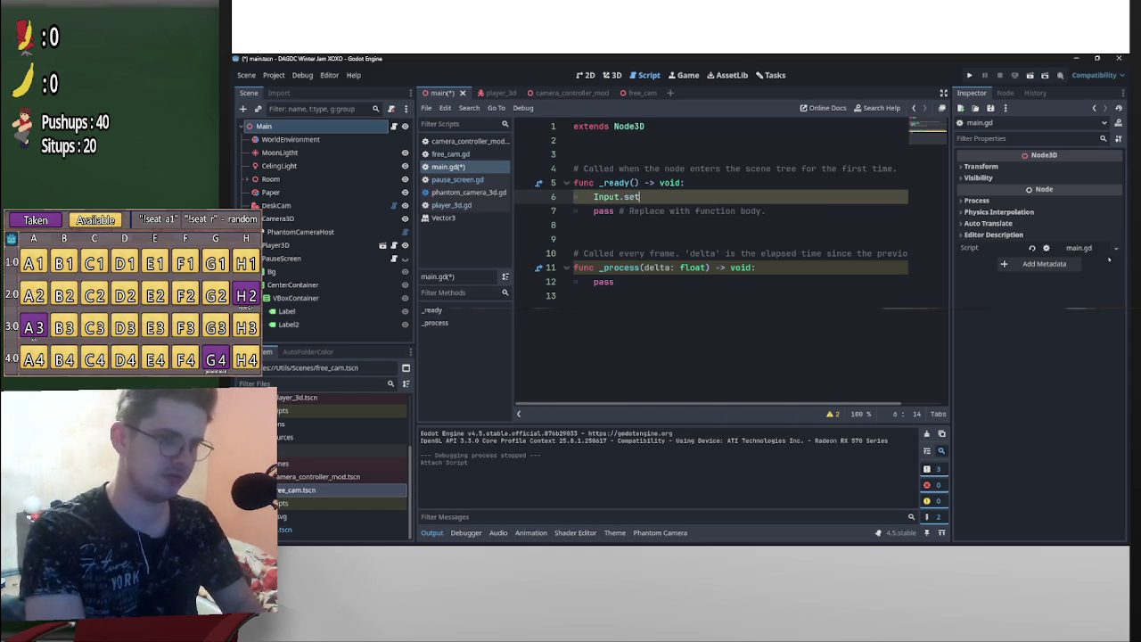
type("cust")
key("Return")
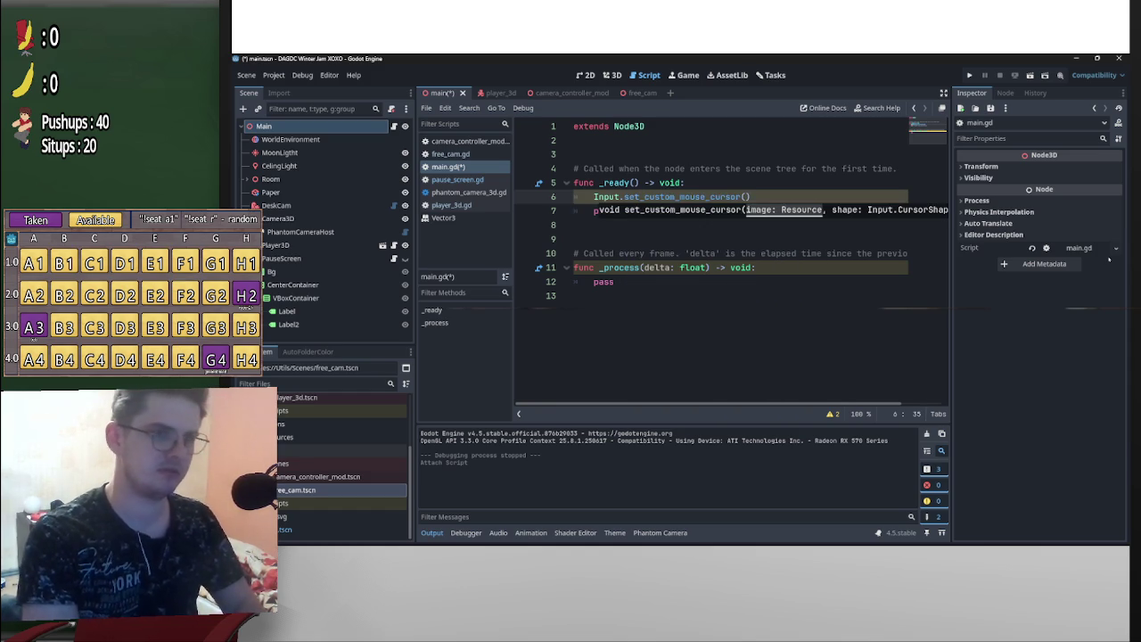
key("ctrl+BackSpace")
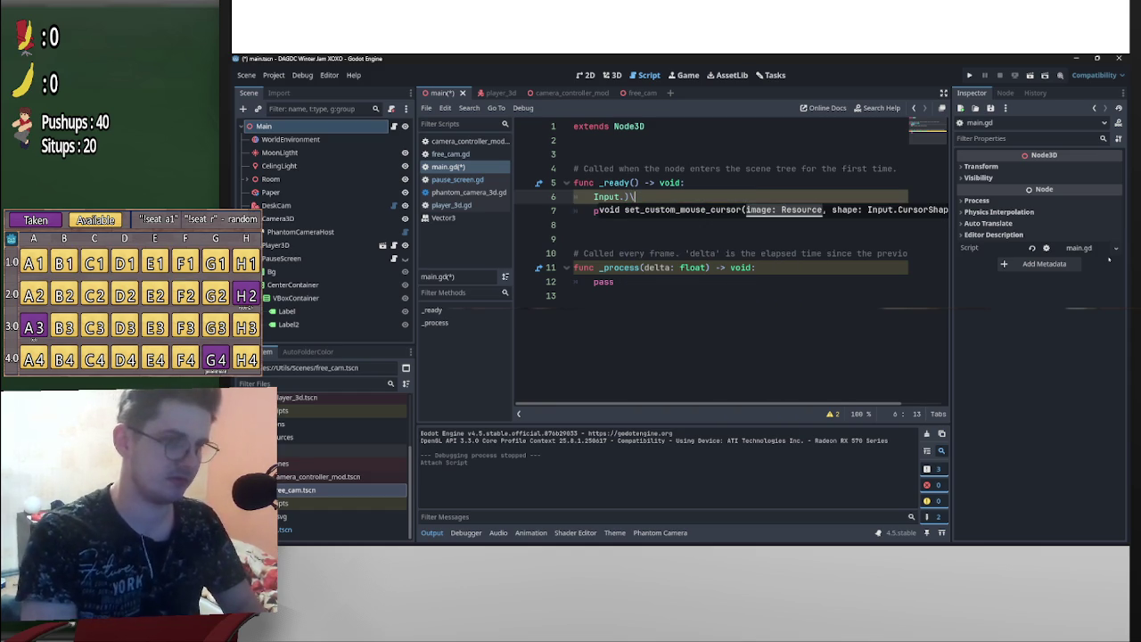
key("Delete")
type("set)")
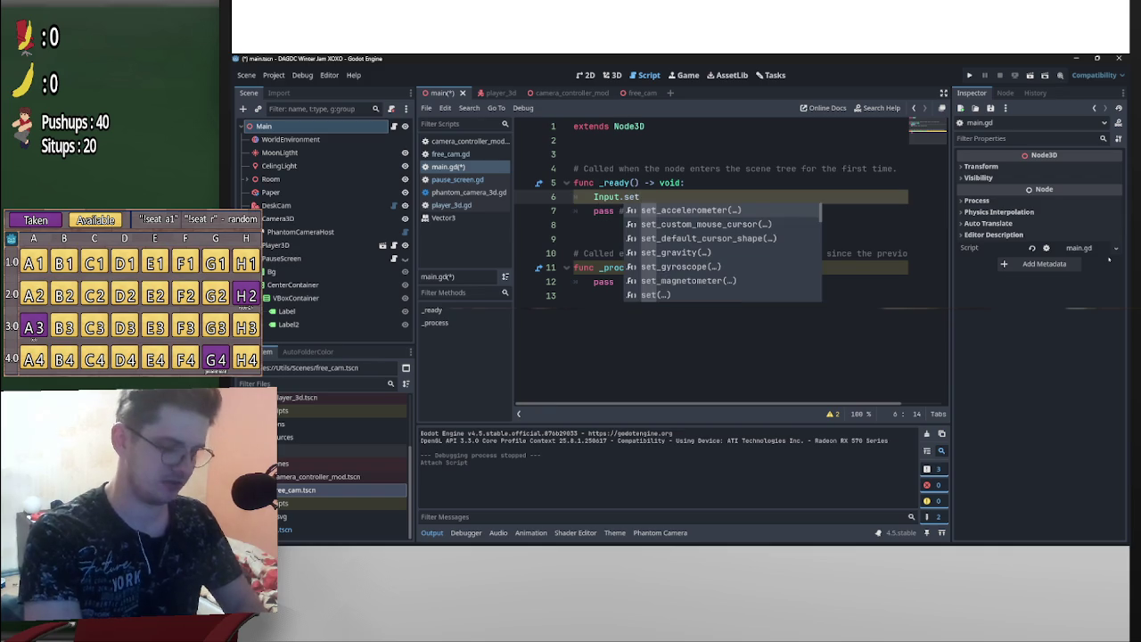
type("_mou")
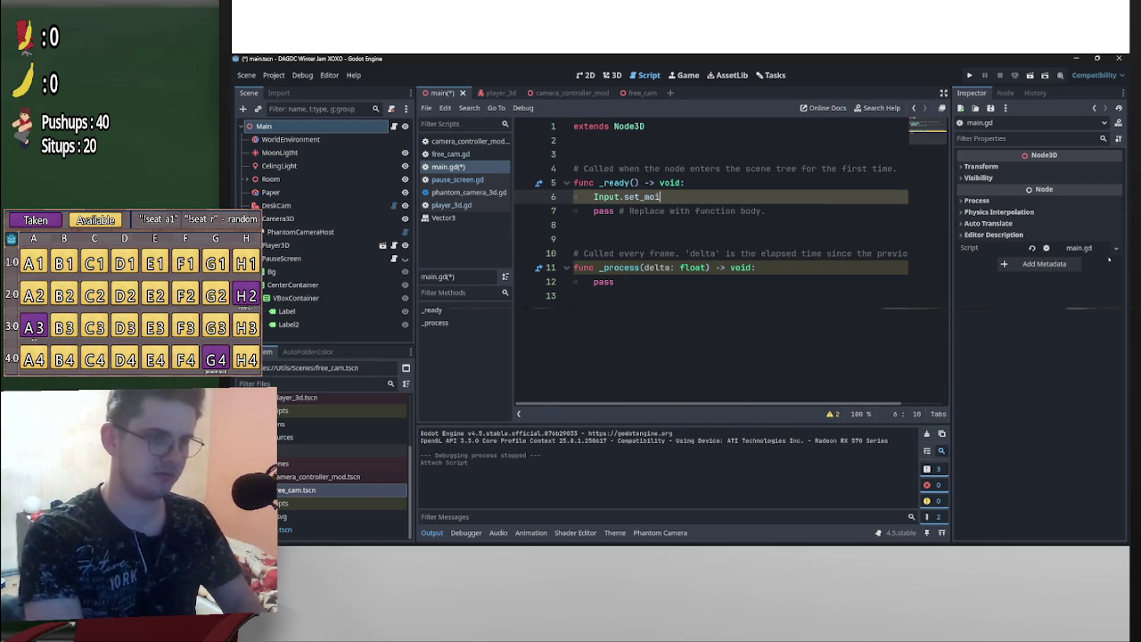
key("BackSpace")
key("BackSpace")
key("BackSpace")
type("set_mouse_mode")
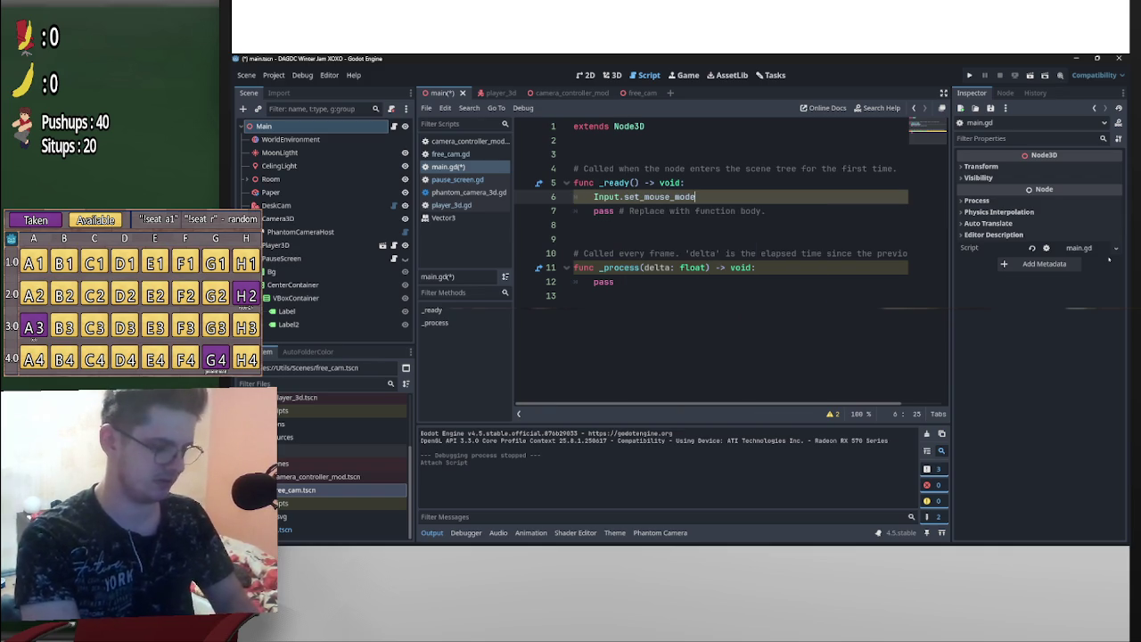
type("(")
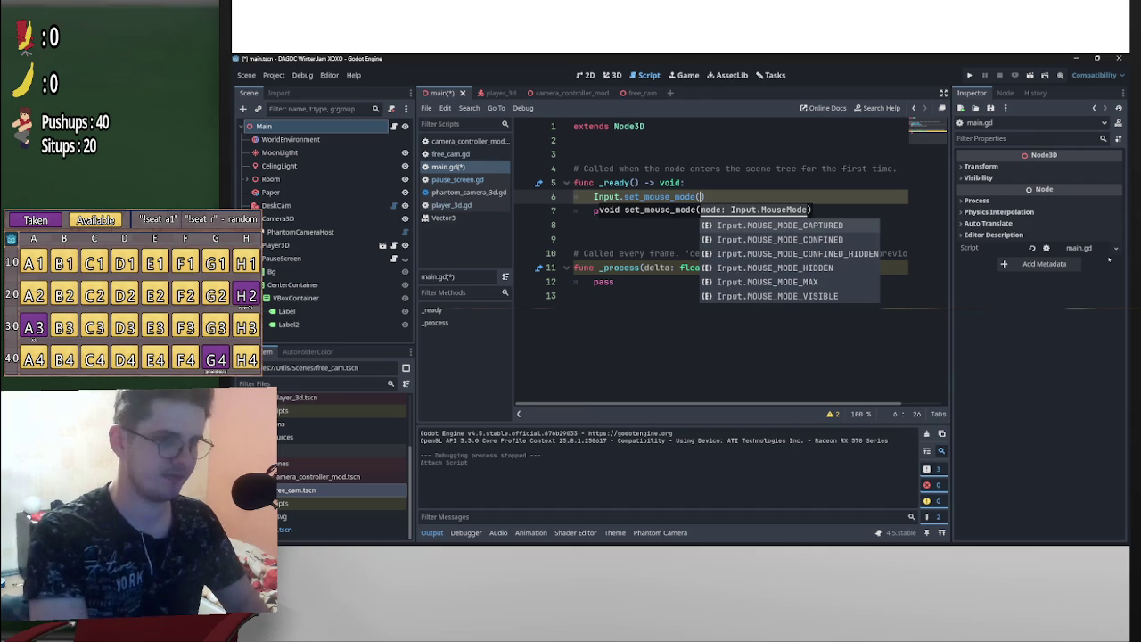
type("2")
left_click(853, 187)
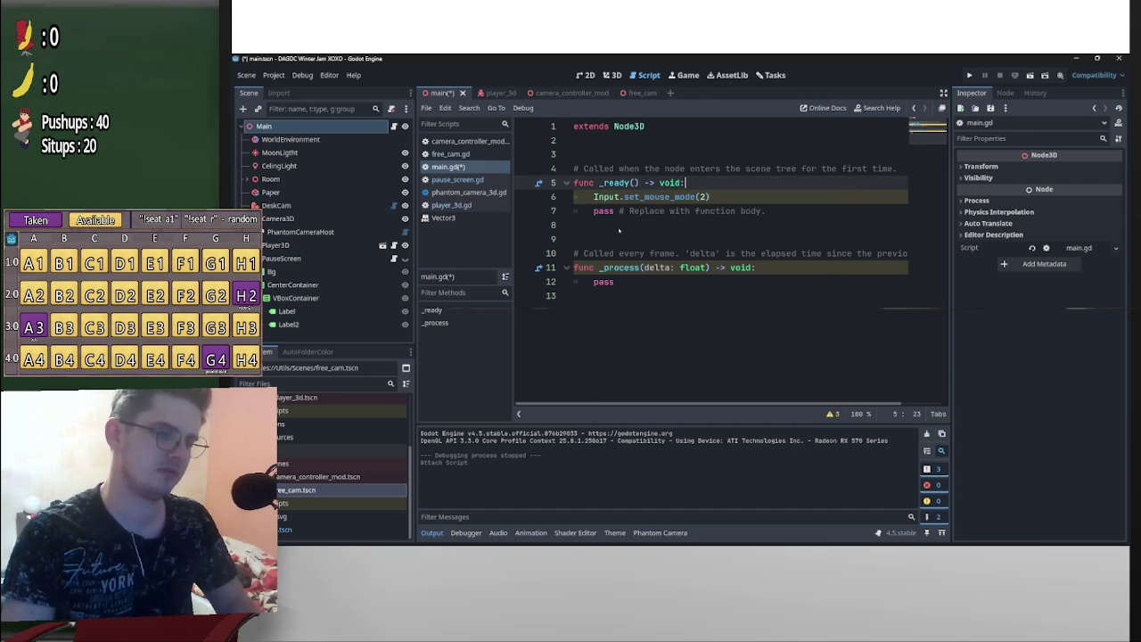
Review the Line 6 warning and remove the numeric 2 argument
left_click(833, 413)
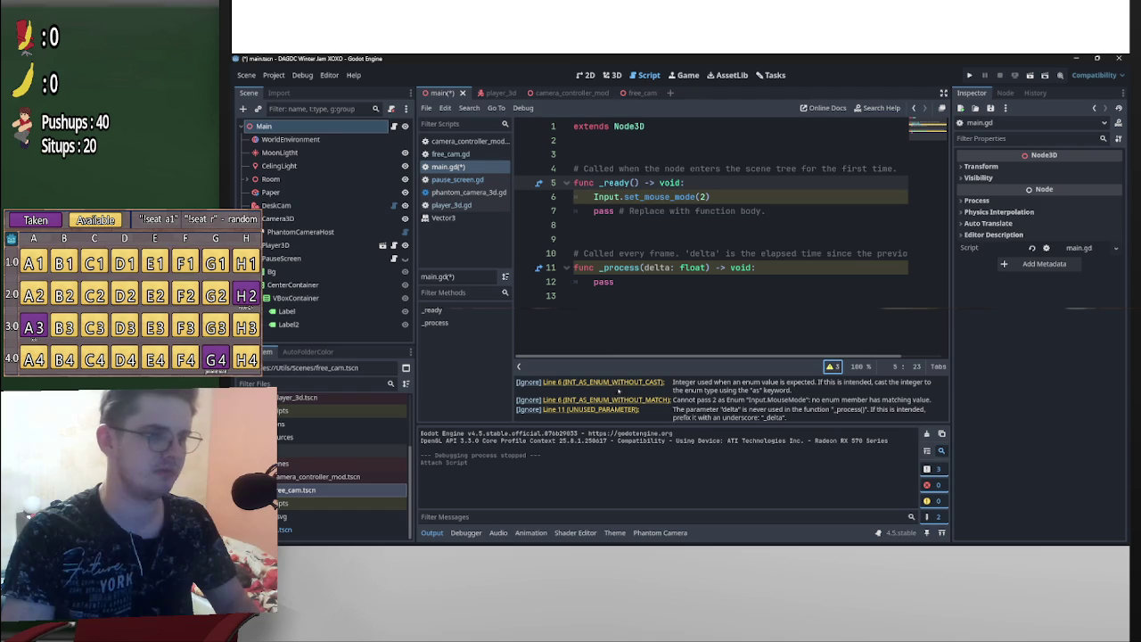
left_click(621, 382)
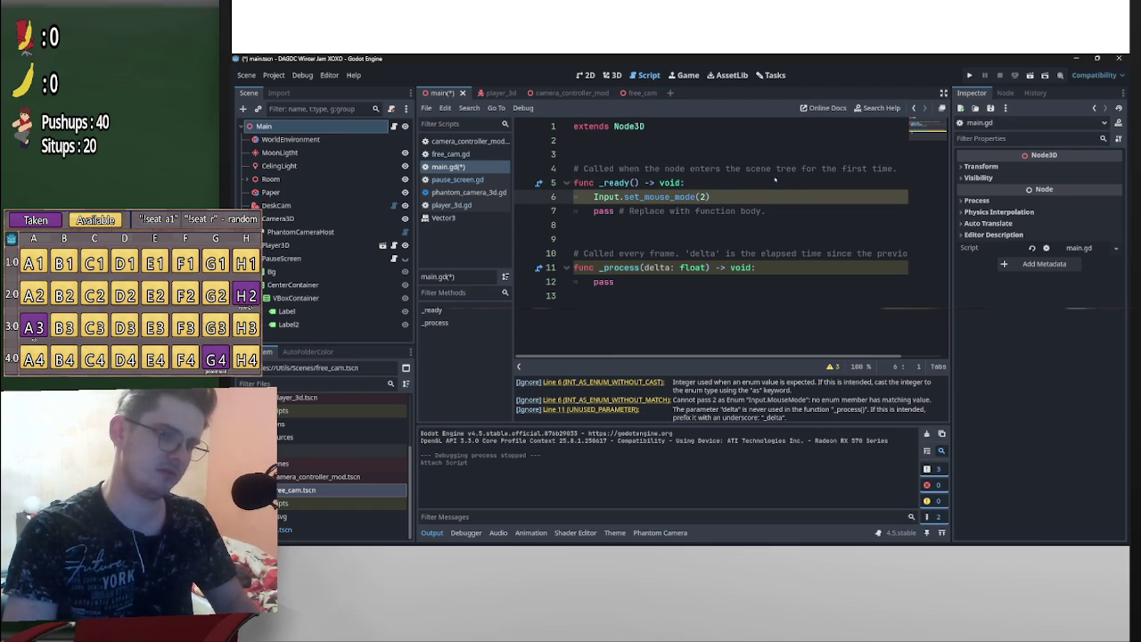
left_click(700, 196)
type("as")
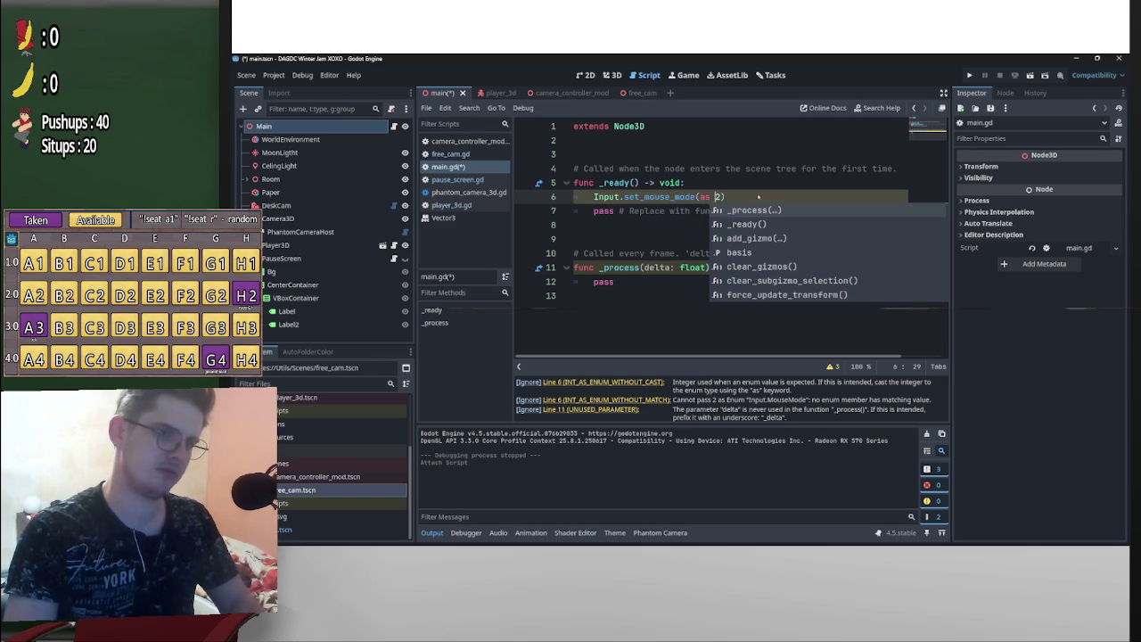
key("BackSpace")
key("BackSpace")
key("BackSpace")
left_click(740, 196)
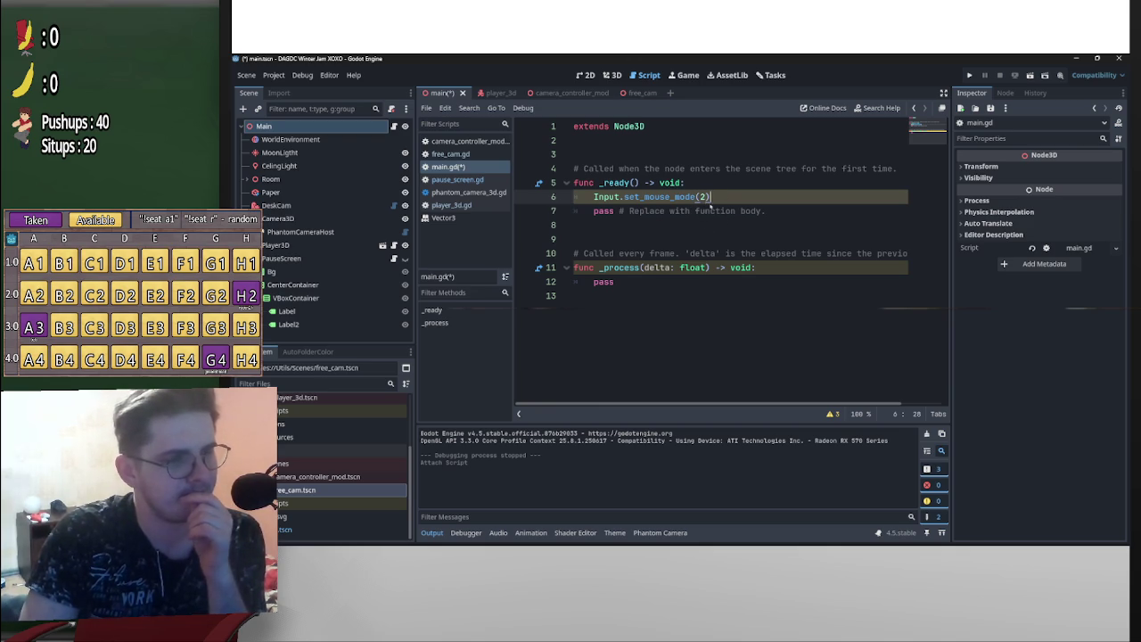
left_click(700, 197)
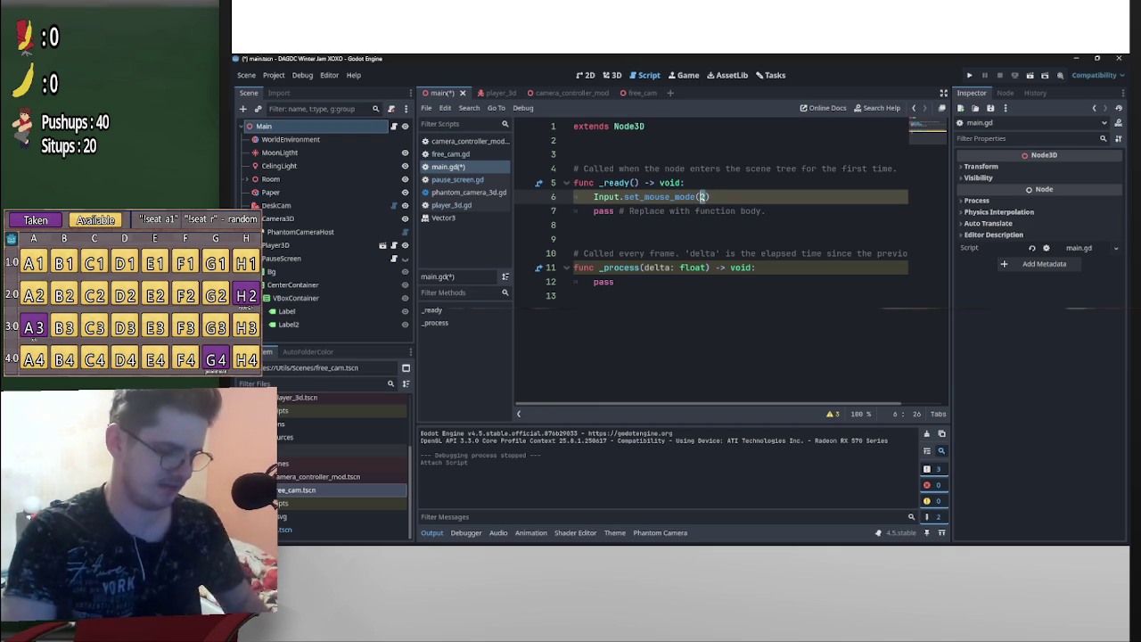
key("Delete")
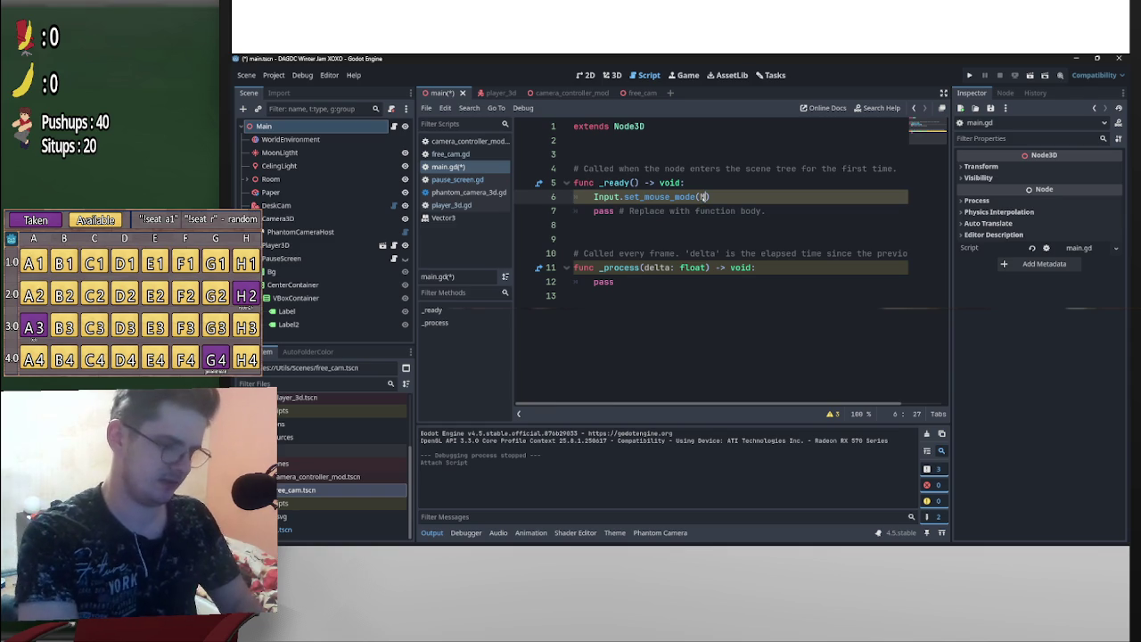
Use Input.MOUSE_MODE_CAPTURED as the argument and check the MOUSE_MODE constants documentation
type("Mous")
key("BackSpace")
key("BackSpace")
key("BackSpace")
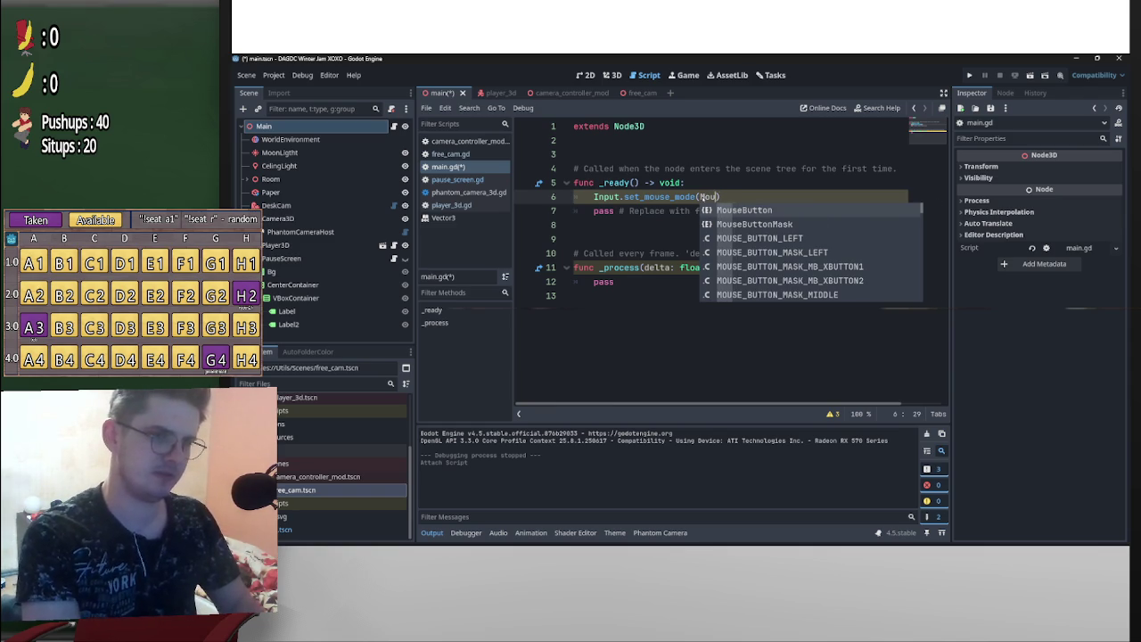
type("2")
key("BackSpace")
type("Input.M")
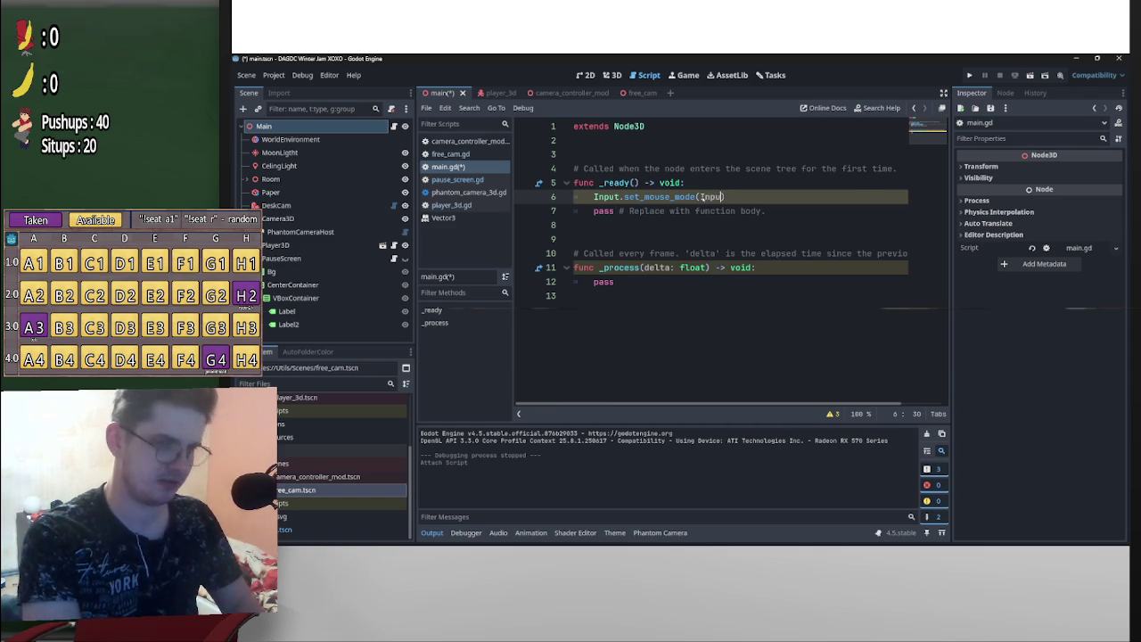
type("ou")
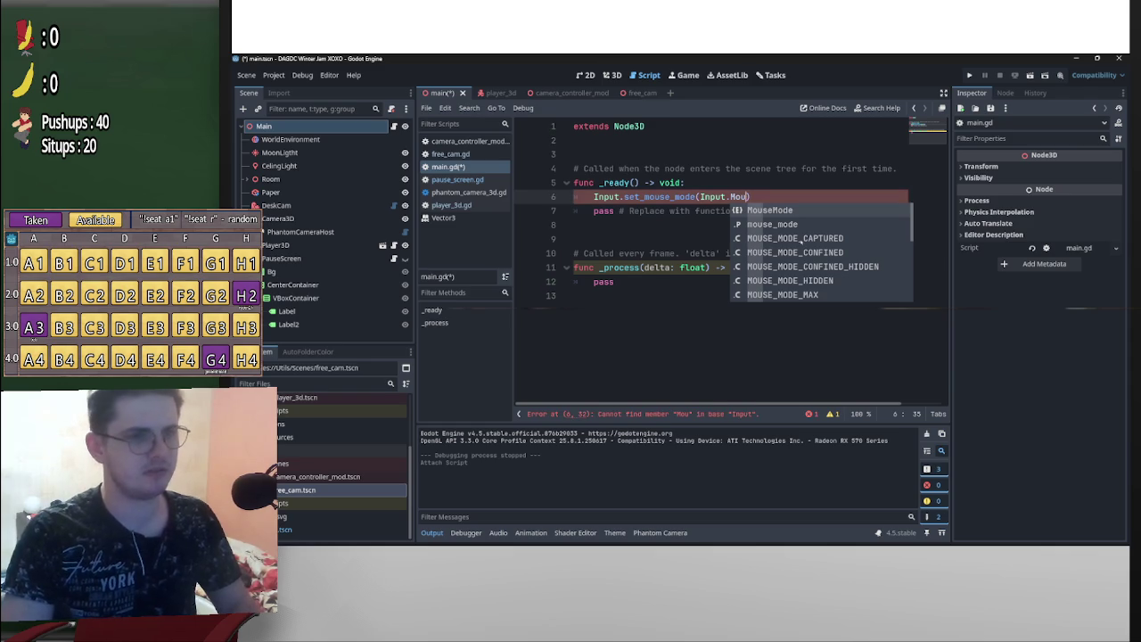
double_click(801, 239)
left_click(781, 197, "ctrl")
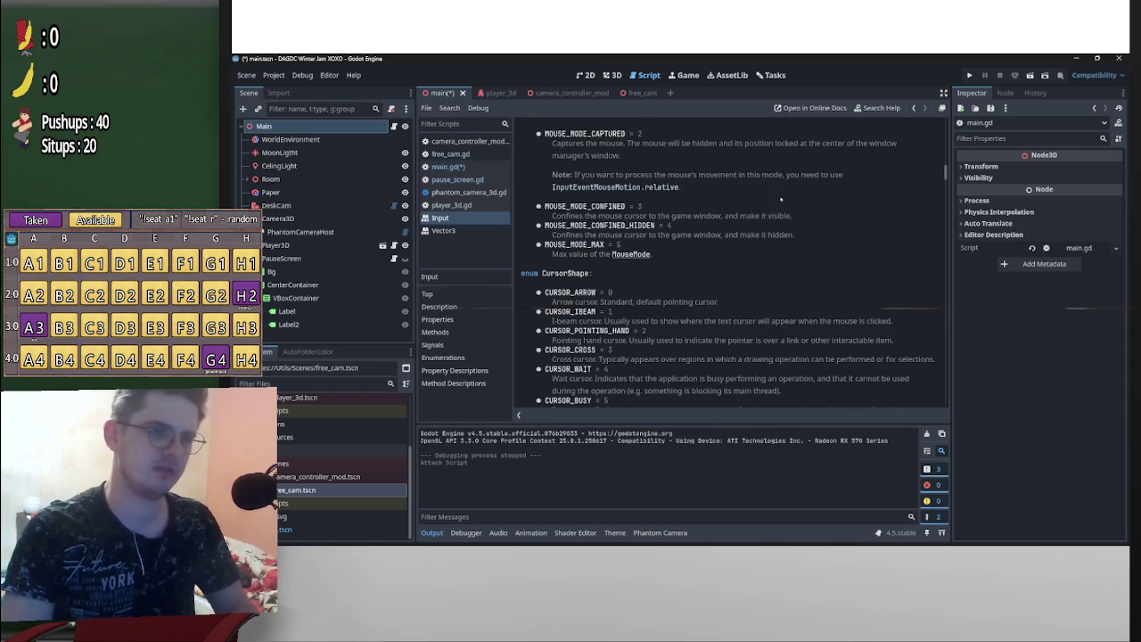
key("alt+Left")
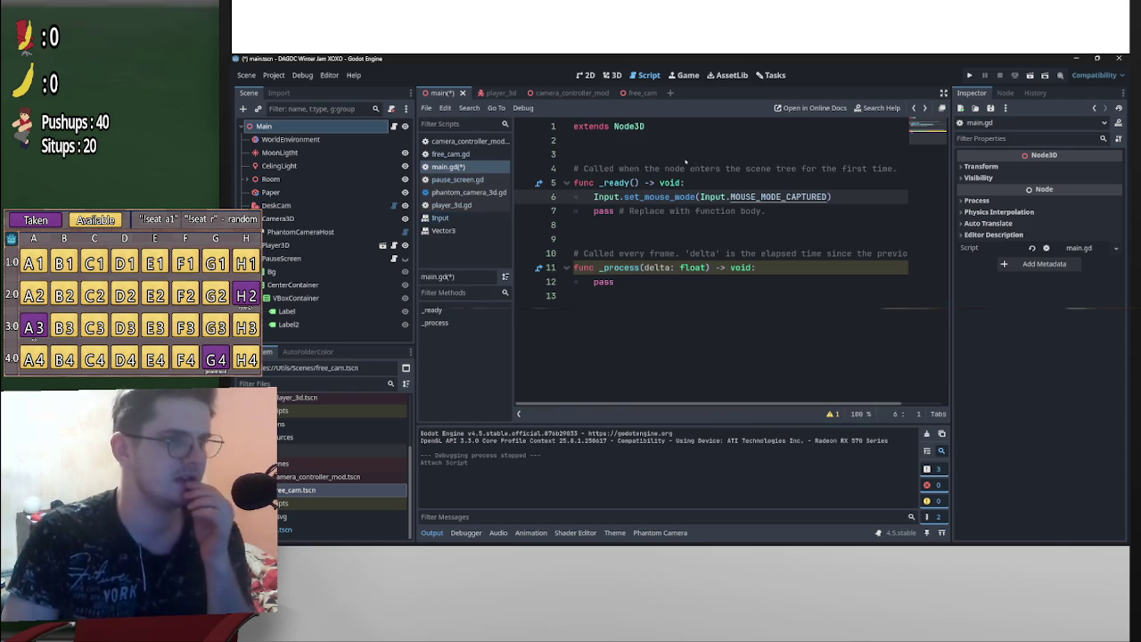
Delete the unused _process function, save main.gd, and run the game
left_click_drag(660, 295, 558, 246)
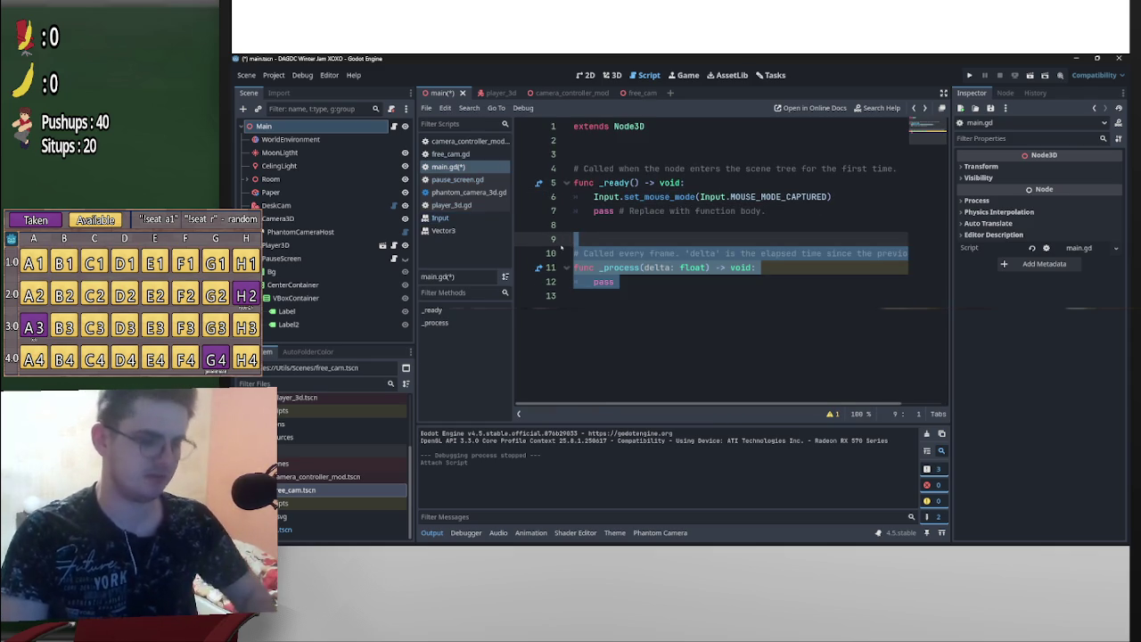
key("BackSpace")
key("BackSpace")
key("BackSpace")
key("ctrl+s")
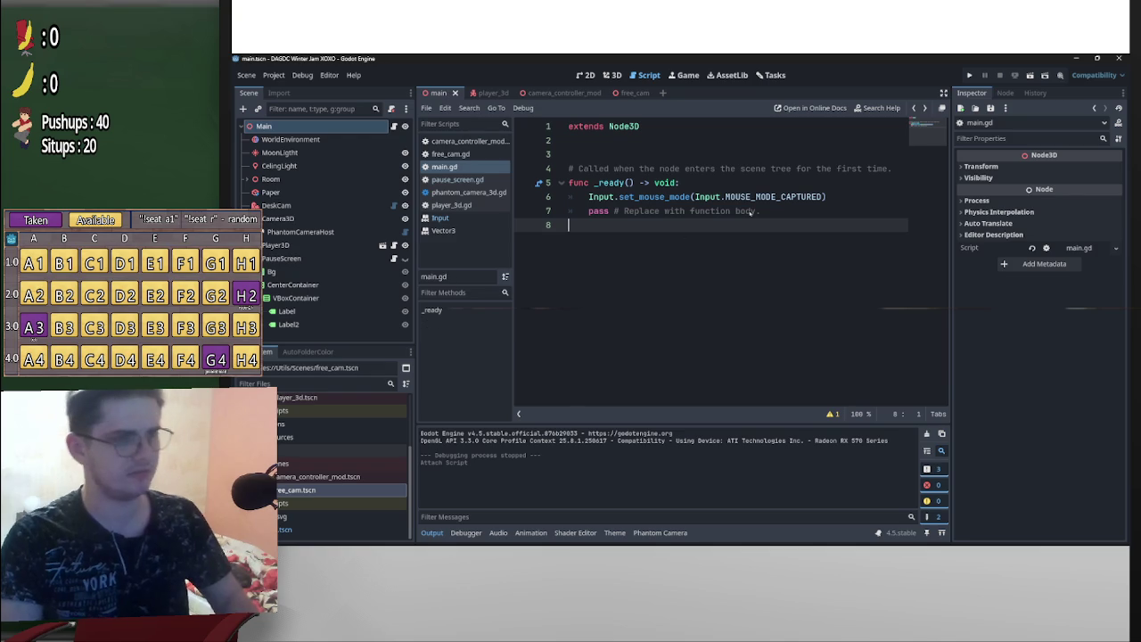
left_click(970, 76)
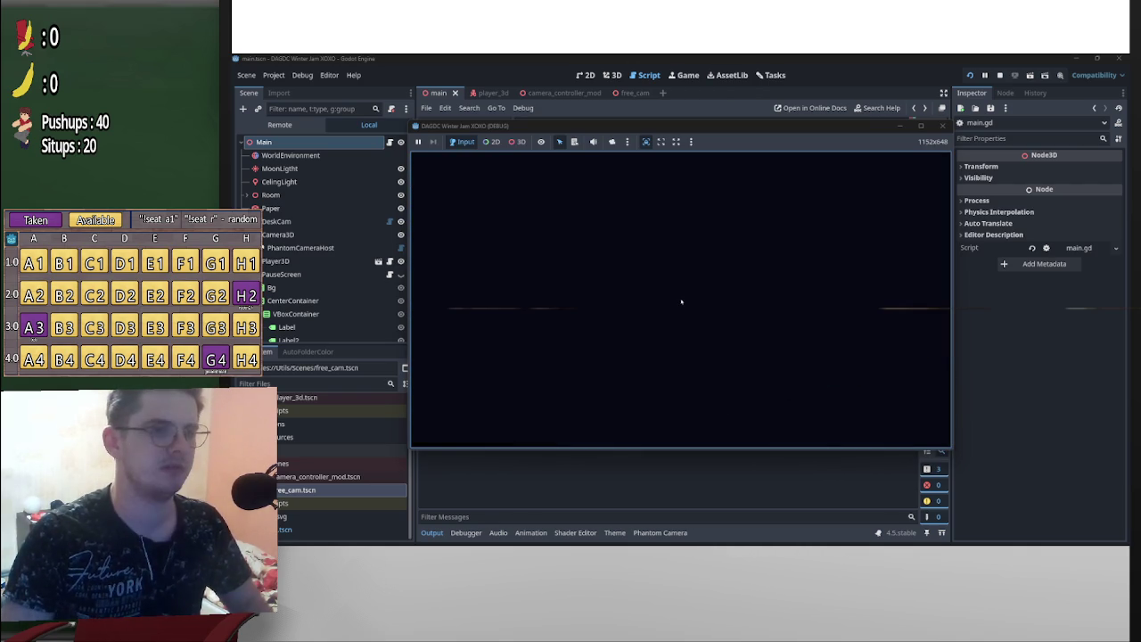
Pause the running game with P, then stop it with F8
key("p")
key("F8")
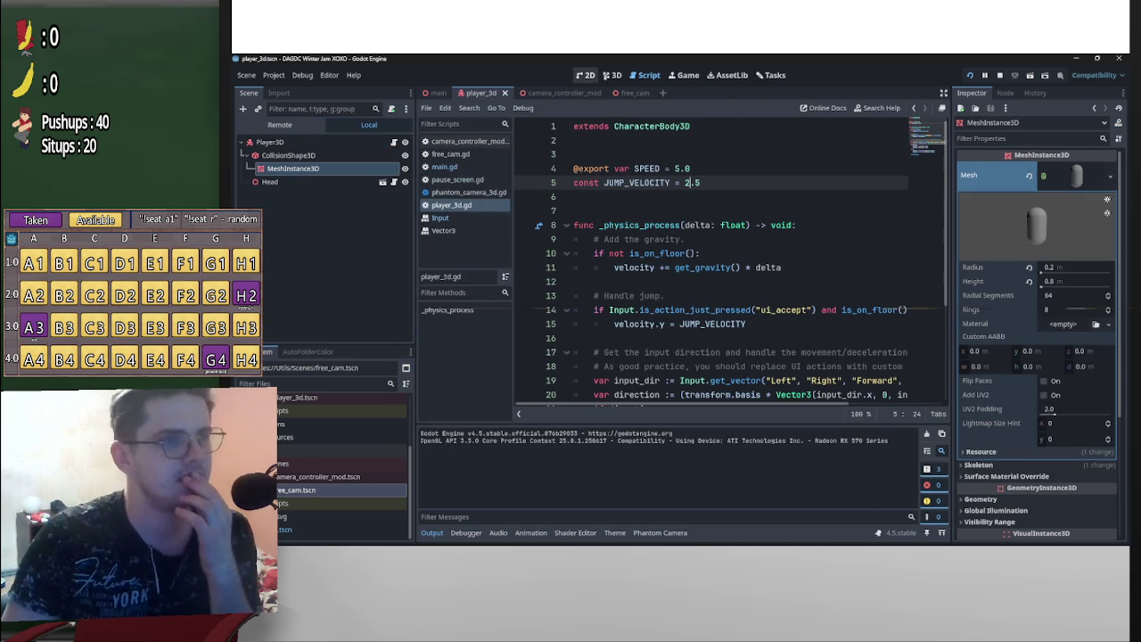
In the 3D view, move the player's Head node slightly down
left_click(611, 75)
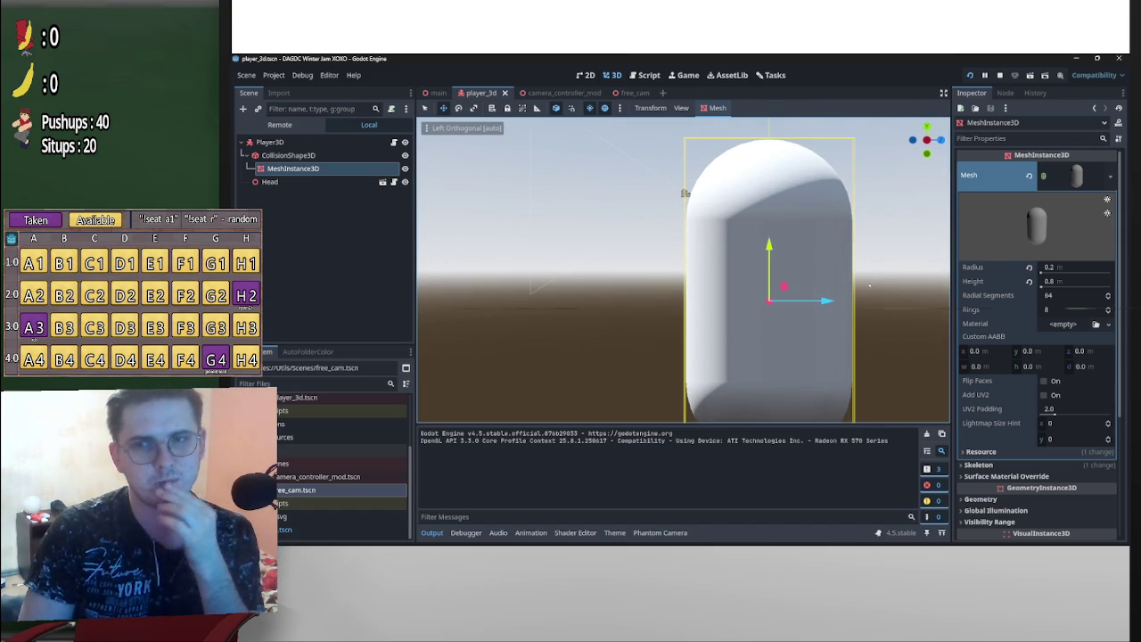
left_click(684, 194)
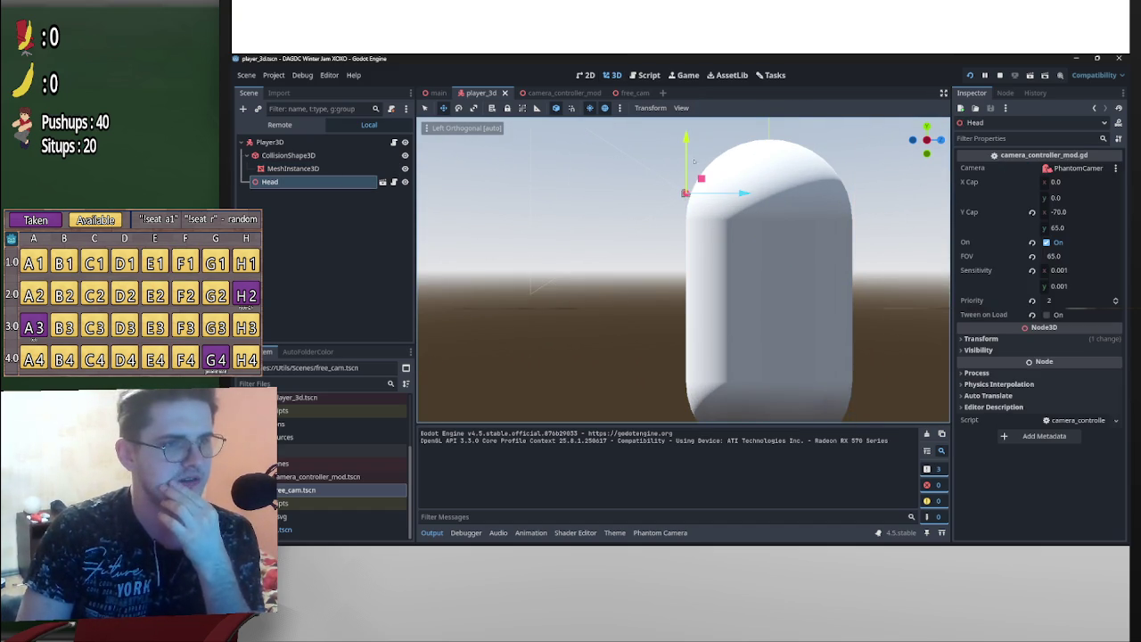
left_click_drag(693, 161, 694, 180)
left_click_drag(744, 212, 747, 212)
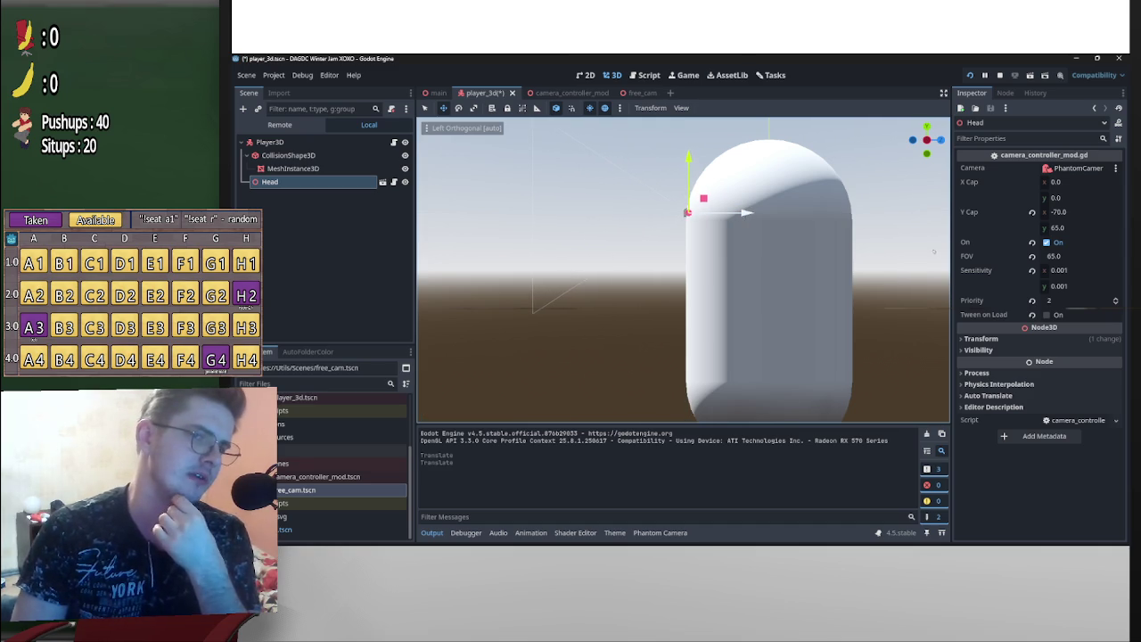
Set the Head's upper Y Cap limit to 60 and save the player scene
left_click(1055, 257)
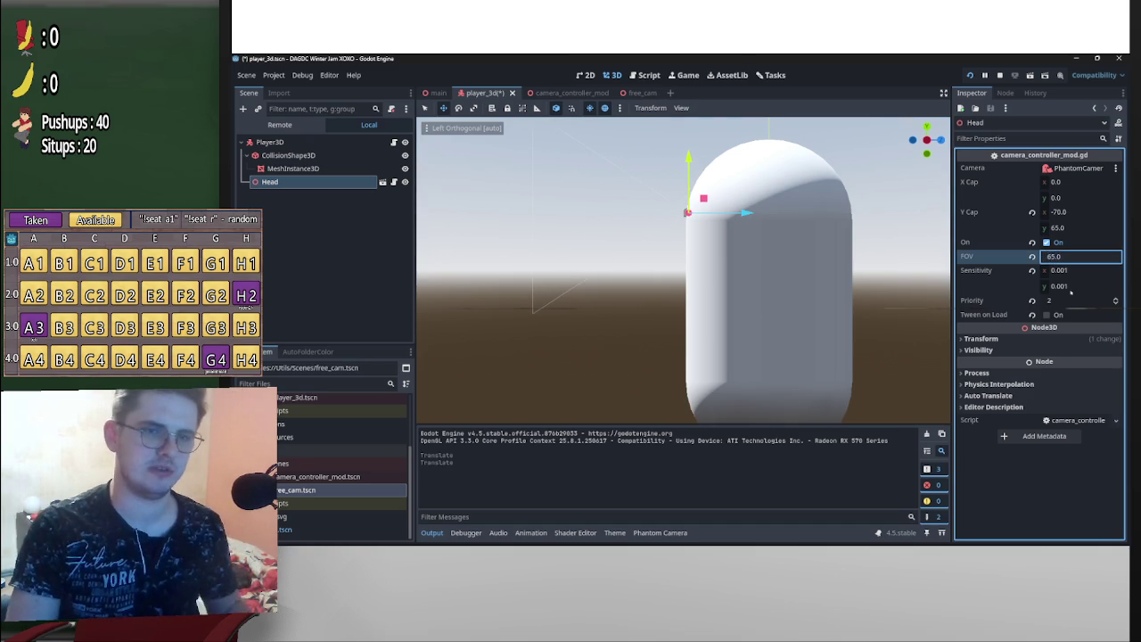
left_click(1057, 228)
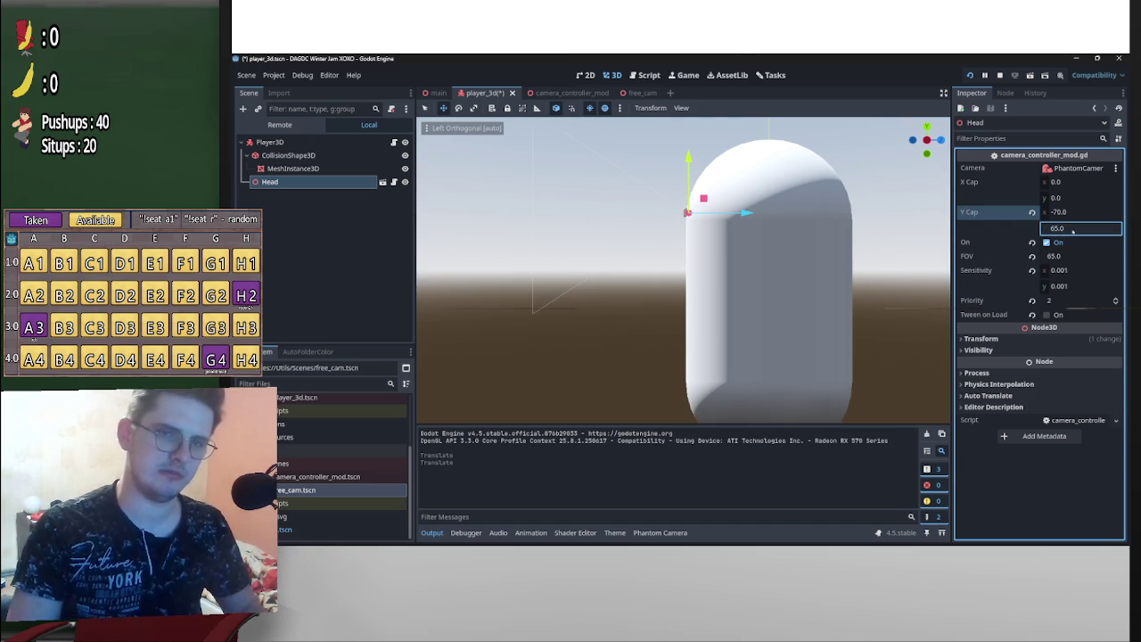
type("60")
key("Return")
key("ctrl+s")
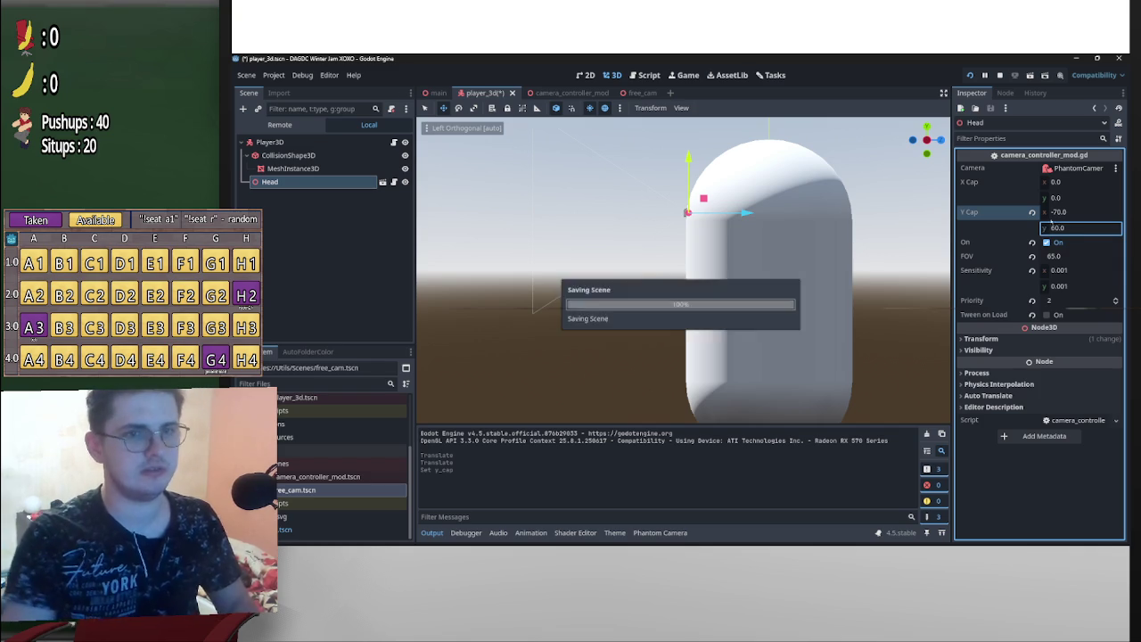
left_click(437, 93)
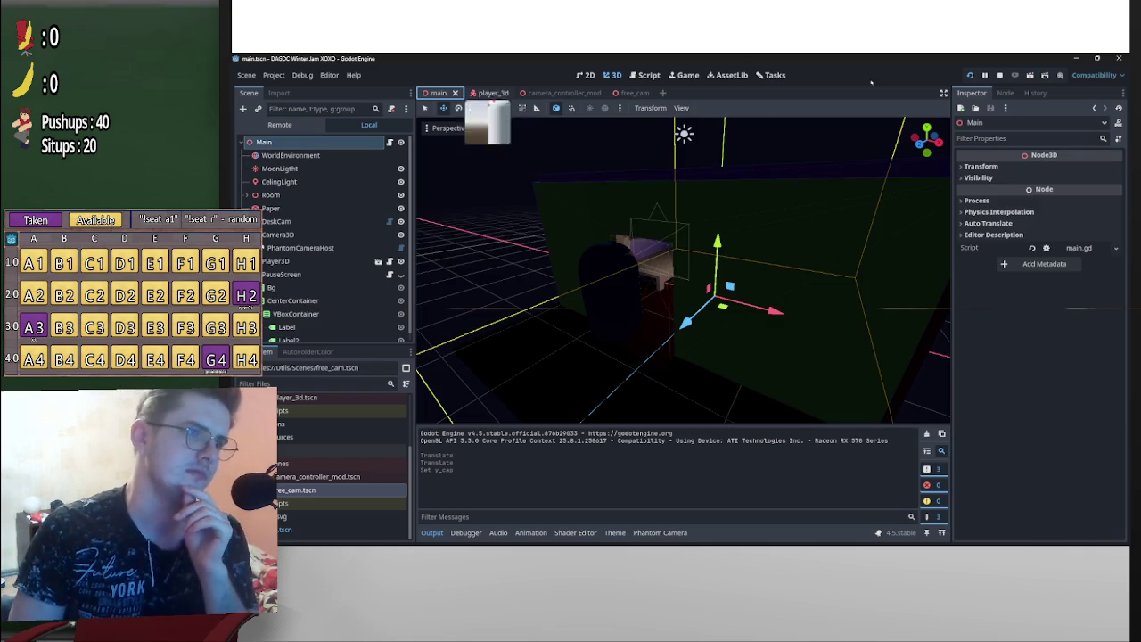
key("F5")
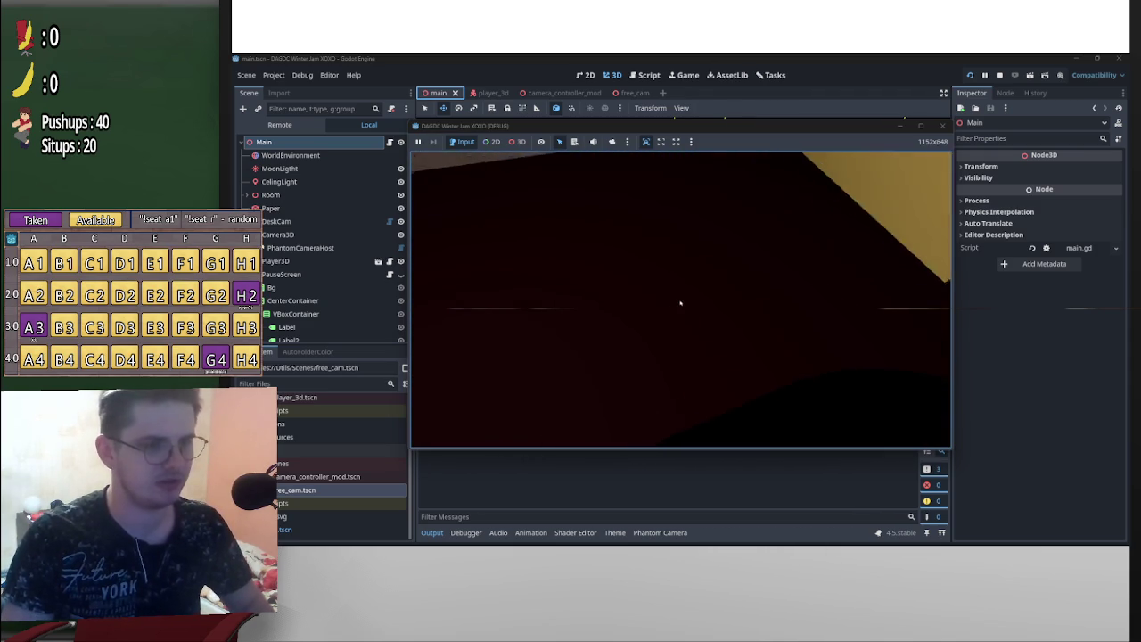
Stop the game and lower the CeilingLight shadow opacity to about 0.7
key("F8")
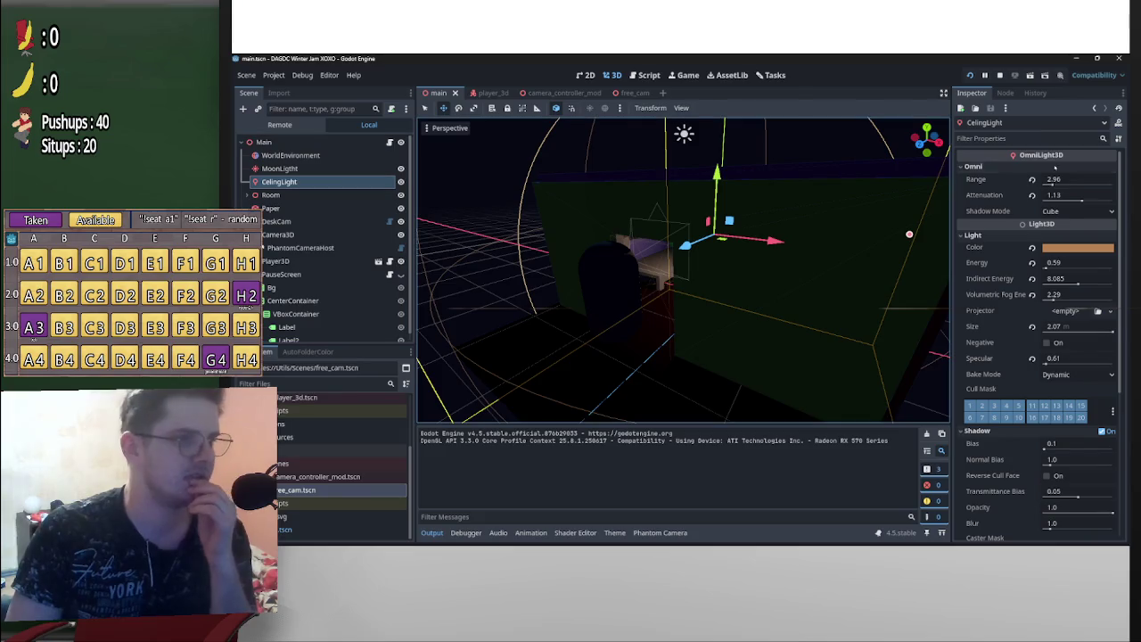
scroll(994, 476, "down", 2)
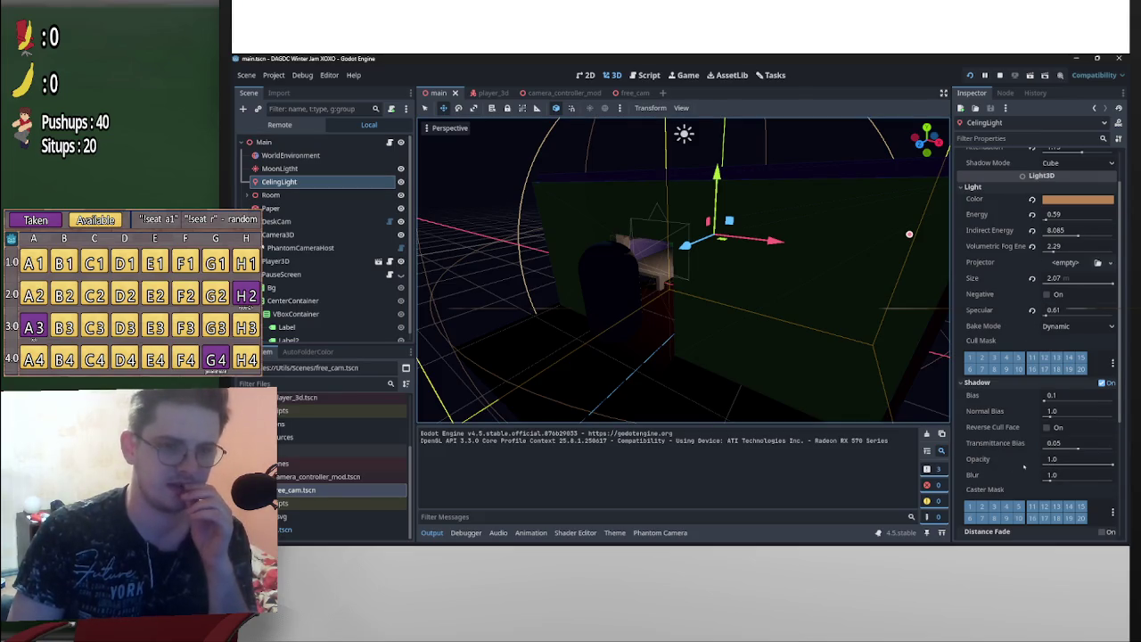
left_click_drag(1113, 464, 1090, 465)
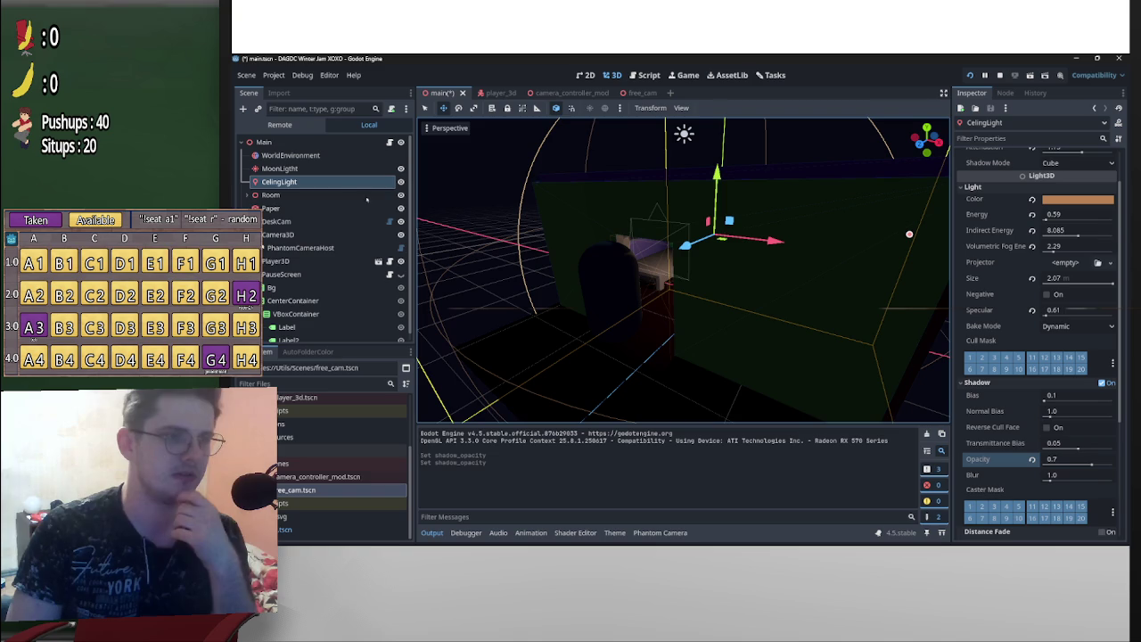
Reduce the MoonLight shadow opacity to about 0.6 while viewing the room
left_click(366, 169)
scroll(964, 480, "down", 2)
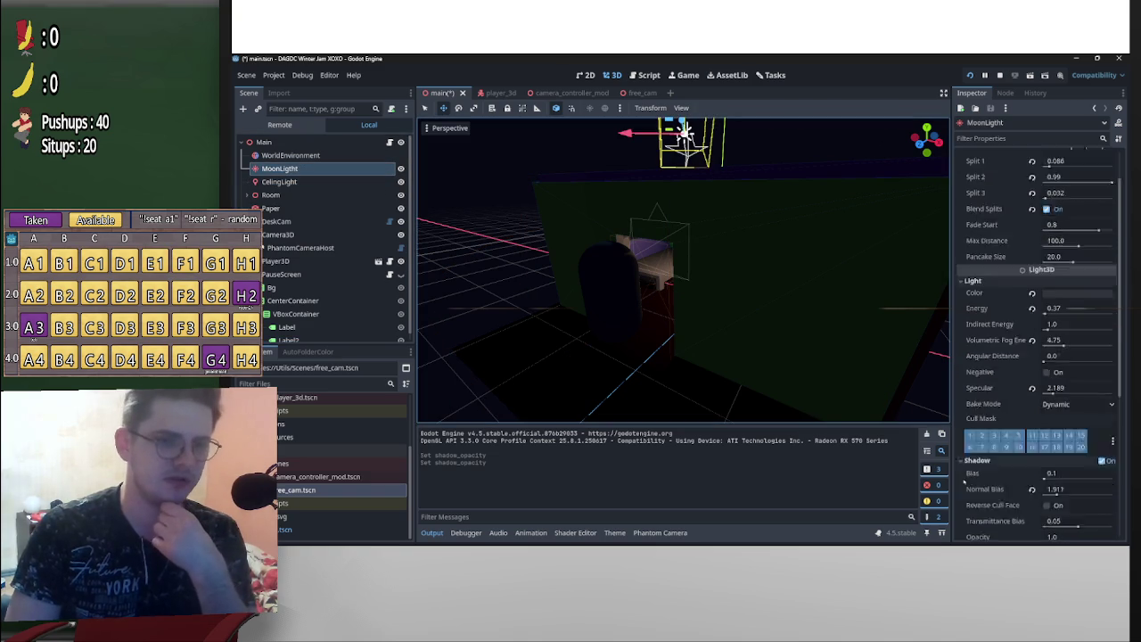
scroll(964, 479, "down", 2)
left_click_drag(1112, 445, 1102, 445)
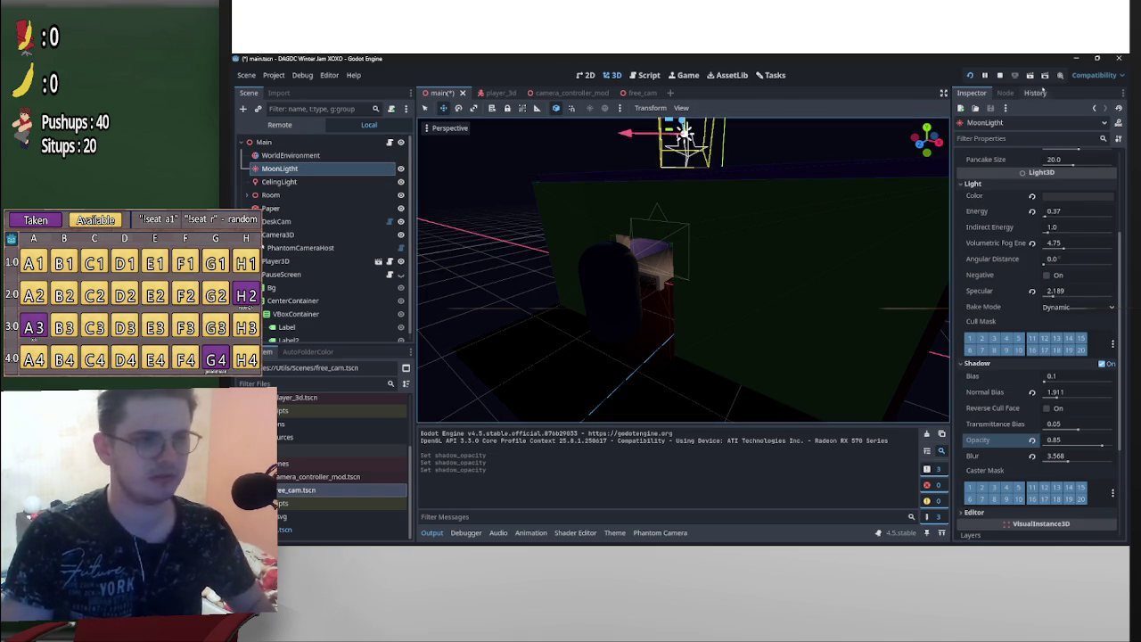
left_click_drag(762, 306, 681, 306)
key("w")
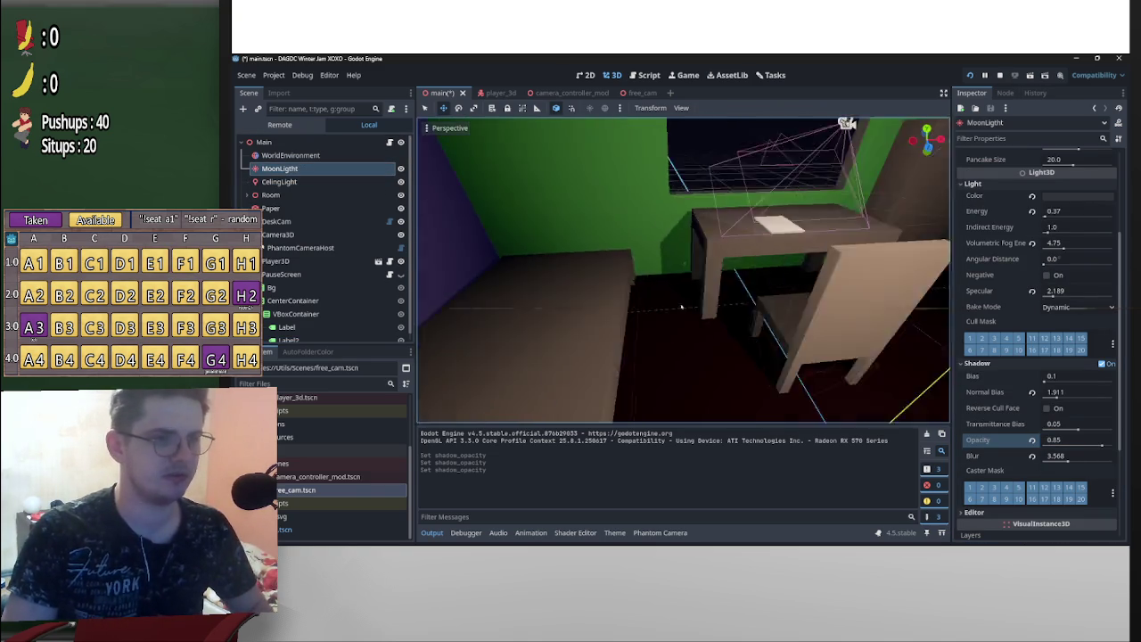
key("s")
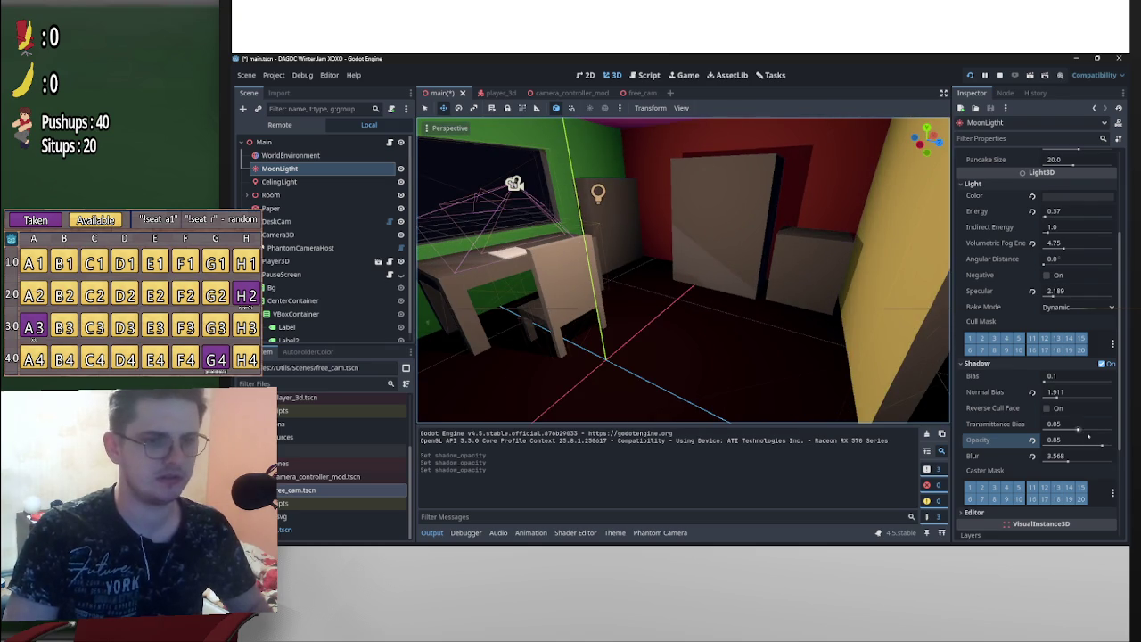
left_click_drag(1103, 446, 1084, 446)
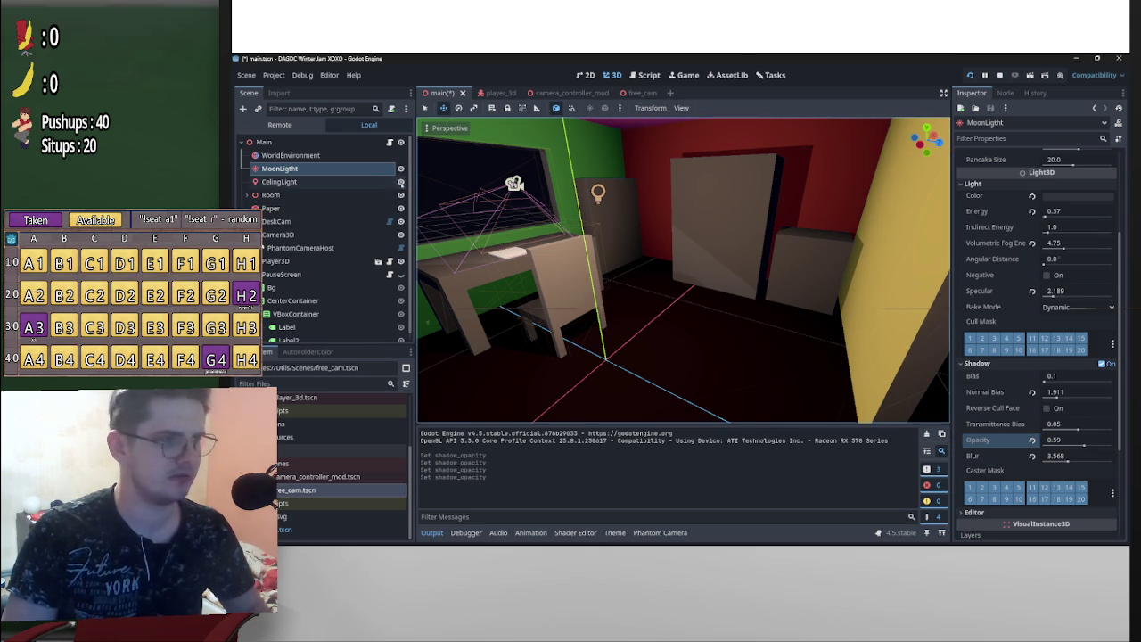
Compare lighting with CeilingLight hidden, then set its shadow opacity to 0.44
left_click(401, 182)
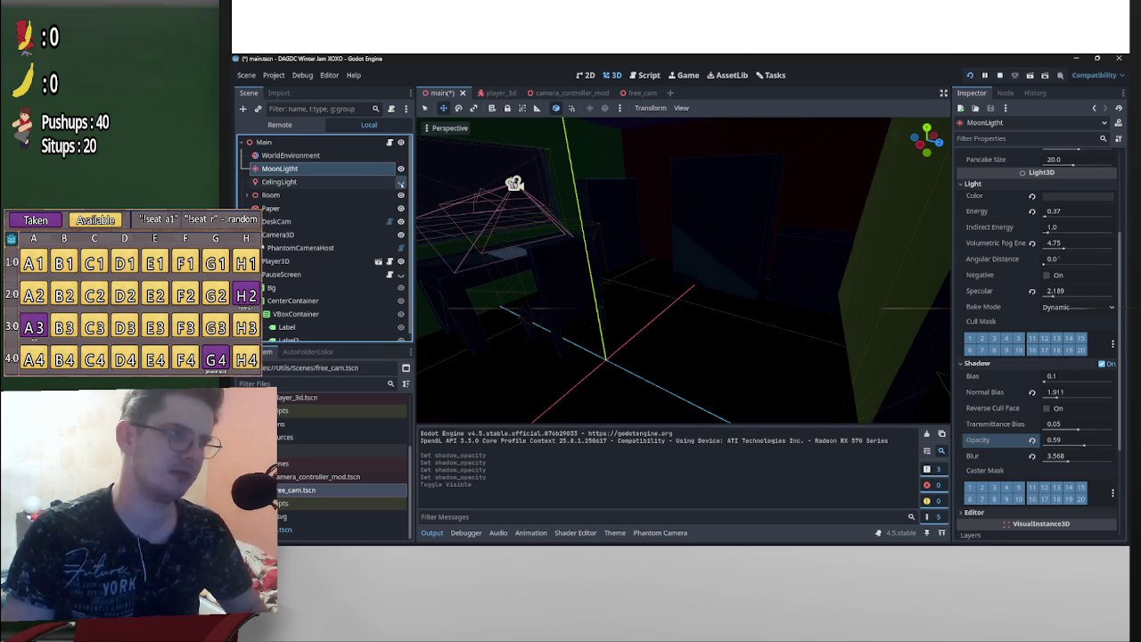
left_click(400, 182)
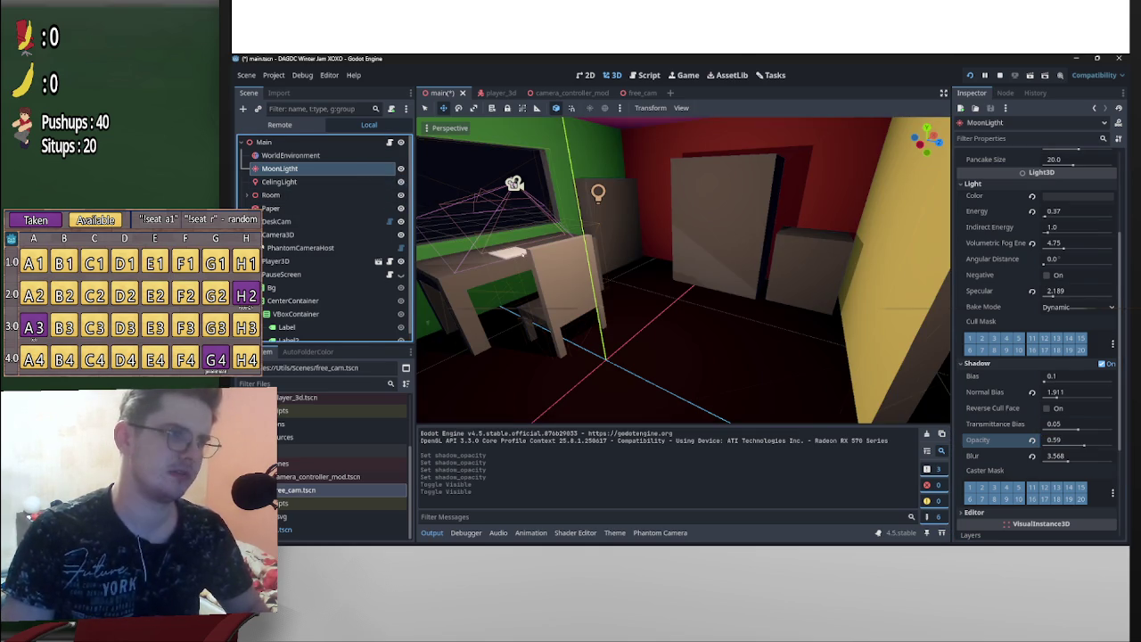
left_click(323, 182)
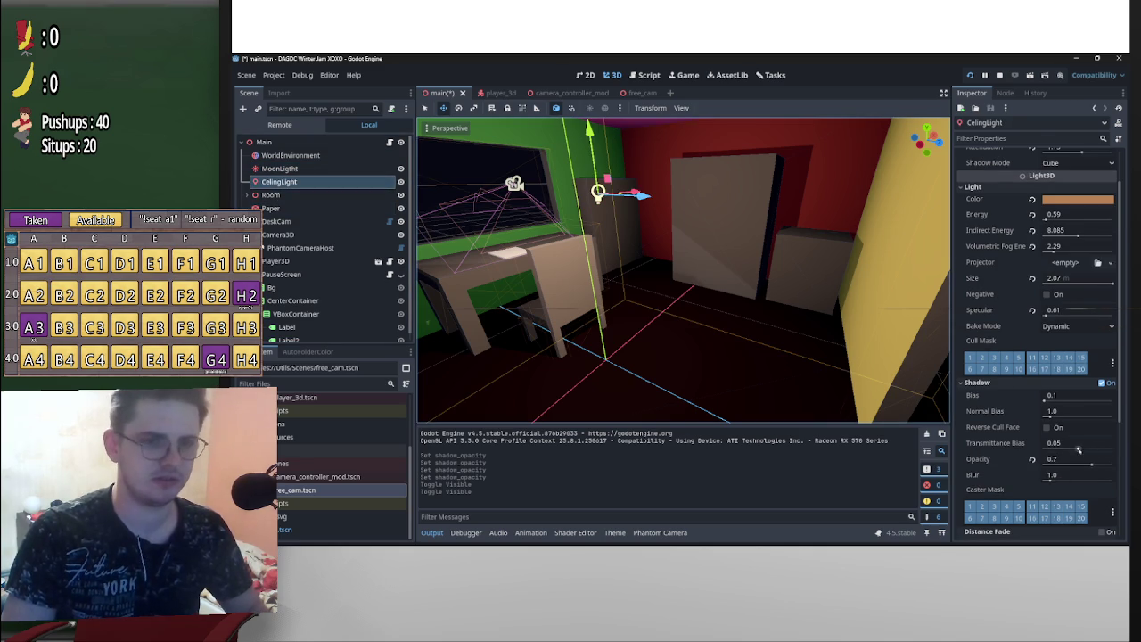
mouse_move(1091, 463)
left_mouse_down()
mouse_move(1058, 462)
mouse_move(1071, 464)
left_mouse_up()
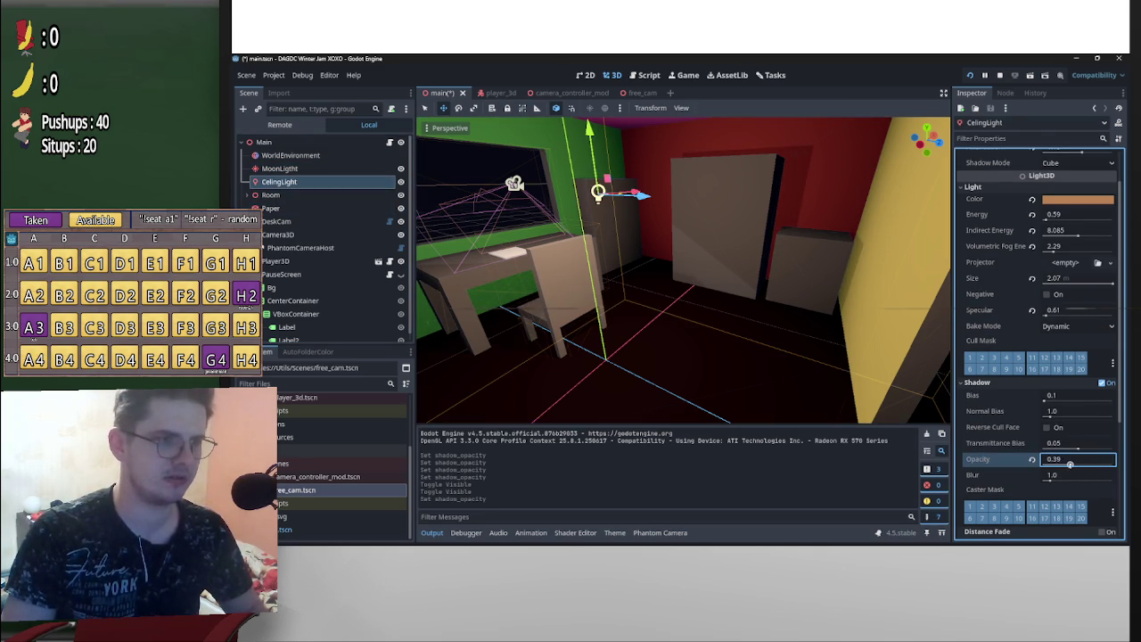
left_click_drag(683, 306, 683, 307)
left_click_drag(1070, 464, 1073, 464)
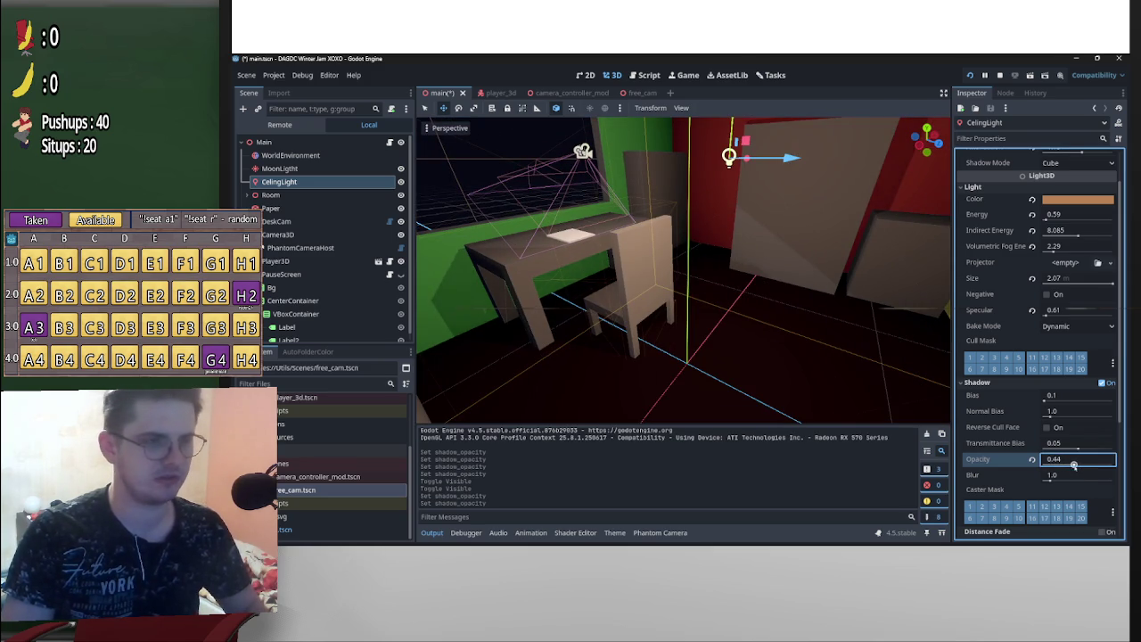
left_click(817, 334)
Save the main scene and brighten the Floor material's albedo colour slightly
key("ctrl+s")
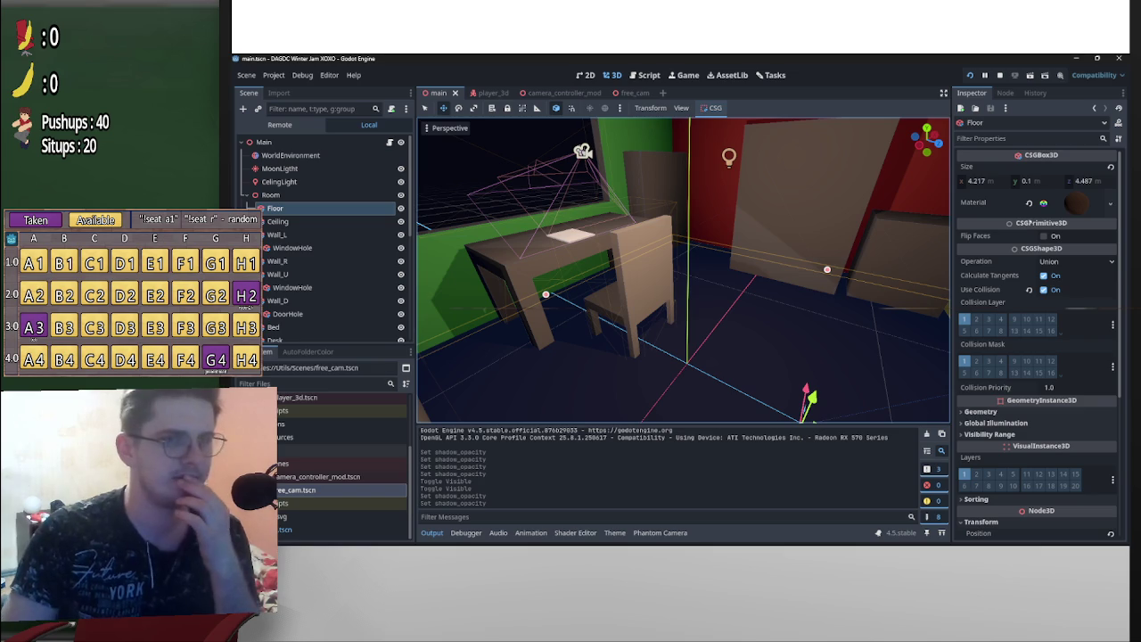
left_click(1077, 203)
left_click(1077, 367)
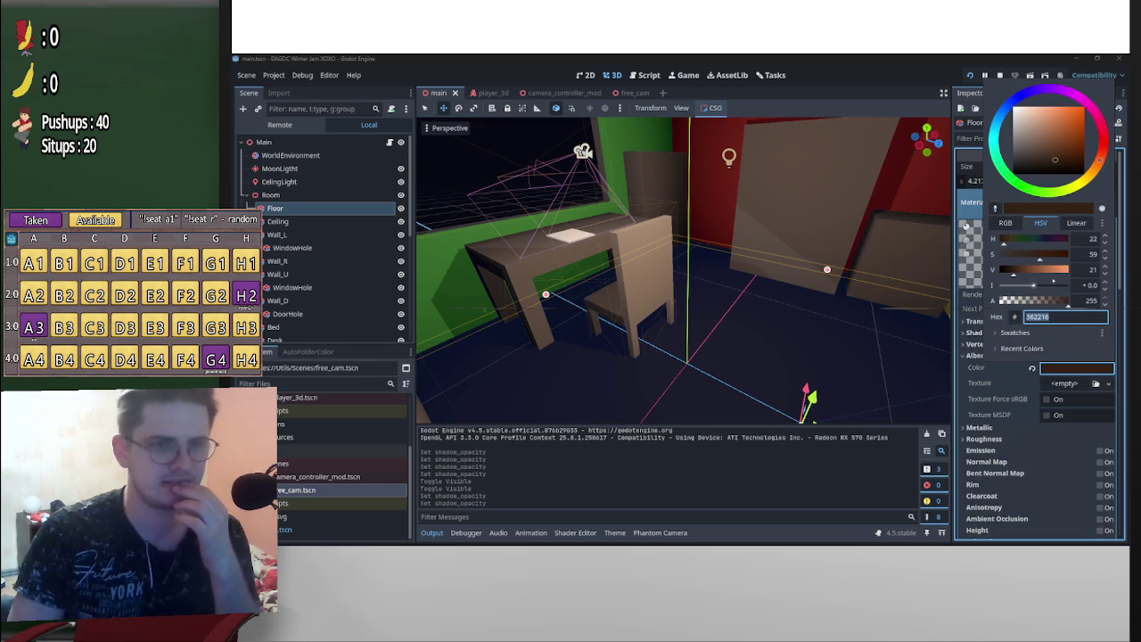
left_click_drag(1013, 275, 1017, 275)
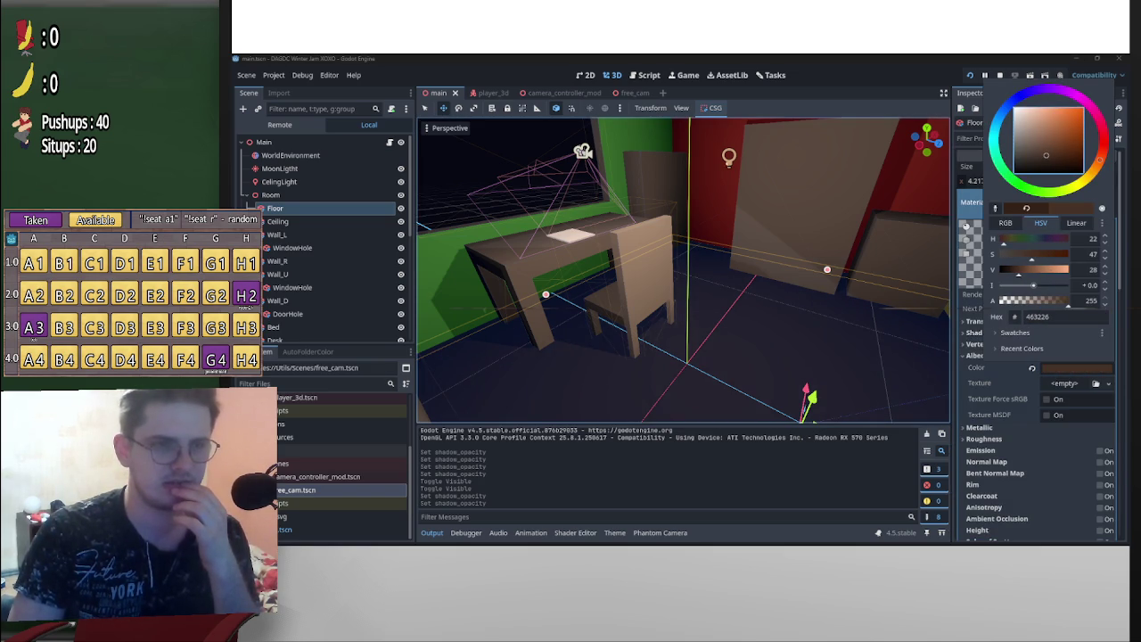
left_click(710, 159)
Run the game, walk around the room with WASD, then pause and stop it
key("F5")
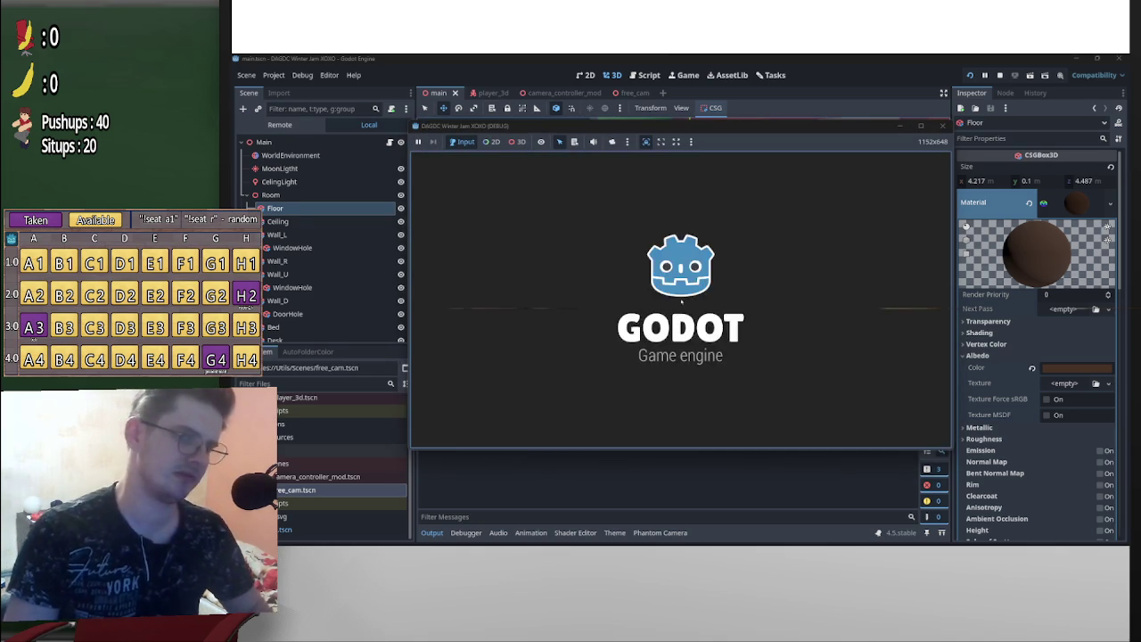
key("w")
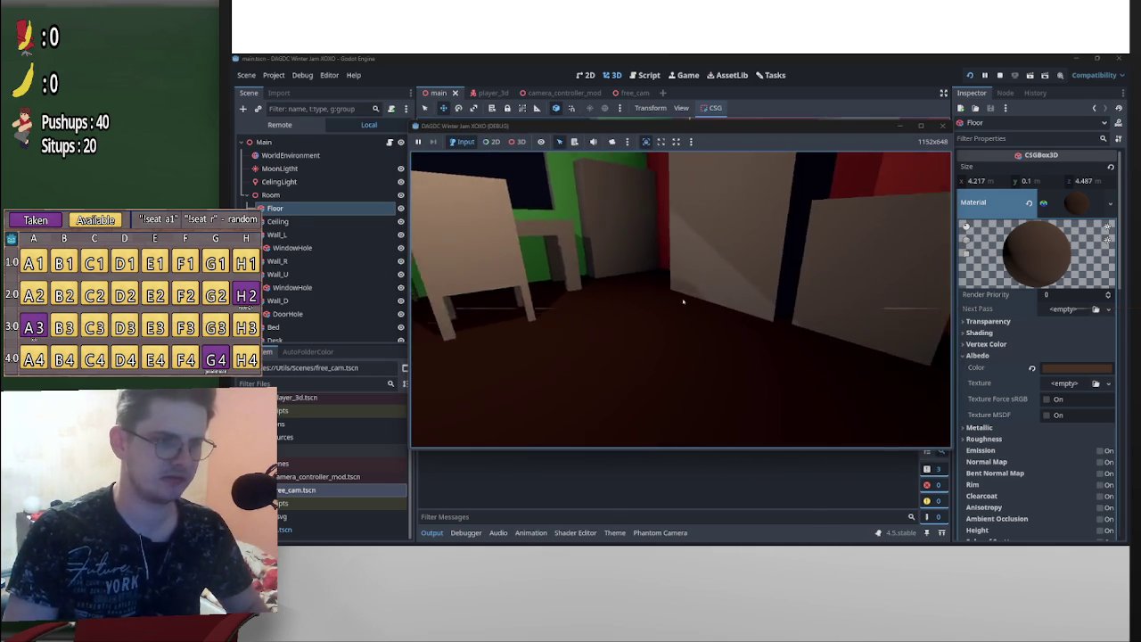
key("s")
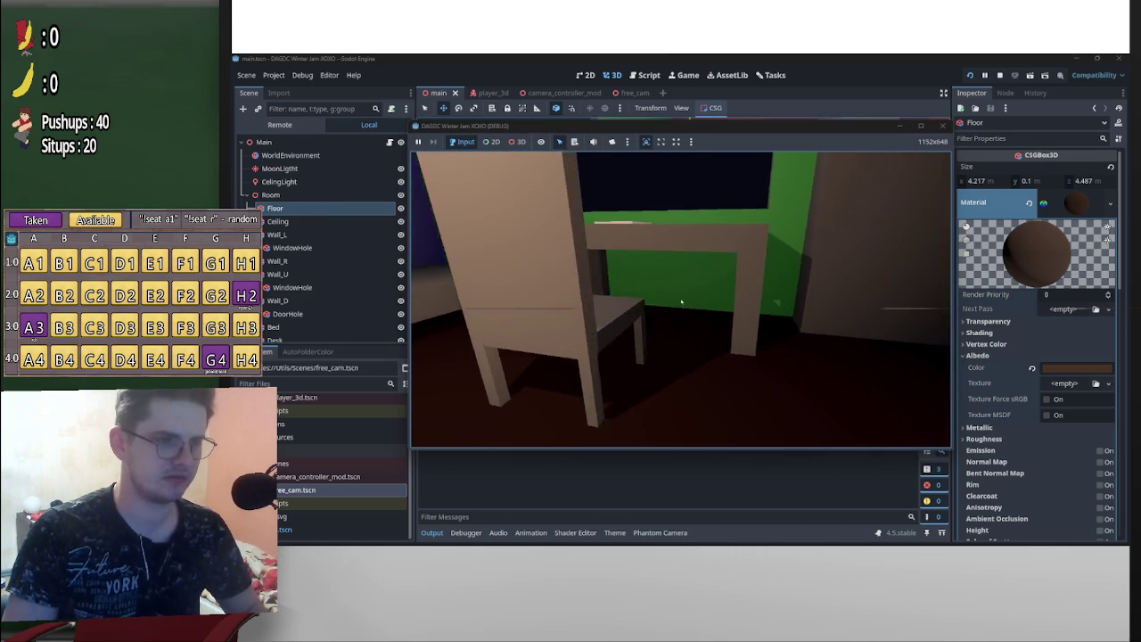
key("w")
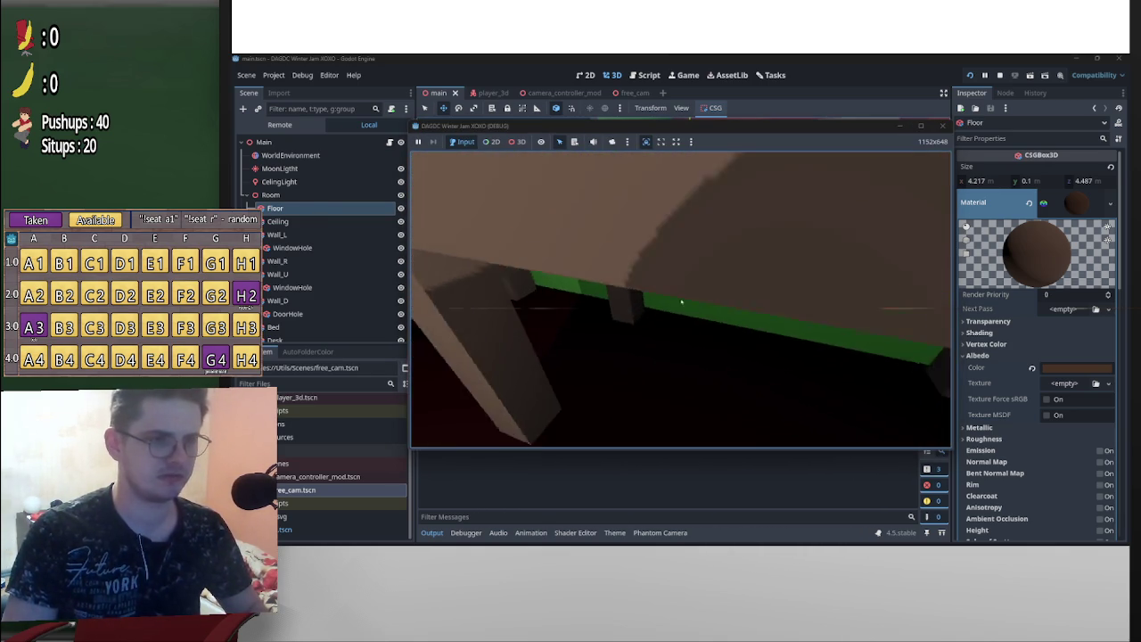
key("s")
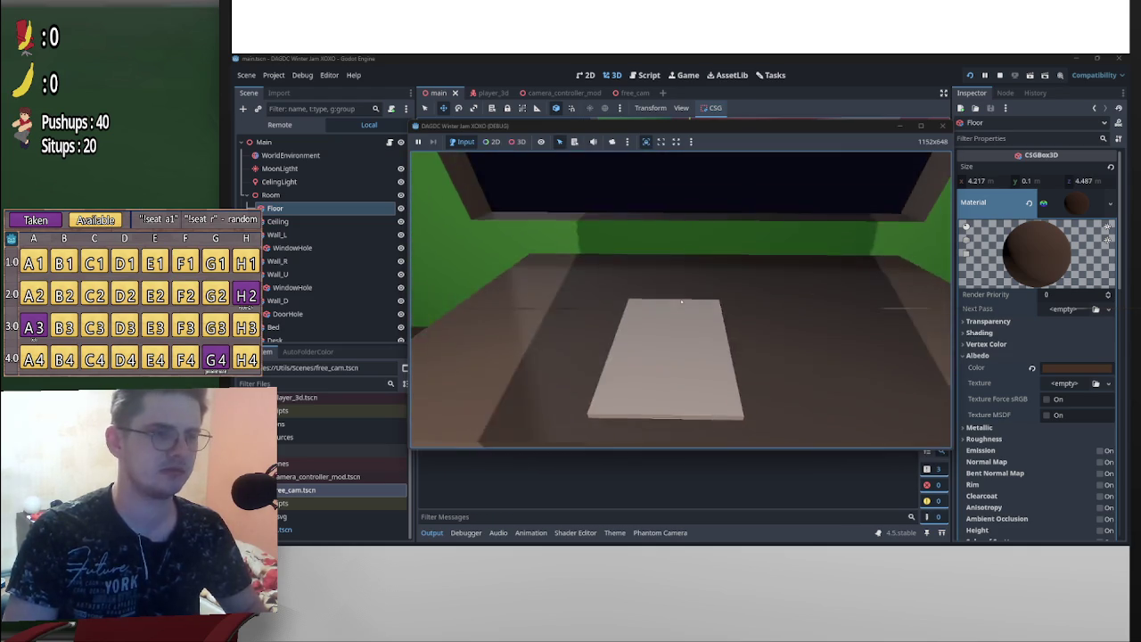
key("w")
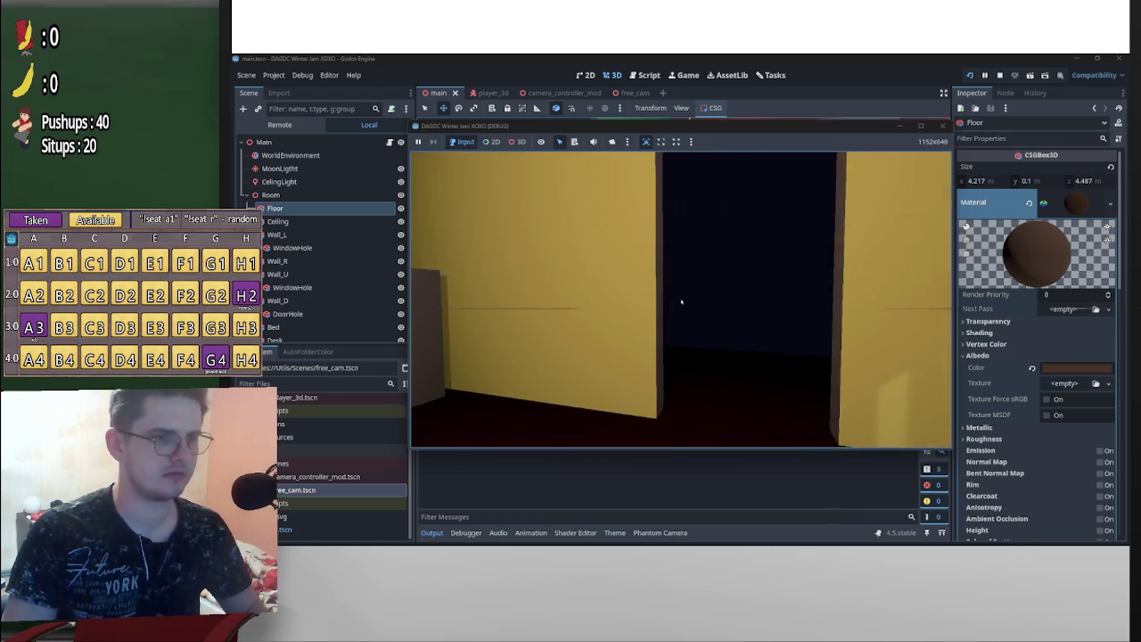
key("s")
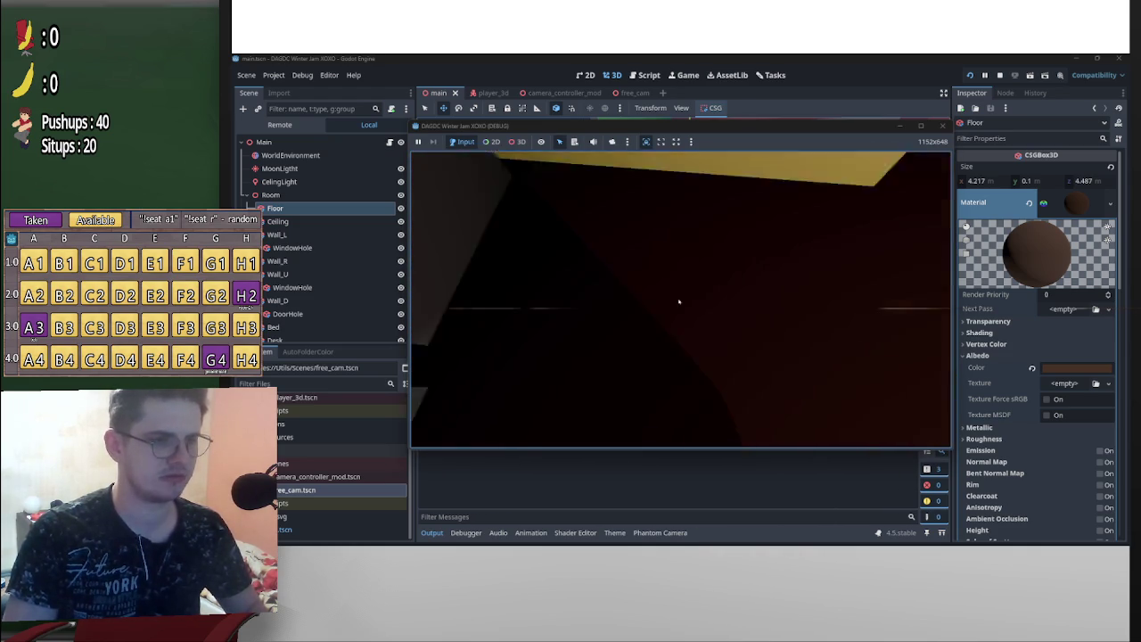
key("a")
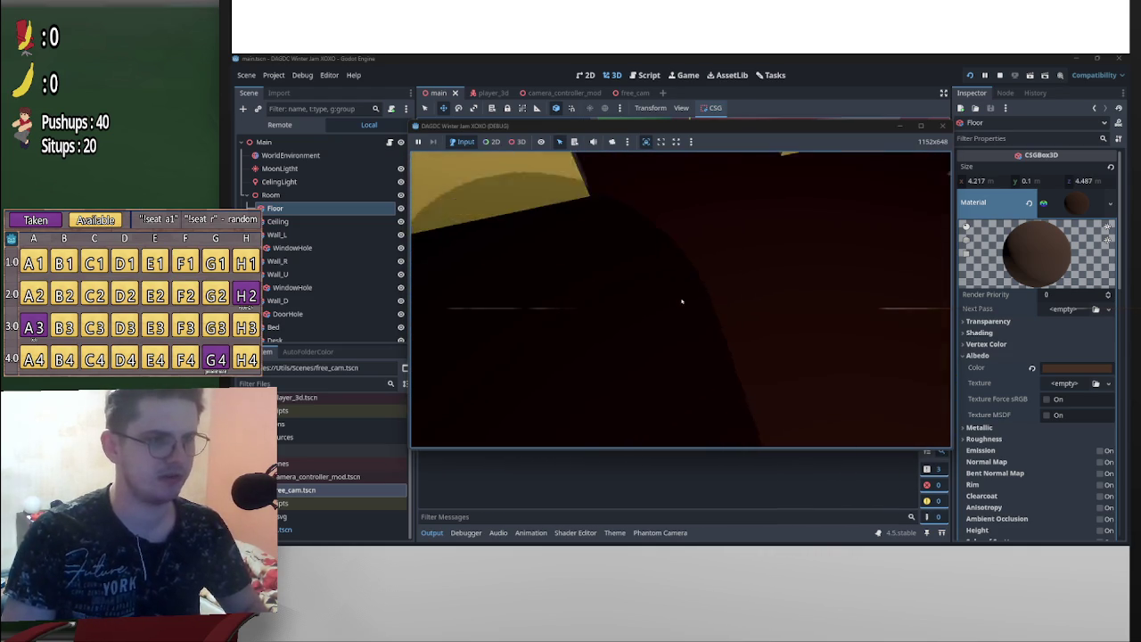
key("s")
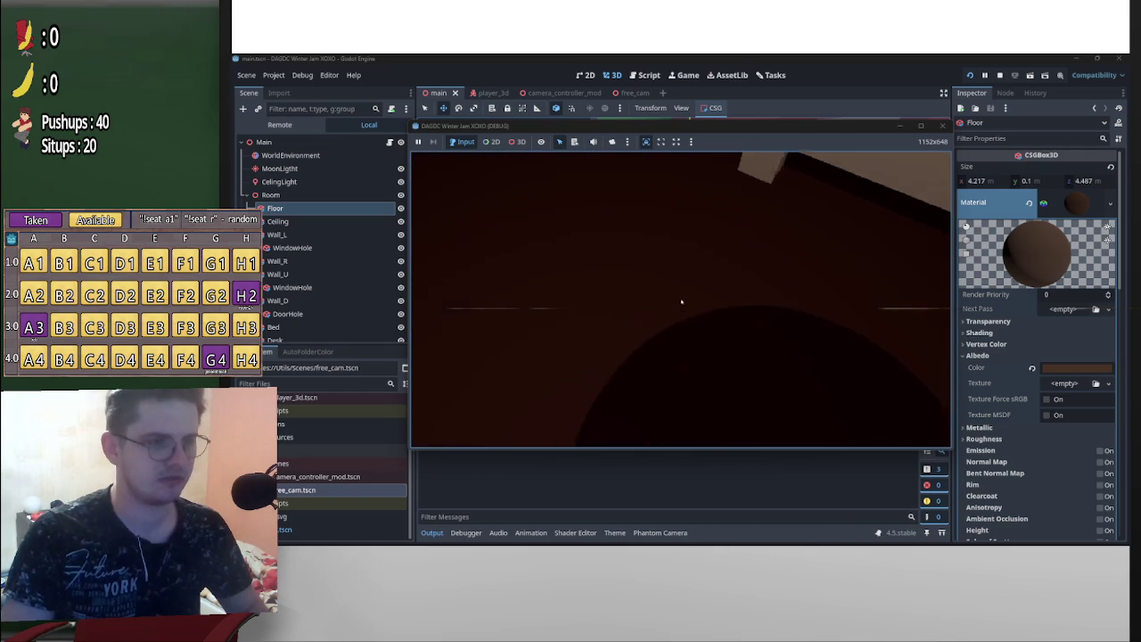
key("s")
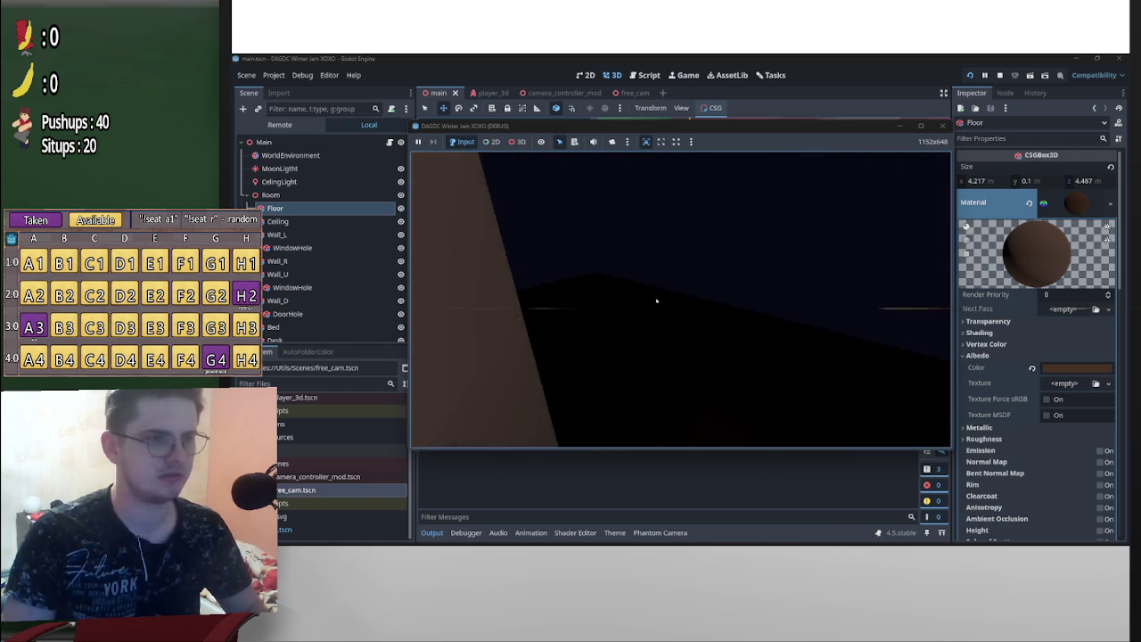
key("w")
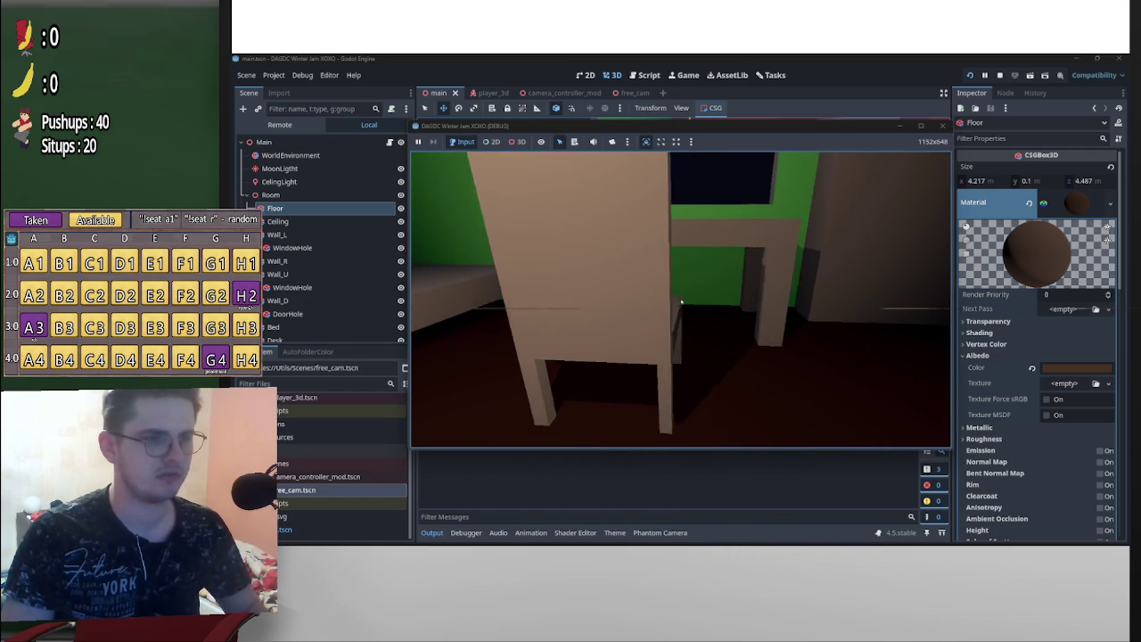
key("Escape")
key("F8")
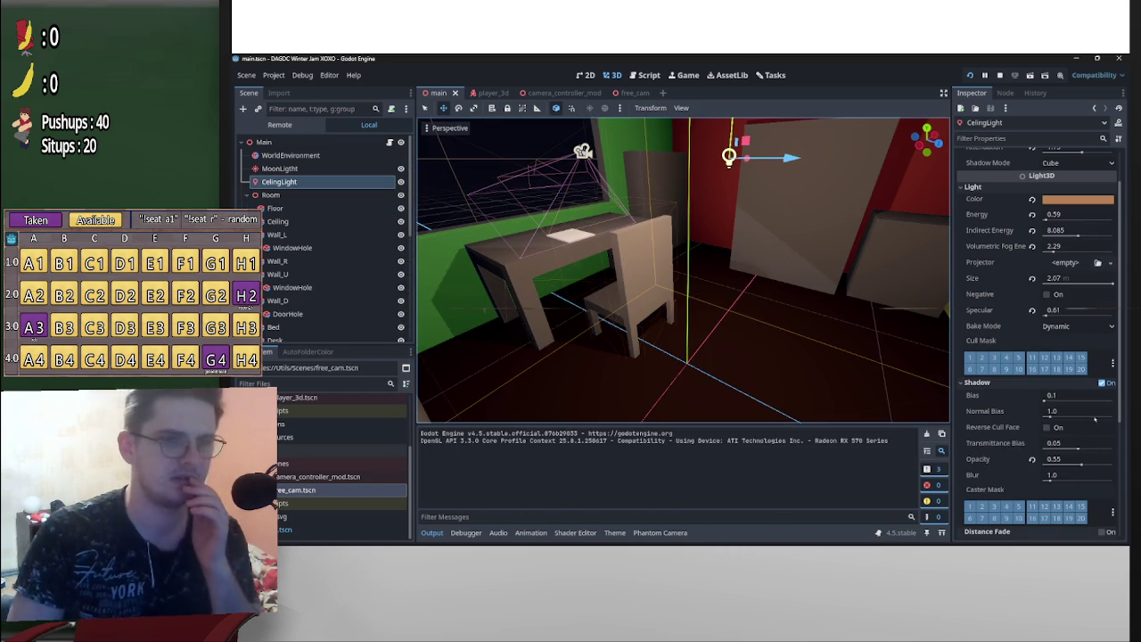
Set the CeilingLight shadow opacity to 0.44, run the game, pause it, and stop it
left_click_drag(1081, 464, 1074, 464)
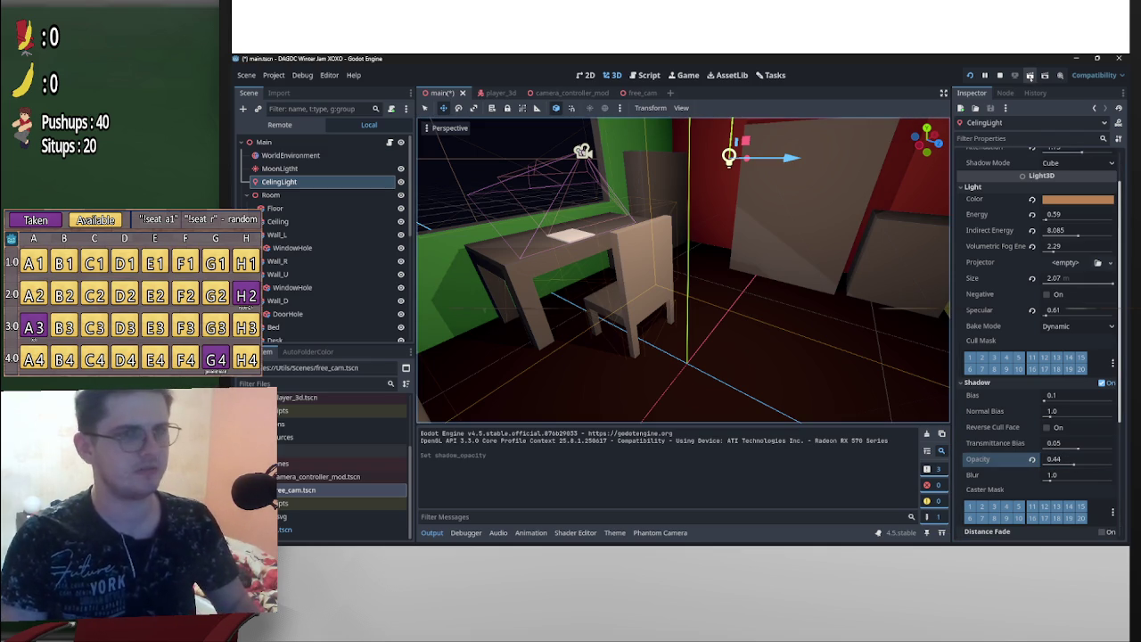
left_click(1029, 76)
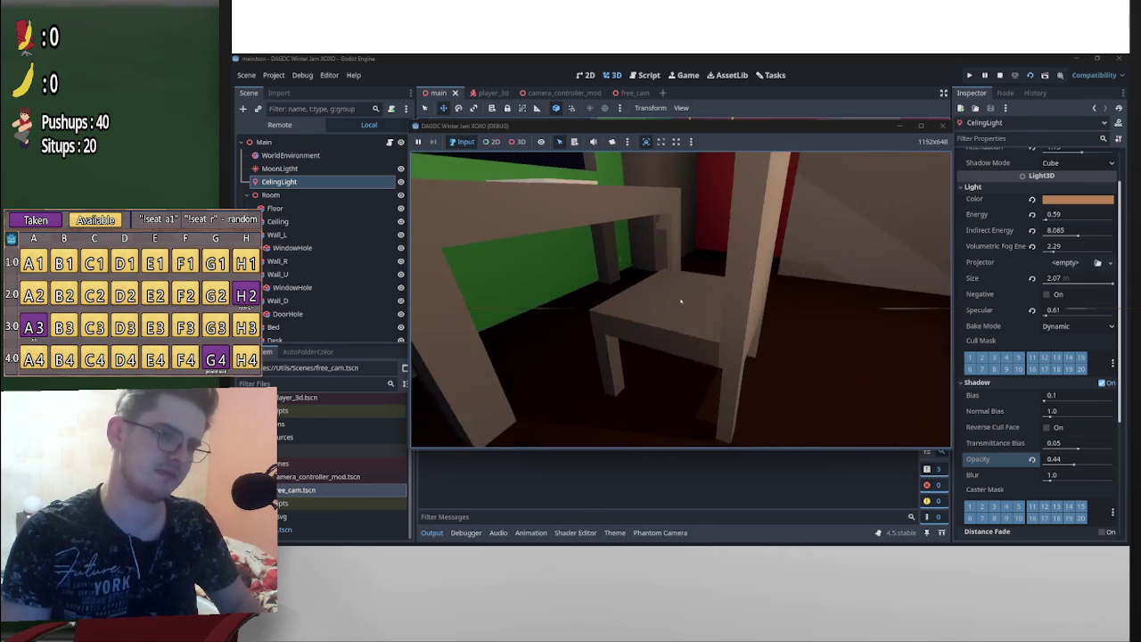
key("p")
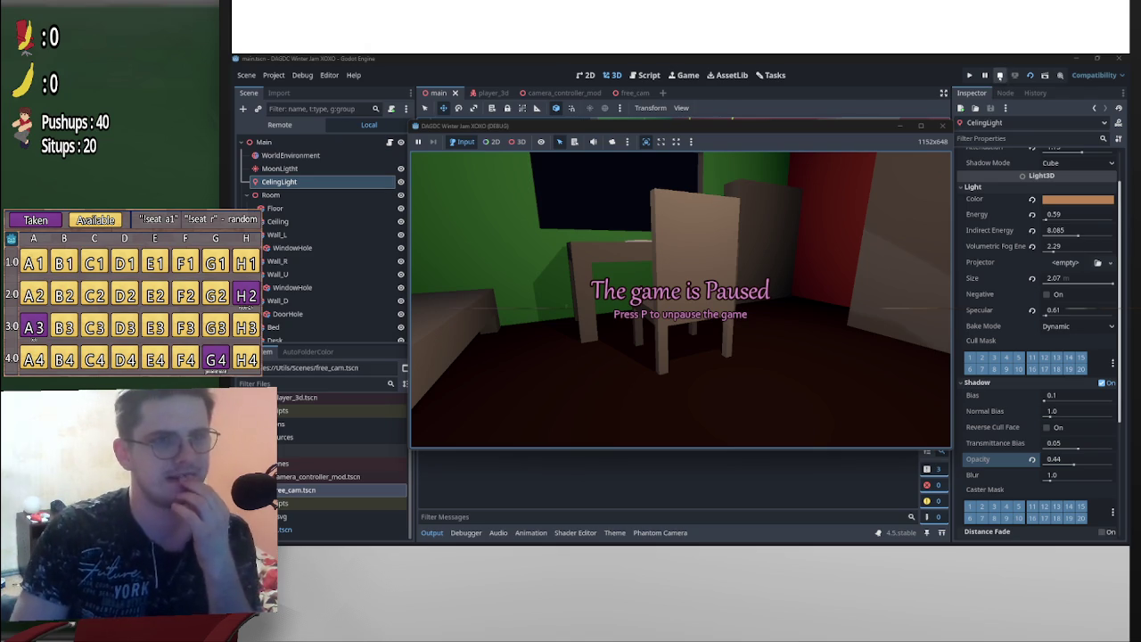
left_click(1001, 76)
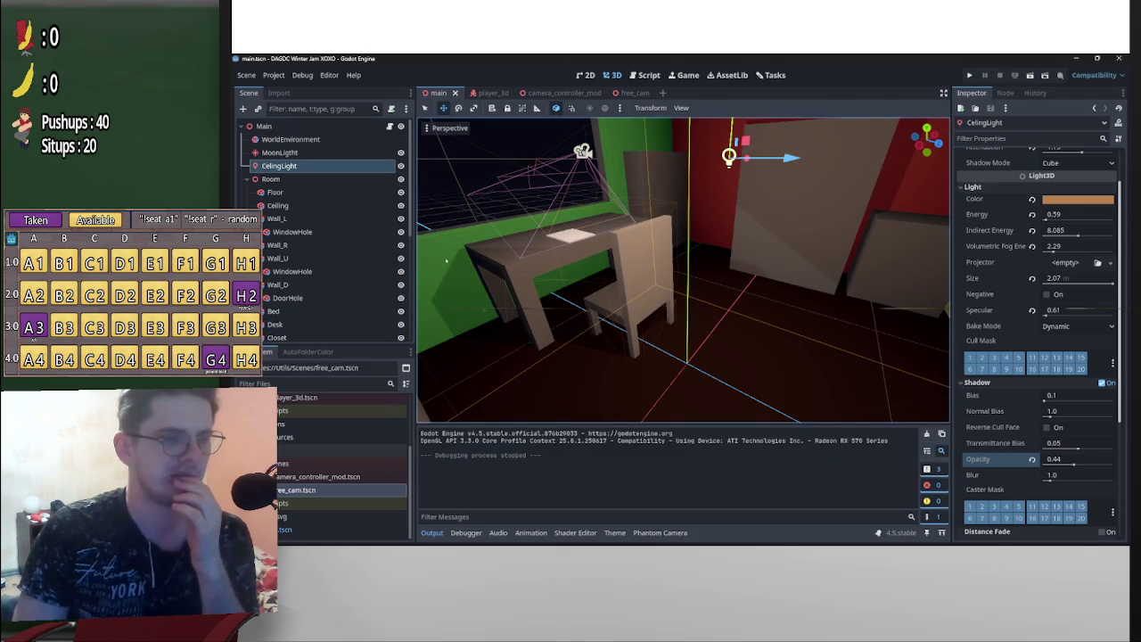
Select the chair in the room, then open Player3D's player_3d.gd script
left_click(632, 316)
scroll(385, 308, "down", 2)
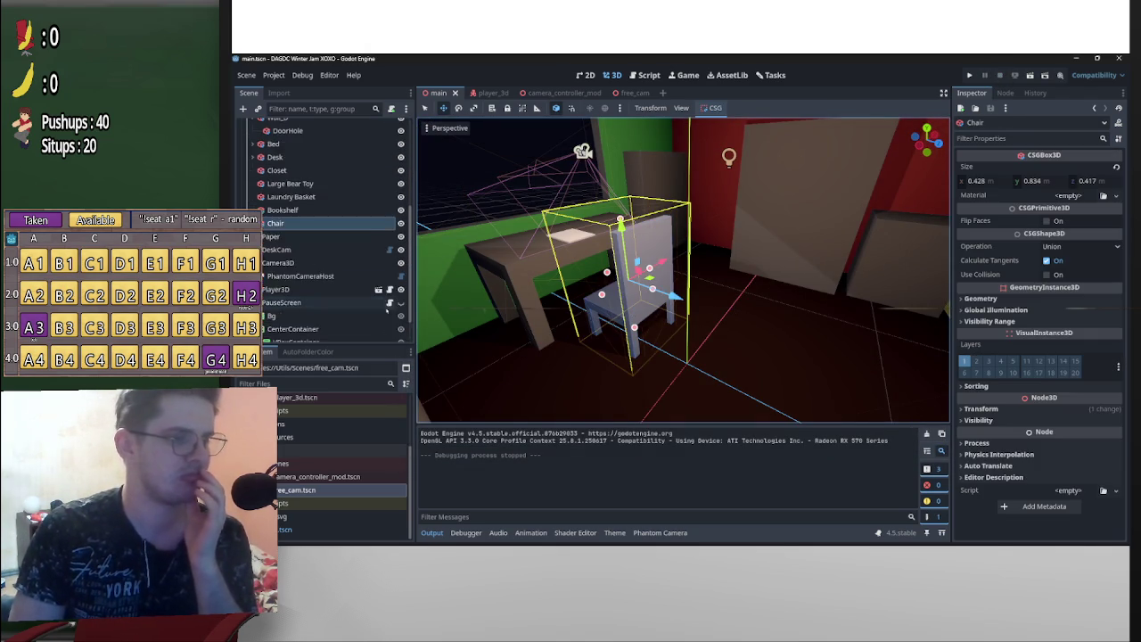
scroll(385, 308, "up", 3)
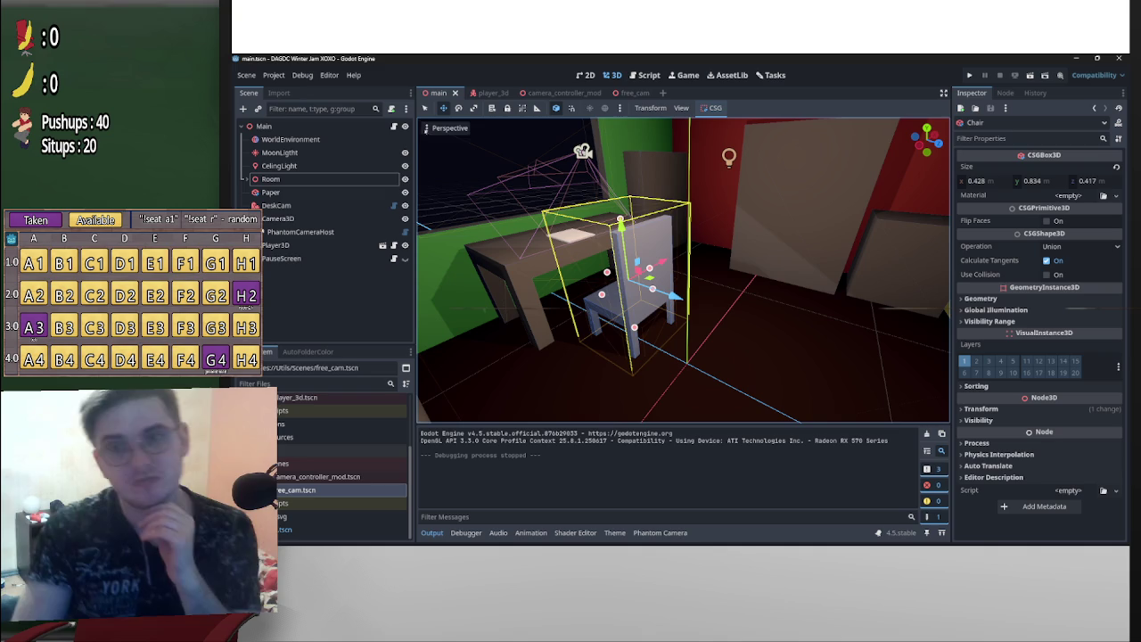
left_click(382, 245)
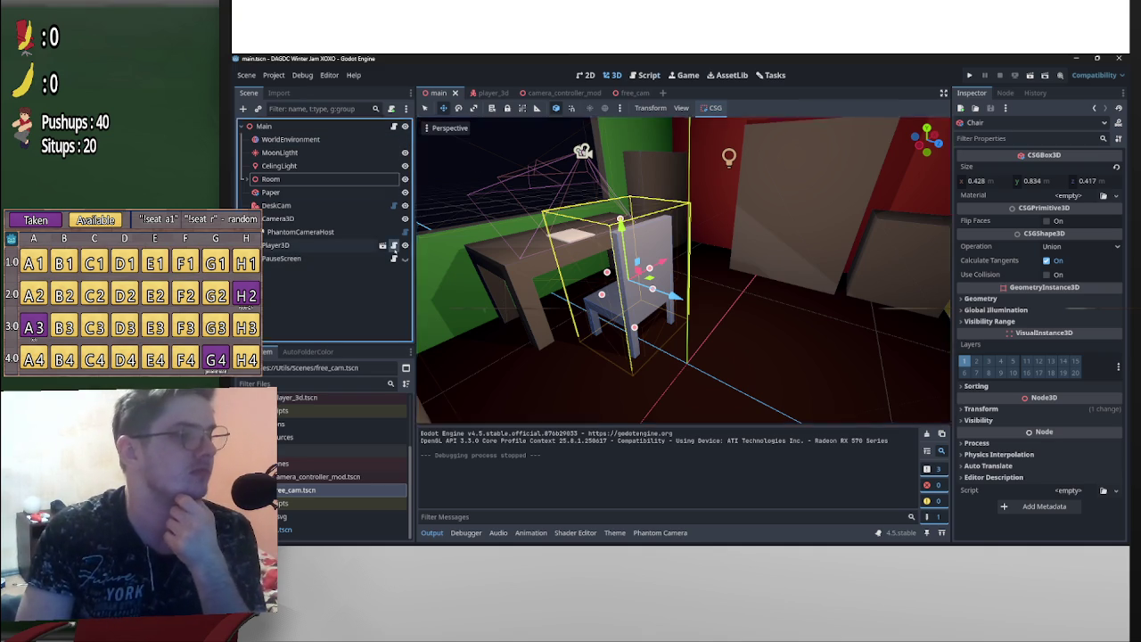
Declare var can_walk:bool = true below the constants in player_3d.gd, fixing the mistyped sign
left_click(648, 201)
key("Return")
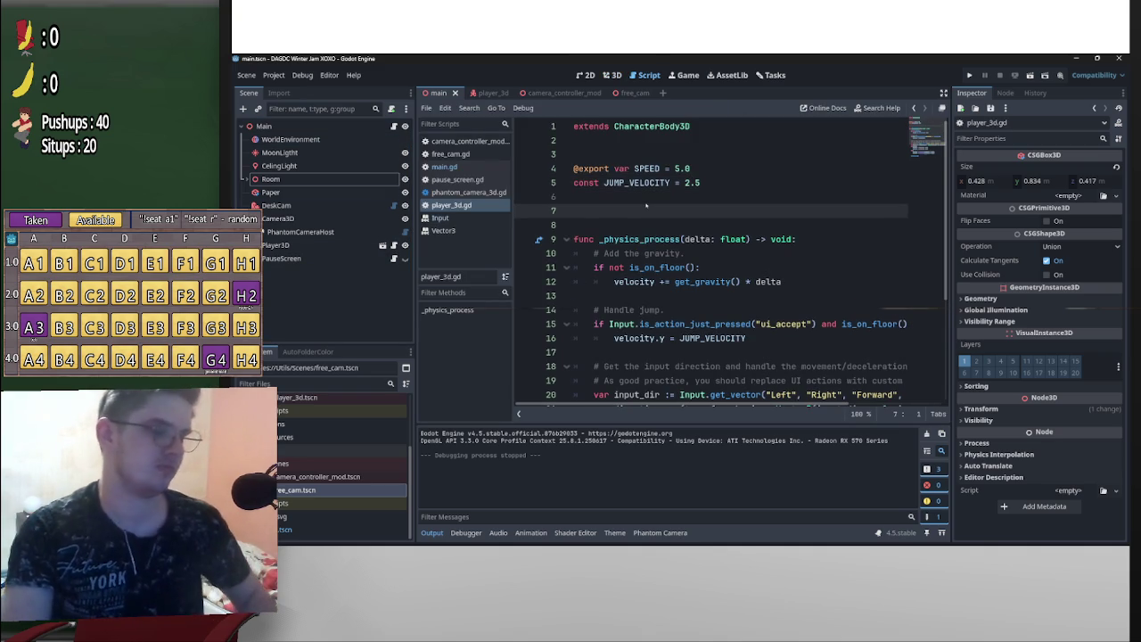
type("var can_")
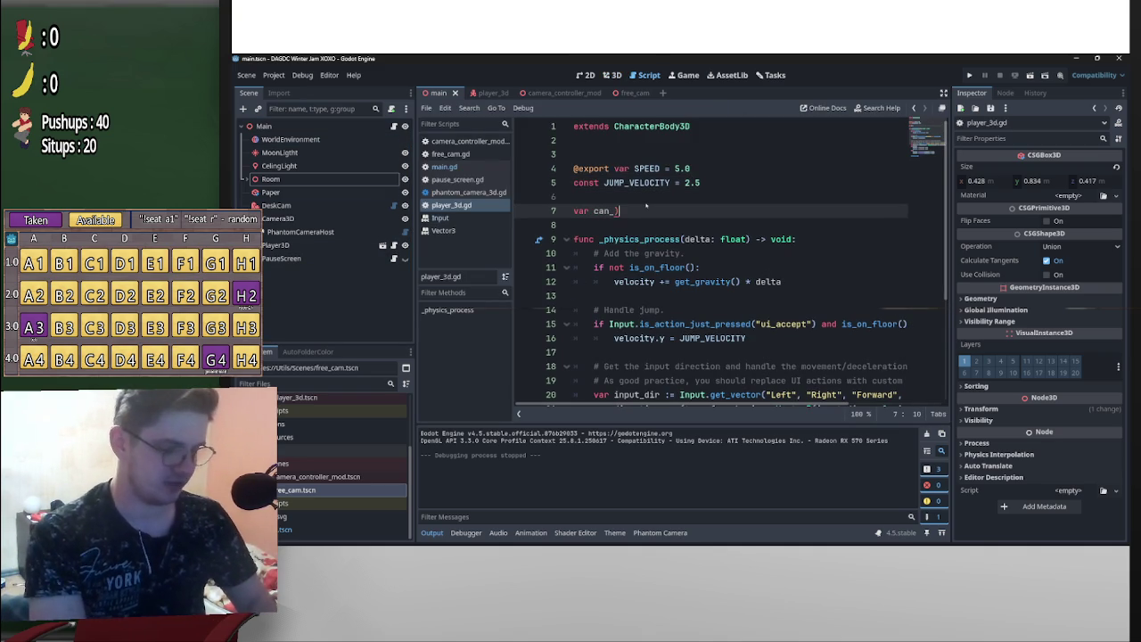
type("walk")
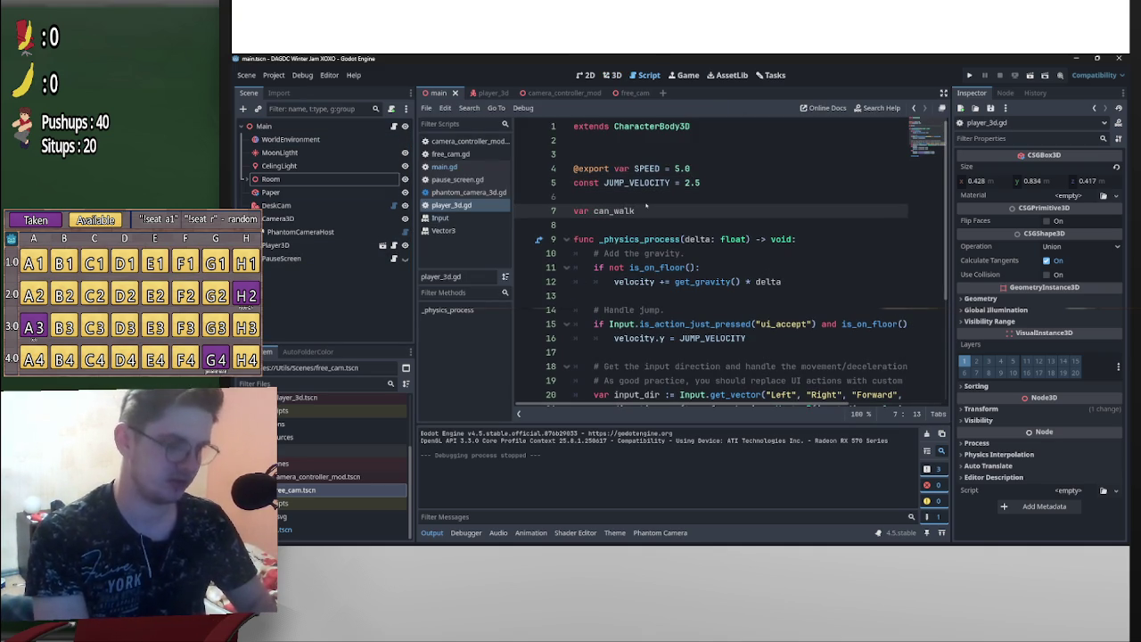
type(":bool = ")
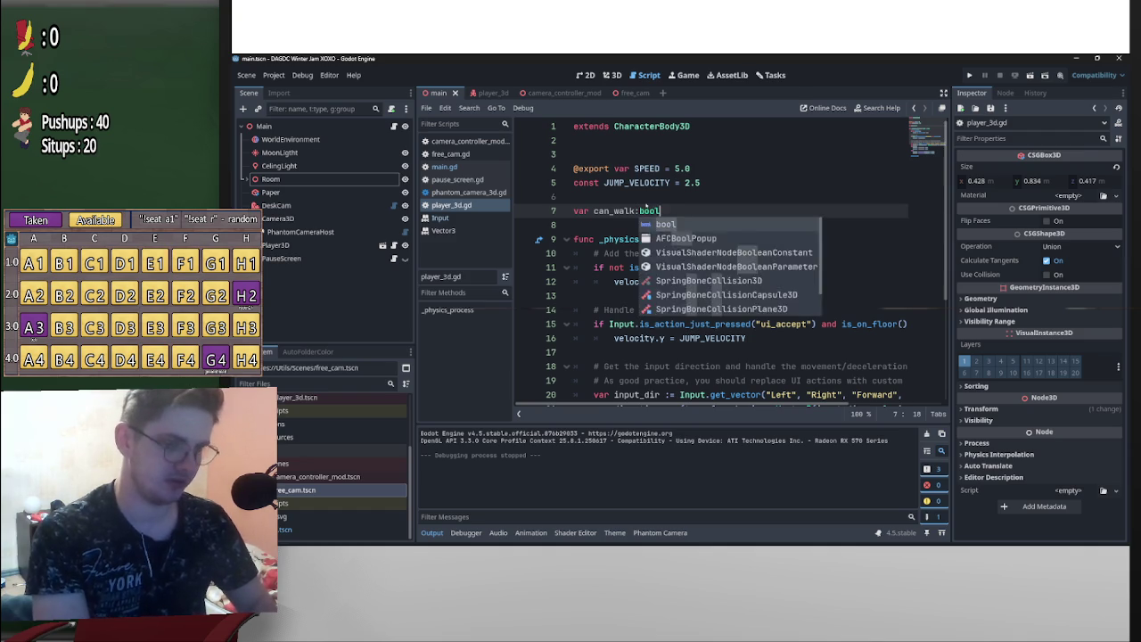
type("true")
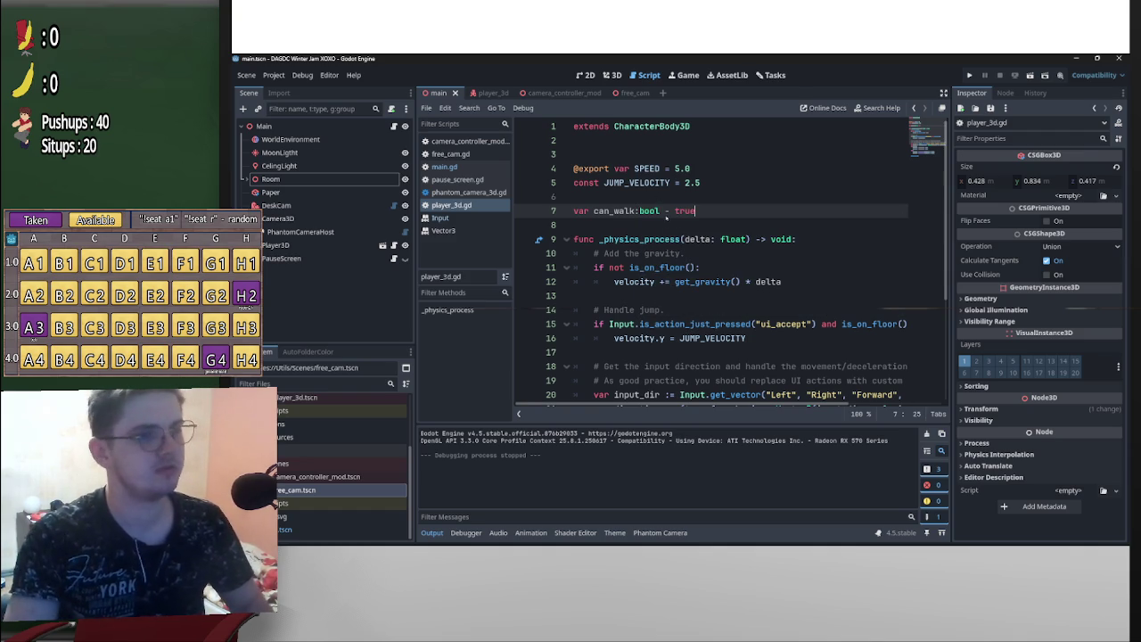
left_click(669, 211)
key("BackSpace")
type("=")
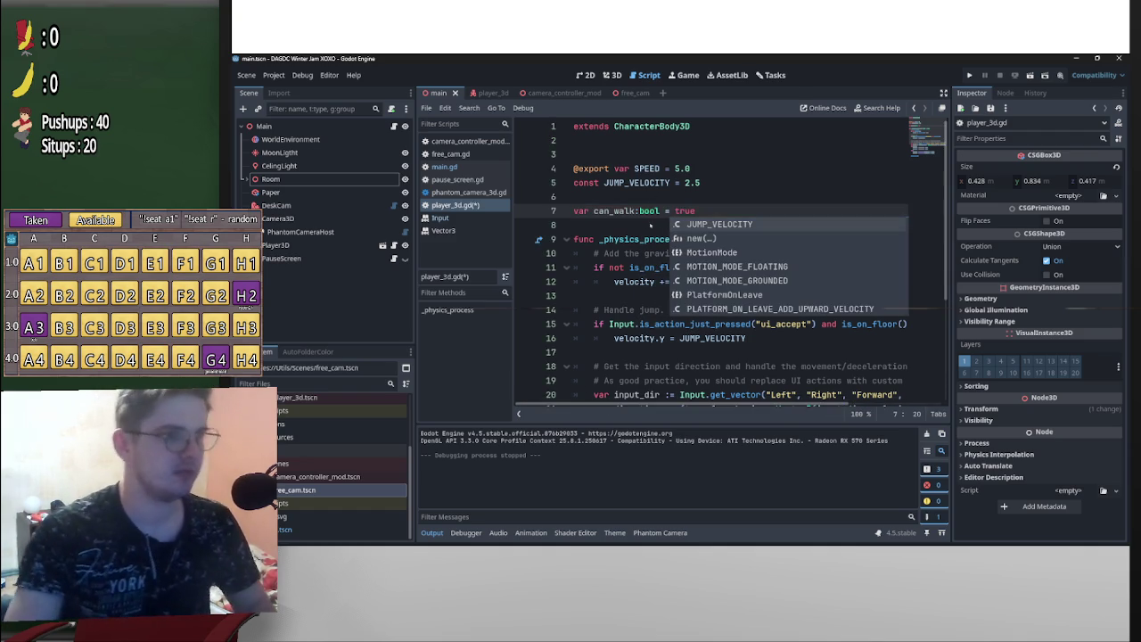
Indent the movement code on lines 20-27 under a new 'if can_walk' line and save
scroll(703, 281, "down", 2)
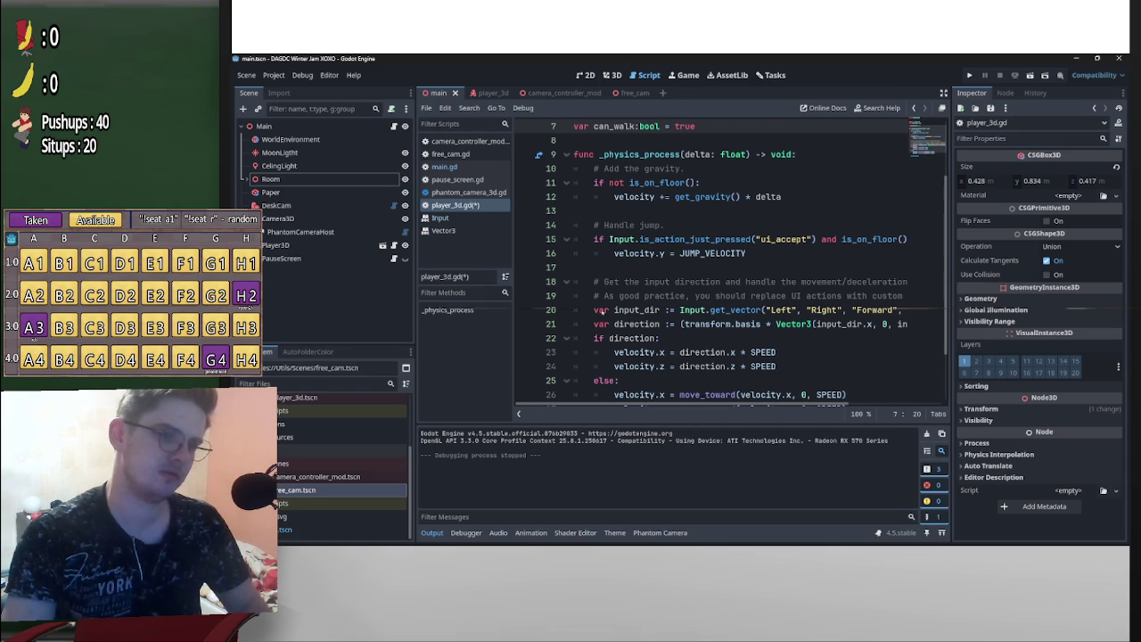
scroll(600, 309, "down", 3)
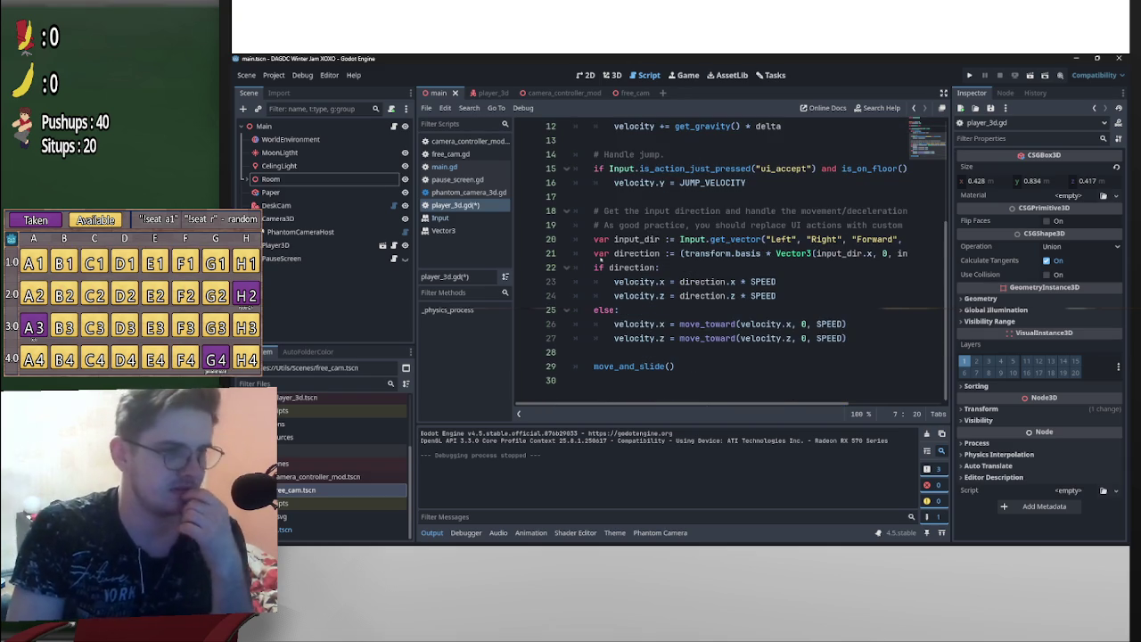
mouse_move(861, 344)
left_mouse_down()
mouse_move(616, 268)
mouse_move(595, 239)
left_mouse_up()
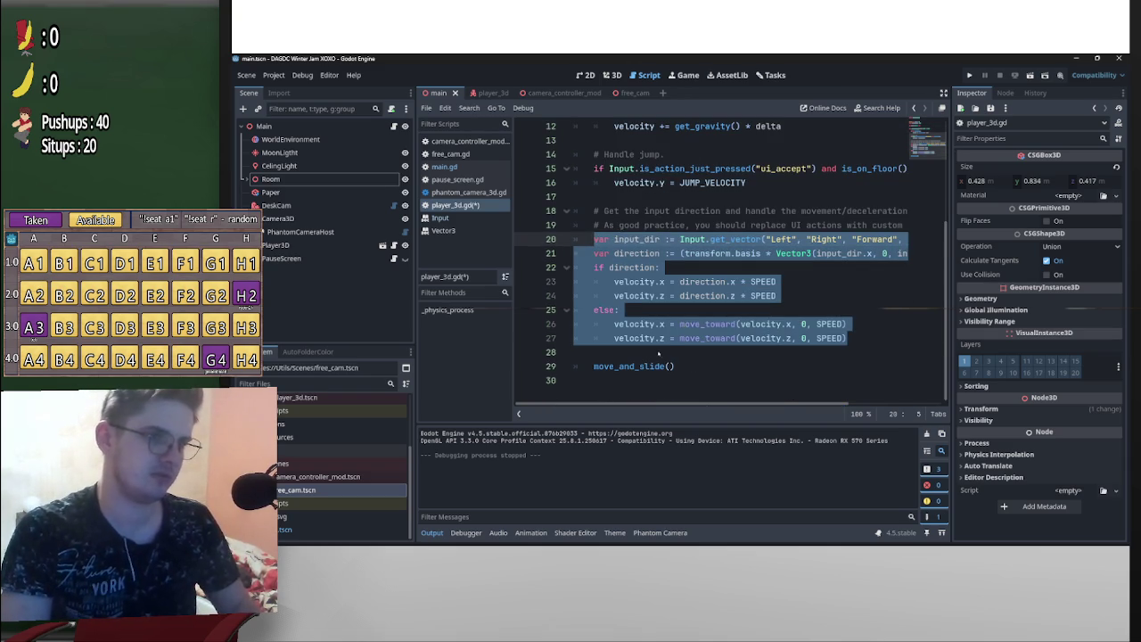
key("Tab")
left_click(597, 239)
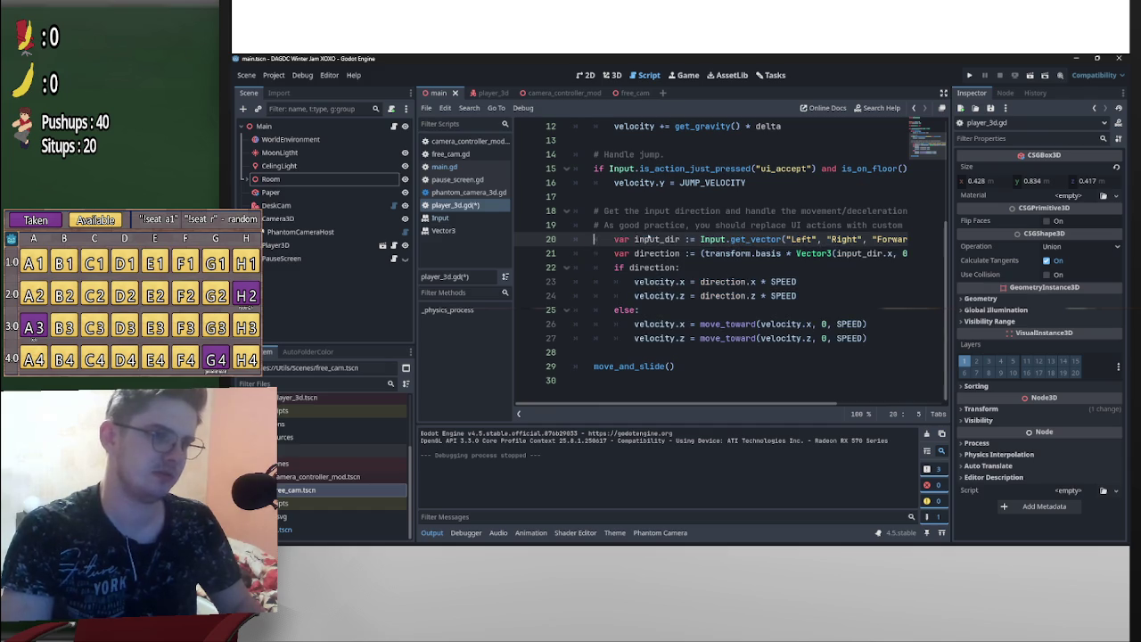
key("Return")
key("Up")
type("if can_walk")
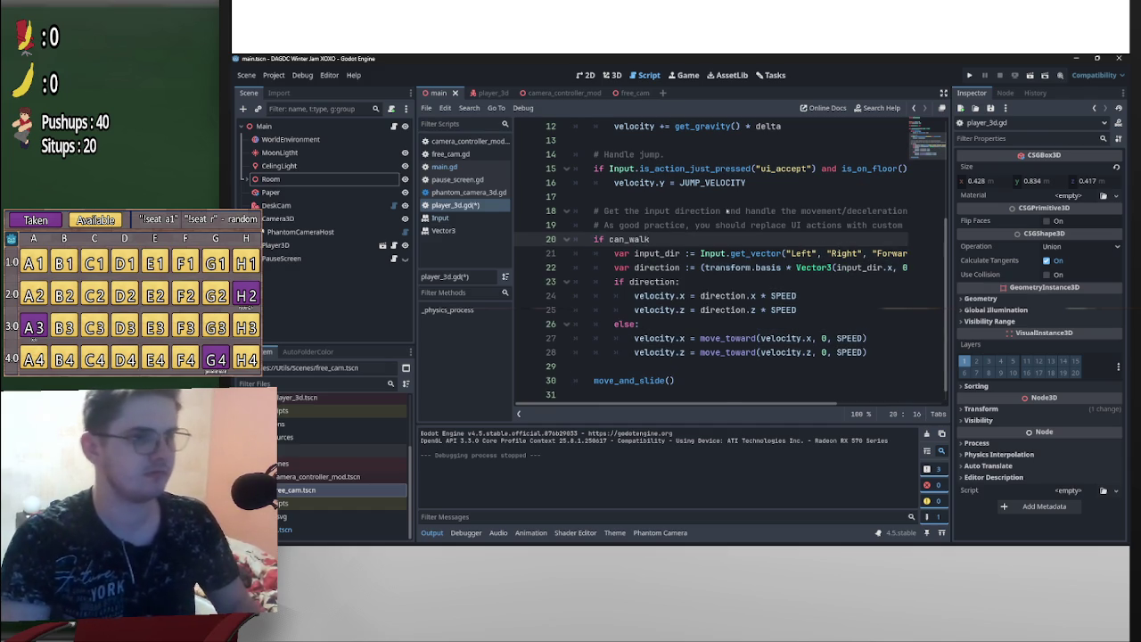
key("ctrl+s")
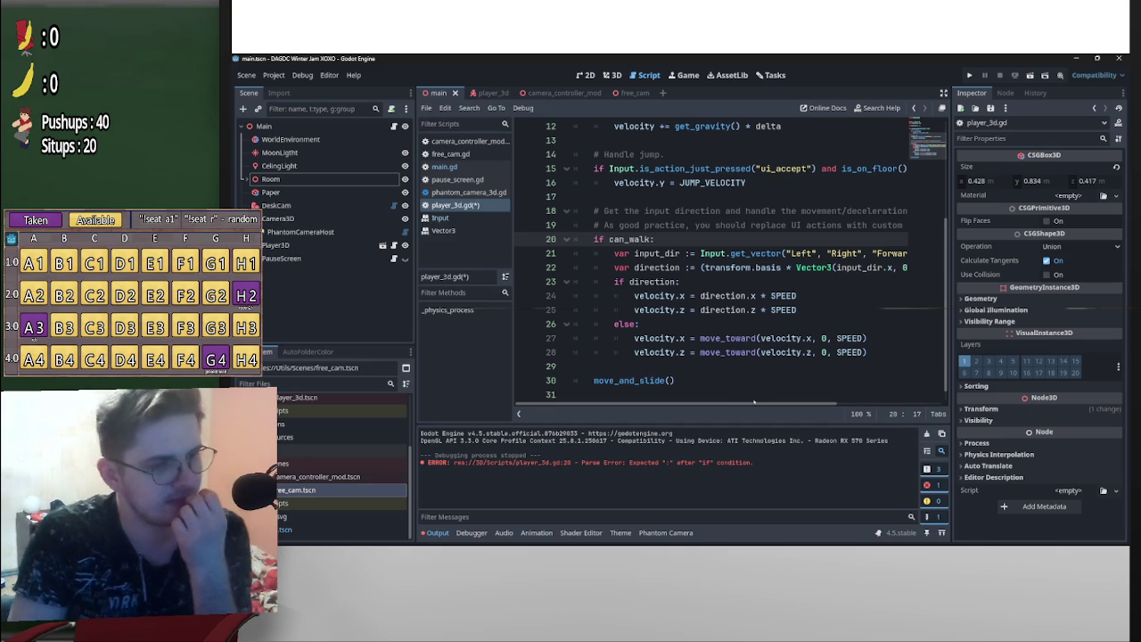
scroll(755, 403, "right", 3)
scroll(754, 401, "left", 3)
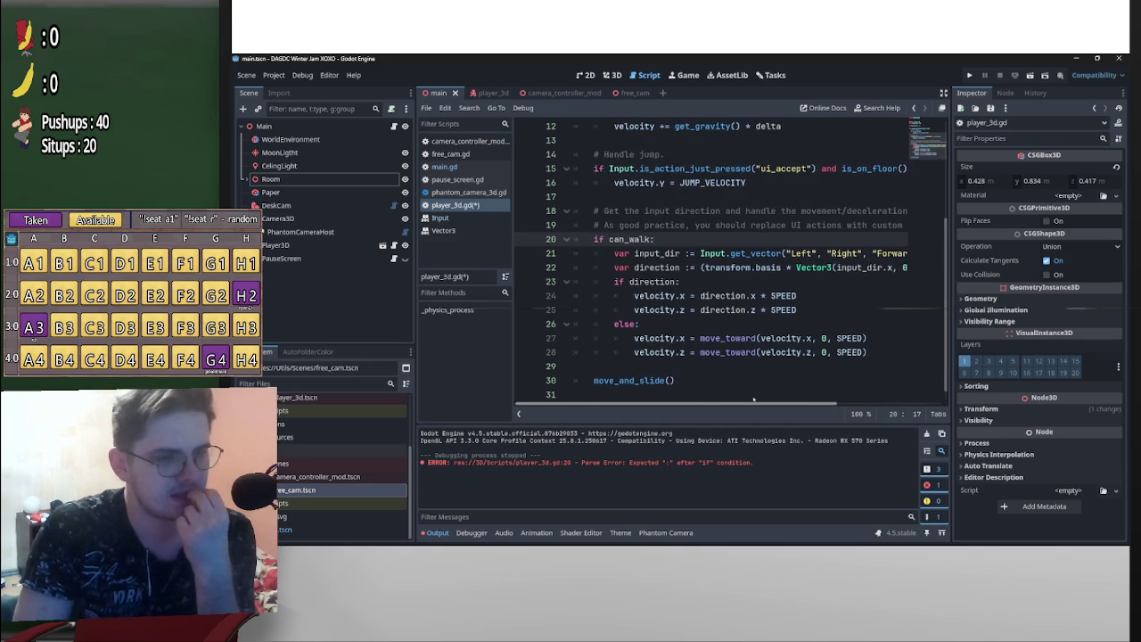
scroll(754, 400, "right", 3)
scroll(680, 398, "left", 3)
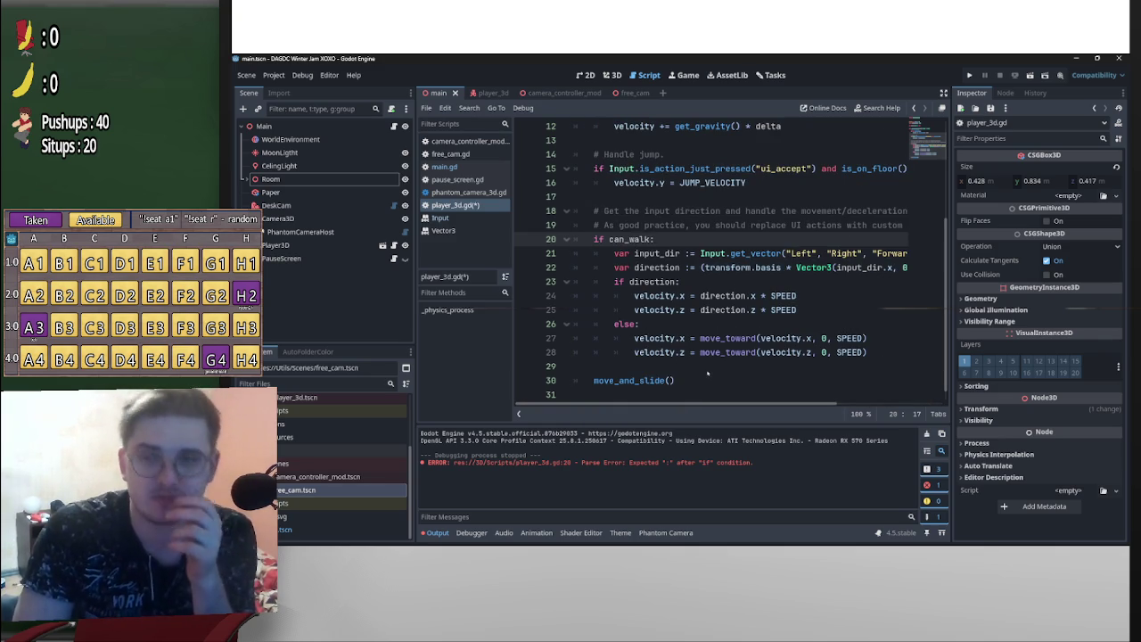
scroll(765, 354, "up", 2)
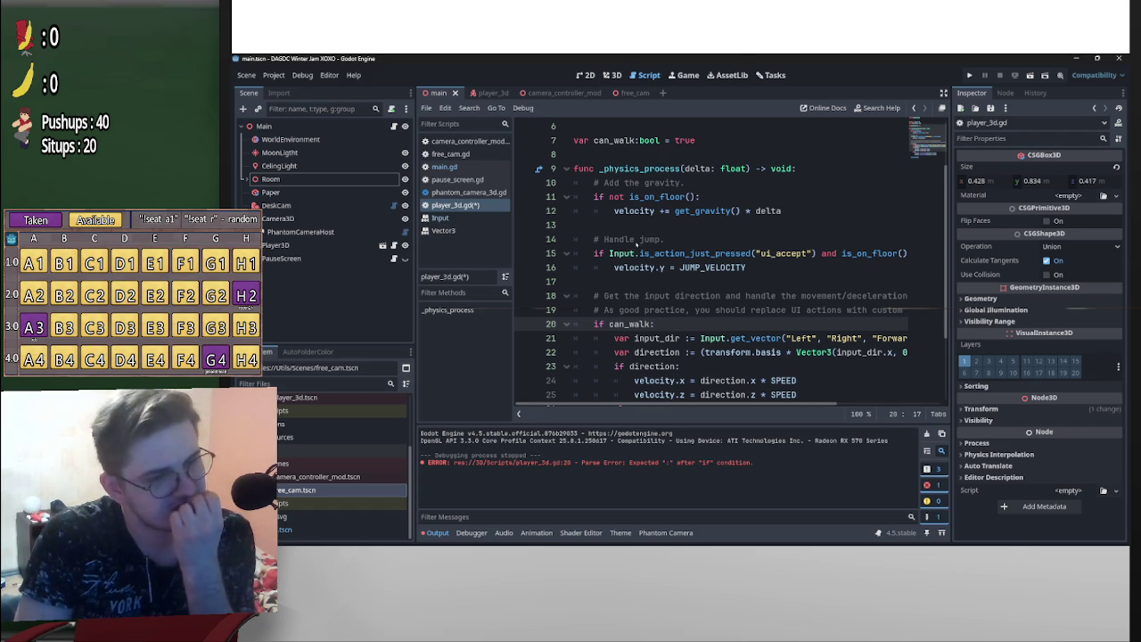
Remove the if can_walk line and the can_walk declaration, then save player_3d.gd
key("BackSpace")
key("BackSpace")
key("BackSpace")
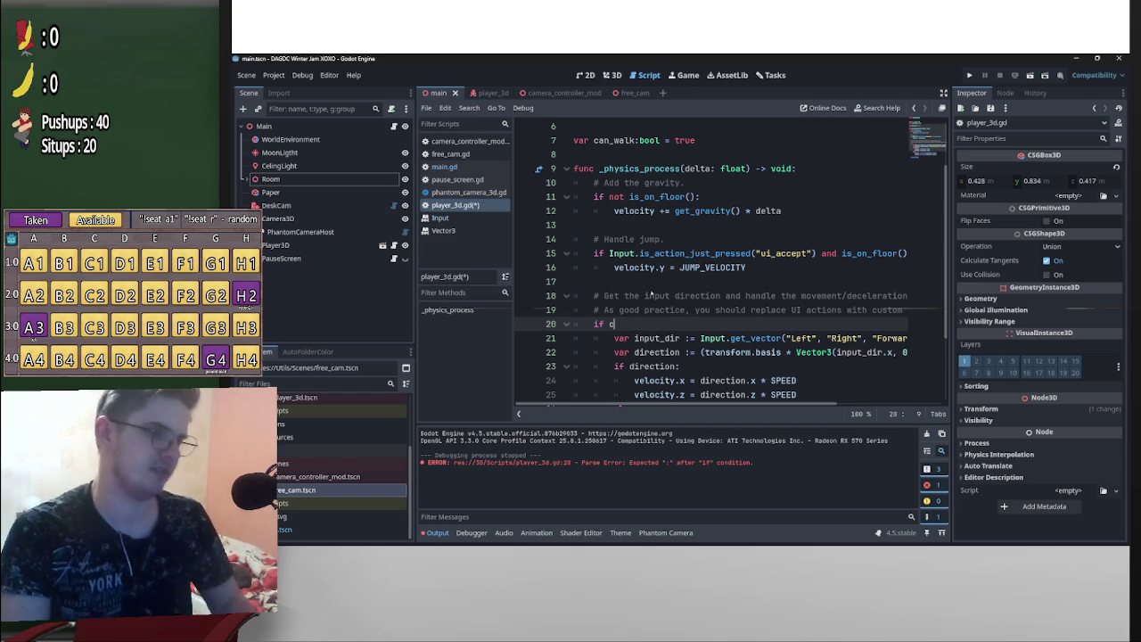
key("ctrl+shift+k")
scroll(688, 309, "up", 2)
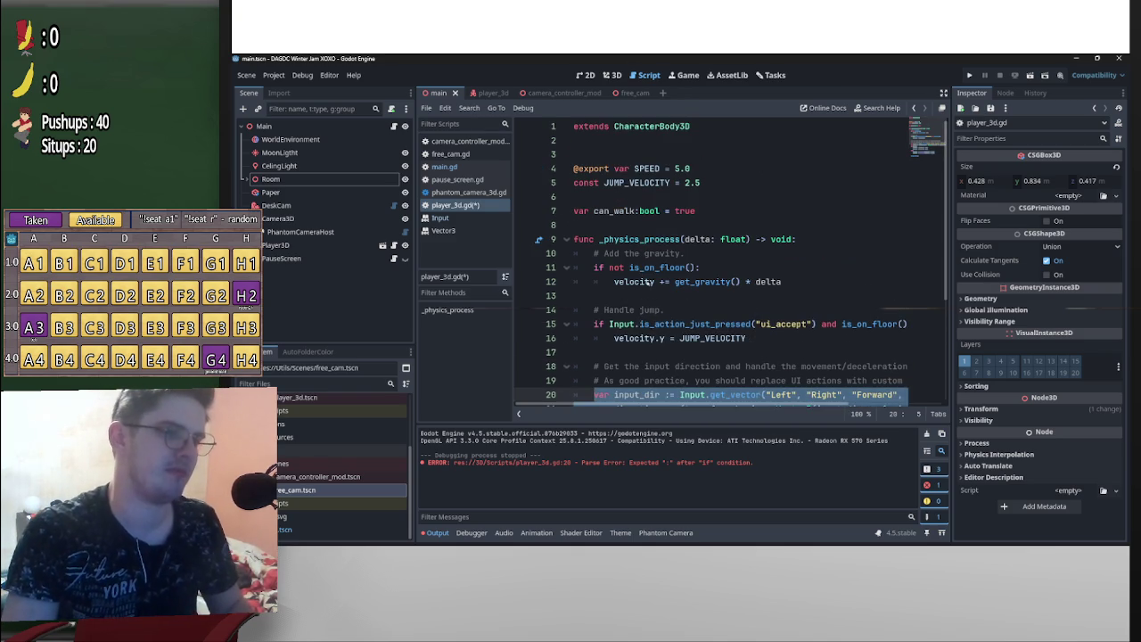
left_click_drag(704, 210, 513, 208)
key("BackSpace")
key("BackSpace")
key("BackSpace")
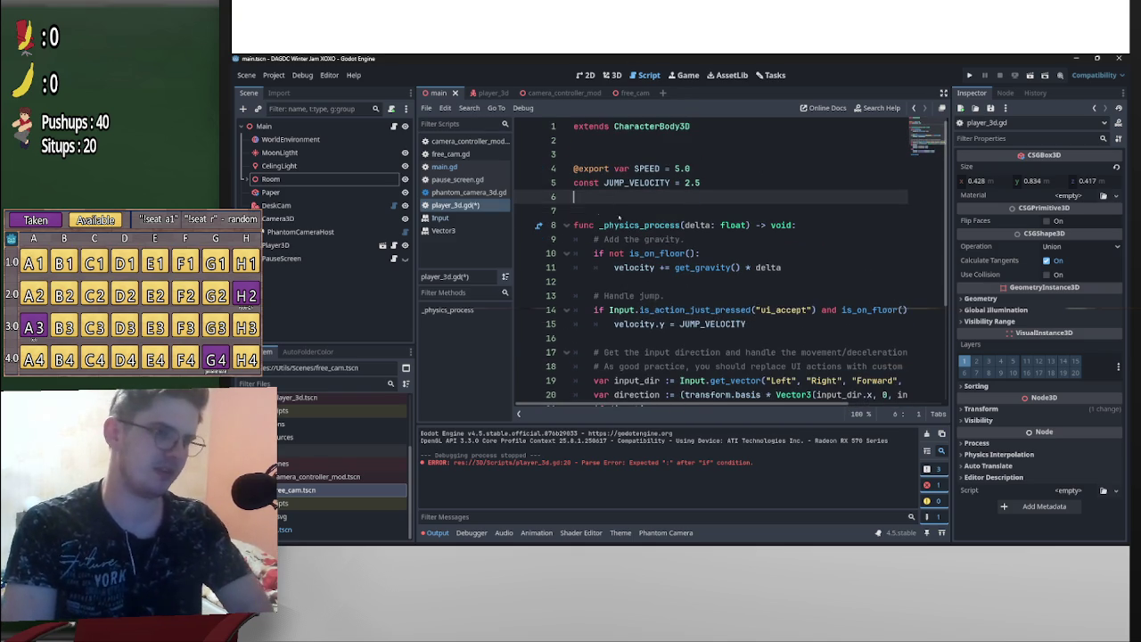
key("ctrl+s")
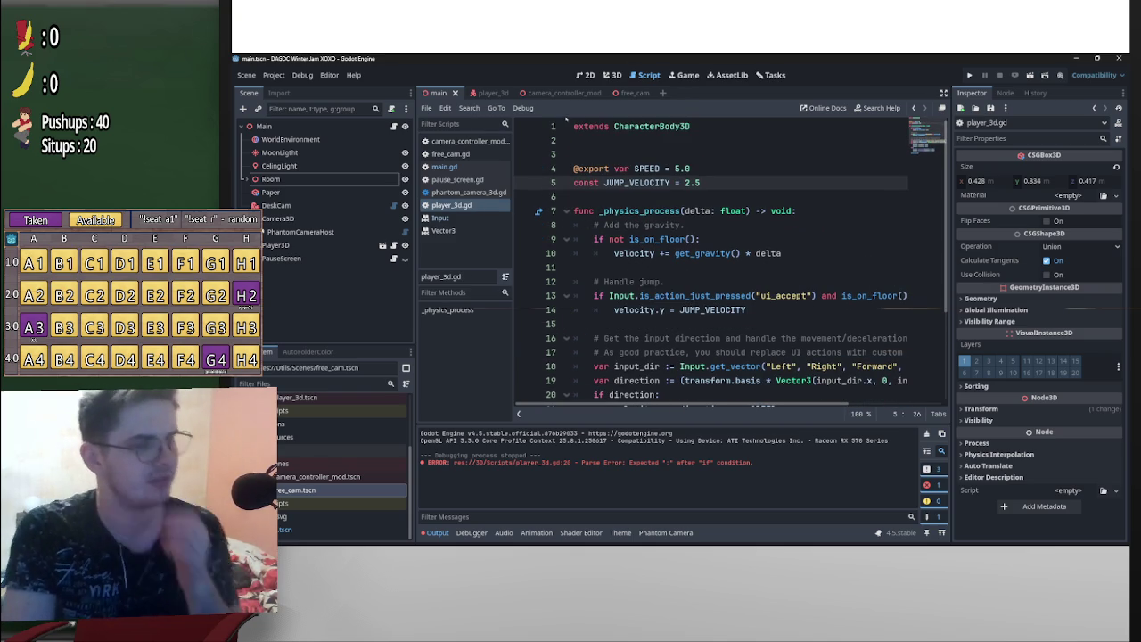
Add 'class_name Player' on line 1 and 'static var instance:Player' on line 3
left_click(575, 126)
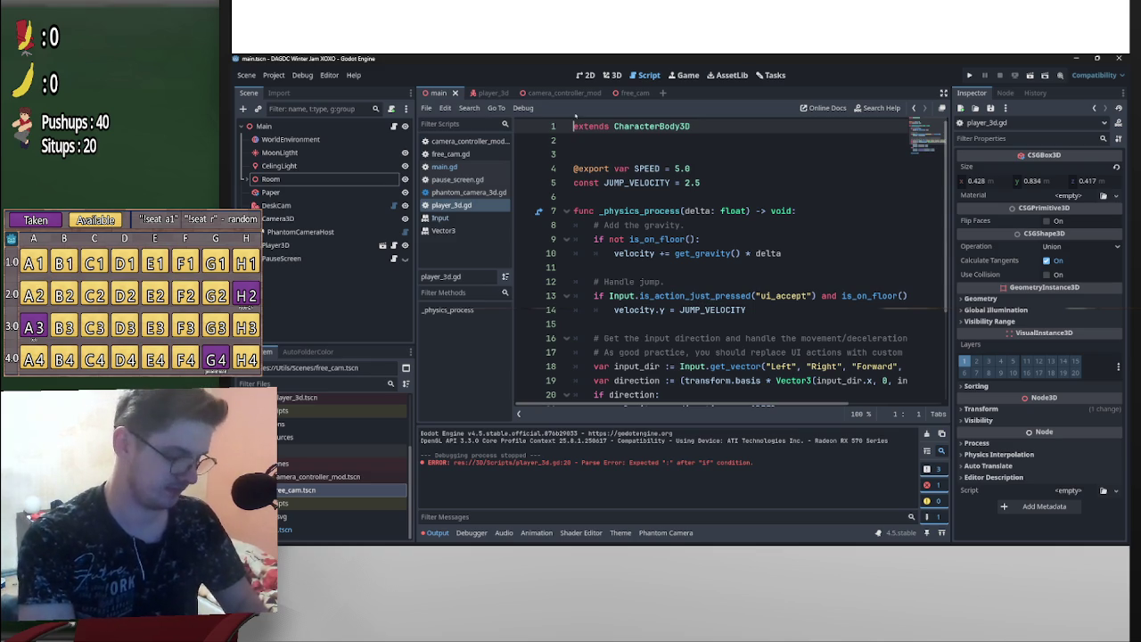
type("class")
type("_name player")
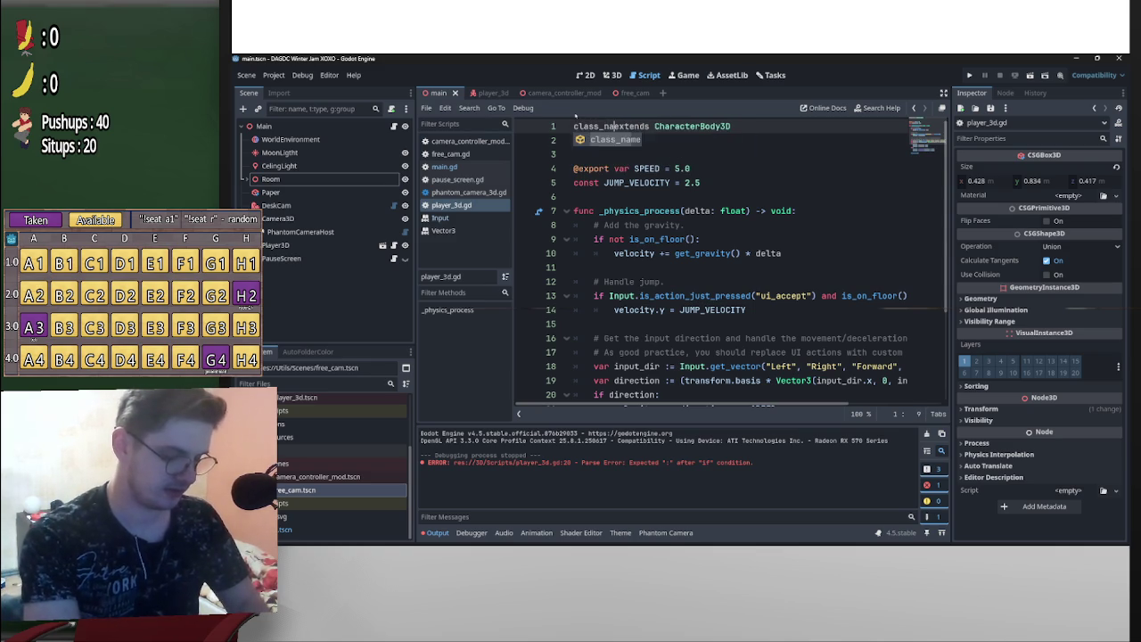
key("BackSpace")
key("BackSpace")
key("BackSpace")
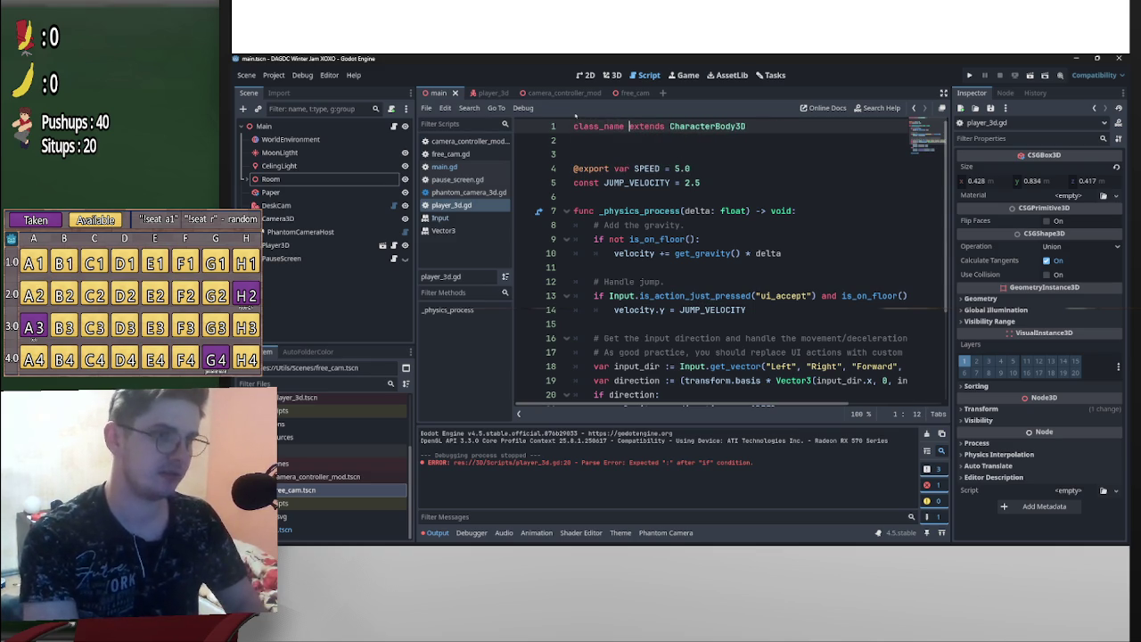
type("Player")
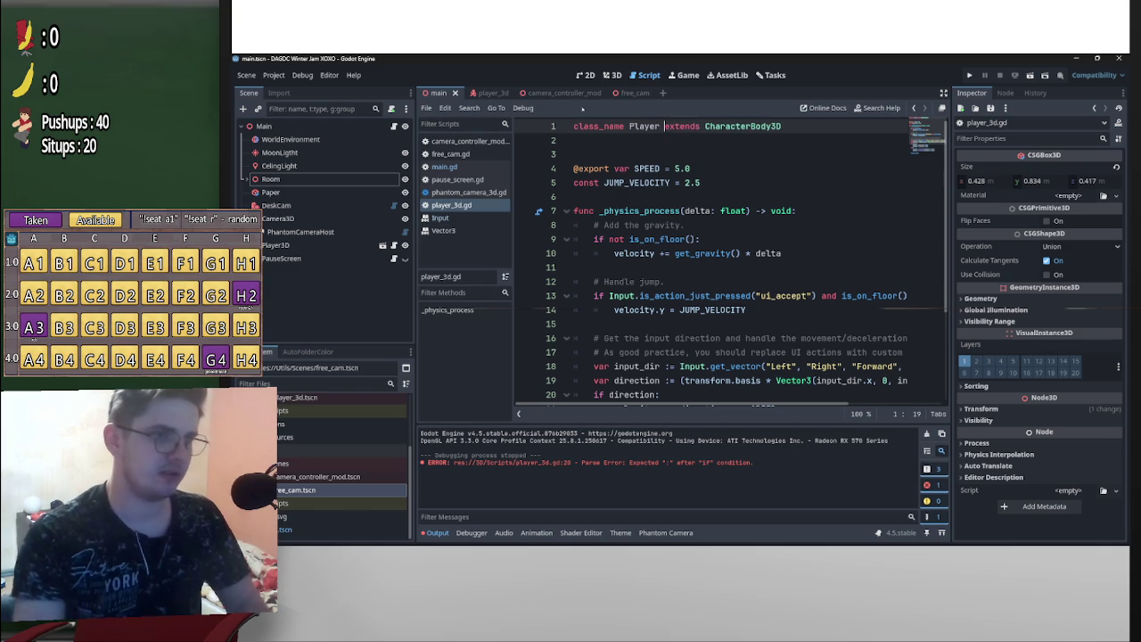
left_click(635, 154)
key("Return")
key("Up")
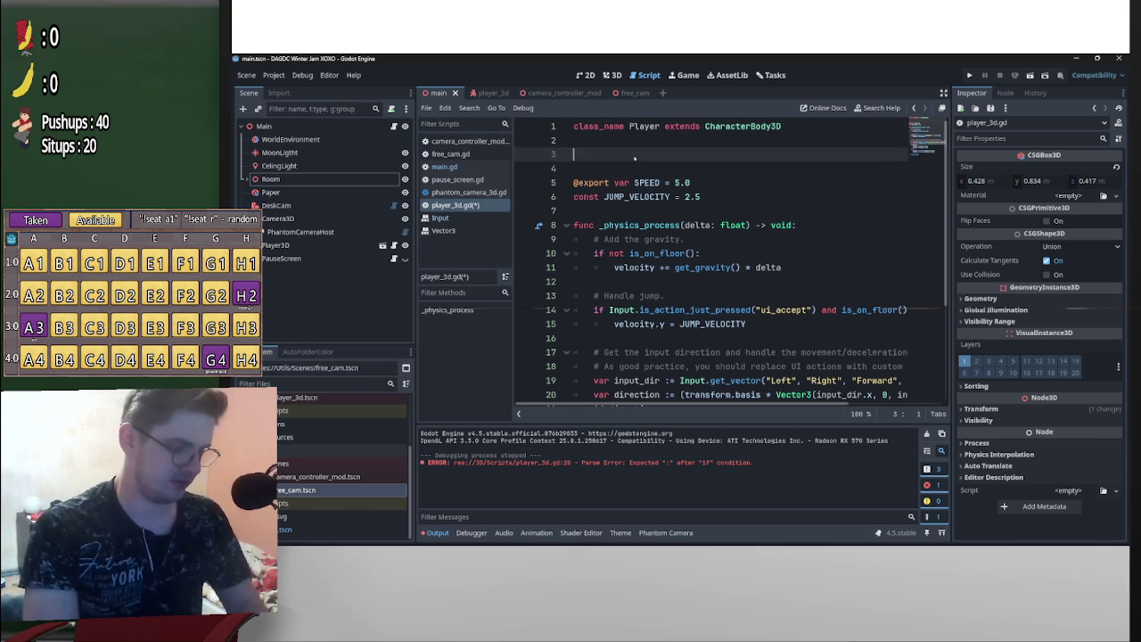
type("static var instance")
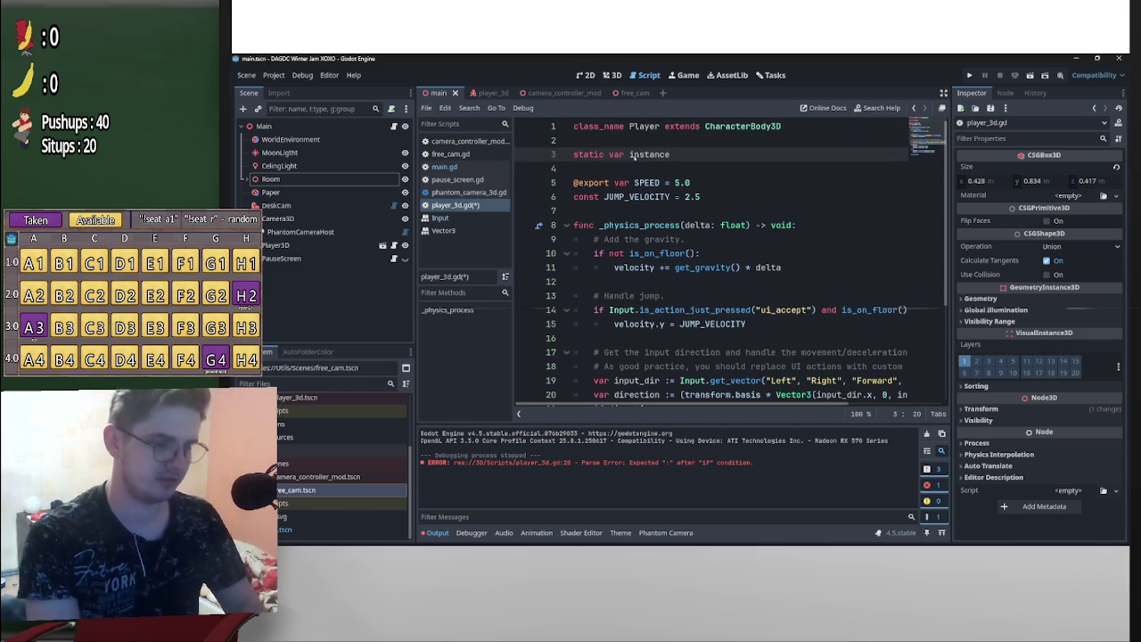
type(":Player")
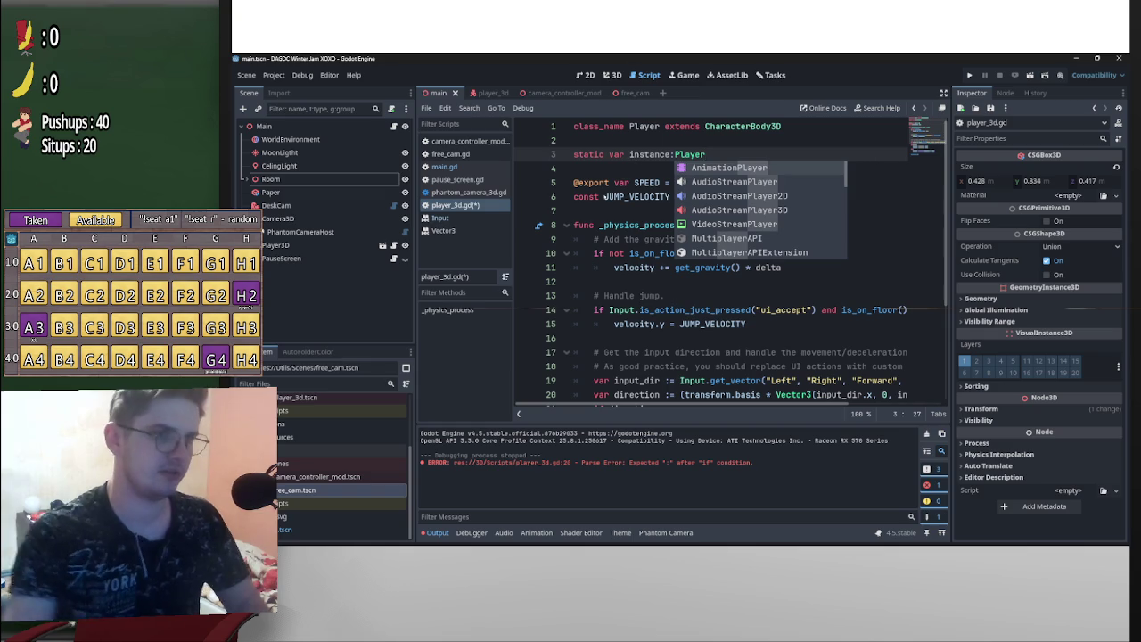
left_click(624, 225)
Rename the static var to inst and add func _ready(): inst = self
left_click(618, 214)
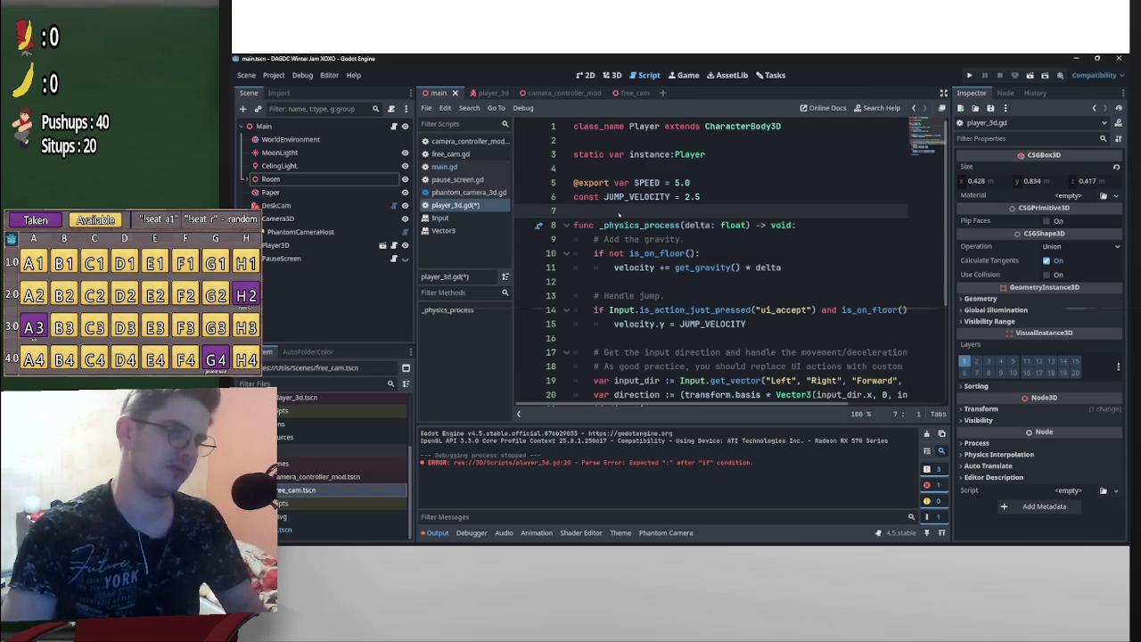
key("Return")
key("Return")
key("Up")
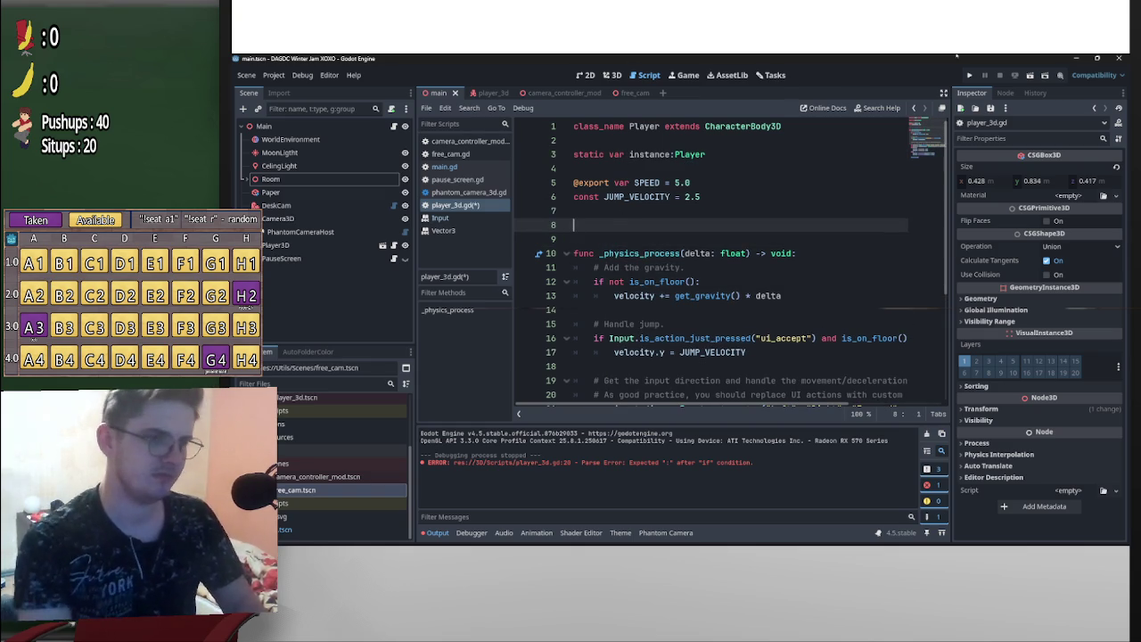
left_click_drag(670, 154, 650, 154)
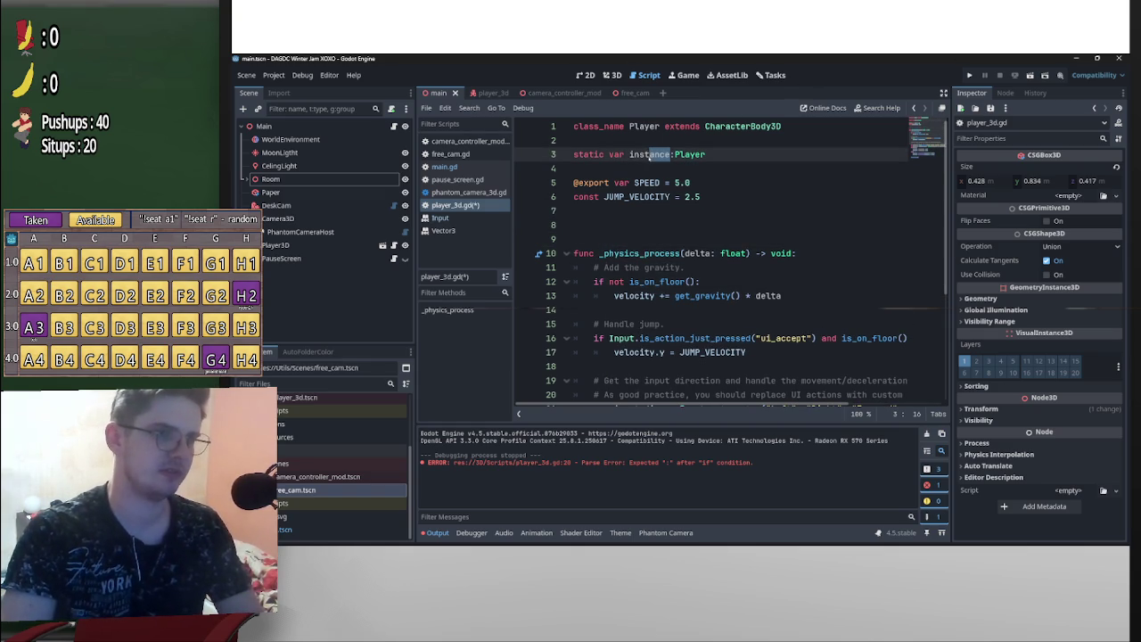
key("BackSpace")
left_click(632, 226)
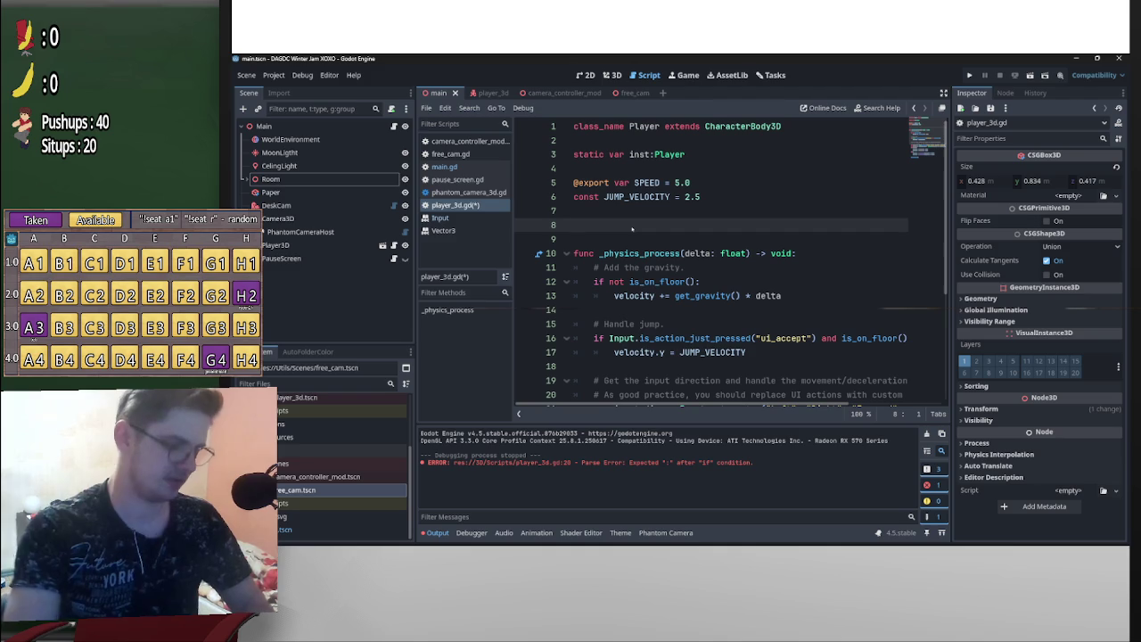
type("func _read")
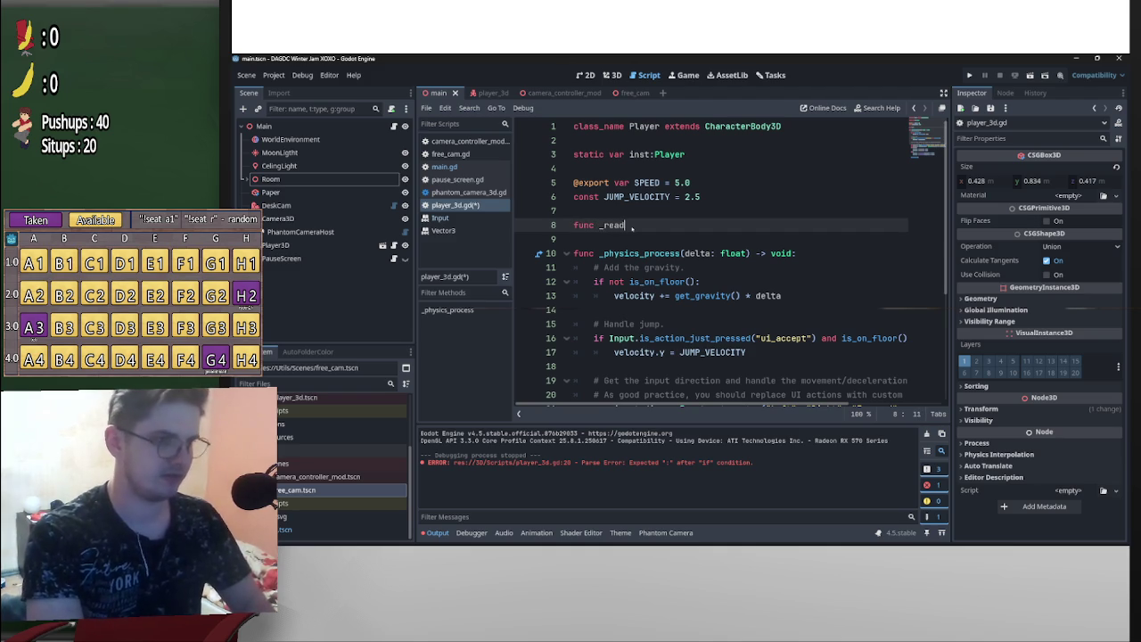
type("y()")
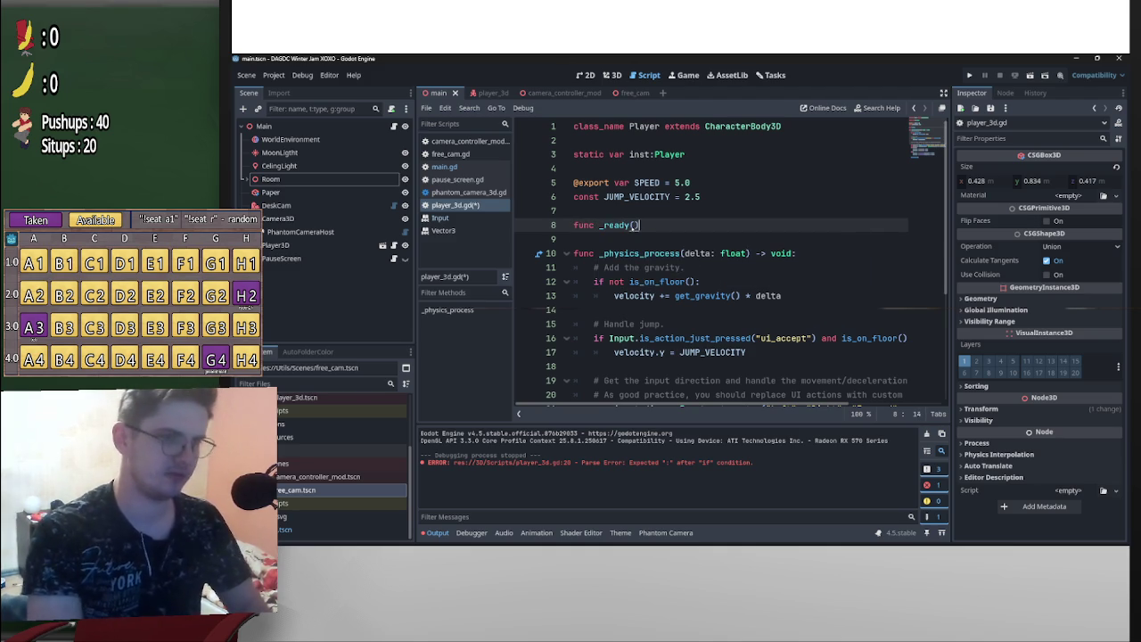
type(":")
key("Return")
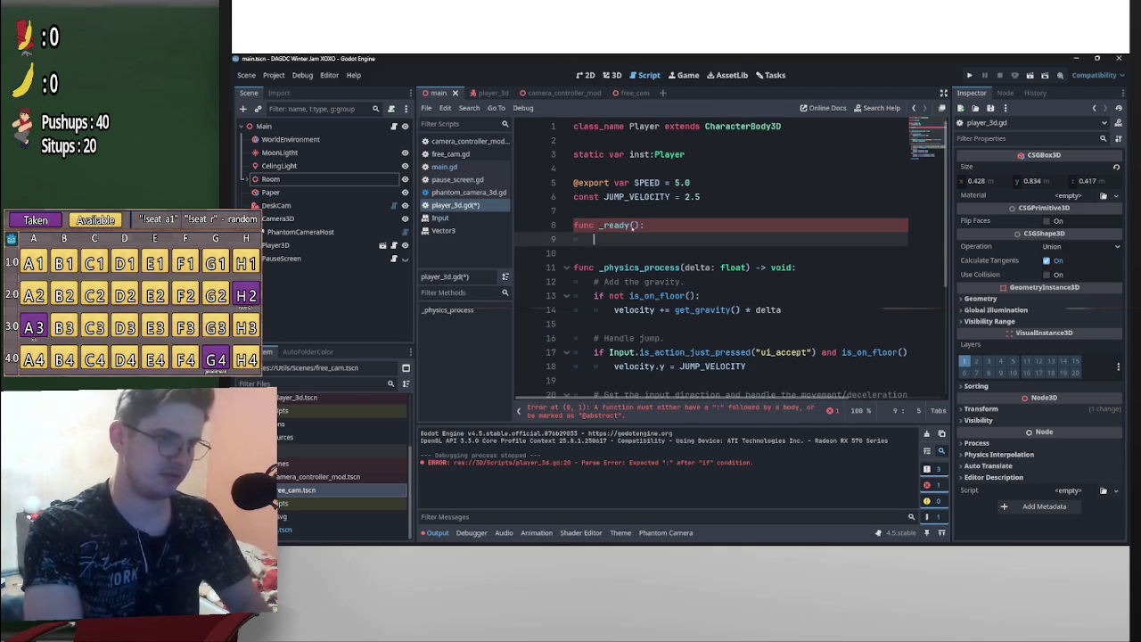
type("inst = sel")
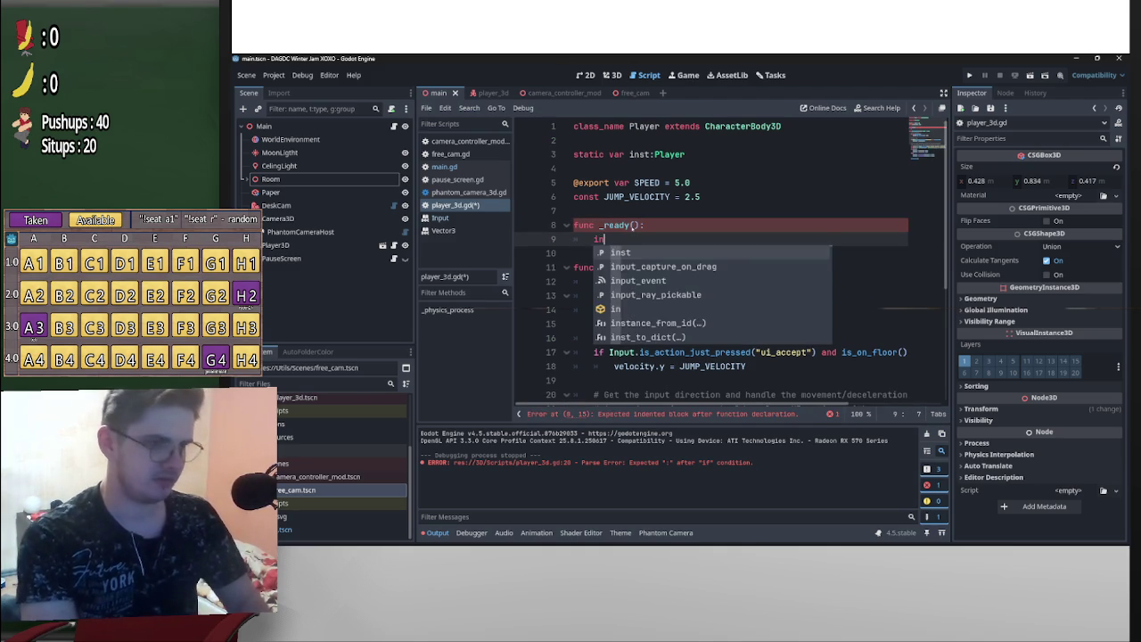
type("f")
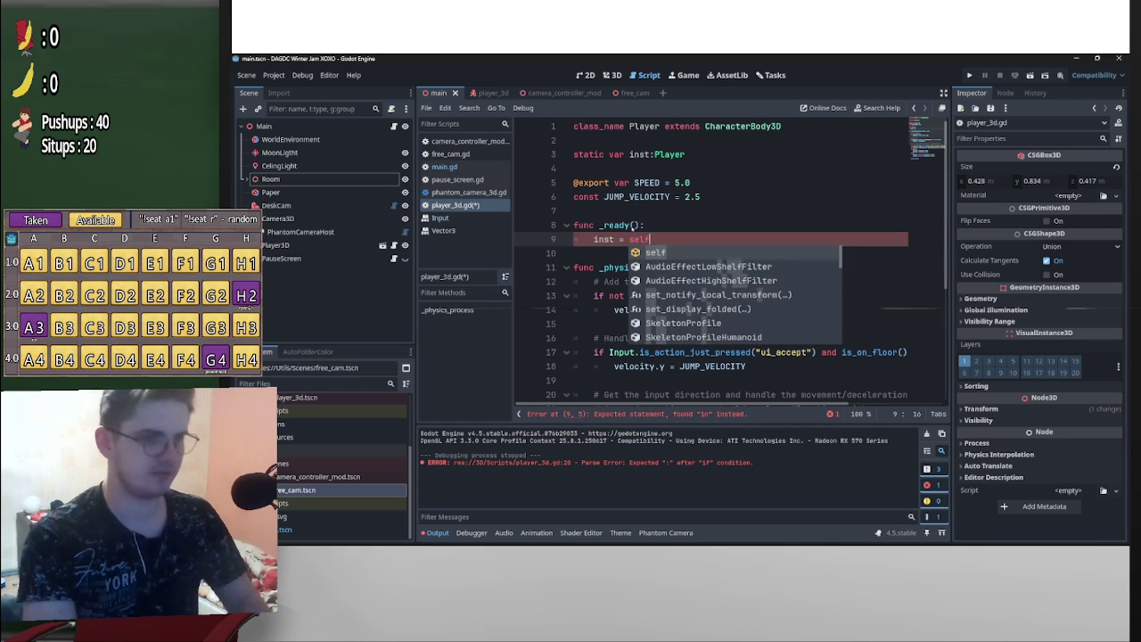
left_click(715, 207)
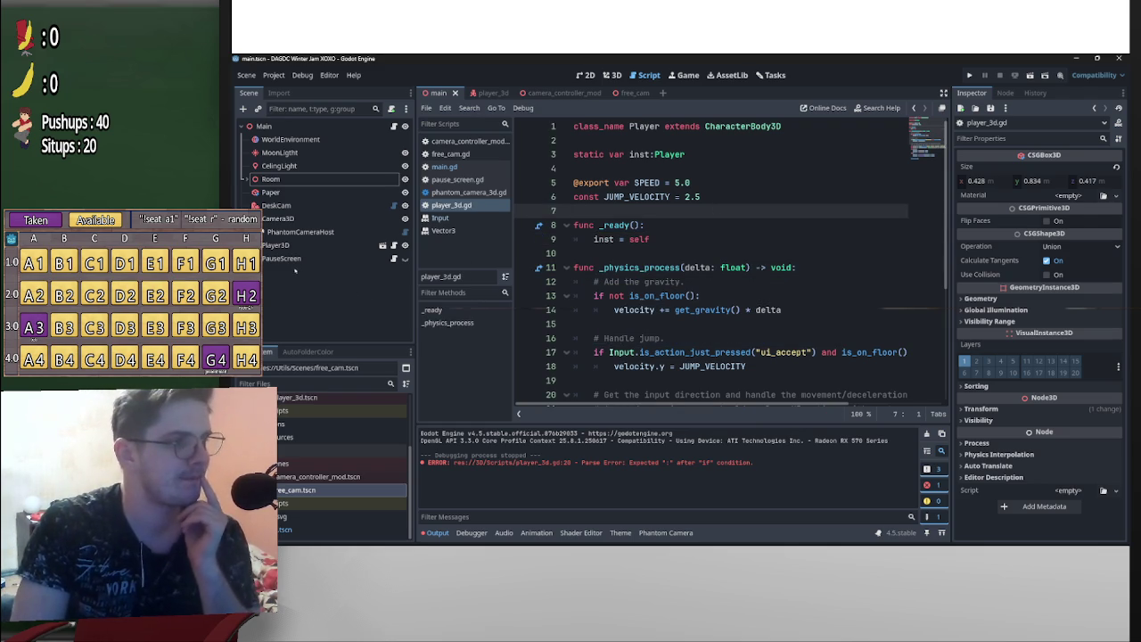
Collapse the Camera3D children in the Scene dock and switch to the player_3d scene
left_click(247, 219)
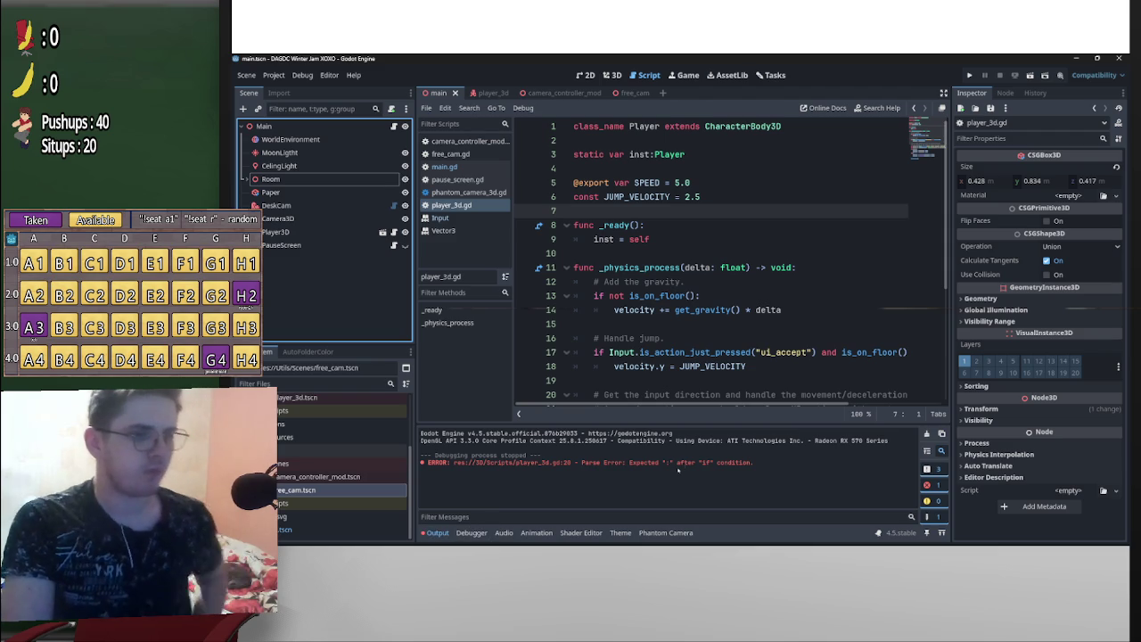
scroll(736, 310, "down", 3)
scroll(735, 309, "up", 3)
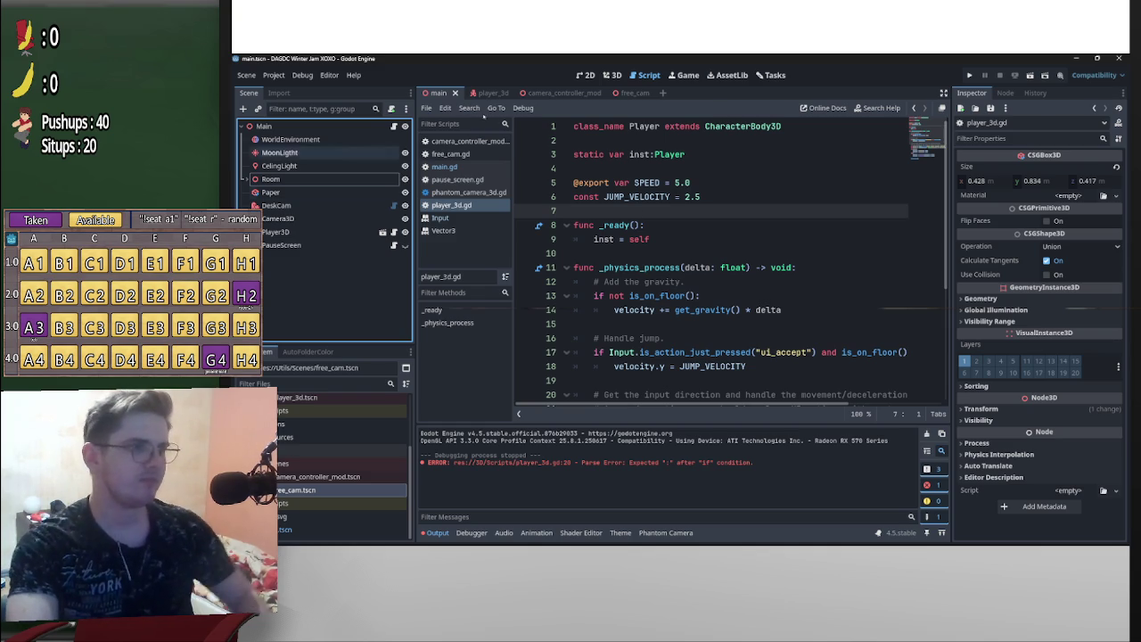
left_click(481, 92)
Go back to the main scene, select DeskCam and show its Phantom Camera preview
left_click(612, 75)
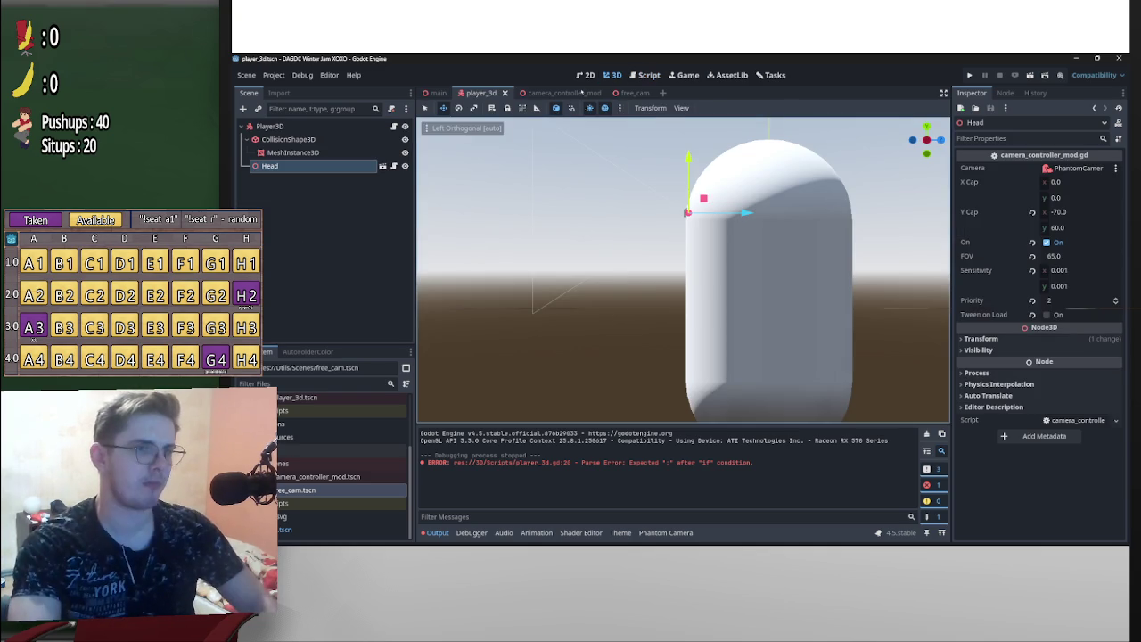
left_click(437, 92)
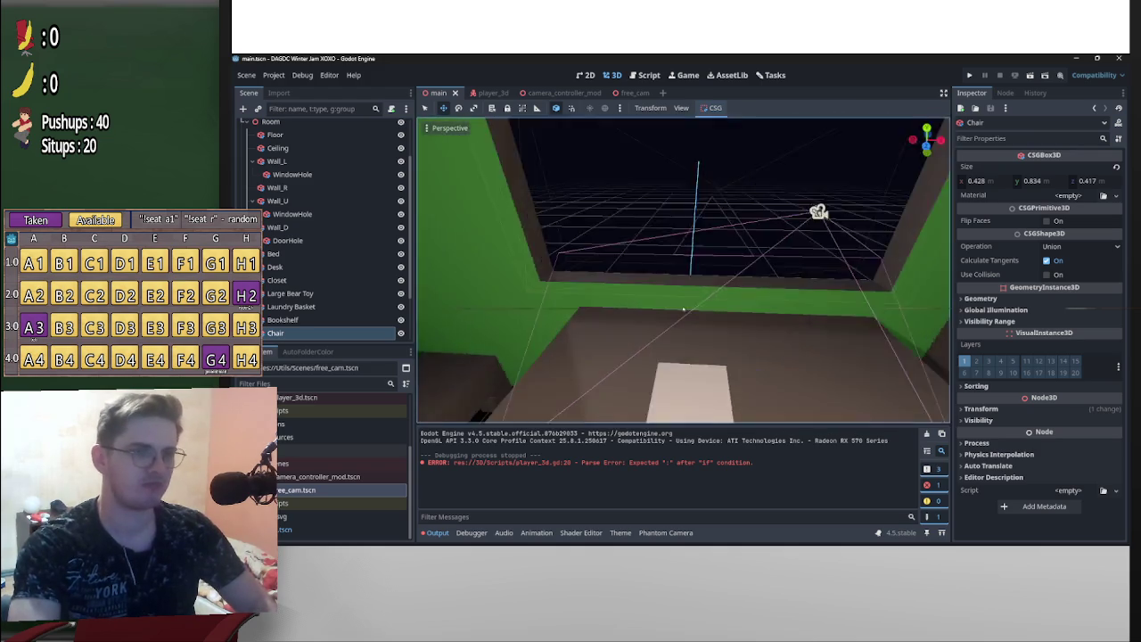
scroll(297, 318, "down", 3)
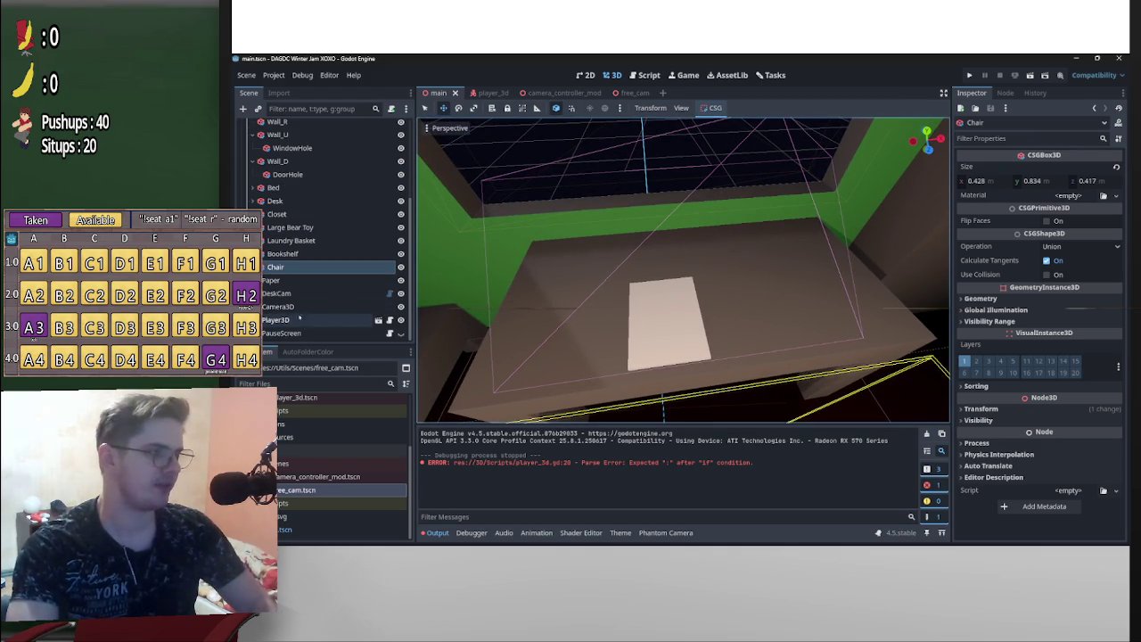
left_click(363, 292)
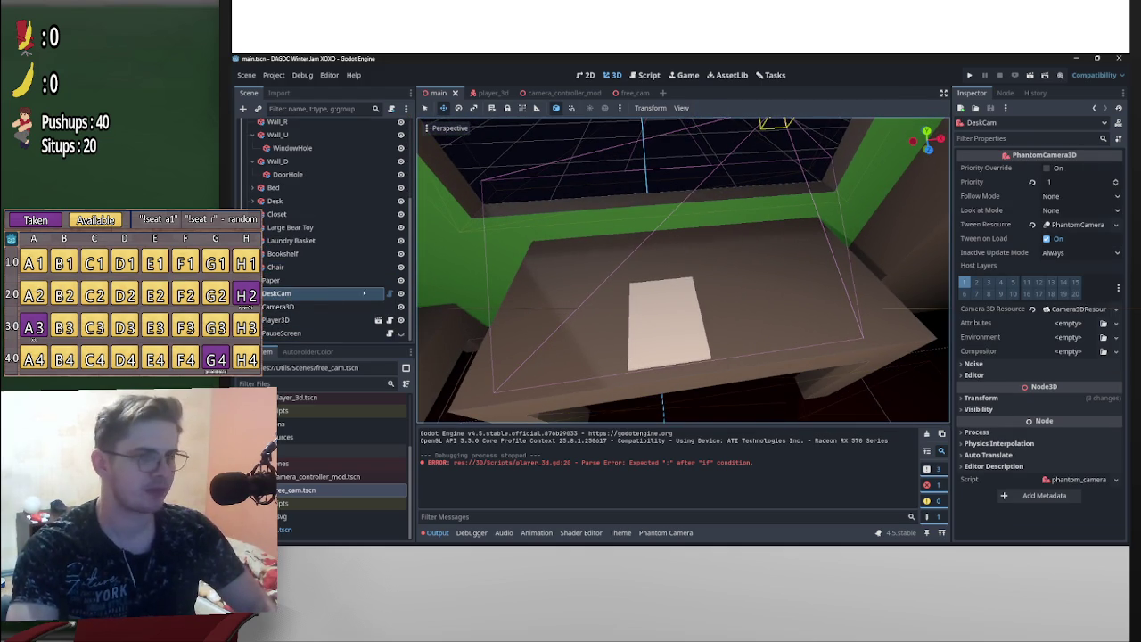
left_click(665, 532)
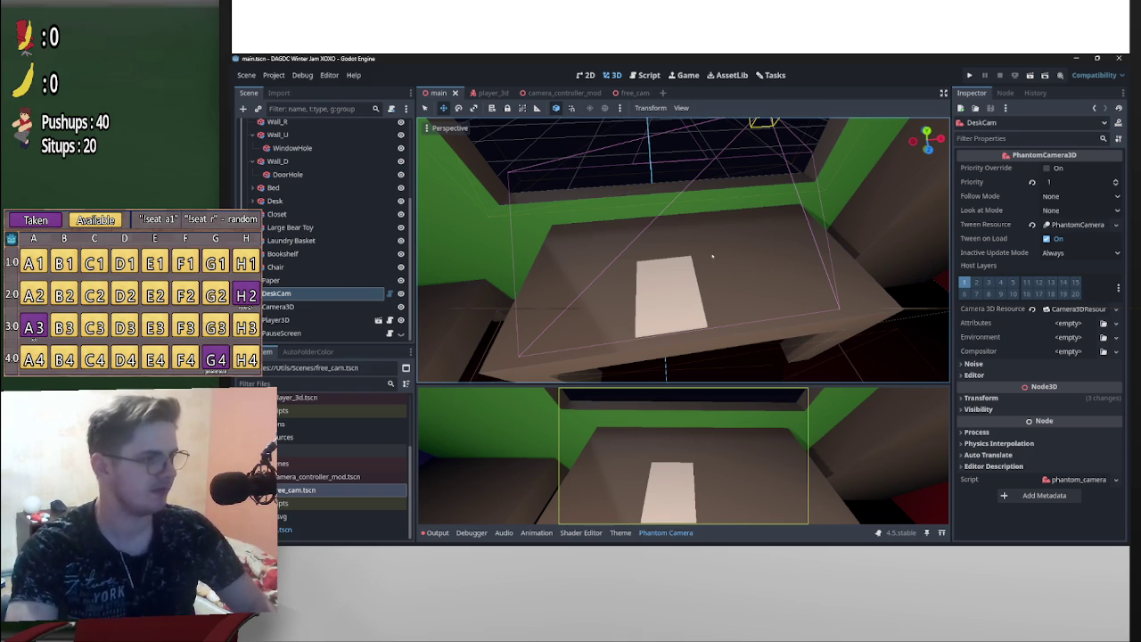
Tilt DeskCam about -8.6 degrees and shift it forward toward the desk
scroll(681, 306, "down", 3)
scroll(681, 307, "up", 2)
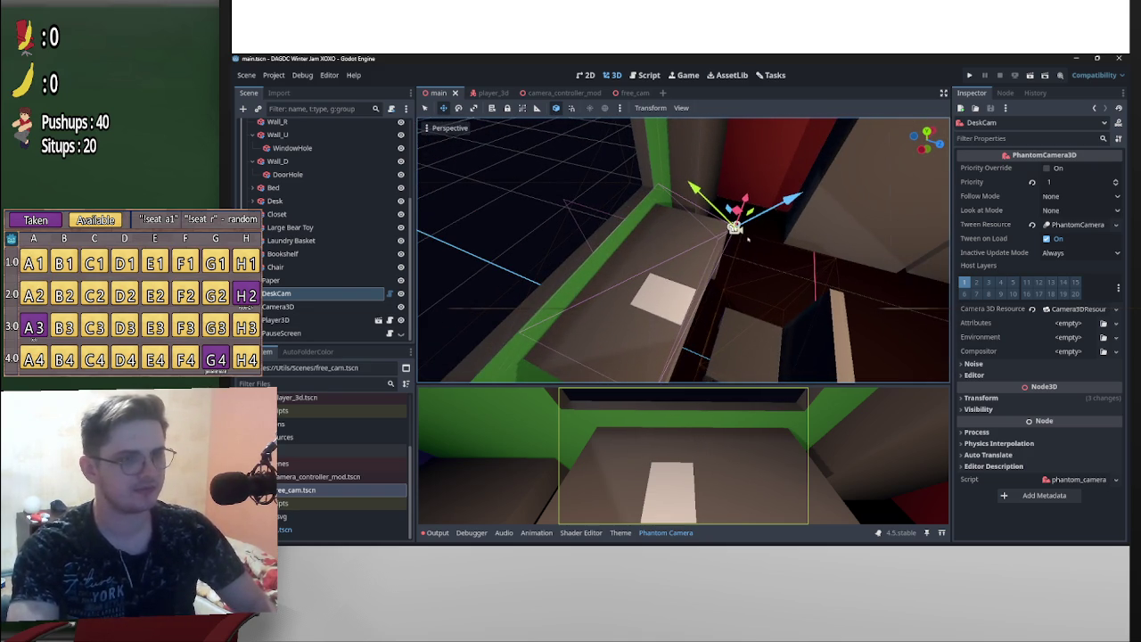
key("e")
mouse_move(759, 233)
left_mouse_down()
mouse_move(764, 224)
mouse_move(749, 227)
left_mouse_up()
key("w")
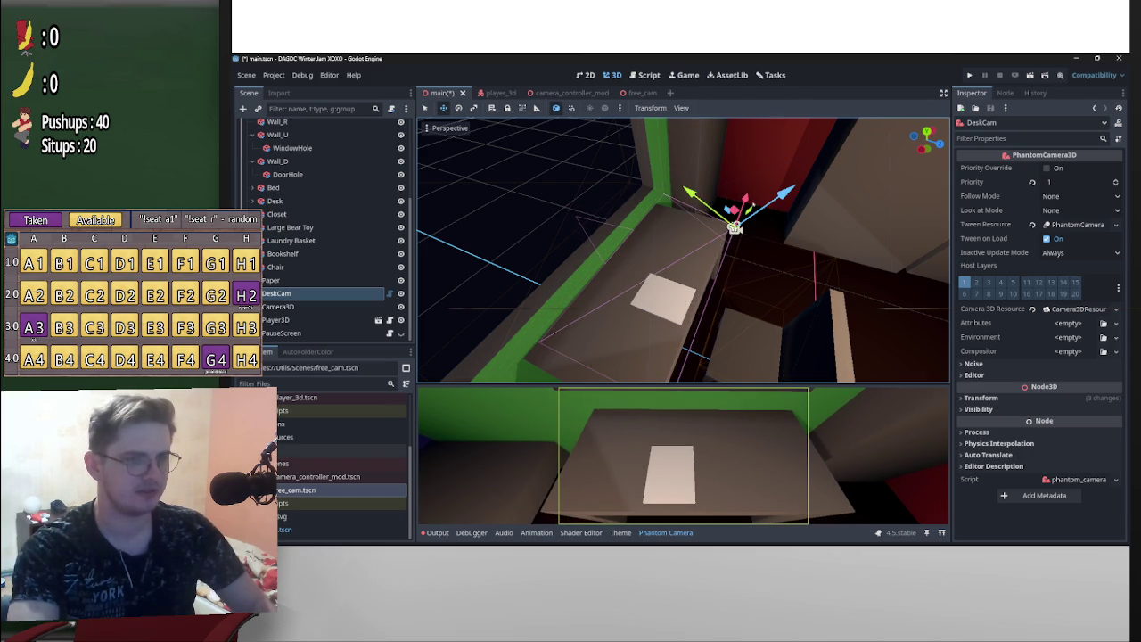
left_click_drag(688, 191, 674, 173)
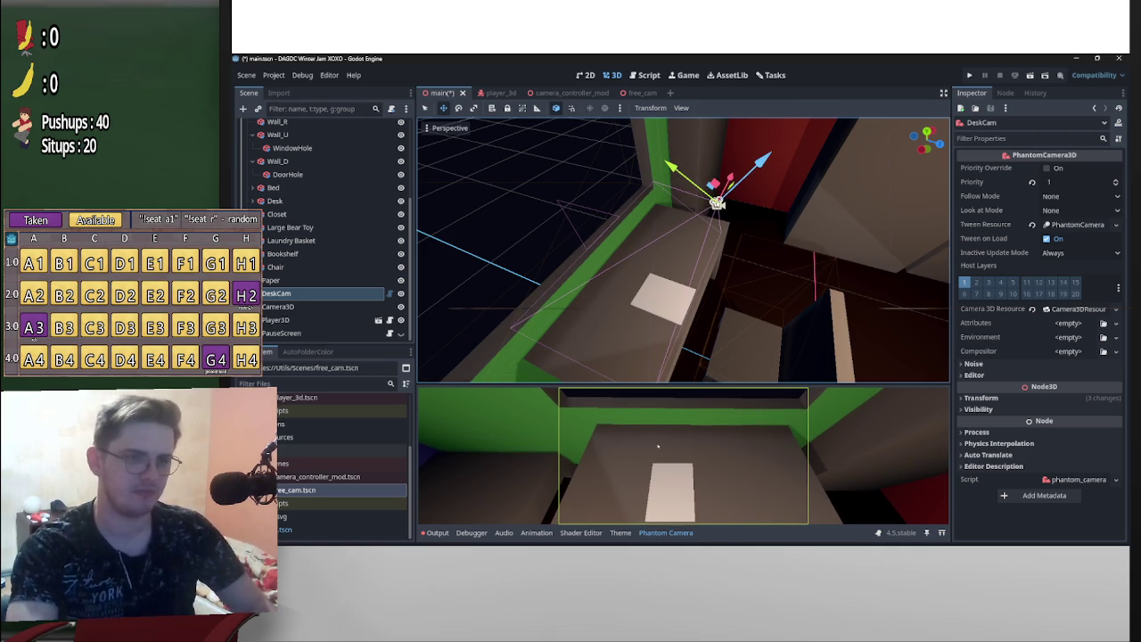
mouse_move(760, 161)
left_mouse_down()
mouse_move(751, 171)
mouse_move(735, 156)
mouse_move(709, 174)
left_mouse_up()
Reselect DeskCam, nudge it slightly closer to the paper, then select the Floor
key("e")
key("w")
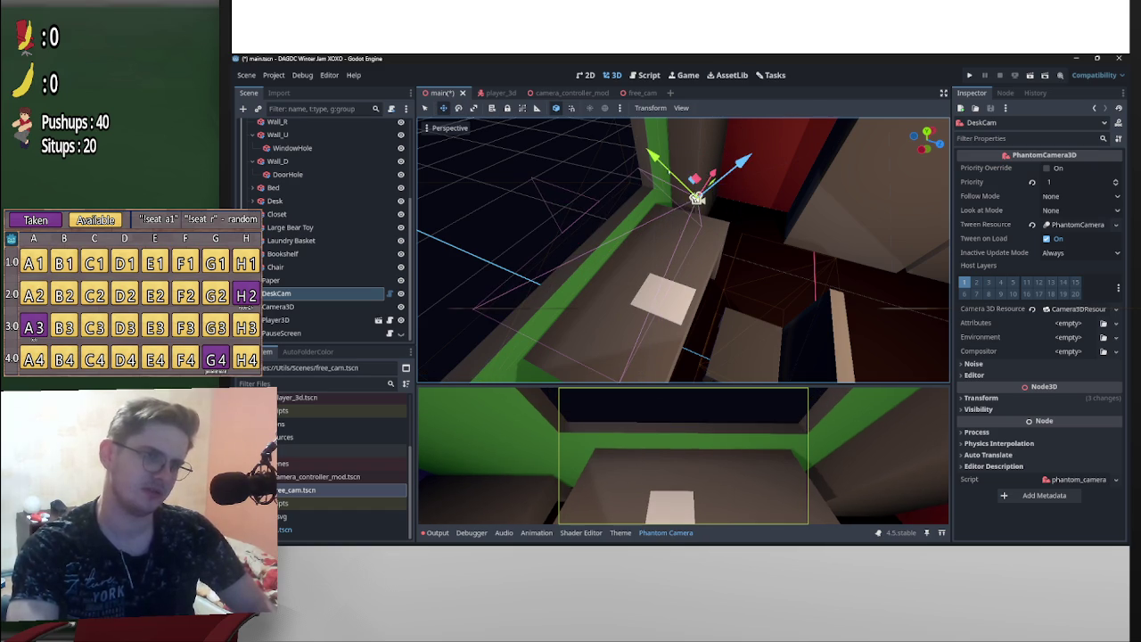
left_click(673, 200)
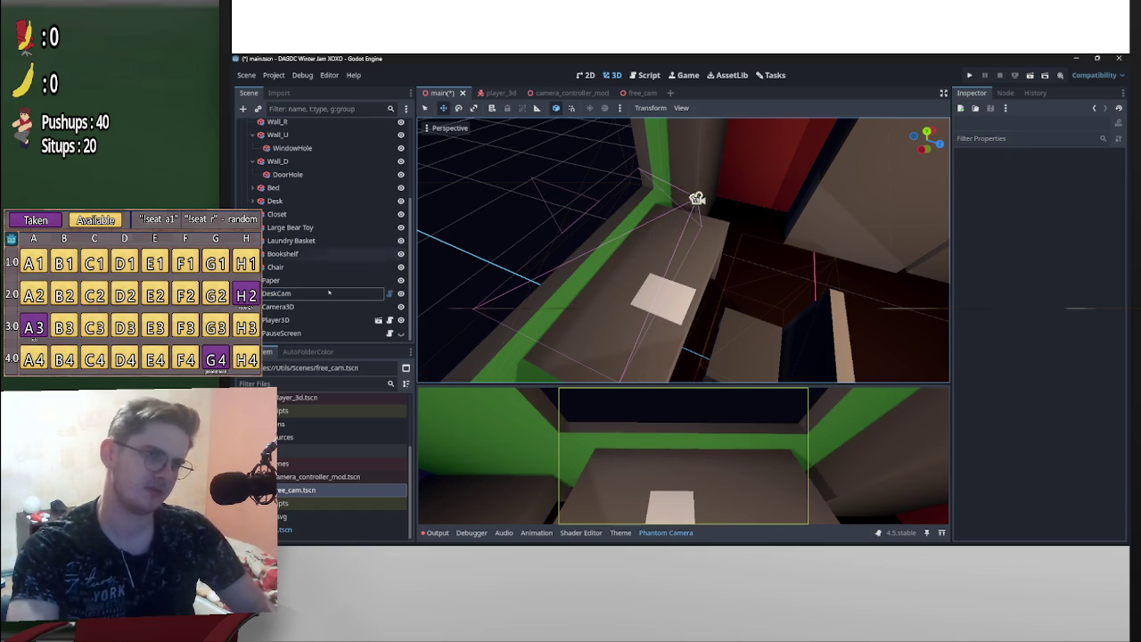
left_click(696, 198)
mouse_move(658, 161)
left_mouse_down()
mouse_move(685, 187)
mouse_move(673, 175)
left_mouse_up()
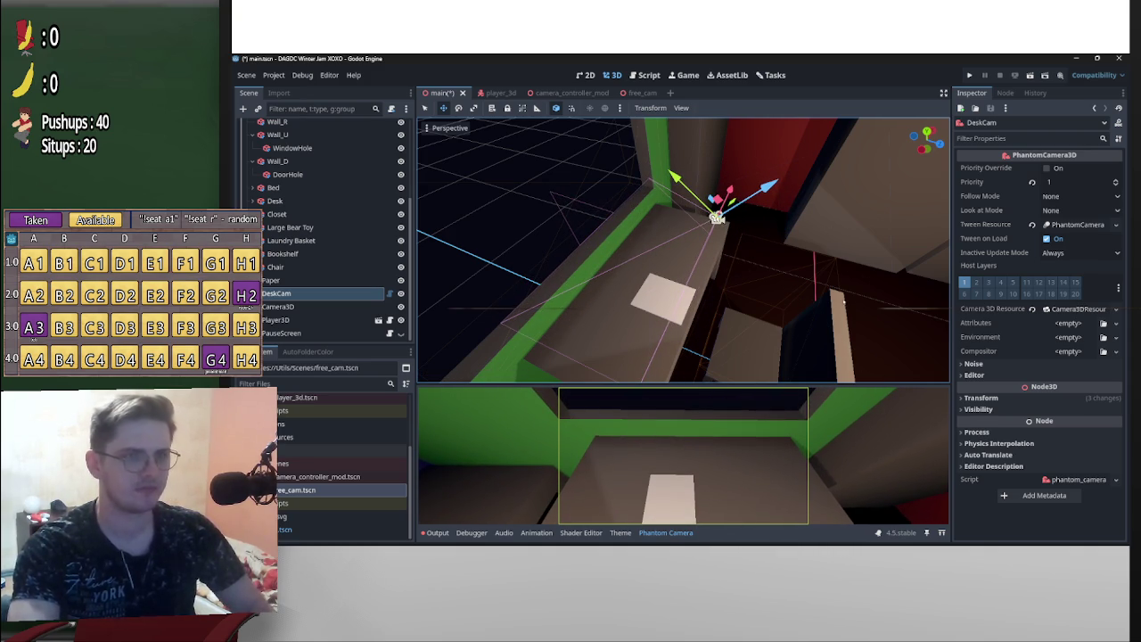
left_click(844, 300)
left_click(887, 298)
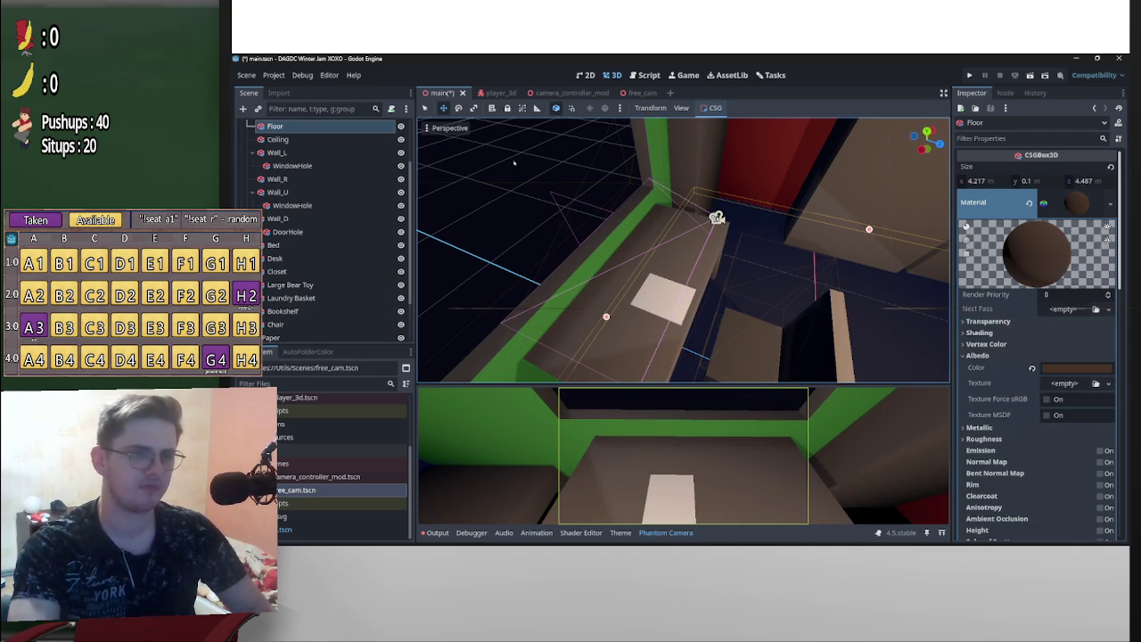
Save main.tscn and orbit the viewport around the desk, chair and floor
key("ctrl+s")
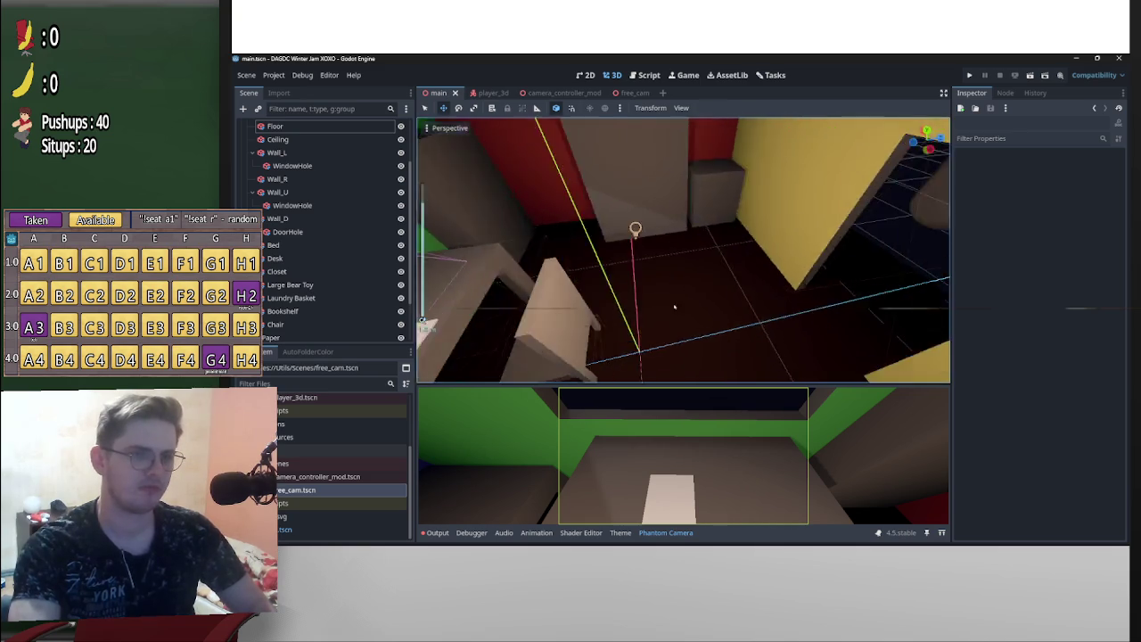
left_click_drag(674, 306, 682, 307)
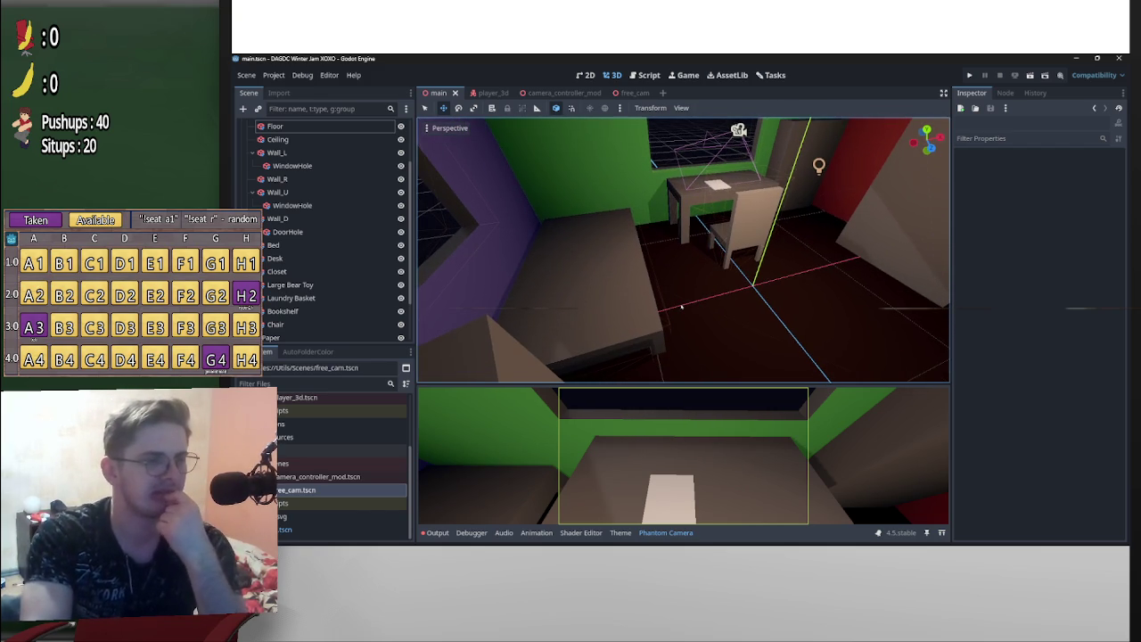
left_click_drag(681, 306, 681, 307)
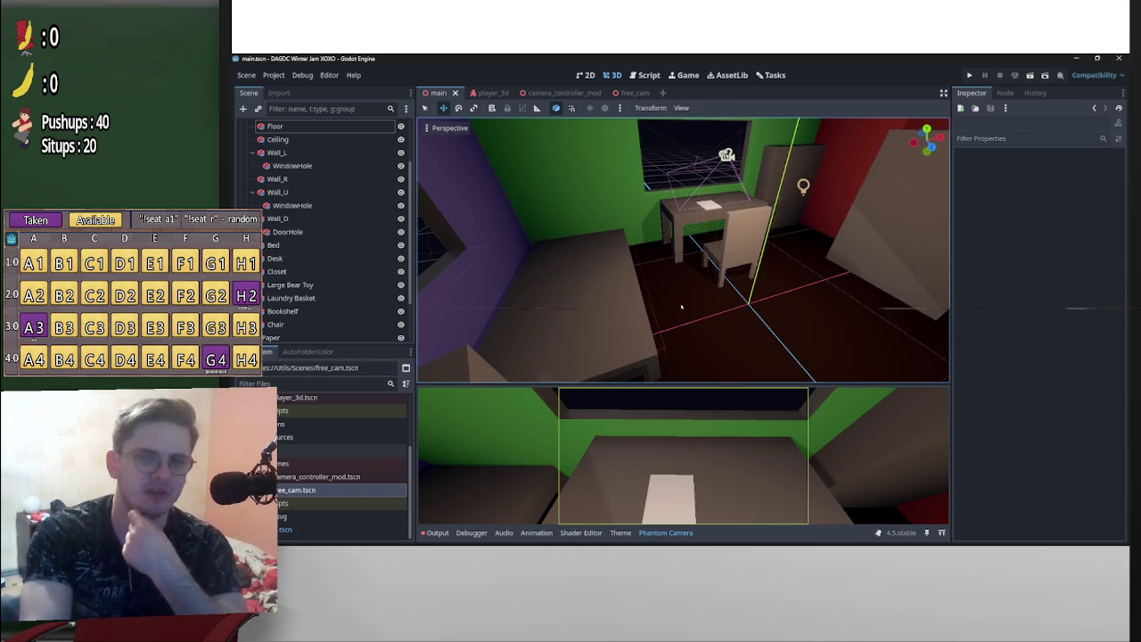
left_click_drag(681, 307, 681, 306)
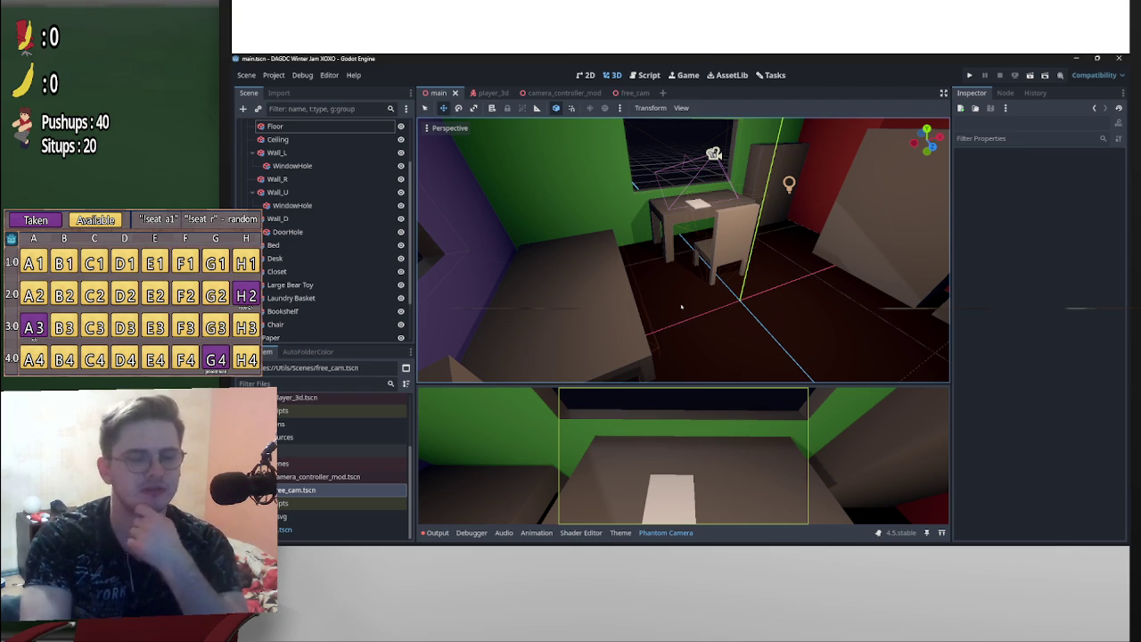
scroll(681, 307, "up", 10)
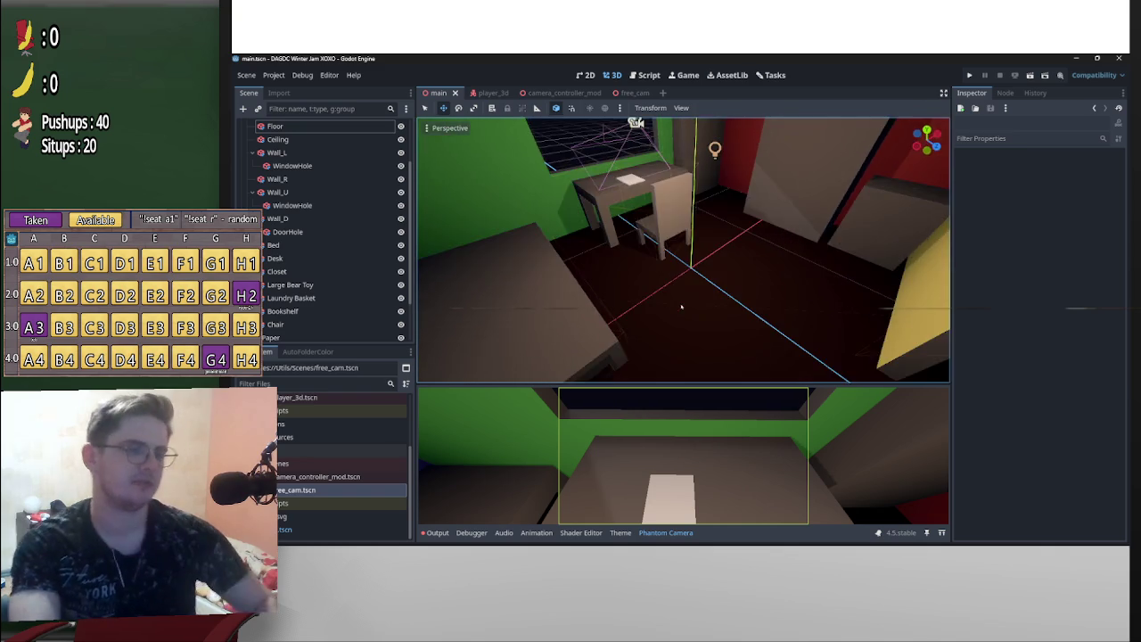
scroll(682, 308, "down", 5)
scroll(681, 308, "up", 8)
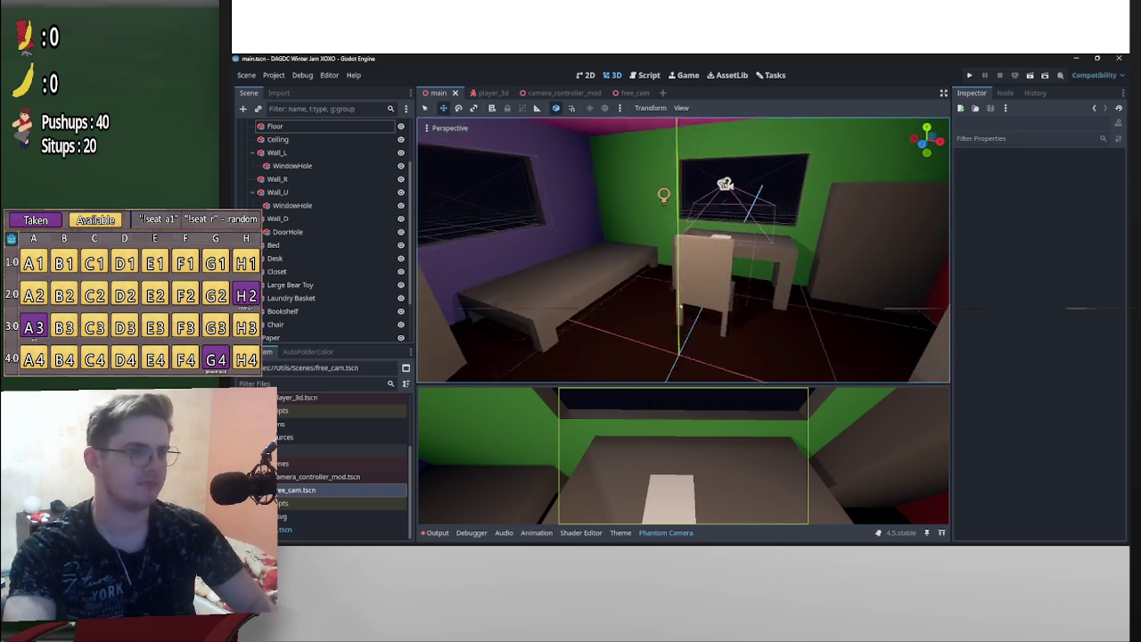
mouse_move(681, 308)
left_mouse_down()
mouse_move(695, 307)
mouse_move(682, 307)
left_mouse_up()
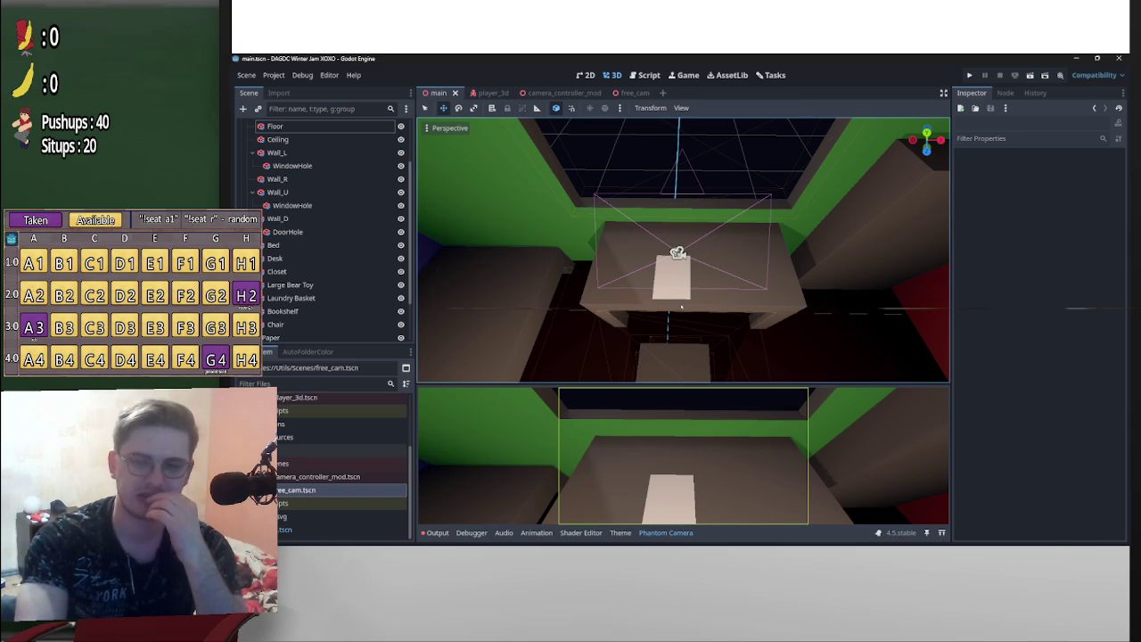
left_click_drag(682, 307, 762, 292)
Select the Player3D capsule, fly the view back into the room, and run the project
left_click(762, 292)
left_click_drag(682, 307, 682, 307)
scroll(412, 312, "down", 1)
scroll(423, 321, "down", 1)
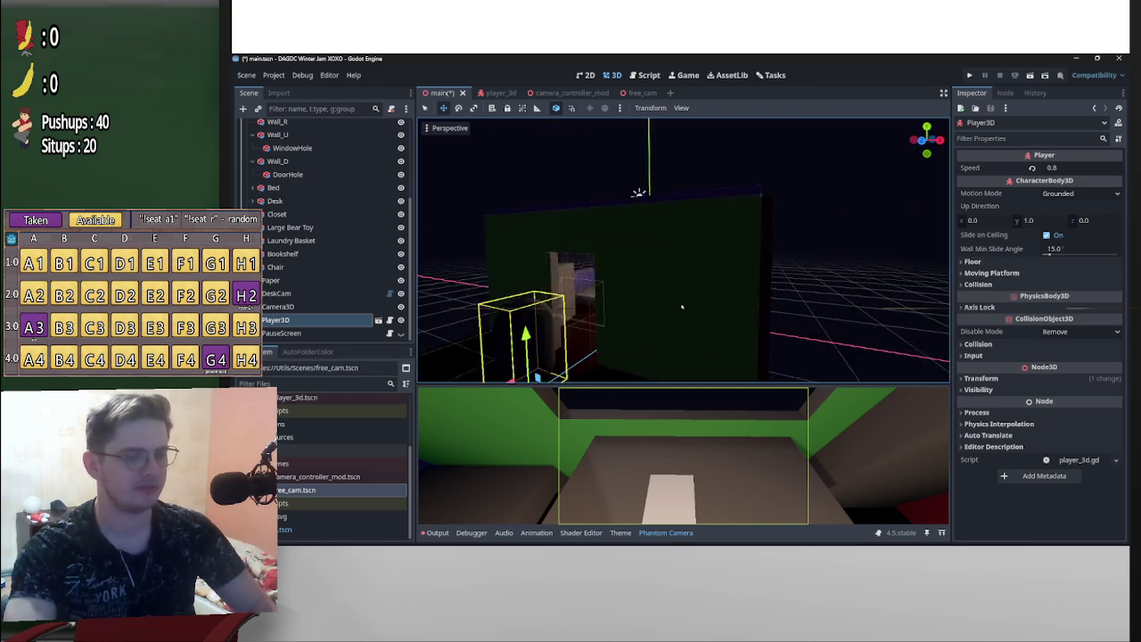
left_click_drag(681, 307, 682, 302)
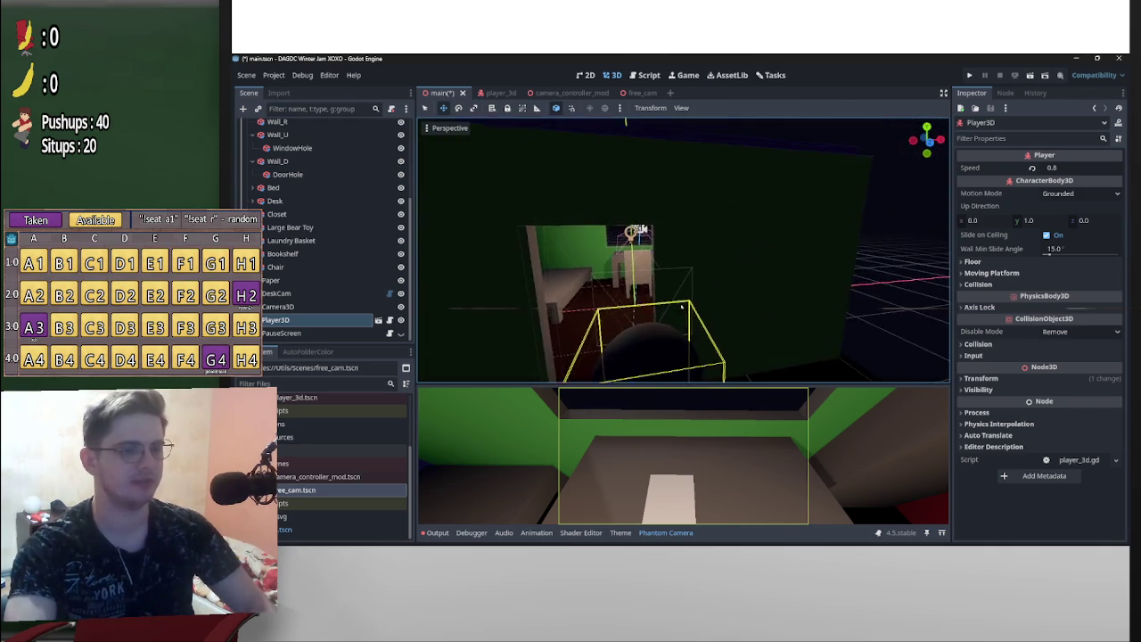
left_click(969, 75)
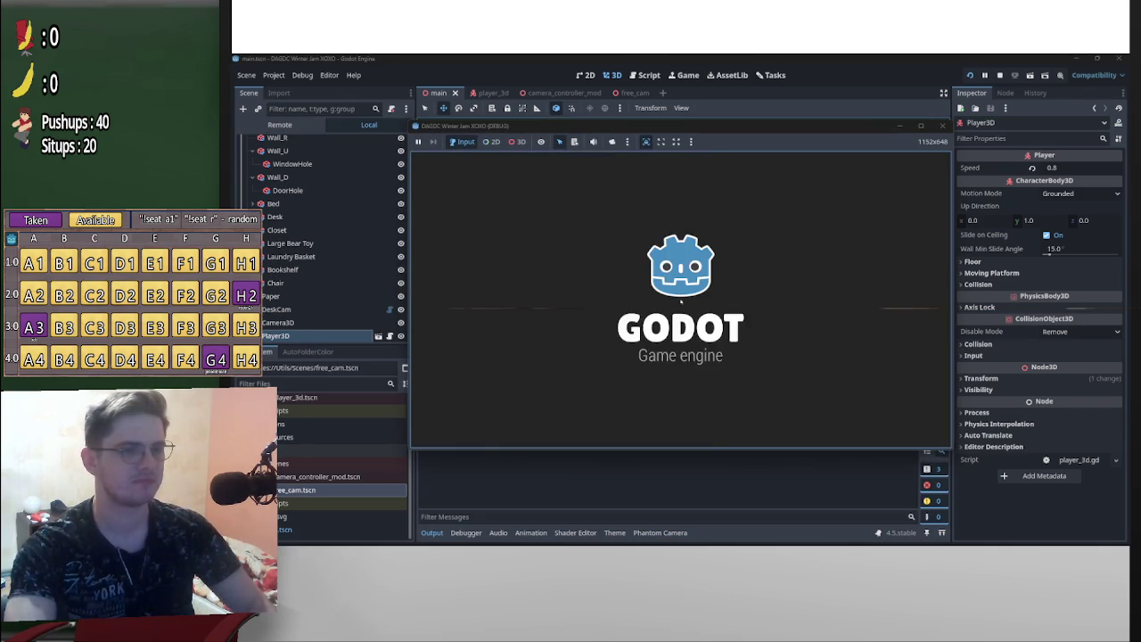
Walk the player with WASD past the bed toward the chair and table
key("w")
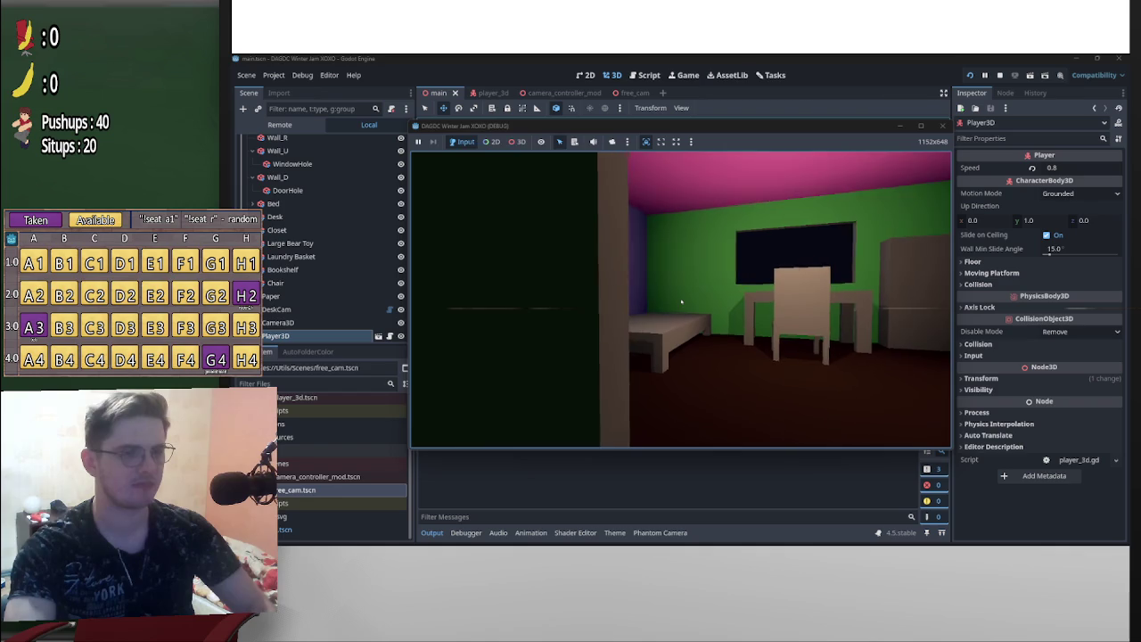
key("w")
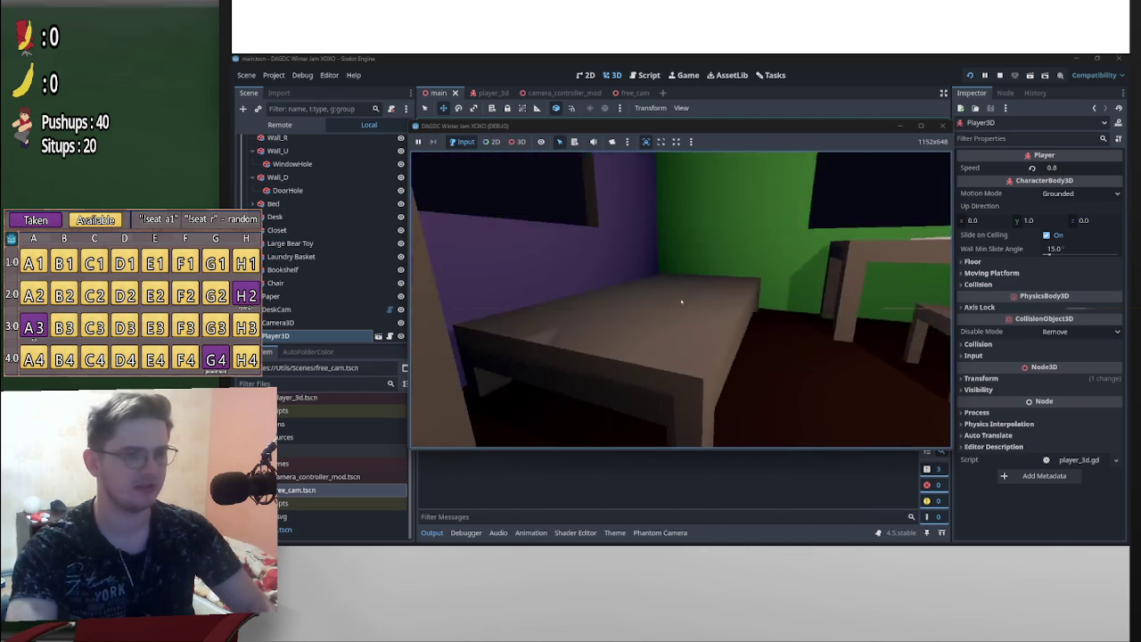
key("w")
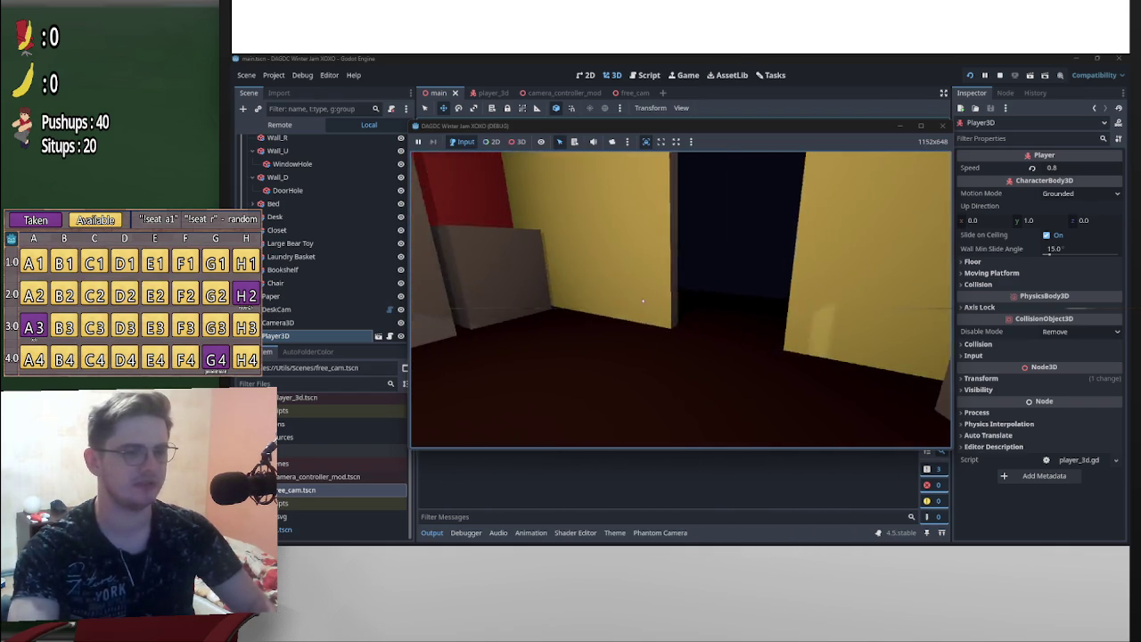
key("w")
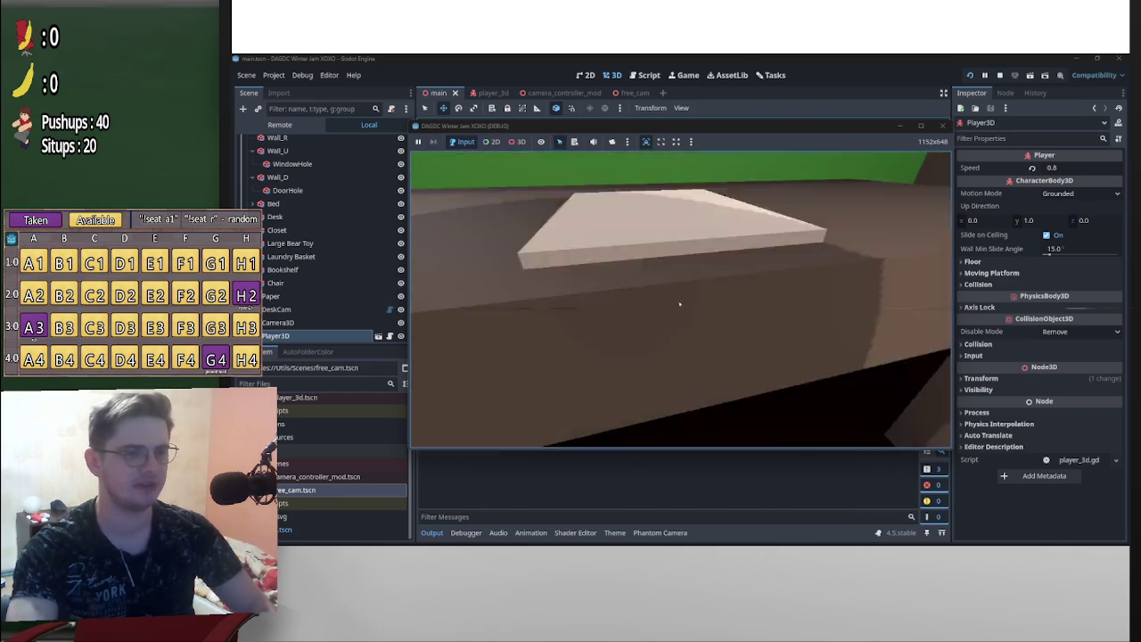
key("s")
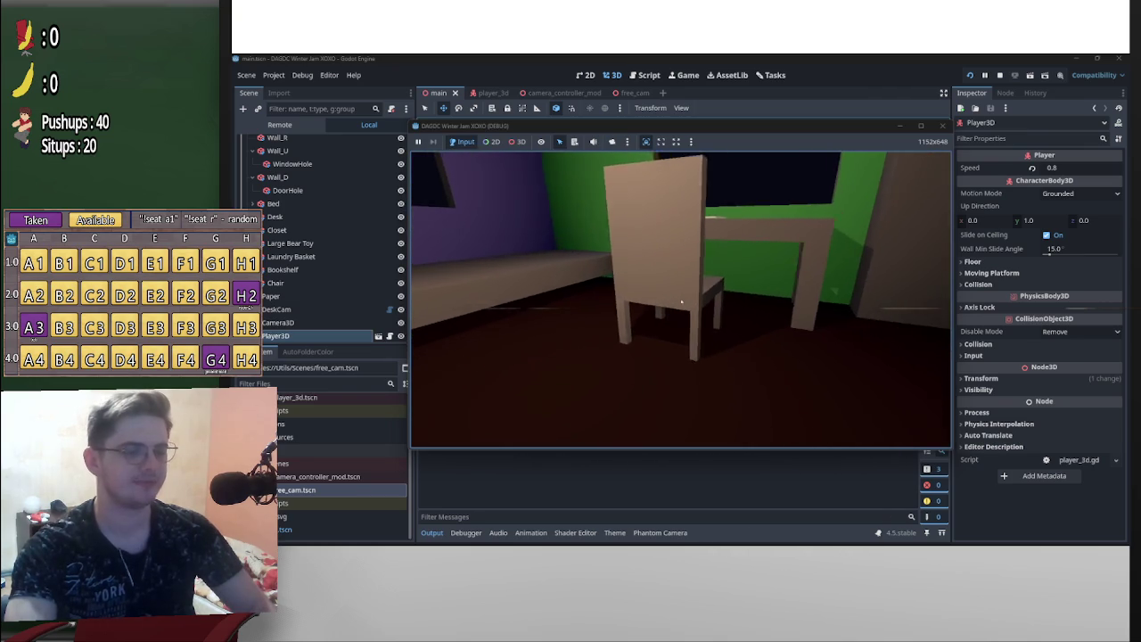
key("w")
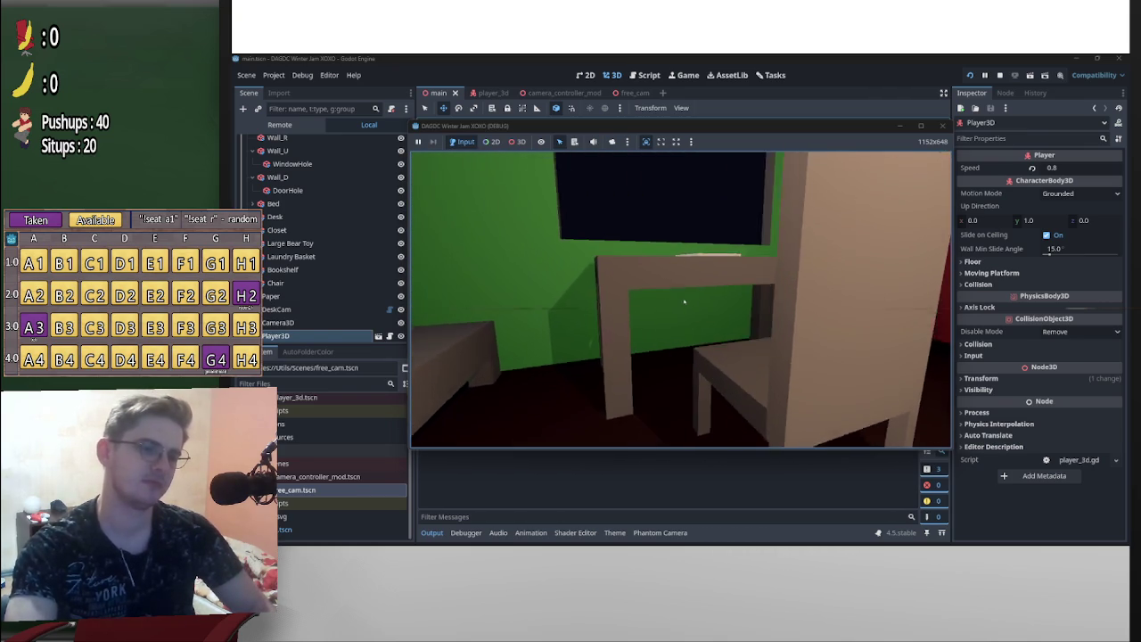
key("a")
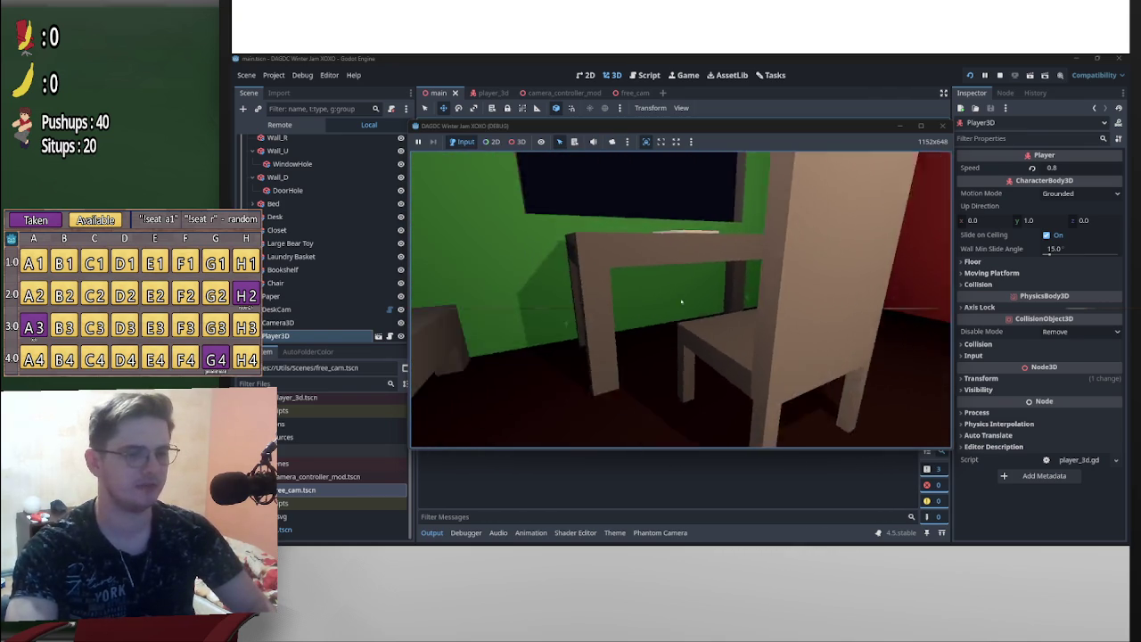
key("s")
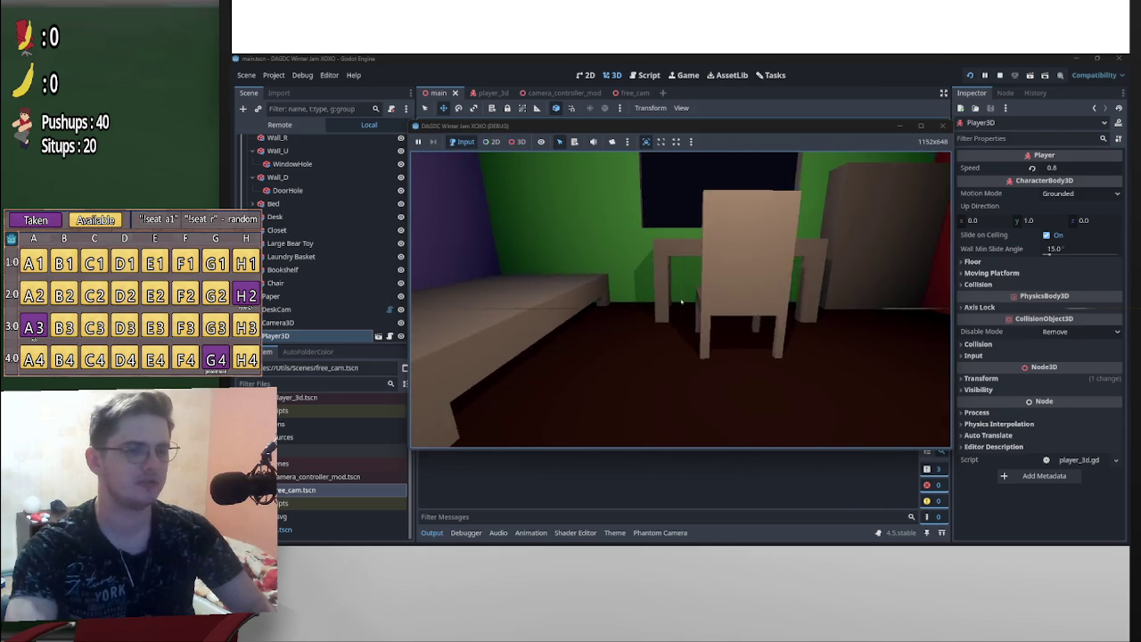
Walk around the table and desk, pause with Escape, then stop the game with F8
key("w")
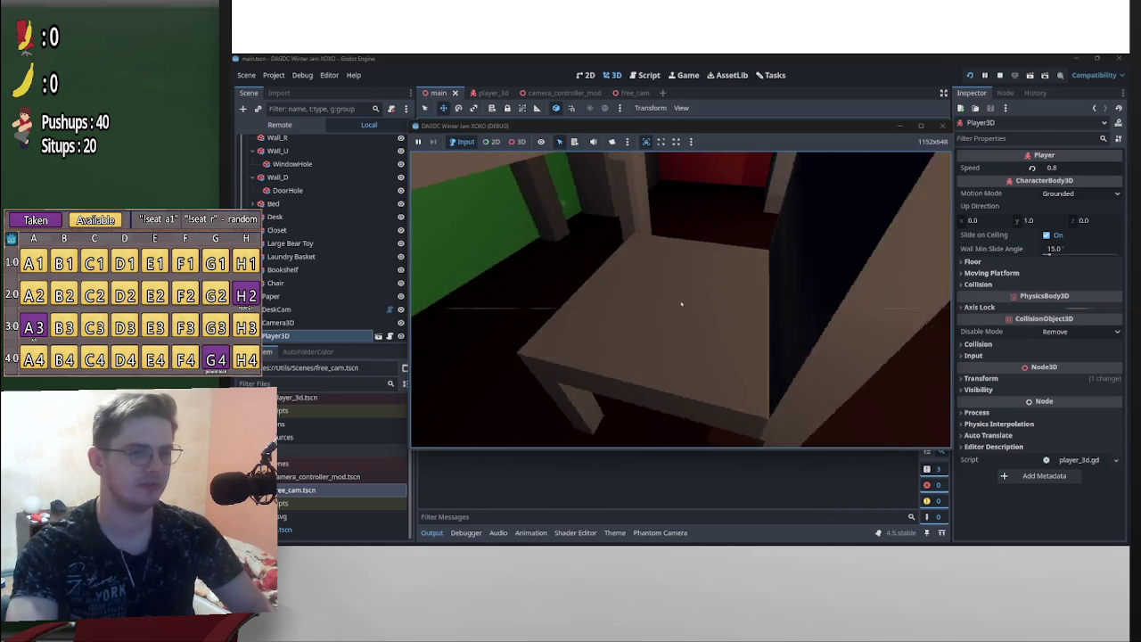
key("s")
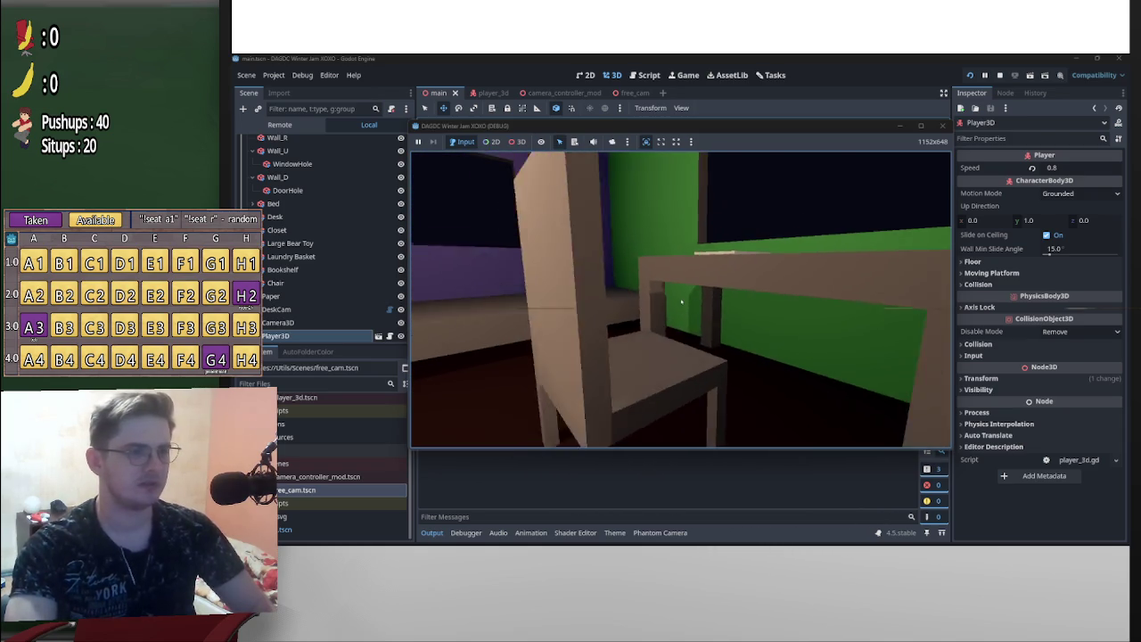
key("w")
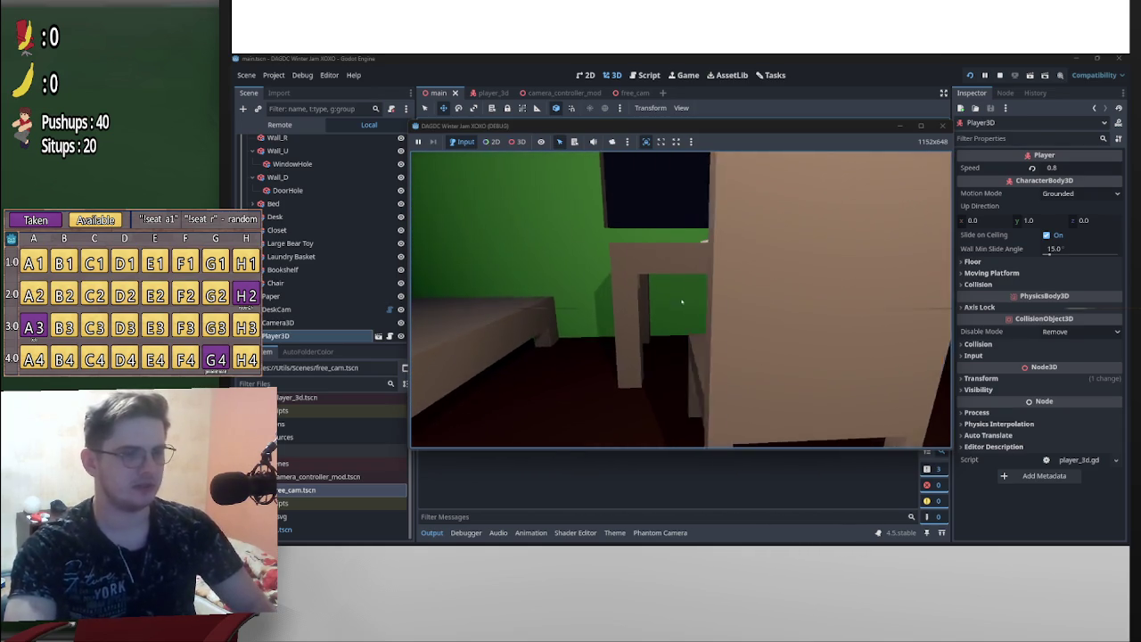
key("d")
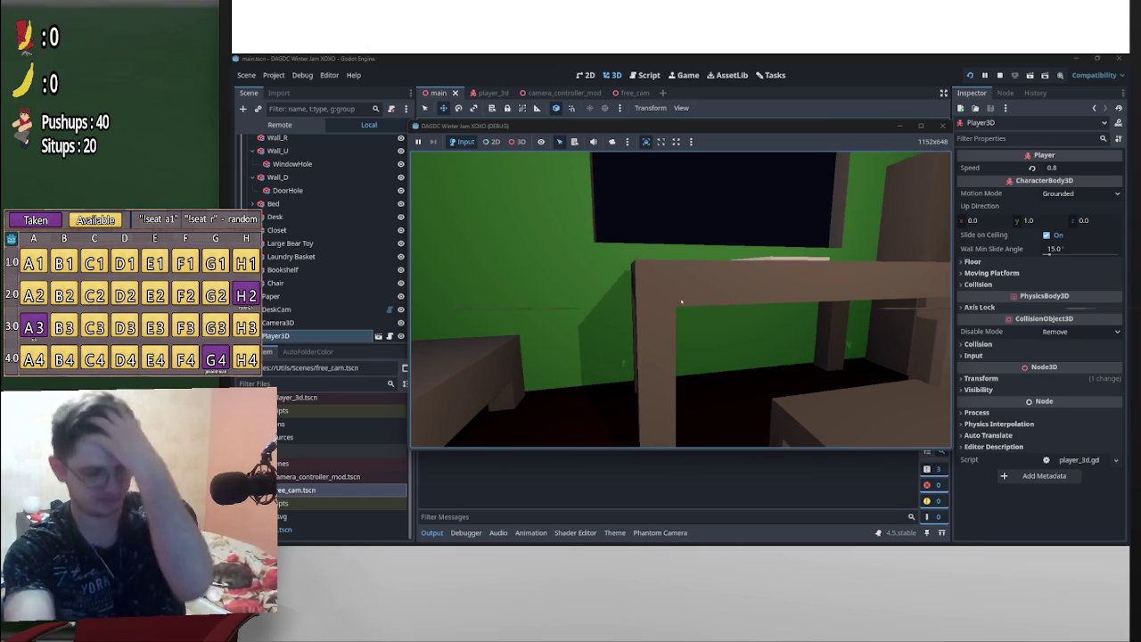
key("s")
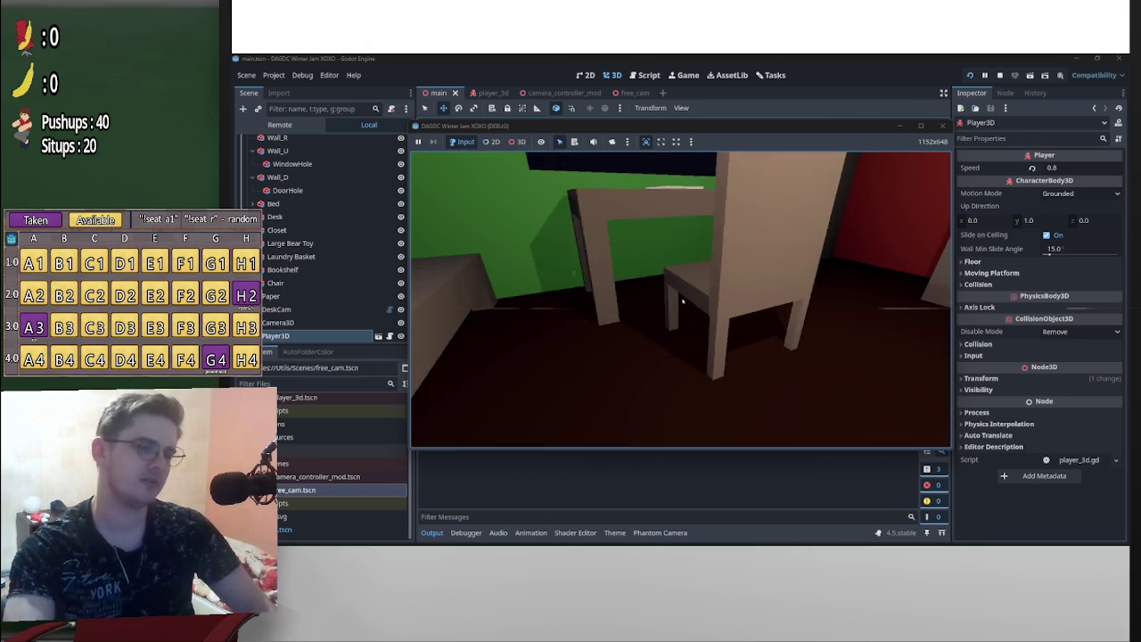
key("w")
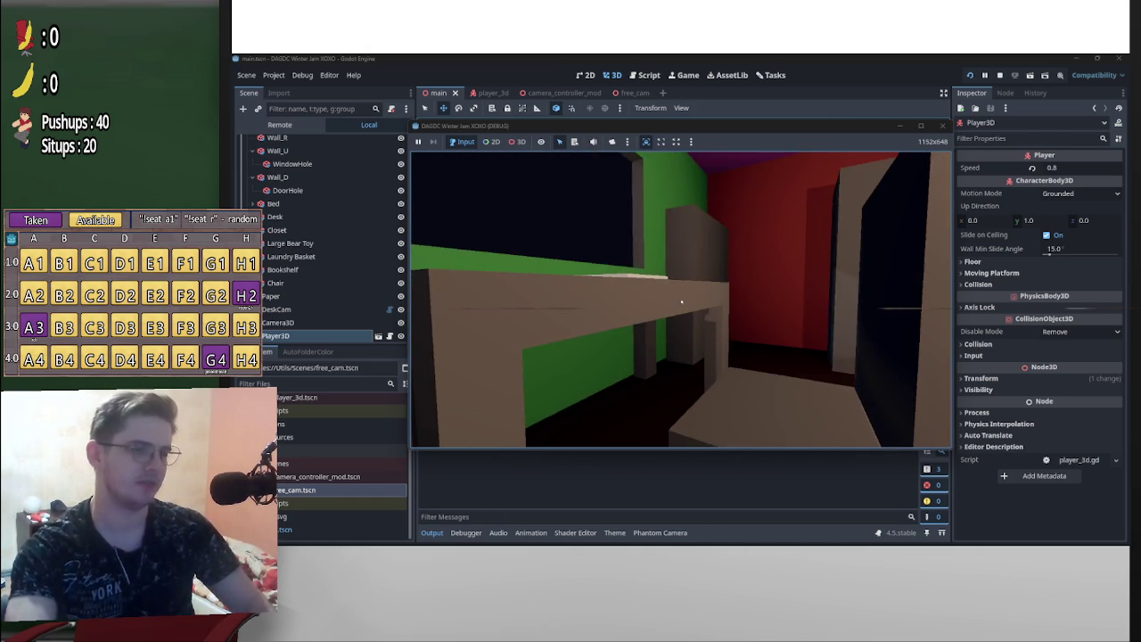
key("s")
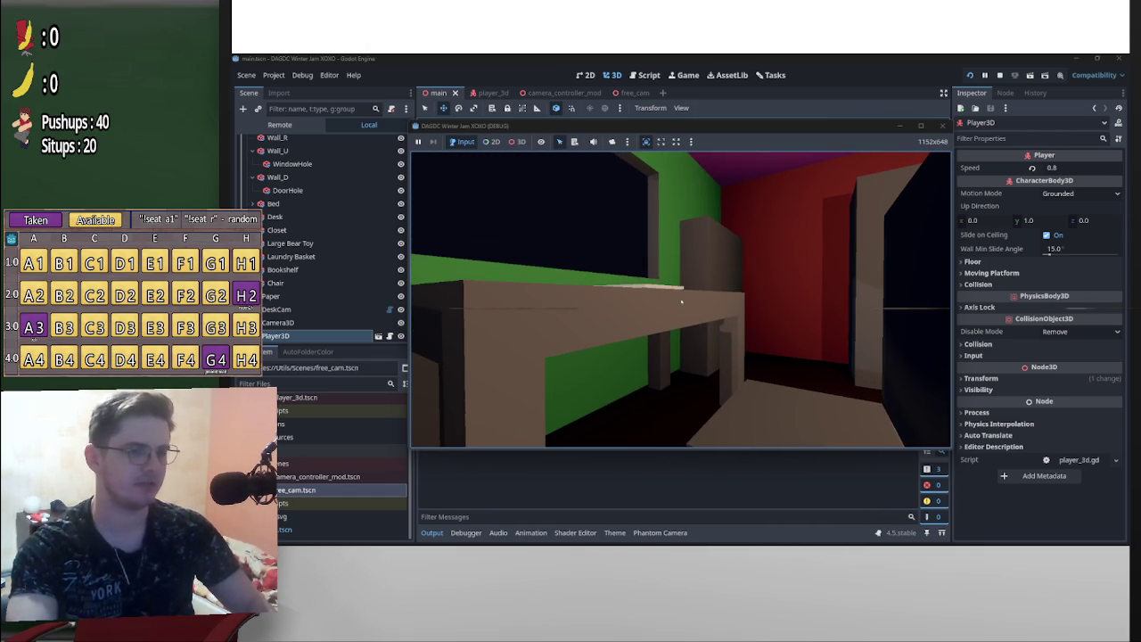
key("Escape")
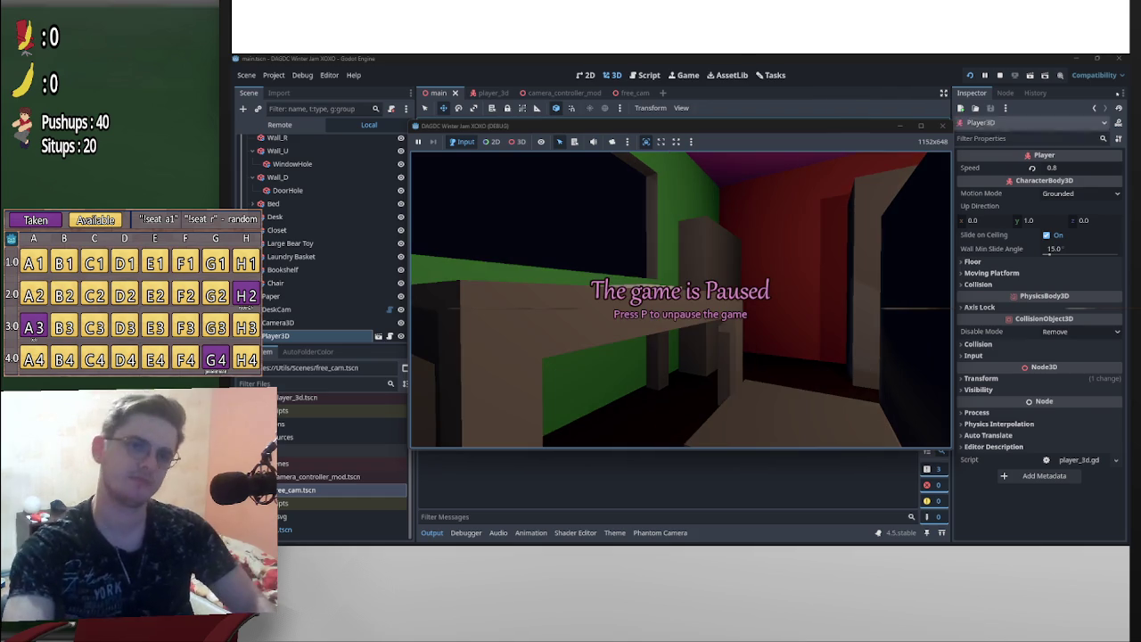
key("F8")
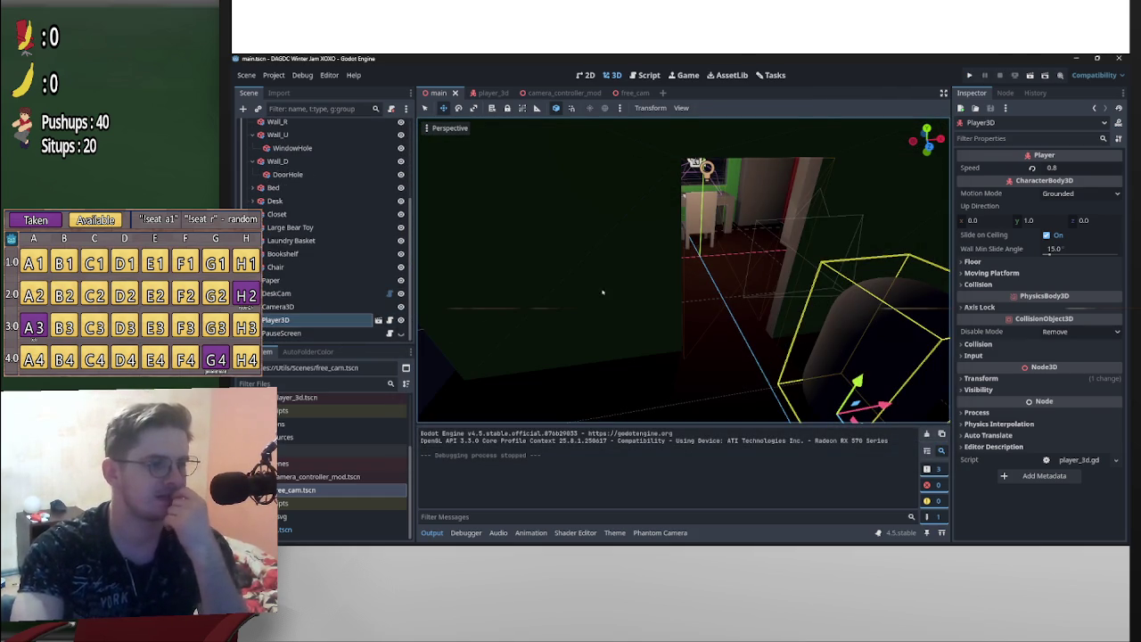
Show the Phantom Camera preview and orbit the viewport down toward the desk and window
left_click(660, 532)
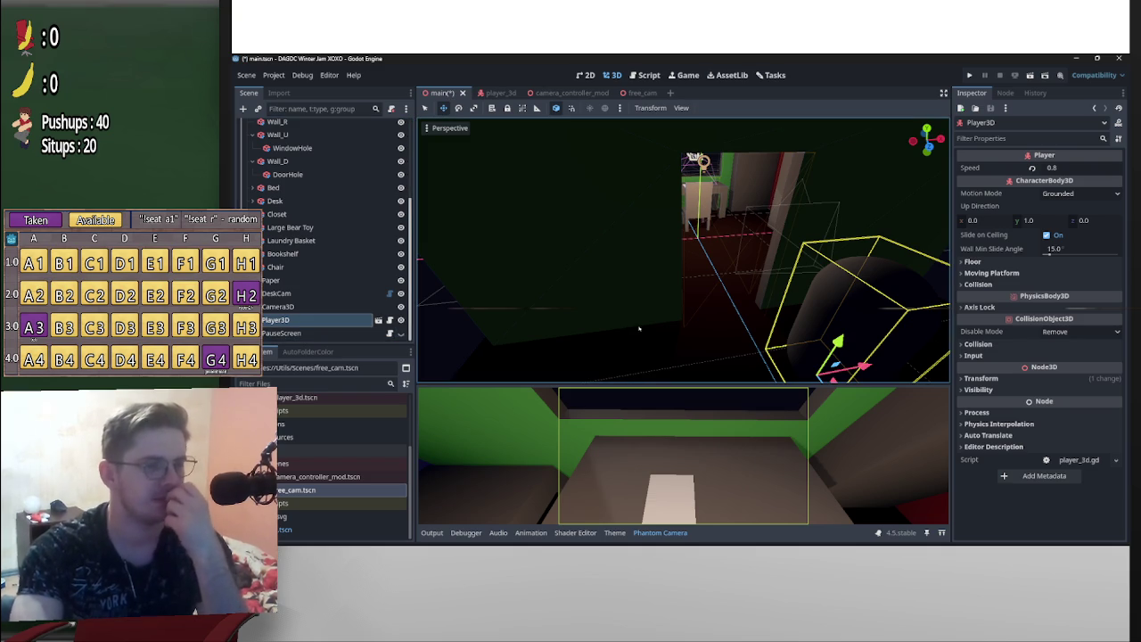
scroll(709, 280, "up", 5)
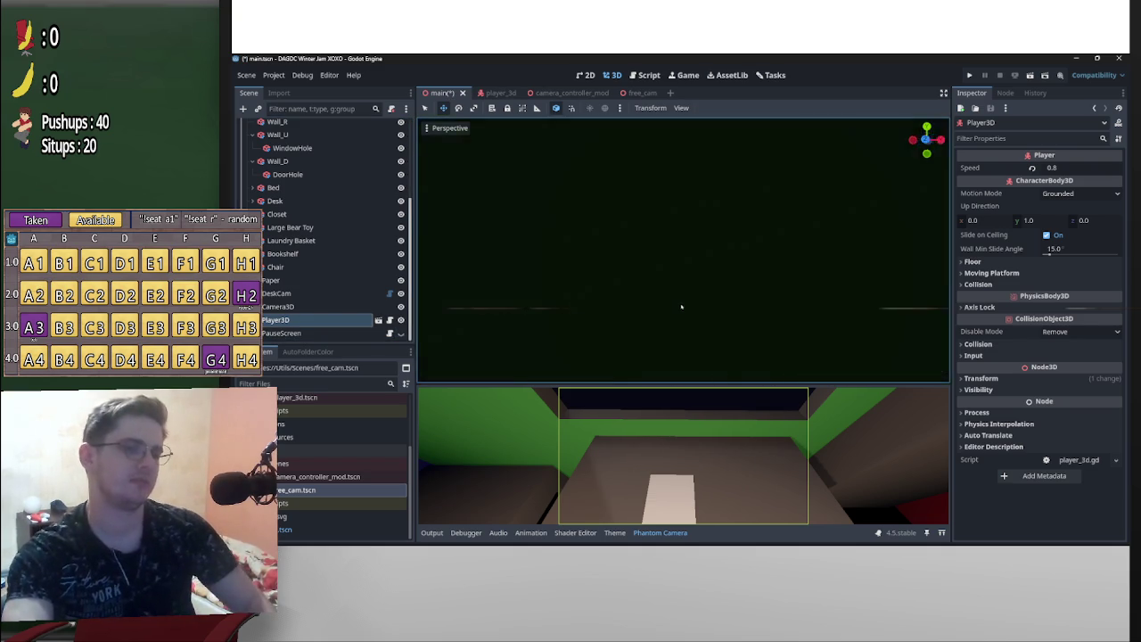
left_click_drag(709, 280, 624, 222)
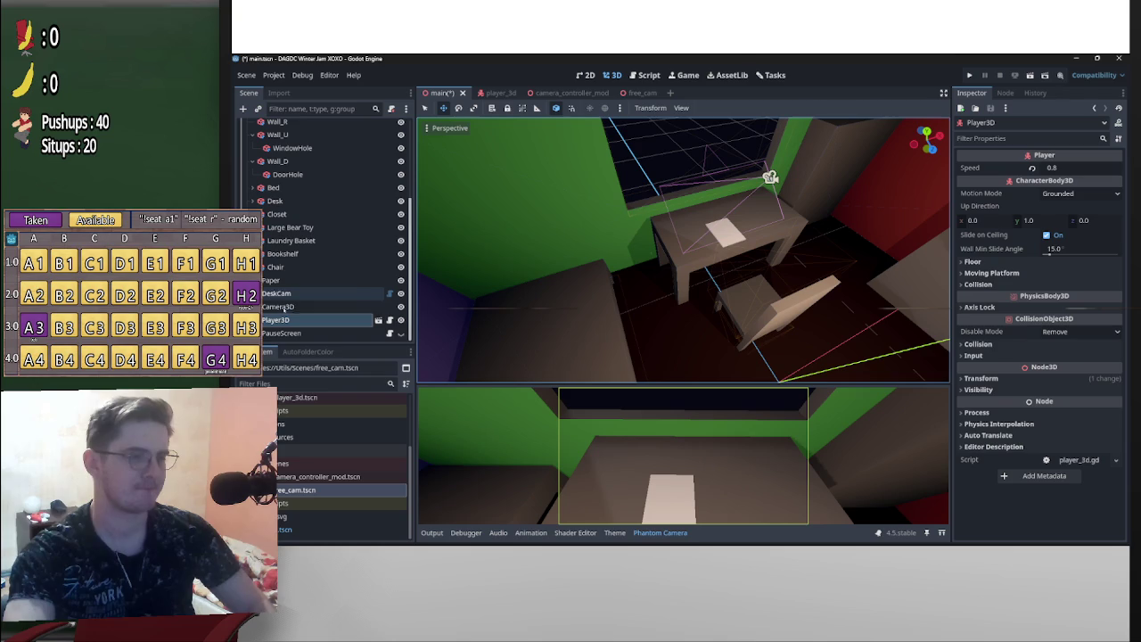
left_click_drag(678, 267, 625, 254)
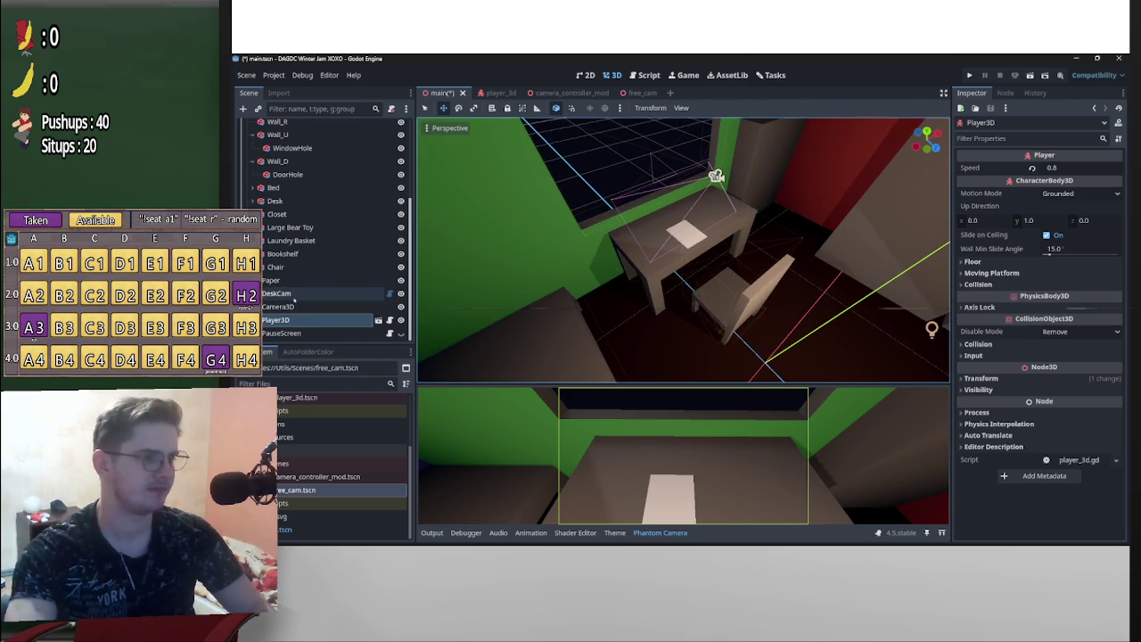
Add an Area3D child node under DeskCam
right_click(325, 294)
left_click(338, 268)
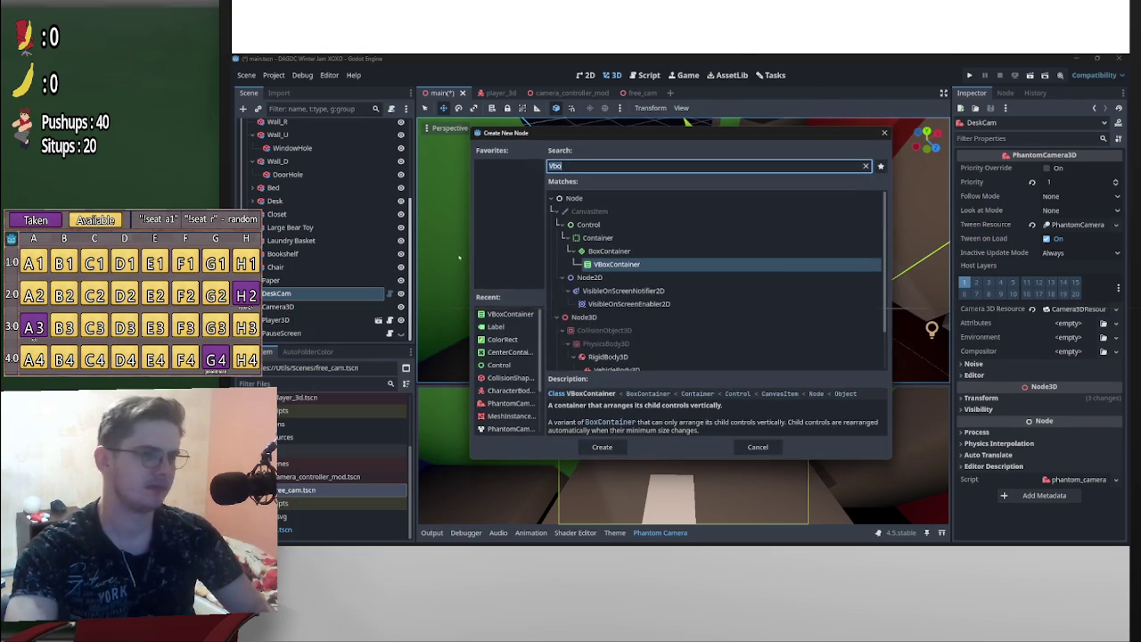
type("area")
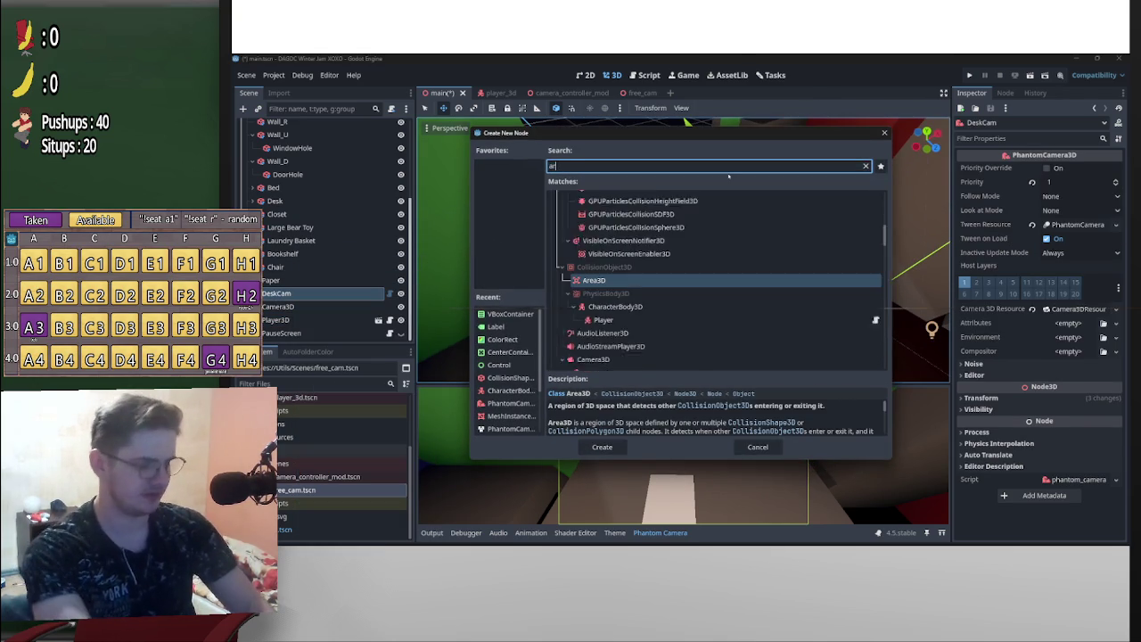
double_click(594, 282)
left_click_drag(769, 300, 805, 279)
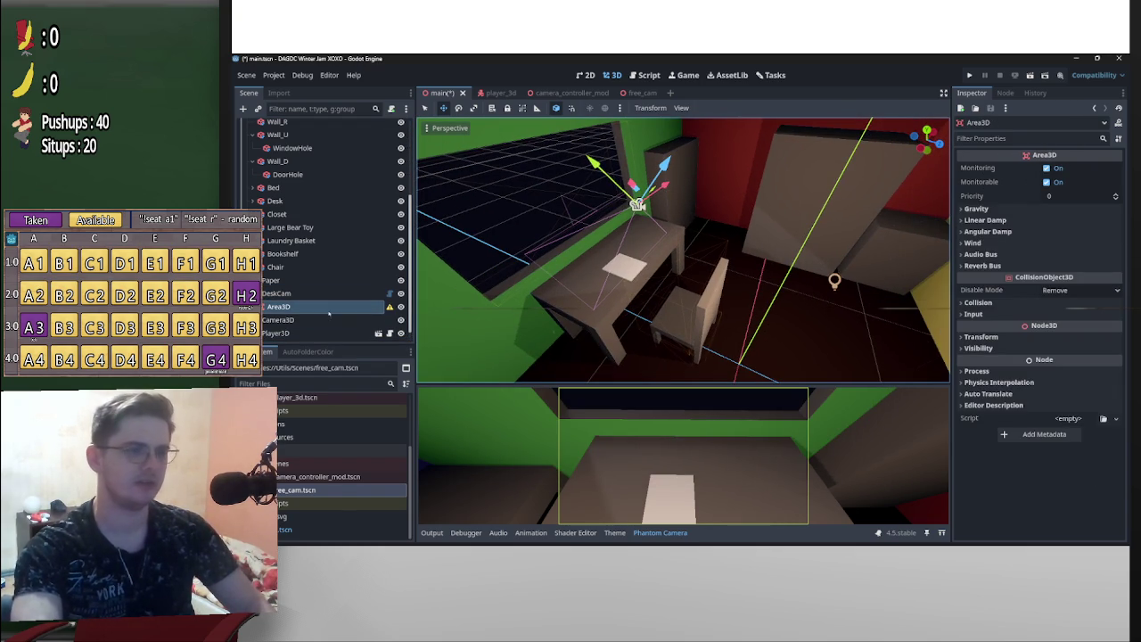
Give Area3D a CollisionShape3D with a SphereShape3D and move Area3D under Chair
right_click(328, 306)
left_click(357, 268)
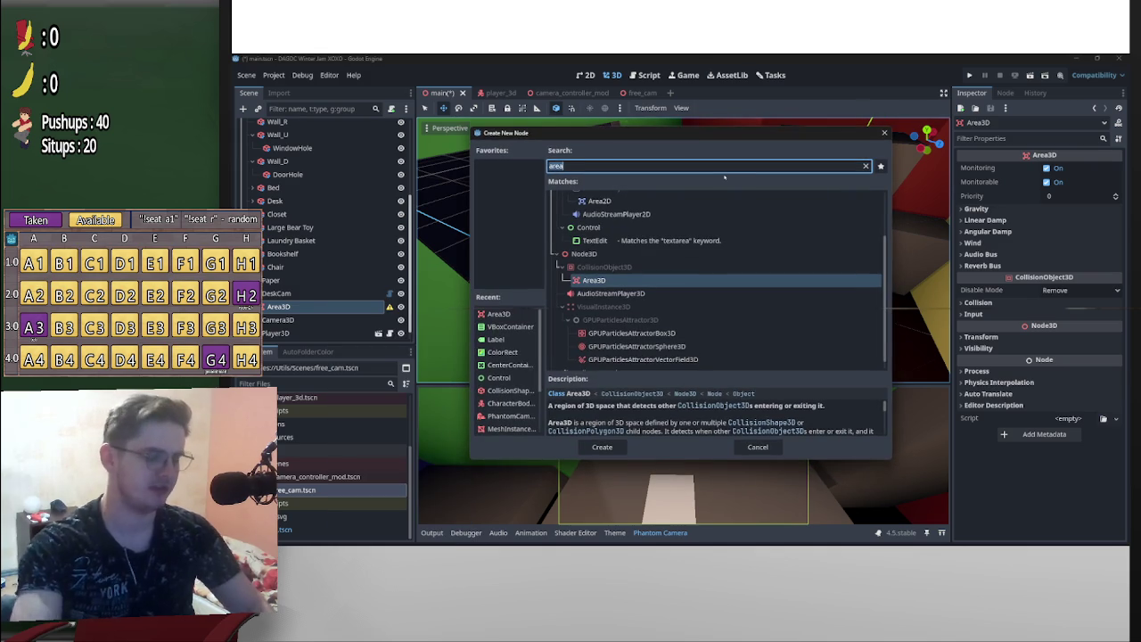
type("col")
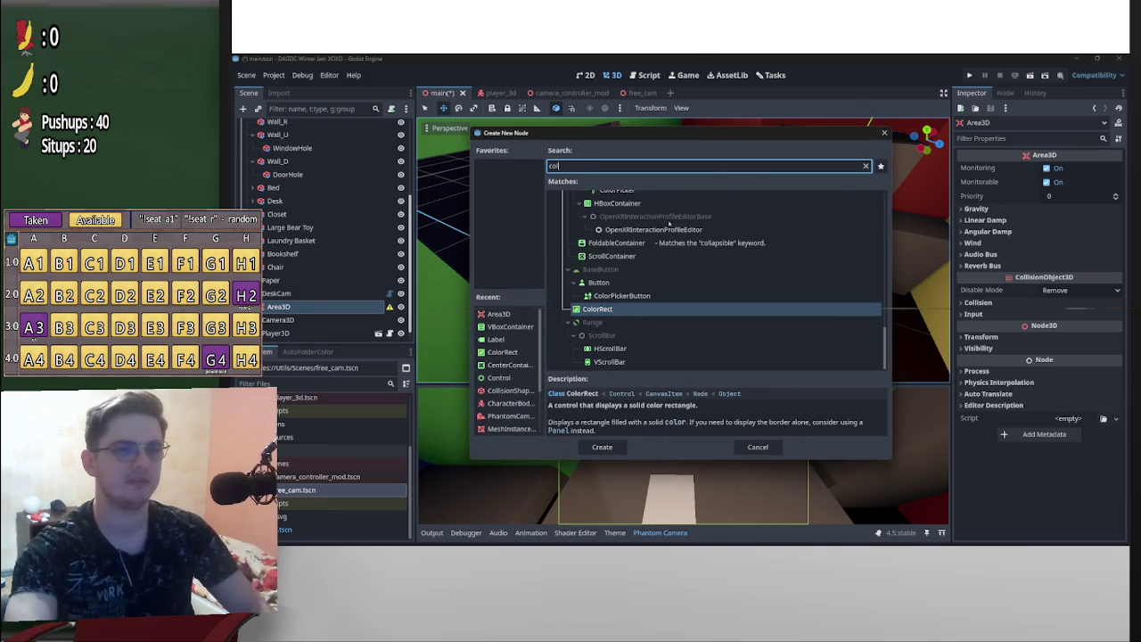
type("l")
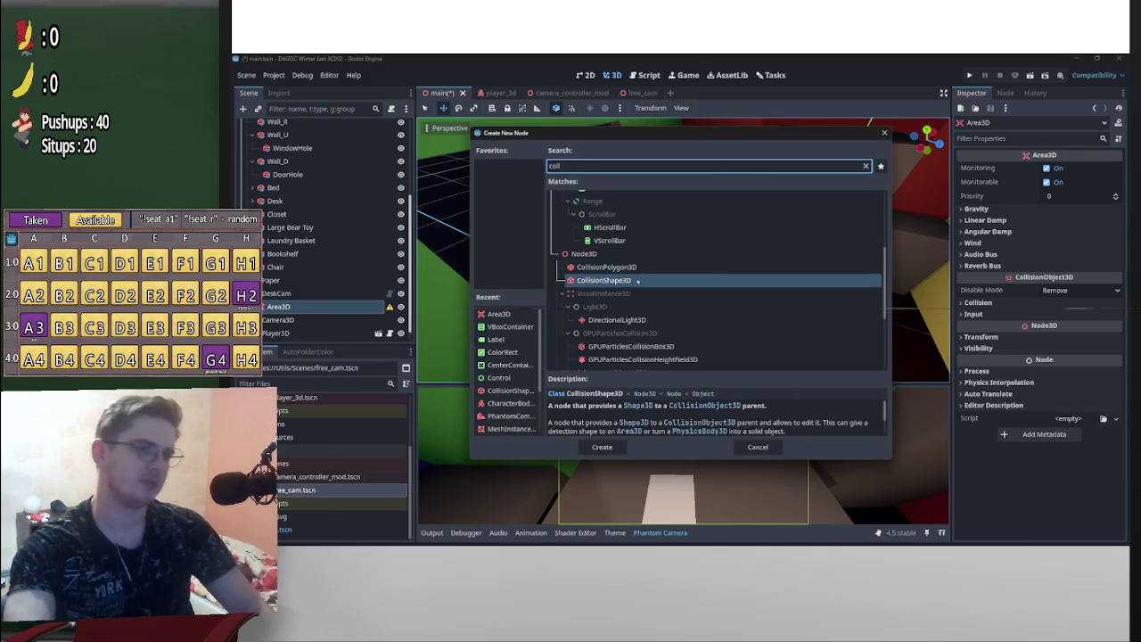
double_click(638, 280)
left_click(1069, 167)
left_click(1070, 272)
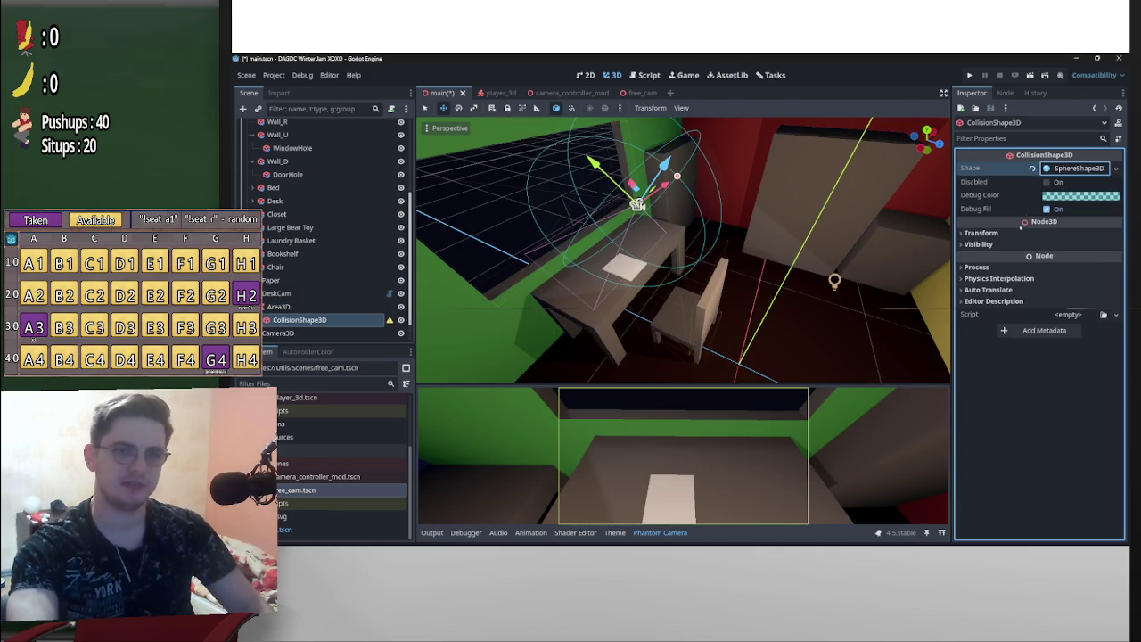
left_click_drag(658, 251, 684, 154)
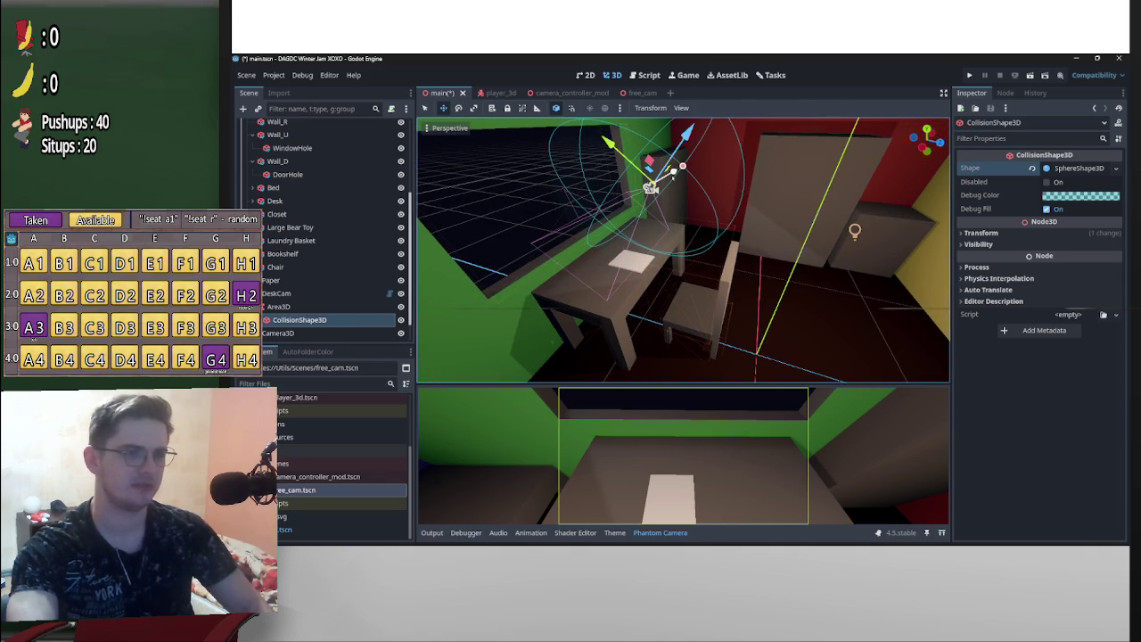
mouse_move(299, 319)
left_mouse_down()
mouse_move(298, 269)
mouse_move(300, 326)
left_mouse_up()
left_click_drag(281, 306, 299, 271)
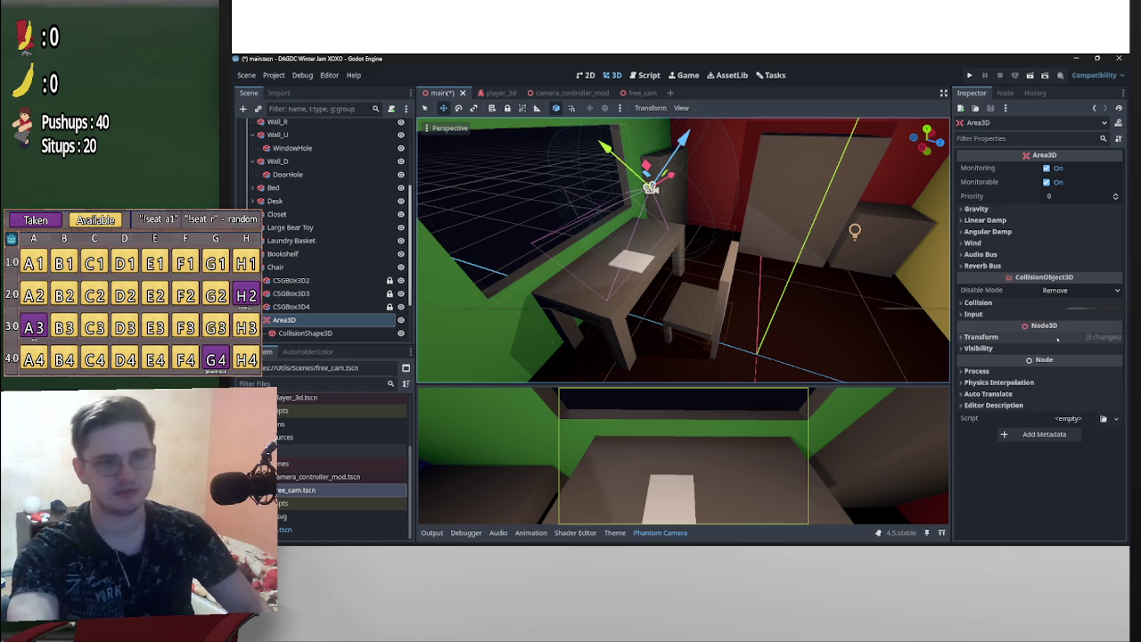
Revert the Area3D's Transform Position and Rotation to zero and check it sits at the chair
left_click(980, 336)
left_click(1111, 349)
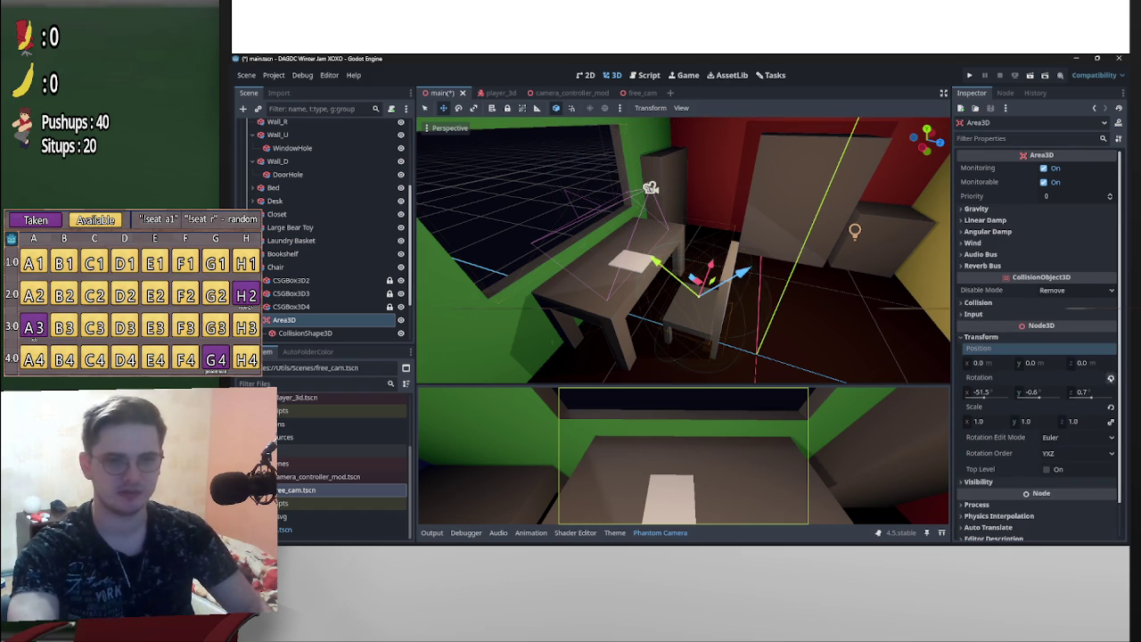
left_click(1111, 377)
left_click_drag(681, 307, 681, 307)
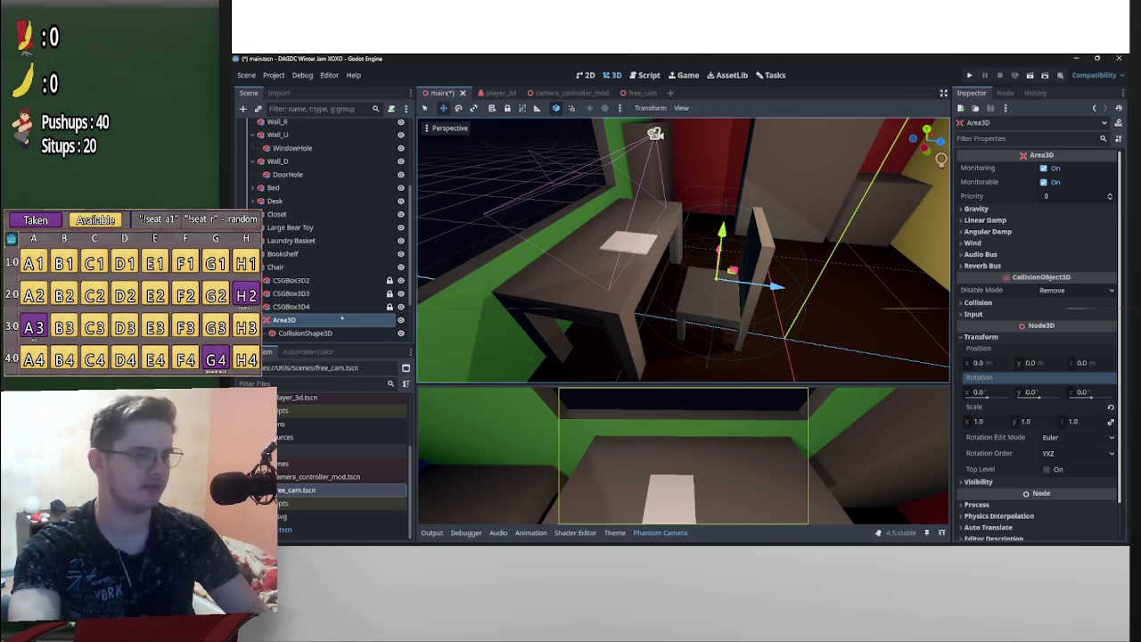
left_click_drag(682, 306, 682, 307)
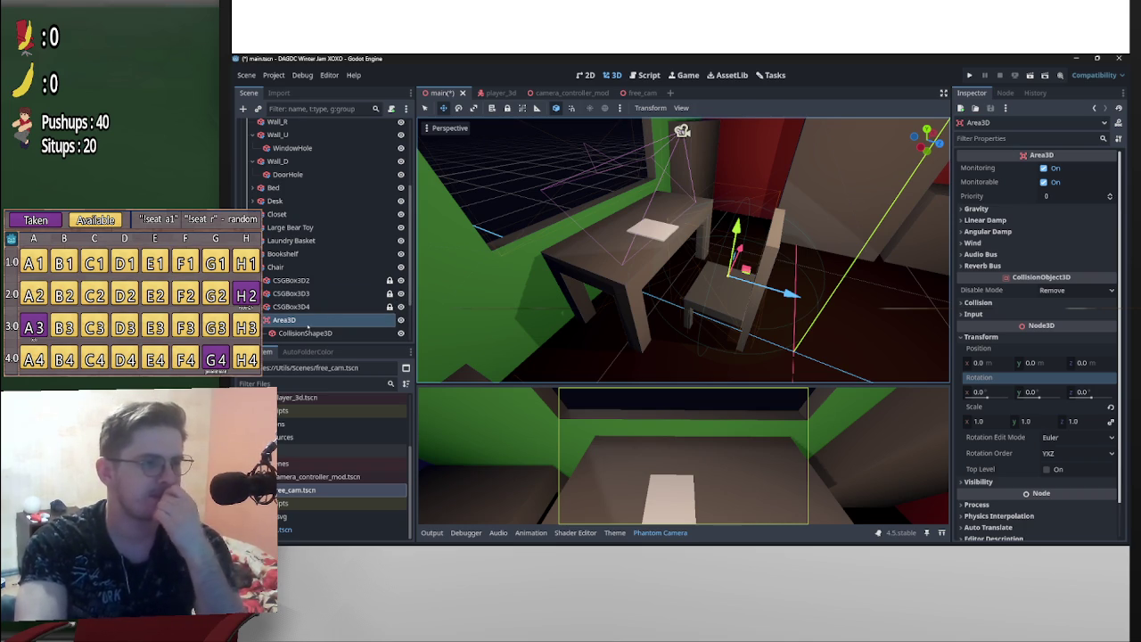
right_click(303, 268)
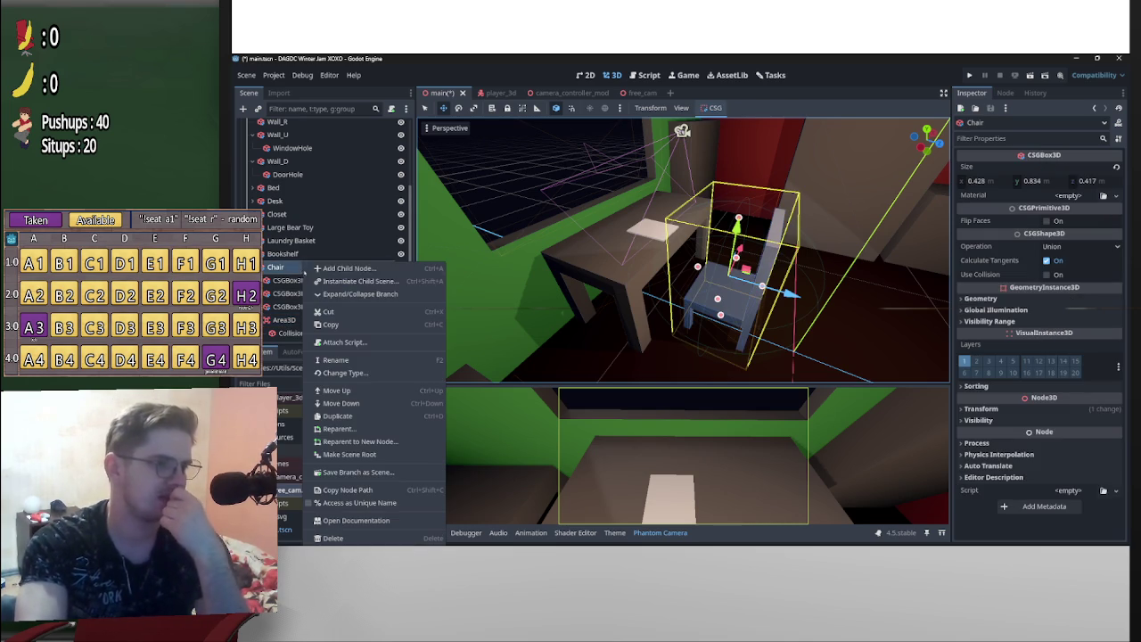
left_click(284, 319)
left_click(283, 320)
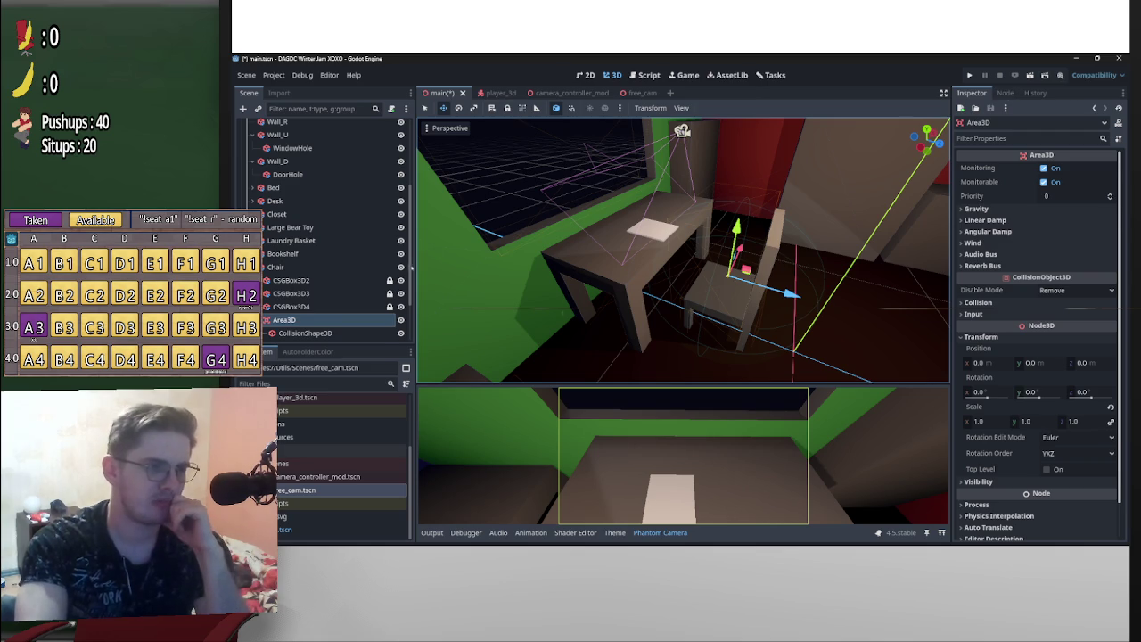
left_click_drag(411, 267, 411, 321)
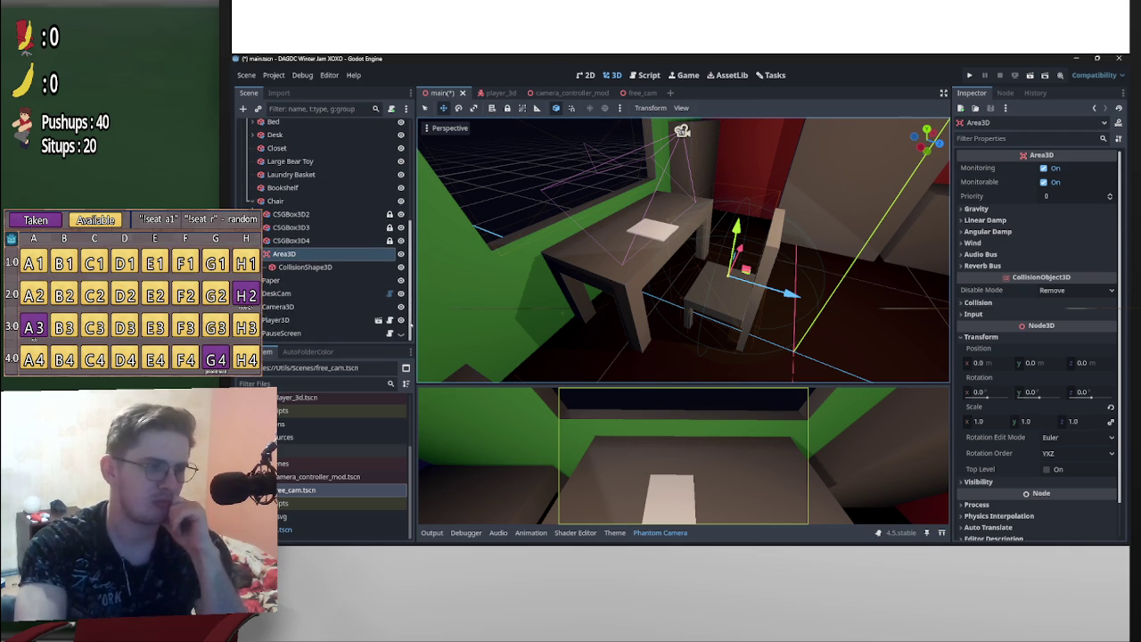
mouse_move(608, 543)
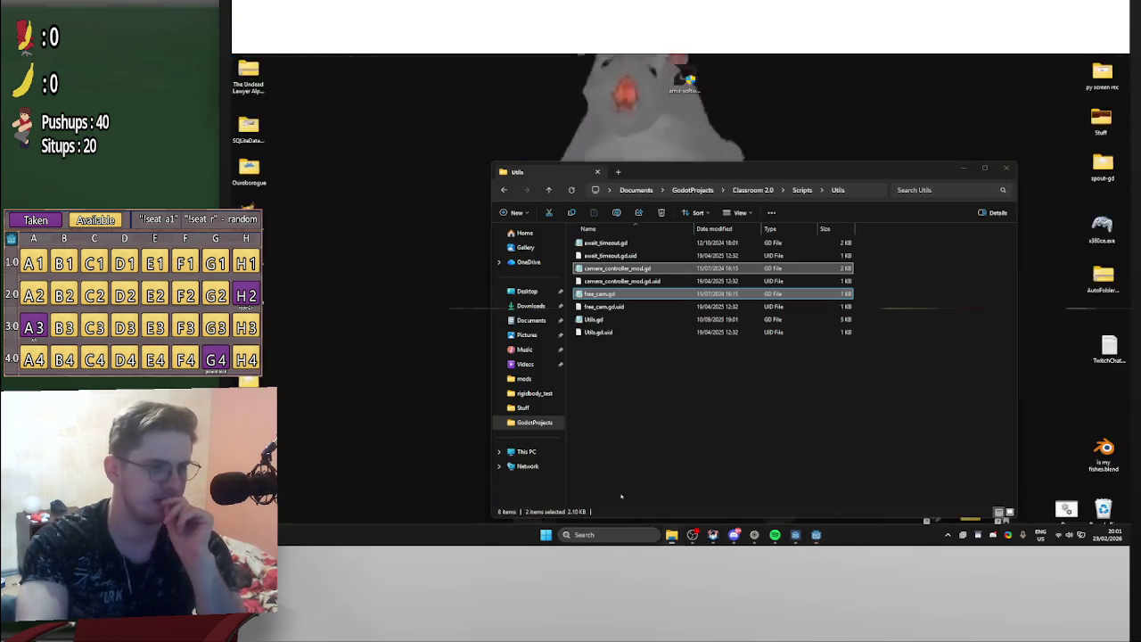
Navigate File Explorer back from Scripts up to the GodotProjects folder
left_click(591, 486)
left_click(504, 190)
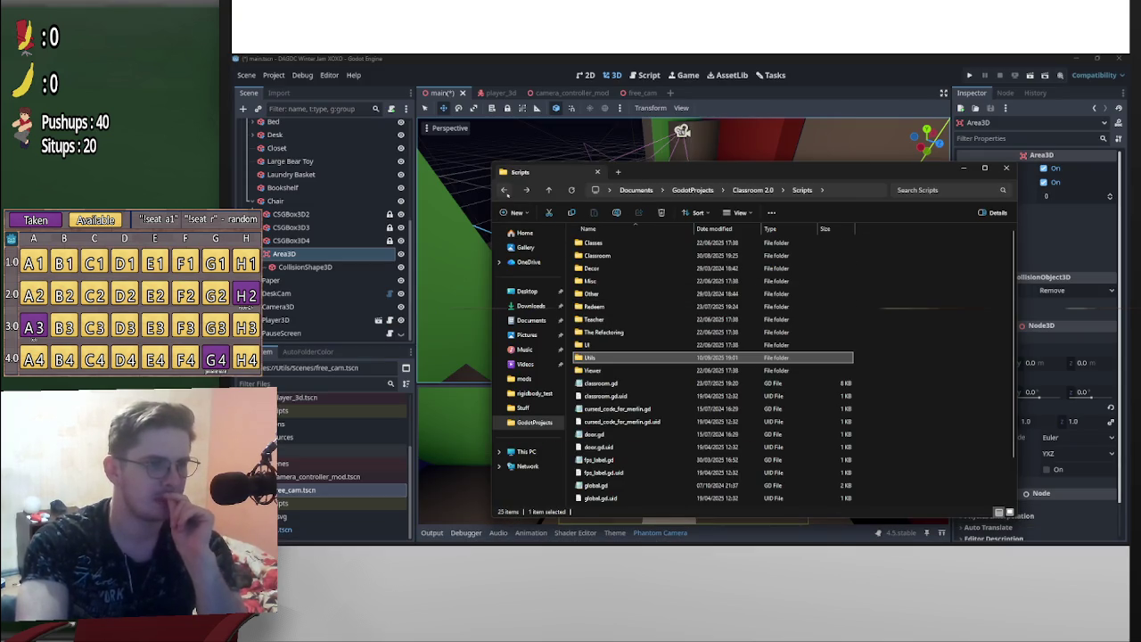
left_click(504, 190)
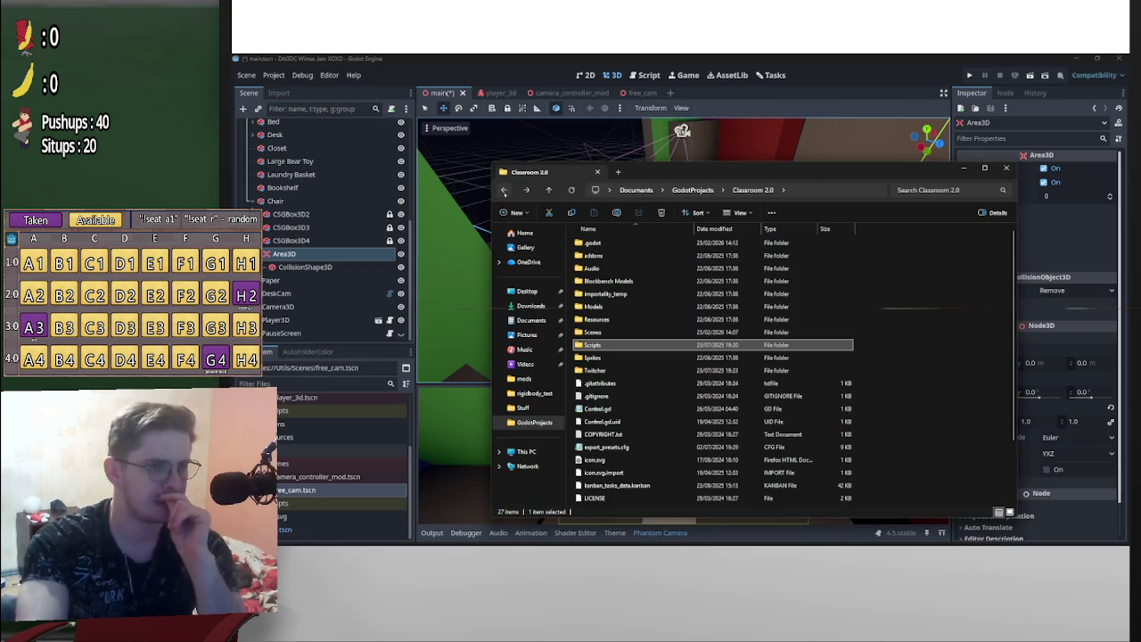
left_click(703, 191)
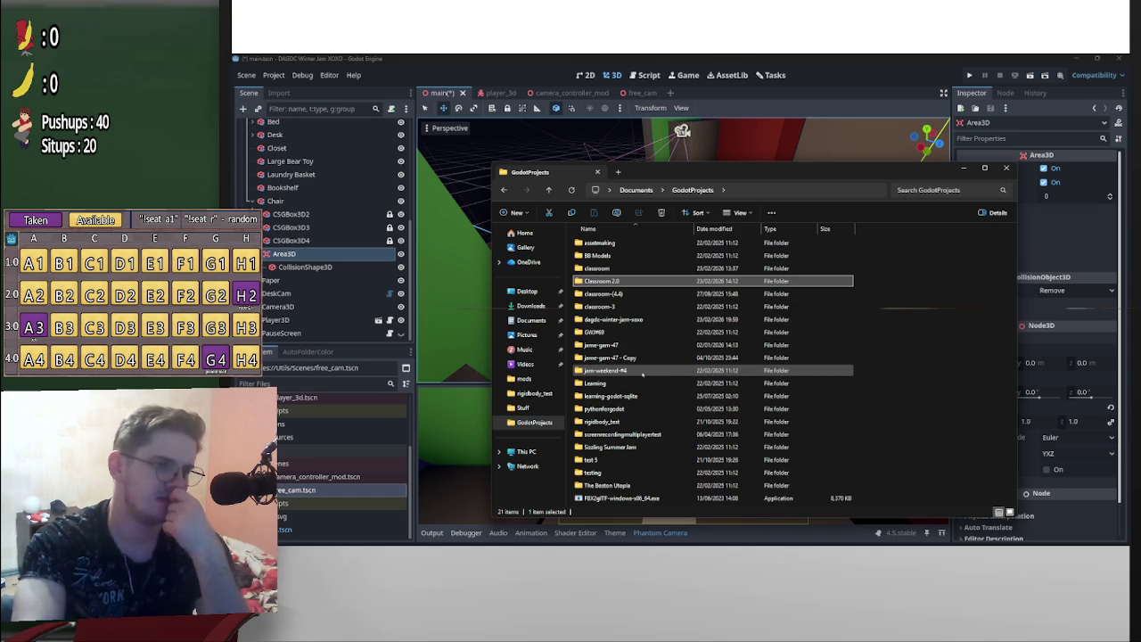
Open jam-weekend-#4 > Objects, look inside InteractionArea, and return to Objects
double_click(642, 373)
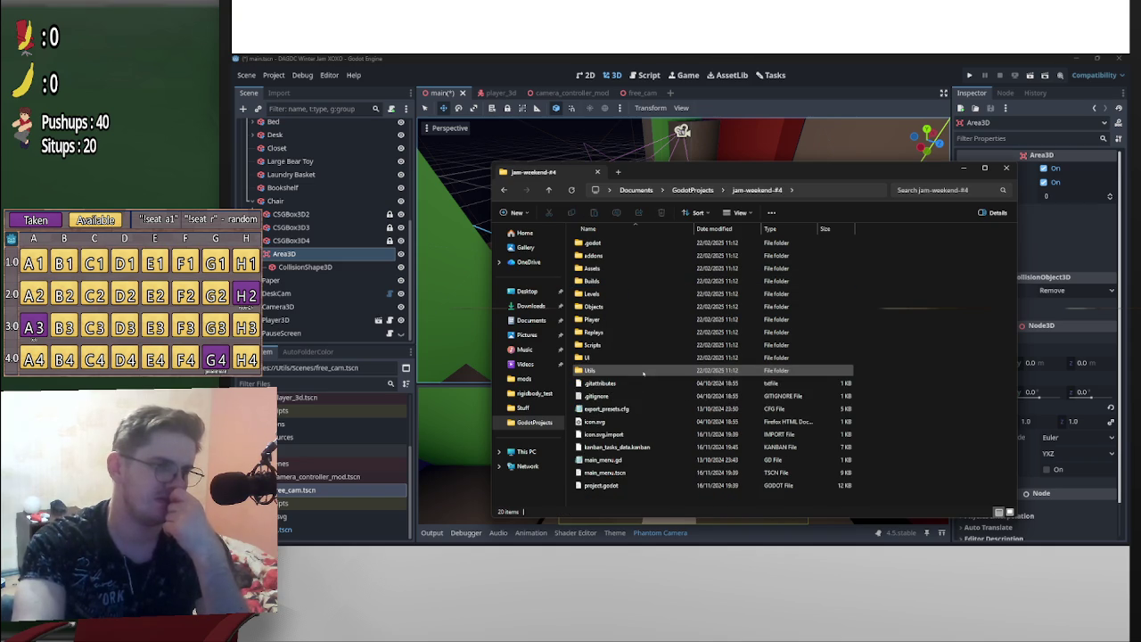
double_click(627, 307)
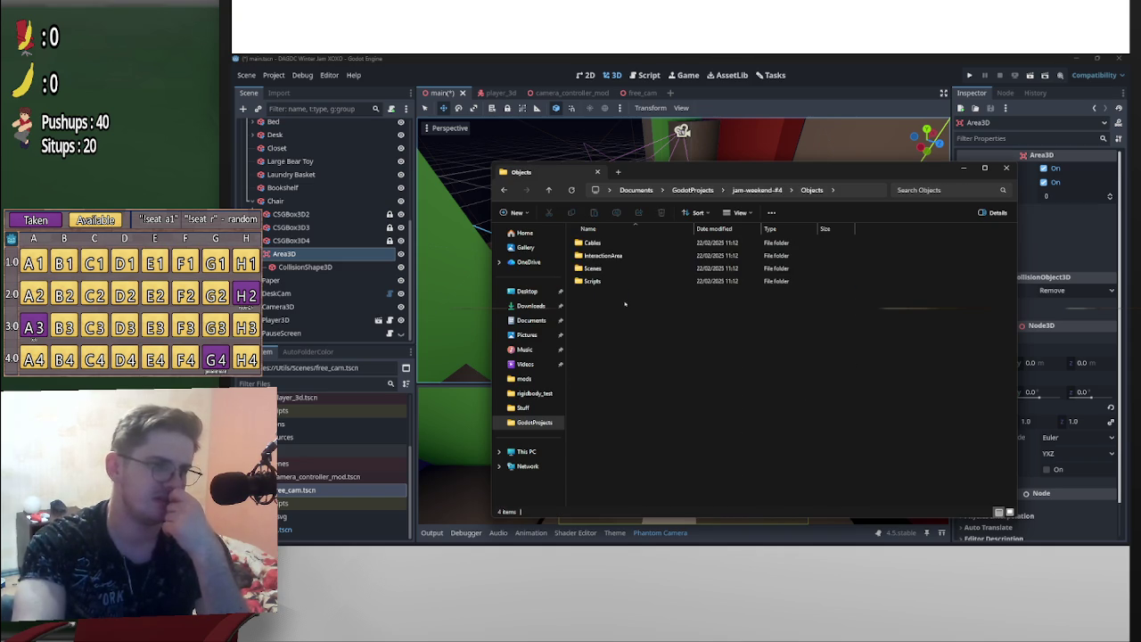
left_click(620, 257)
double_click(620, 256)
key("alt+Left")
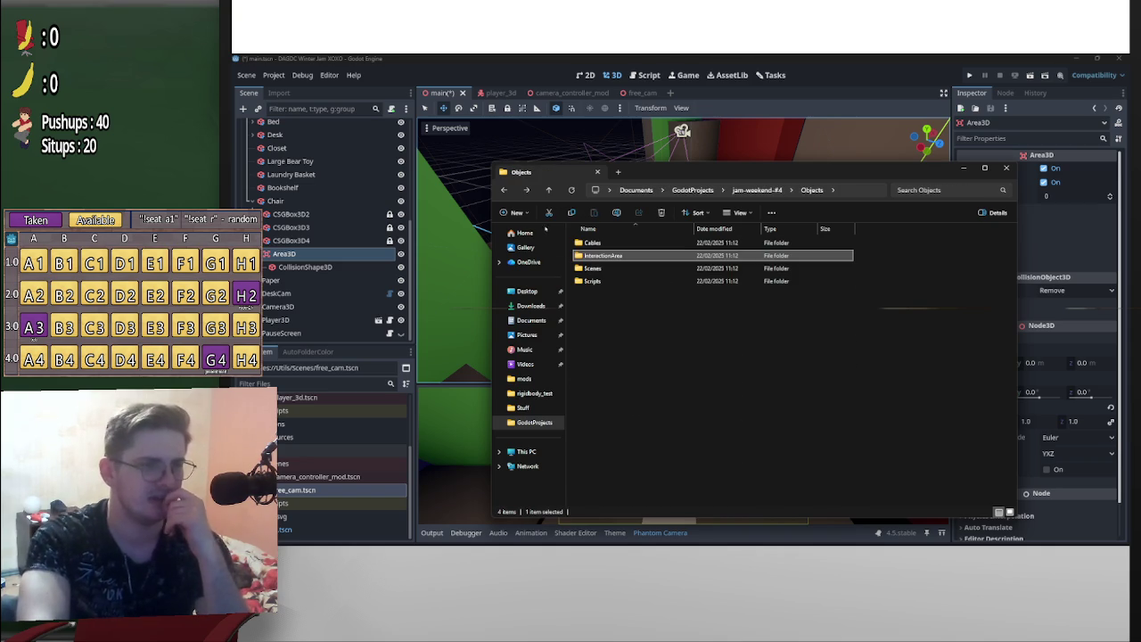
double_click(624, 256)
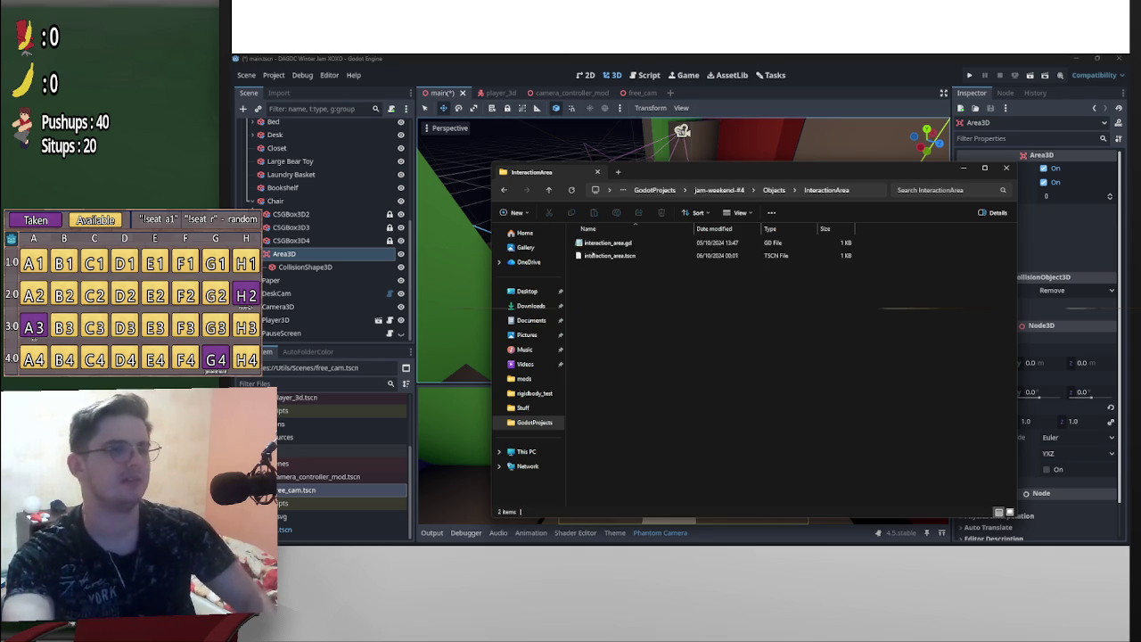
key("alt+Left")
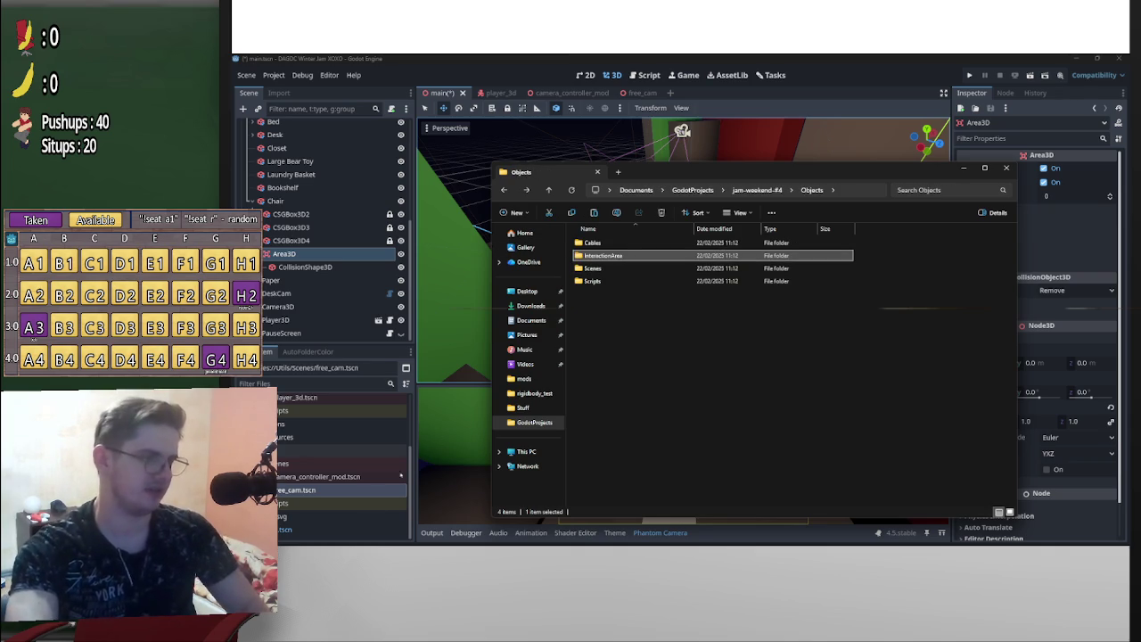
Bring the Godot editor back to the front
scroll(339, 473, "up", 2)
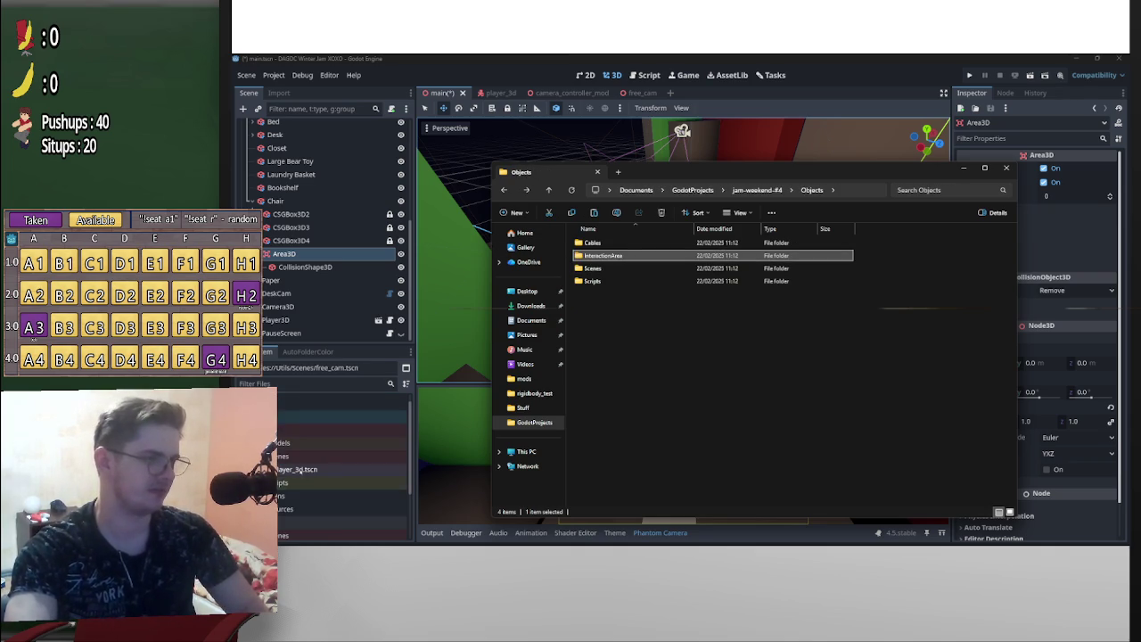
left_click(339, 482)
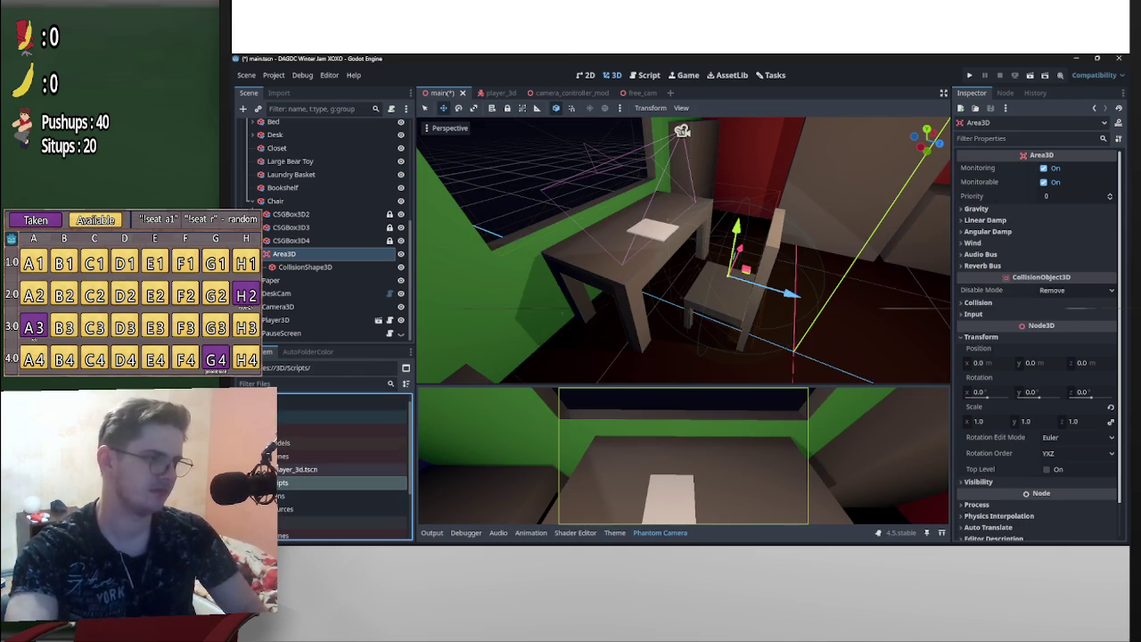
scroll(343, 481, "down", 1)
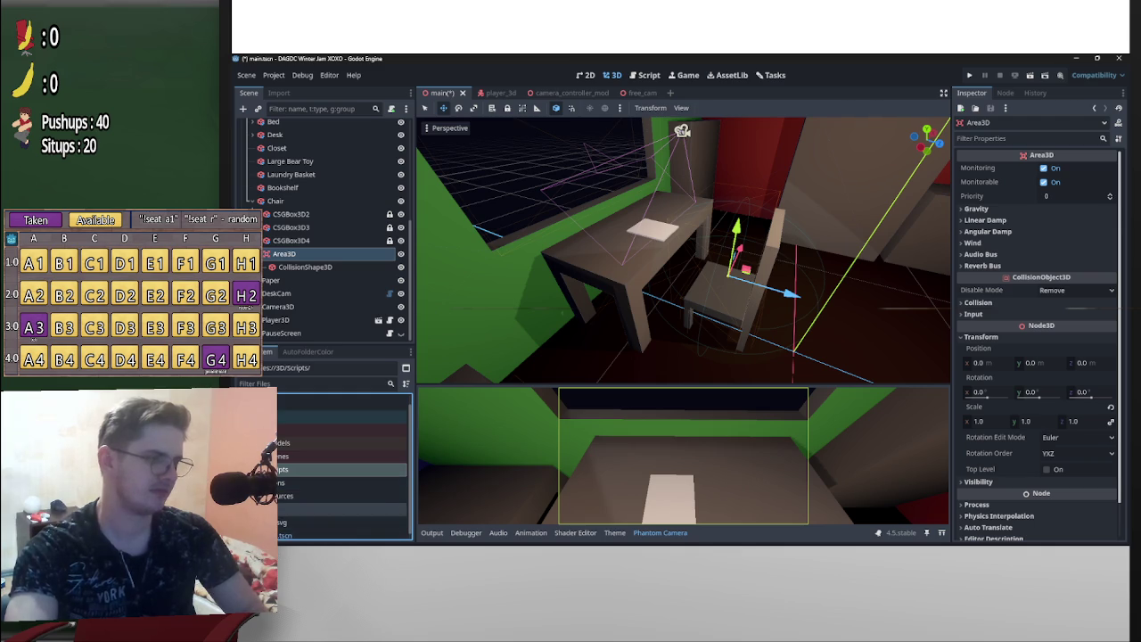
Show the Utils folder in the file manager and paste the InteractionArea folder into it
right_click(268, 477)
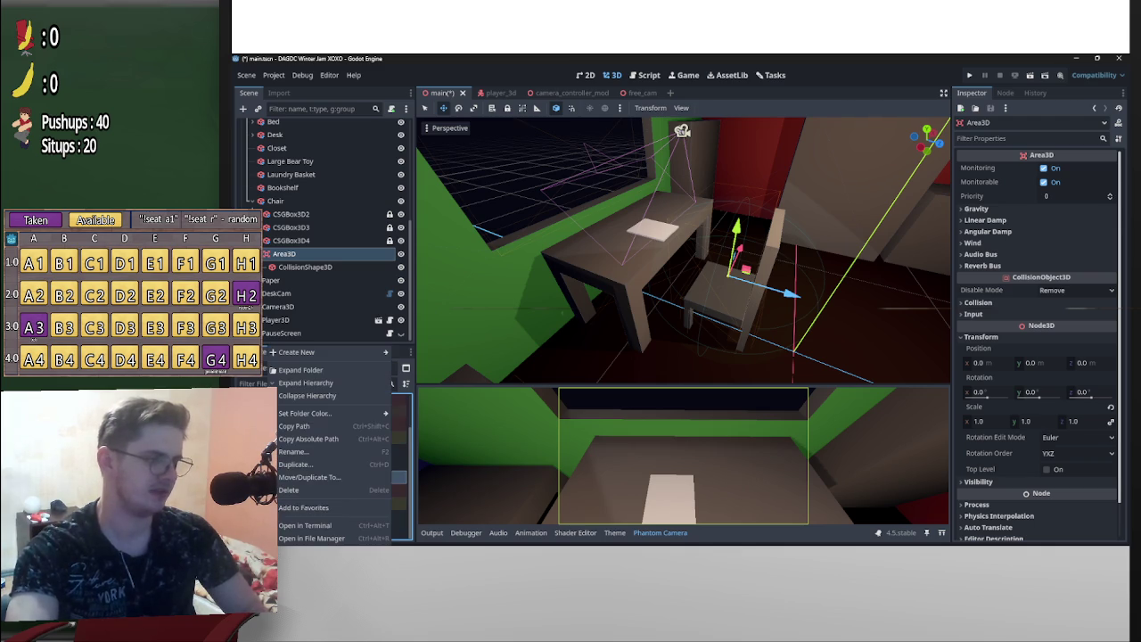
right_click(270, 477)
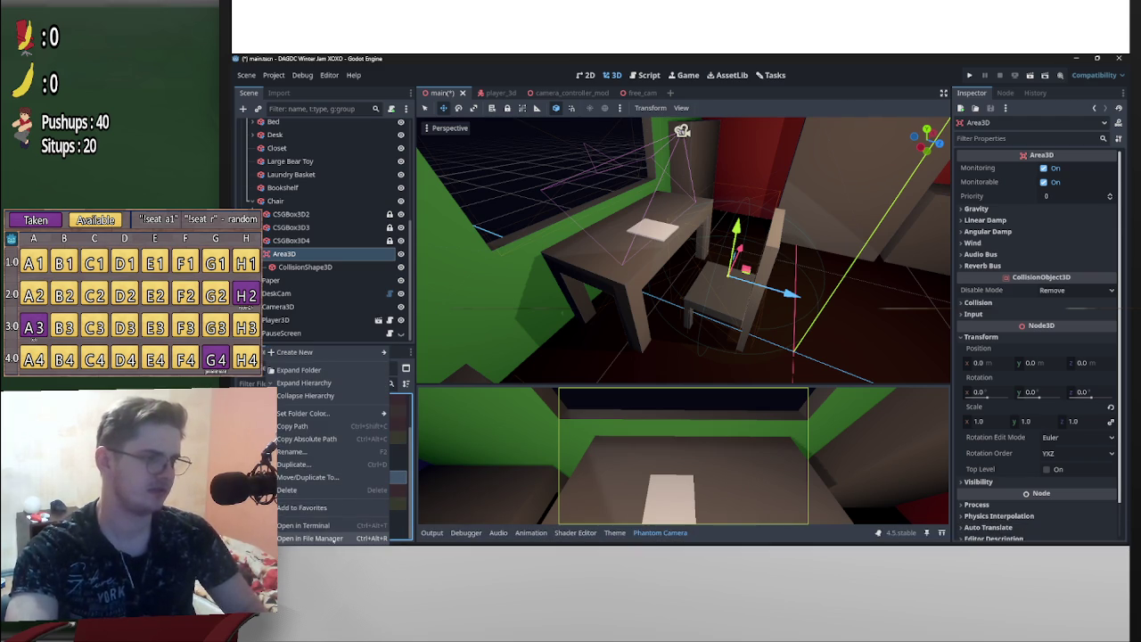
left_click(332, 538)
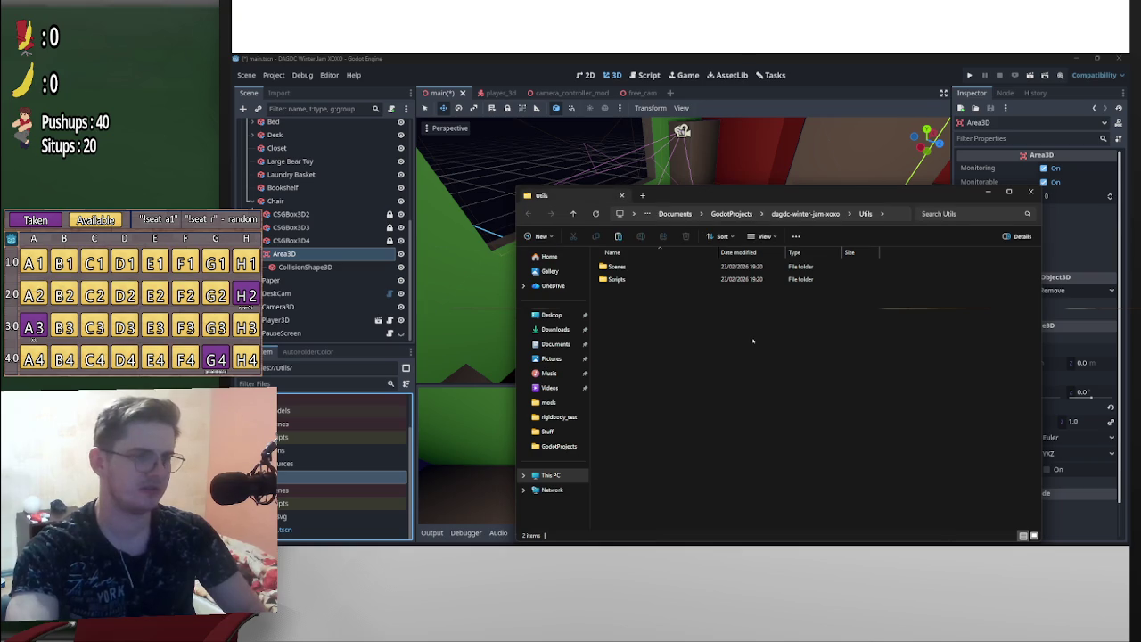
key("ctrl+v")
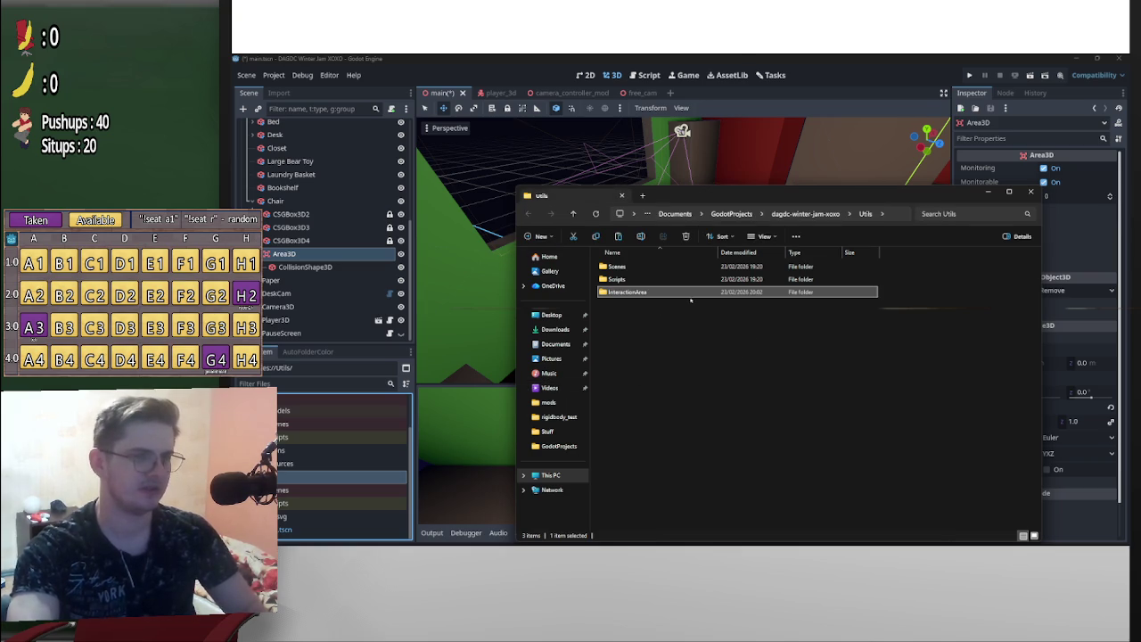
Close the extra Utils and Door explorer windows and bring up the jam-weekend-#4 window
mouse_move(672, 535)
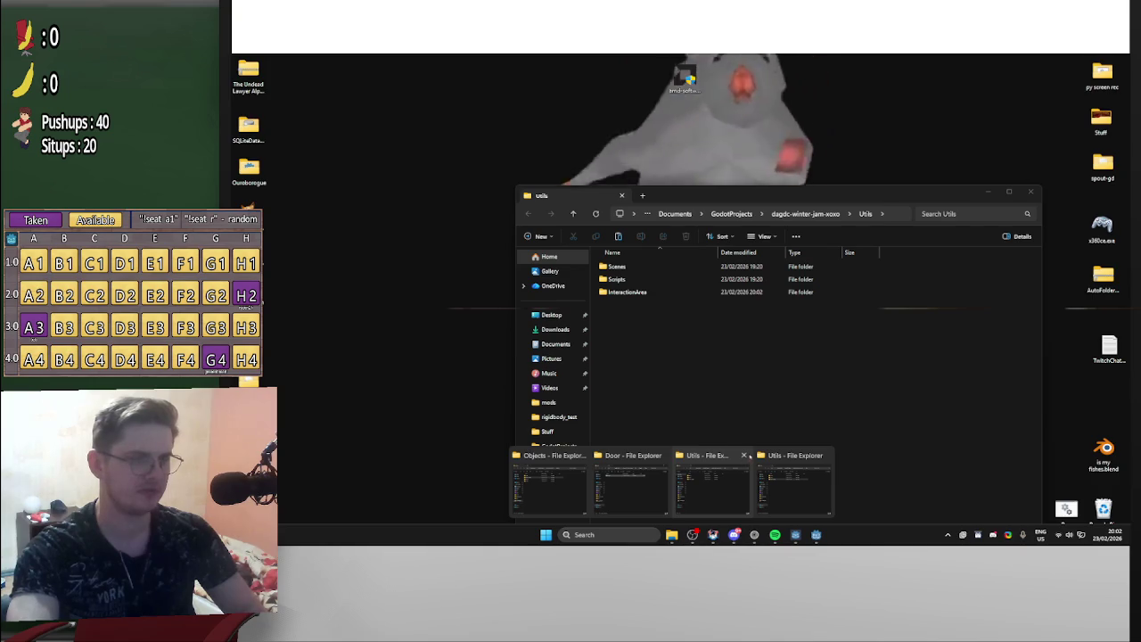
left_click(744, 455)
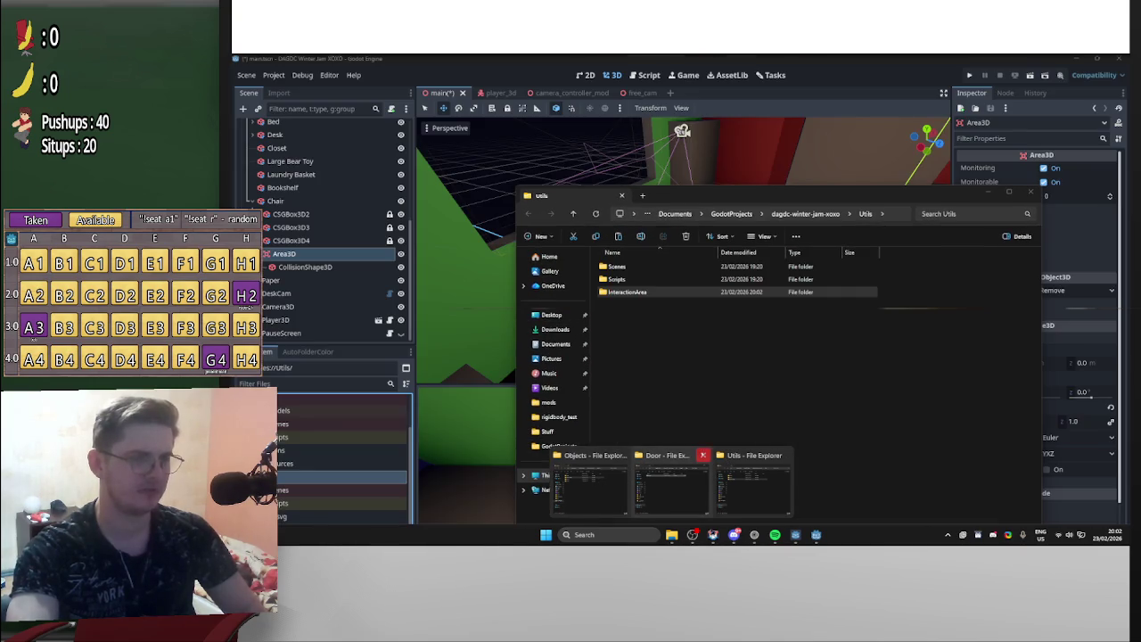
left_click(702, 455)
left_click(615, 486)
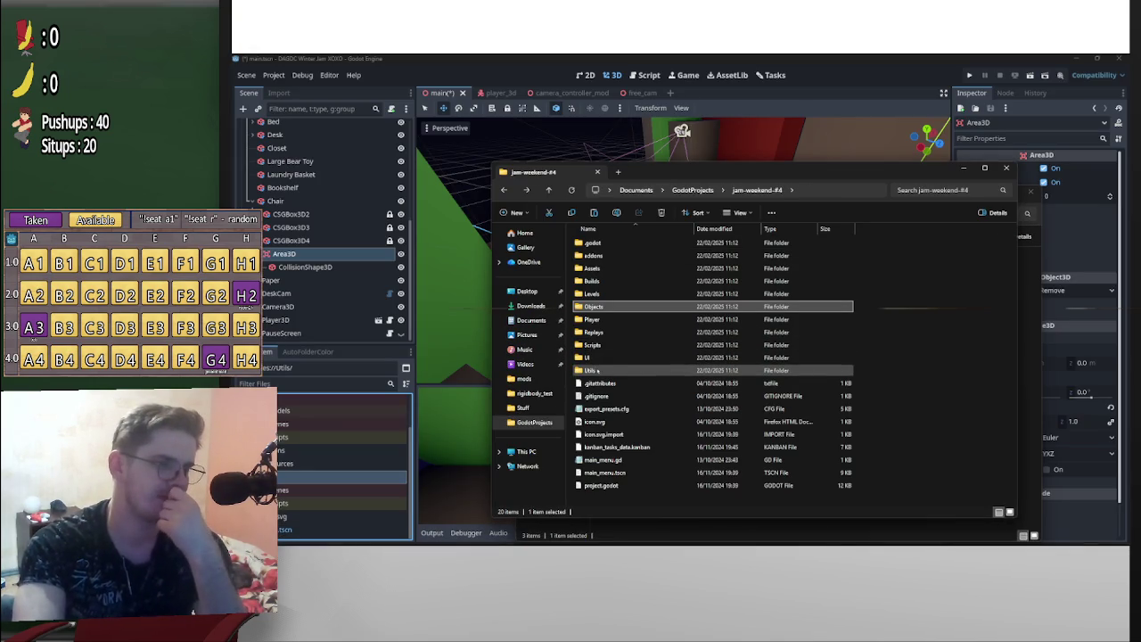
Select Interaction Module in jam-weekend-#4's Player > Components, then return to the Utils window
double_click(607, 319)
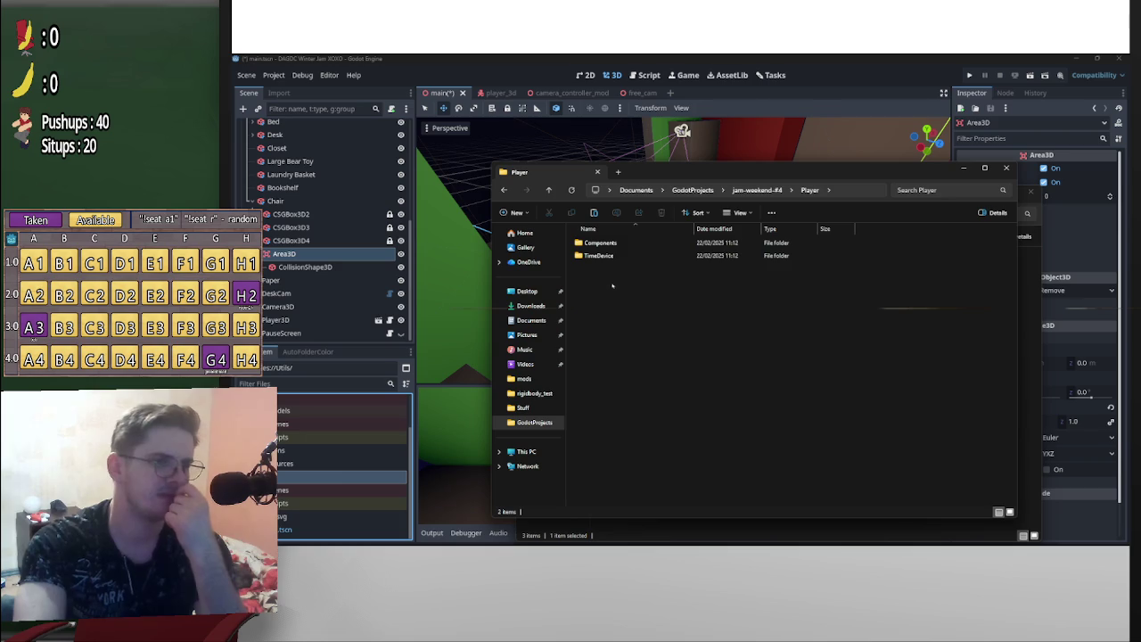
double_click(607, 243)
left_click(628, 269)
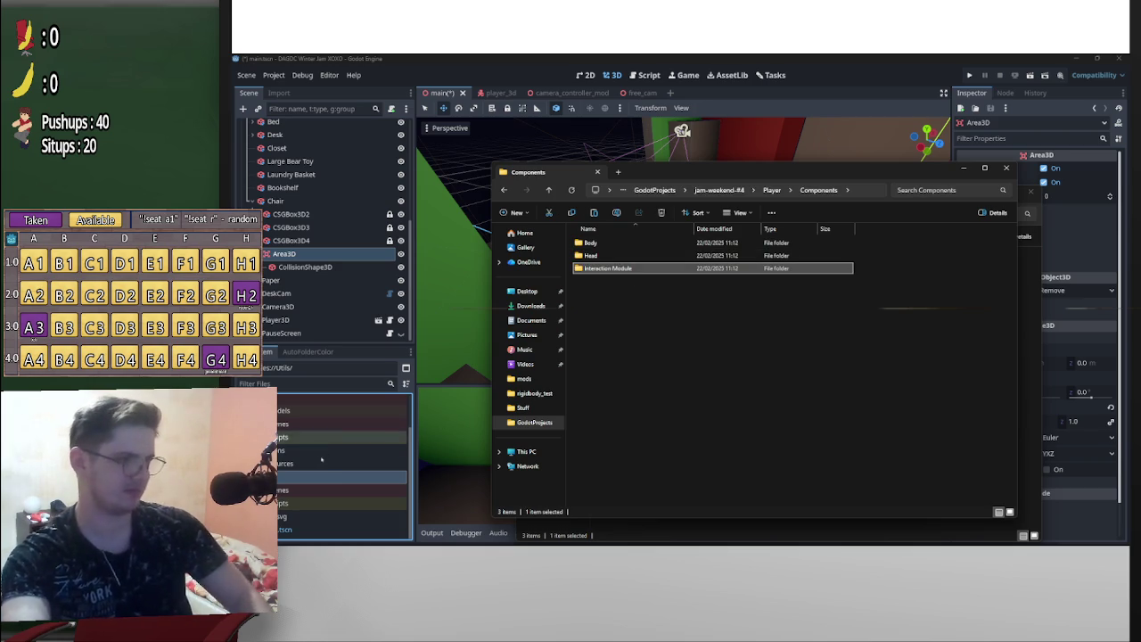
scroll(281, 455, "up", 2)
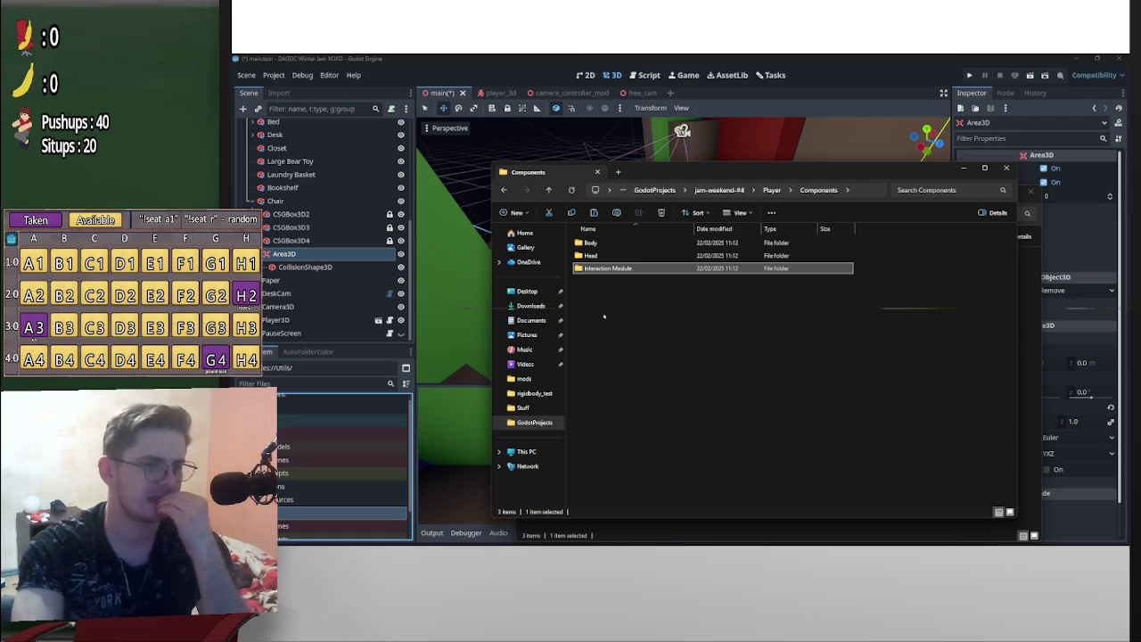
left_click(965, 169)
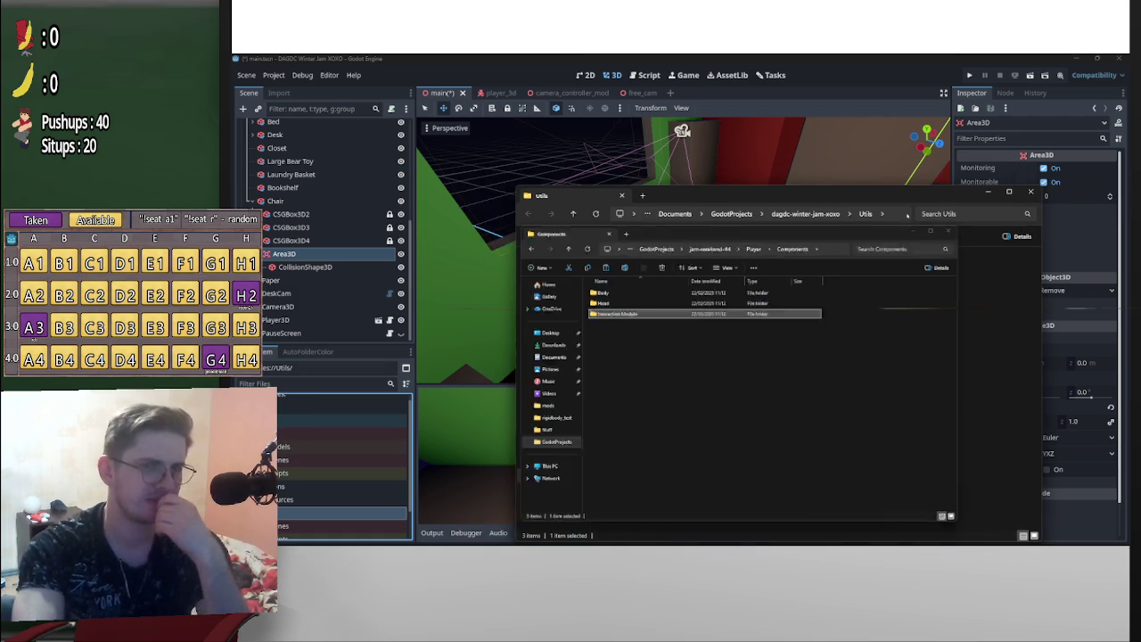
left_click(642, 347)
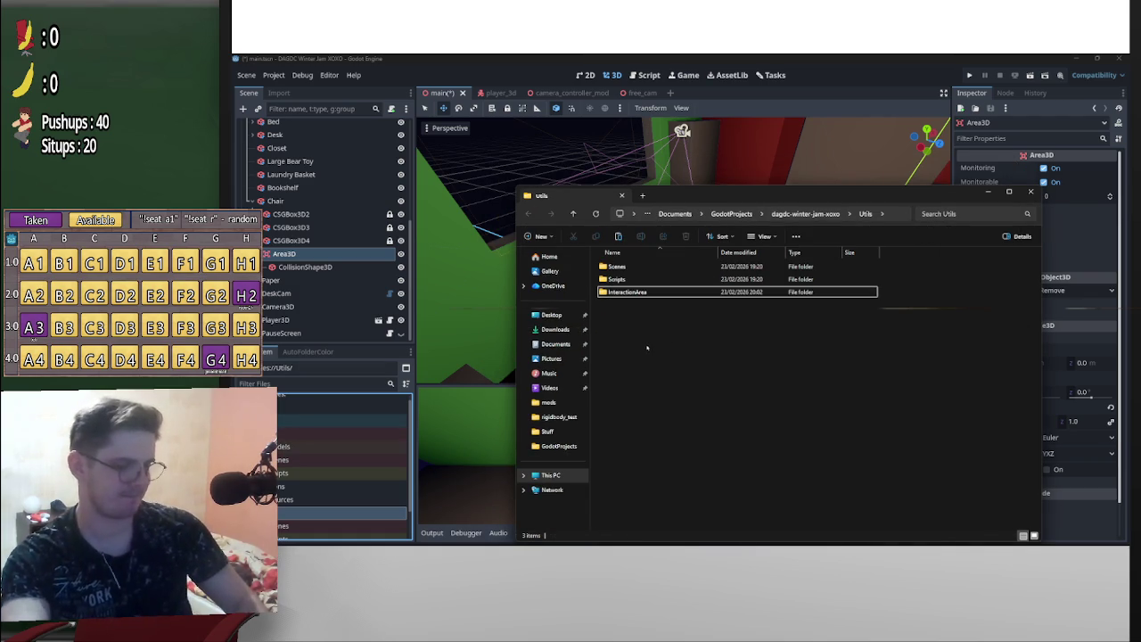
Paste Interaction Module into Utils and return to Godot's FileSystem at the InteractionArea folder
key("ctrl+v")
left_click(988, 191)
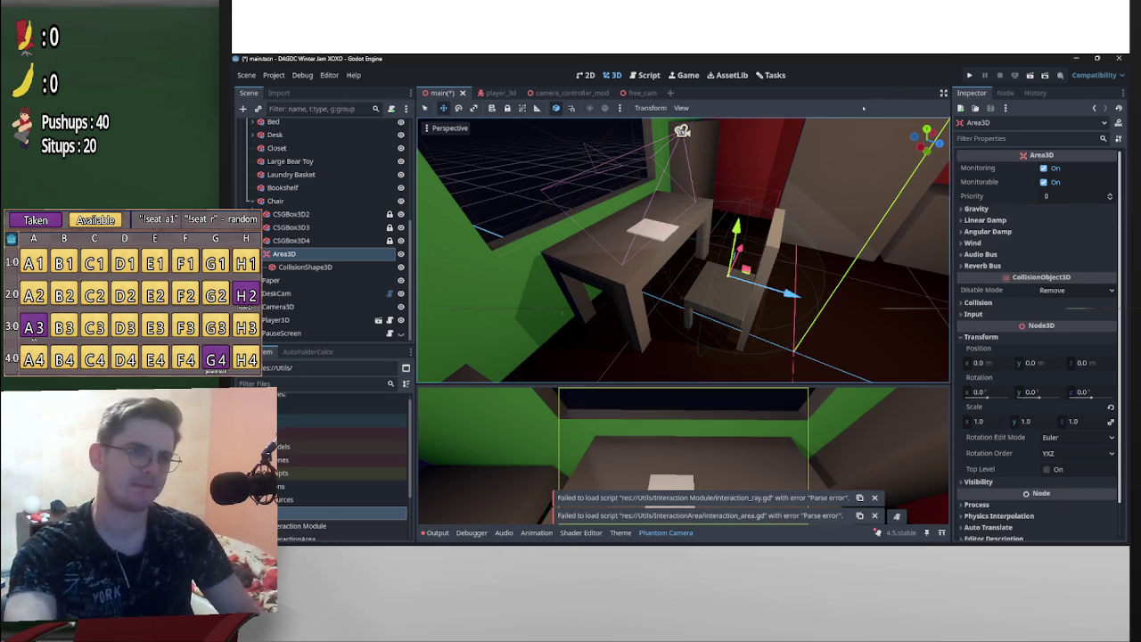
scroll(339, 463, "down", 2)
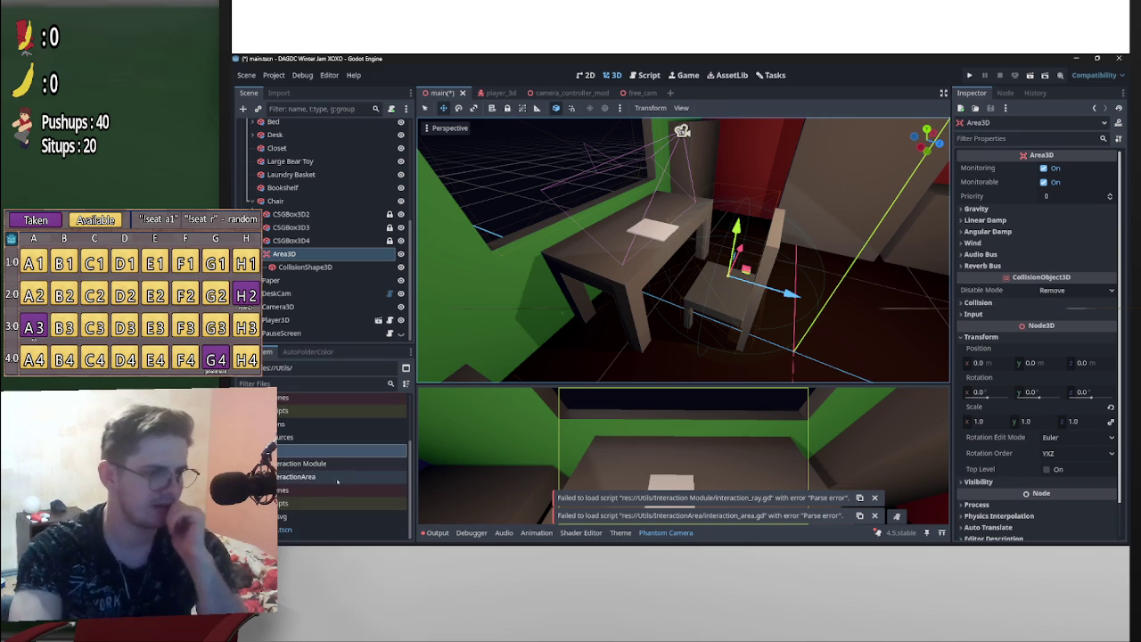
left_click(295, 476)
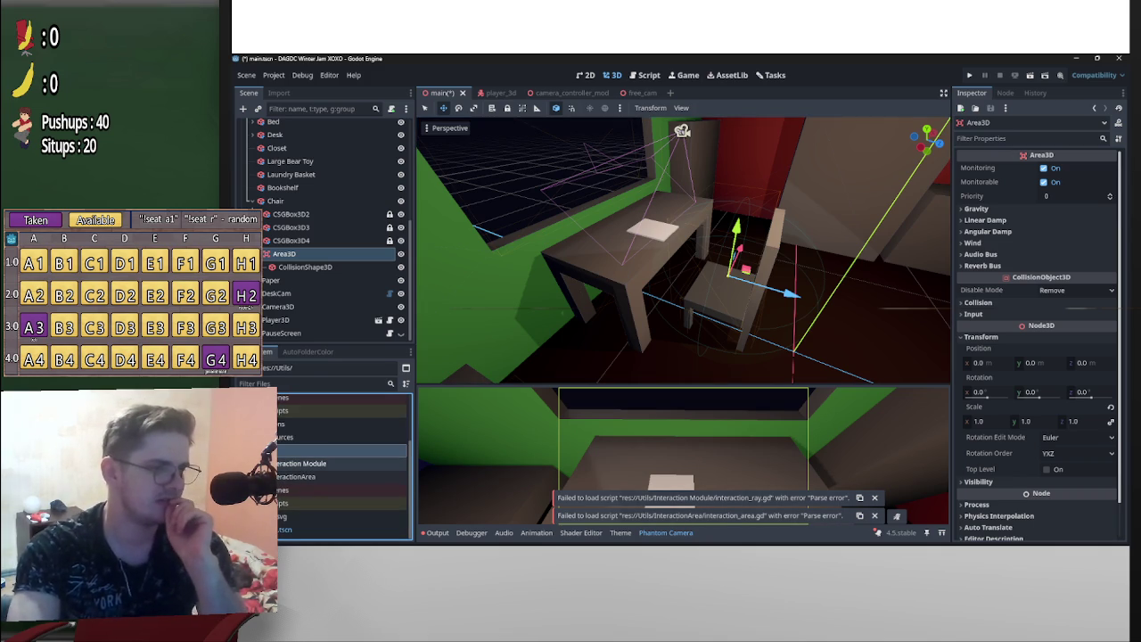
Open interaction_ray.tscn, review its missing dependencies, and close the load error
double_click(303, 463)
double_click(308, 471)
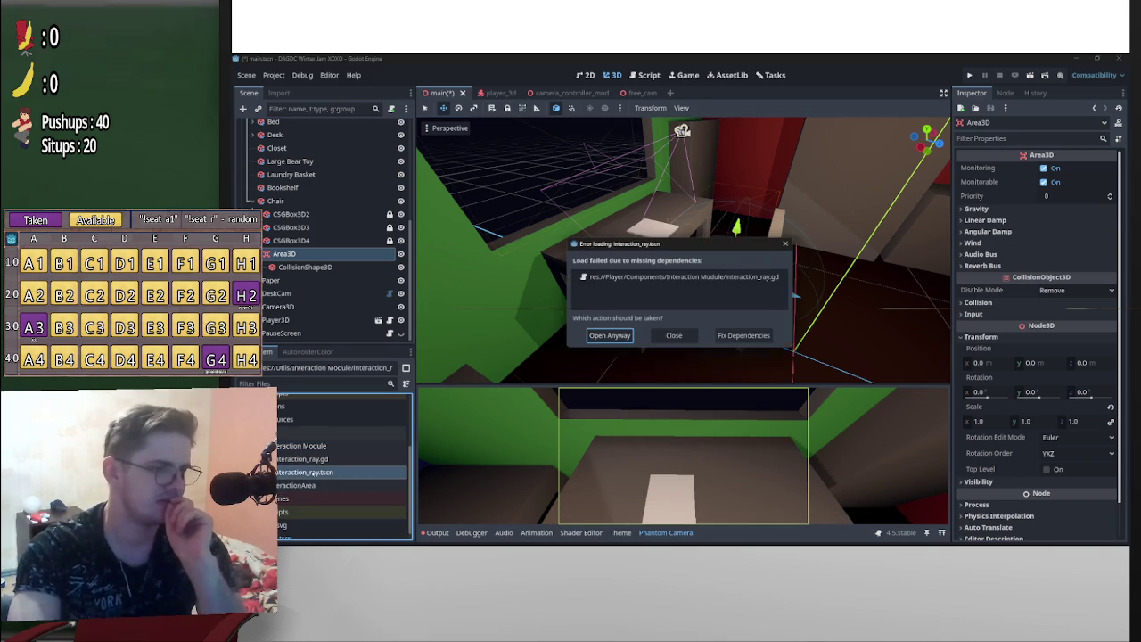
left_click(747, 336)
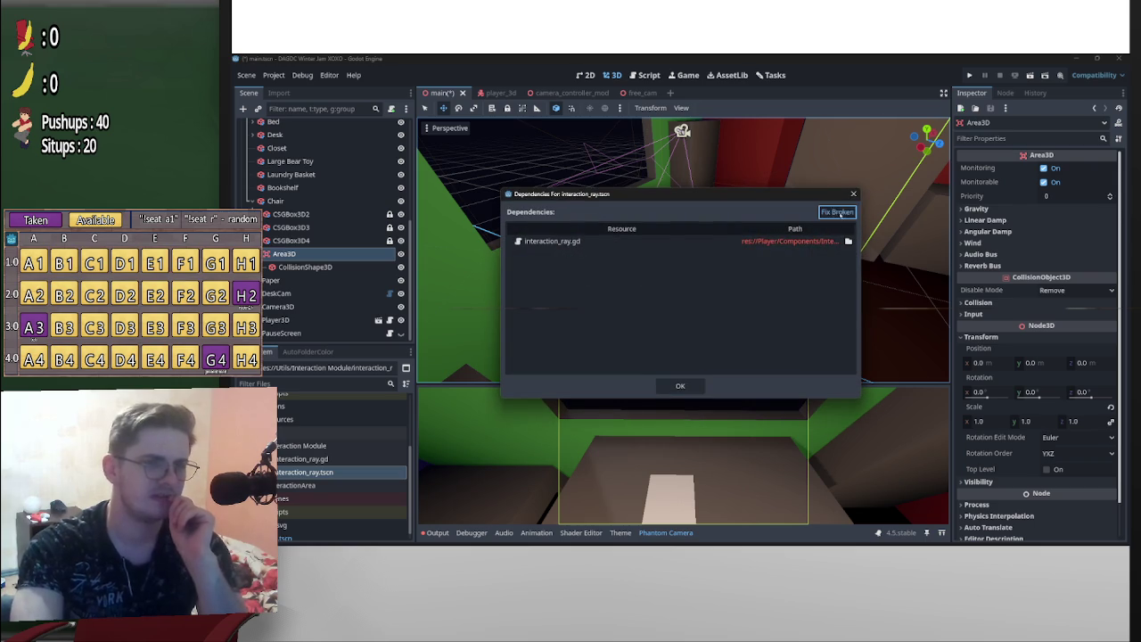
left_click(684, 387)
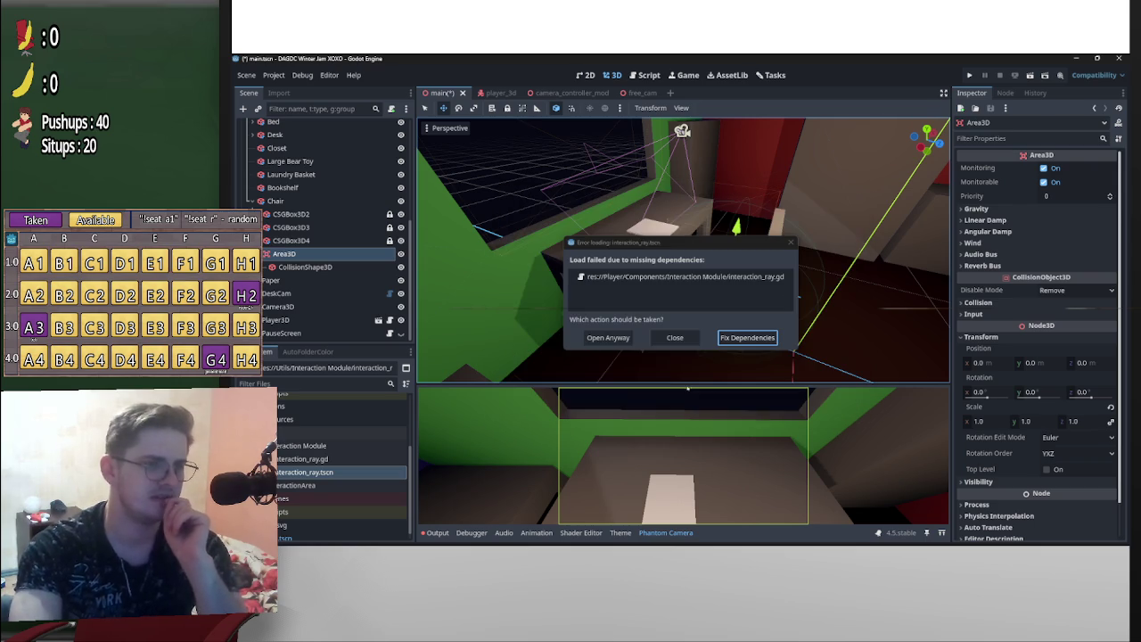
left_click(675, 339)
Check interaction_area.tscn's missing dependencies the same way, then open interaction_ray.gd
double_click(307, 512)
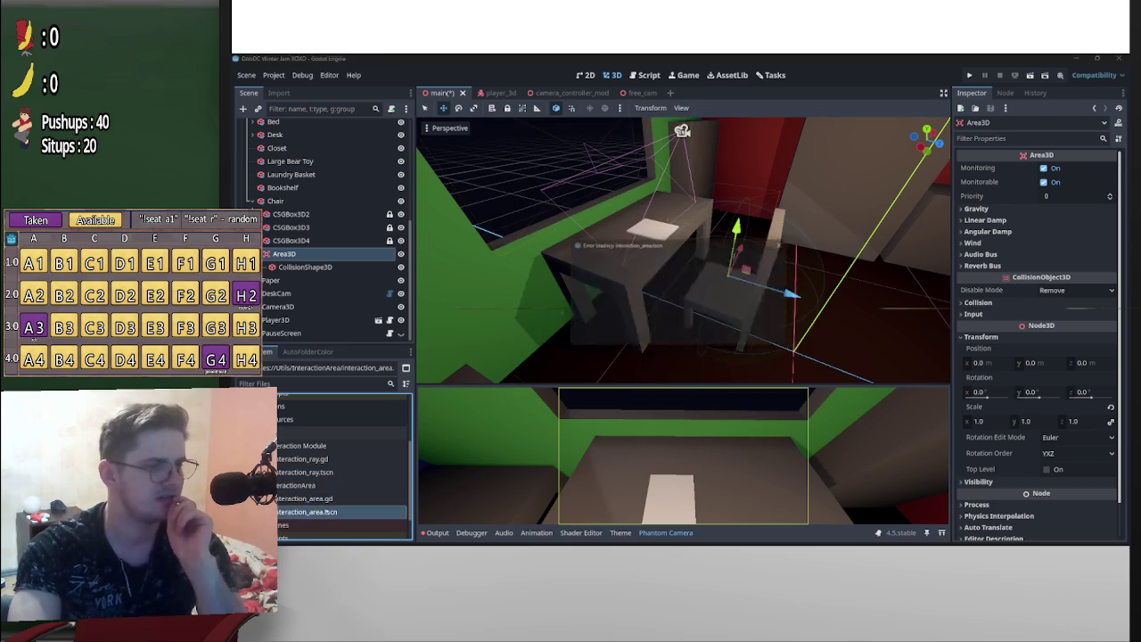
left_click(747, 335)
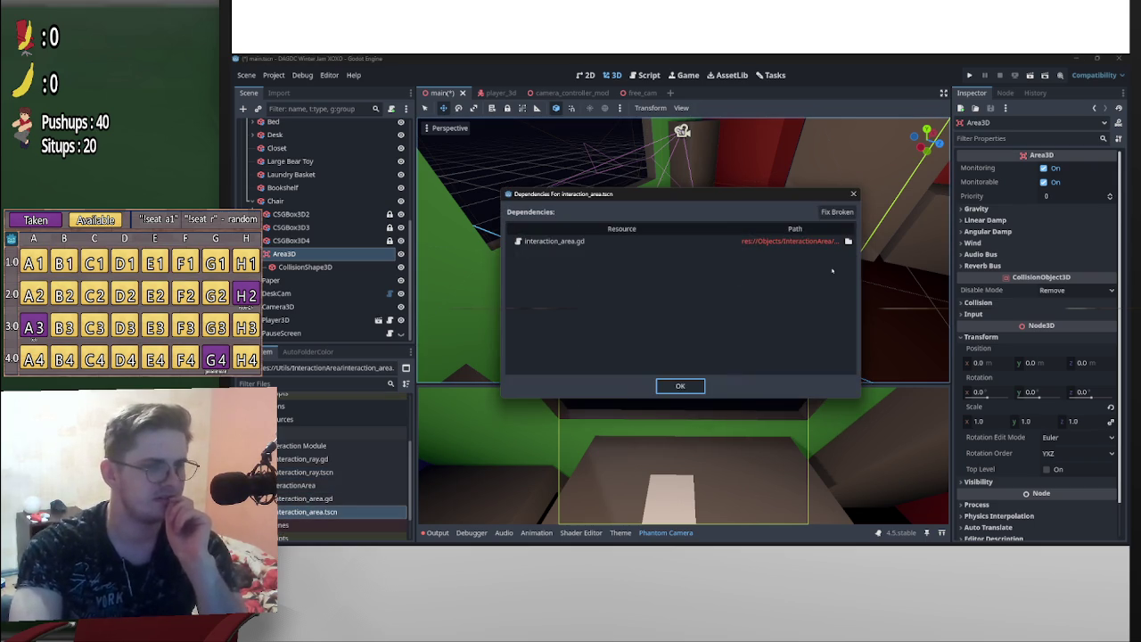
left_click(680, 386)
left_click(690, 345)
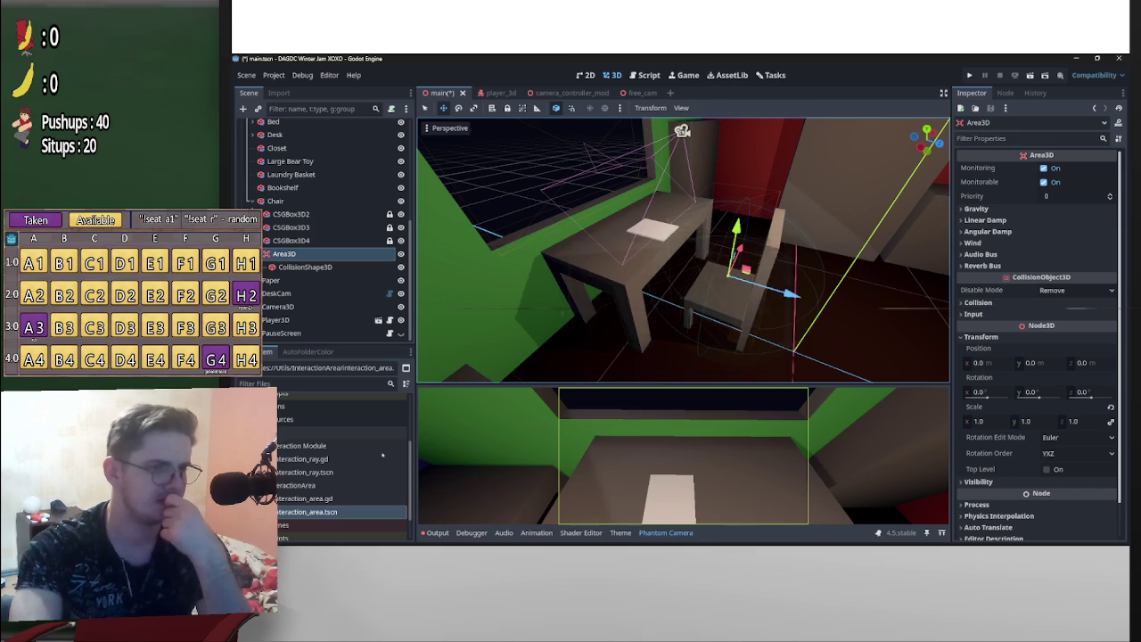
double_click(301, 458)
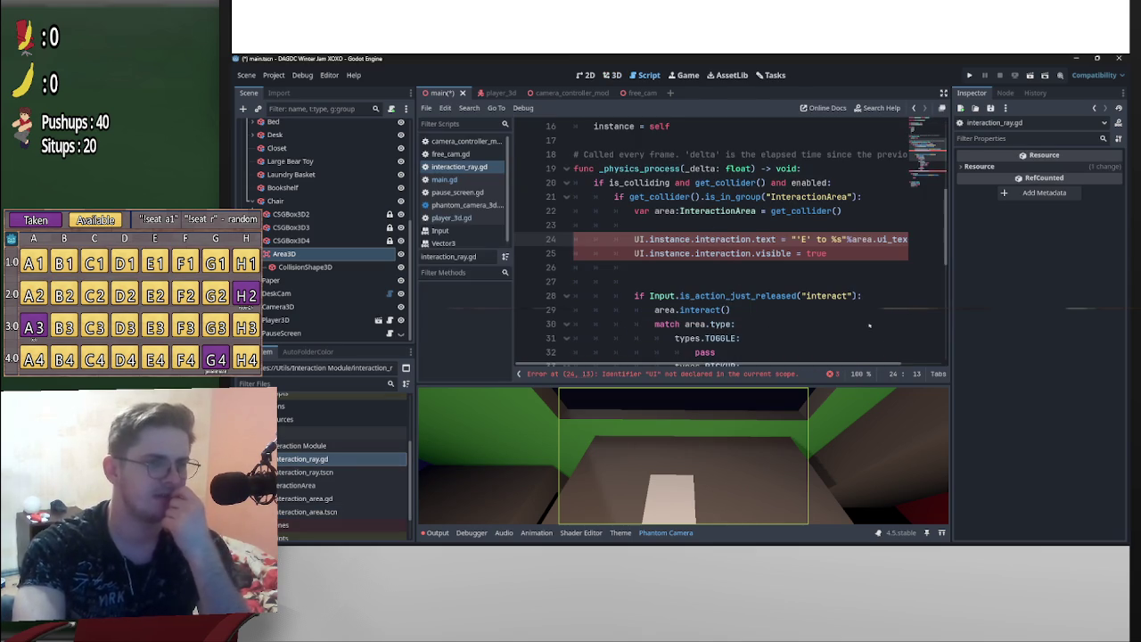
Add a Control node under the Main root node and begin editing its name
left_click_drag(853, 363, 906, 363)
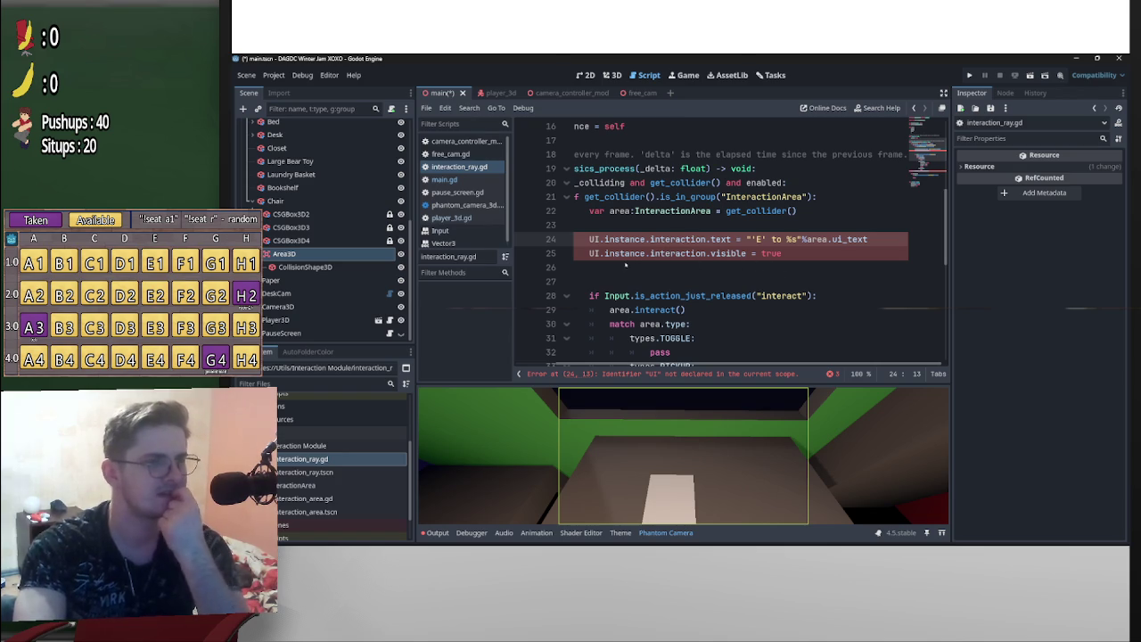
scroll(357, 307, "up", 5)
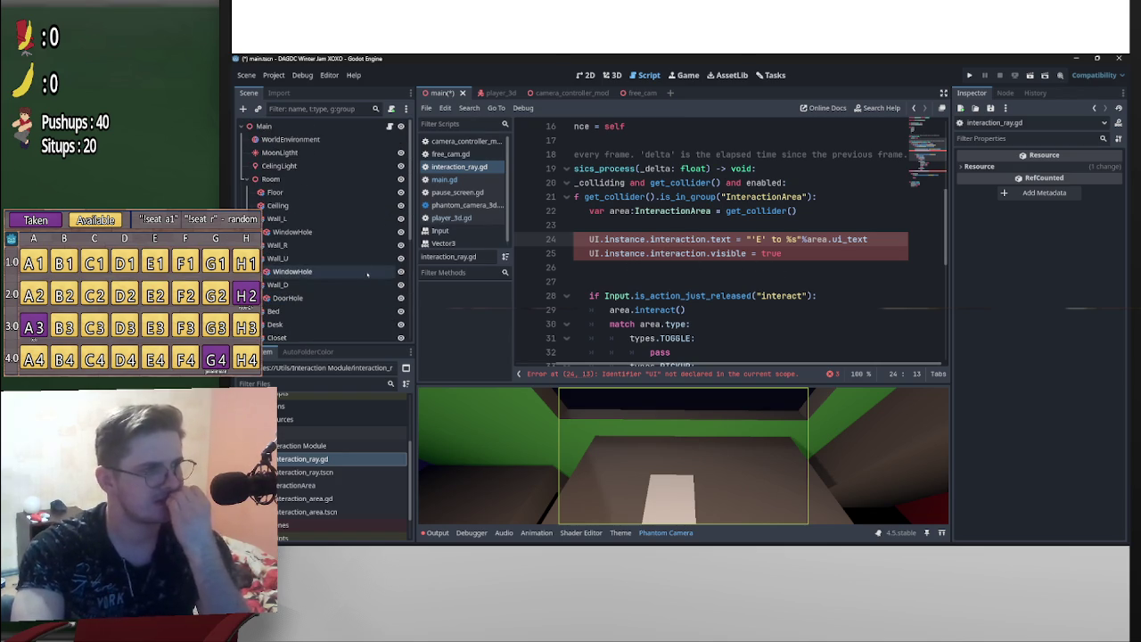
left_click(279, 131)
key("ctrl+a")
type("coll")
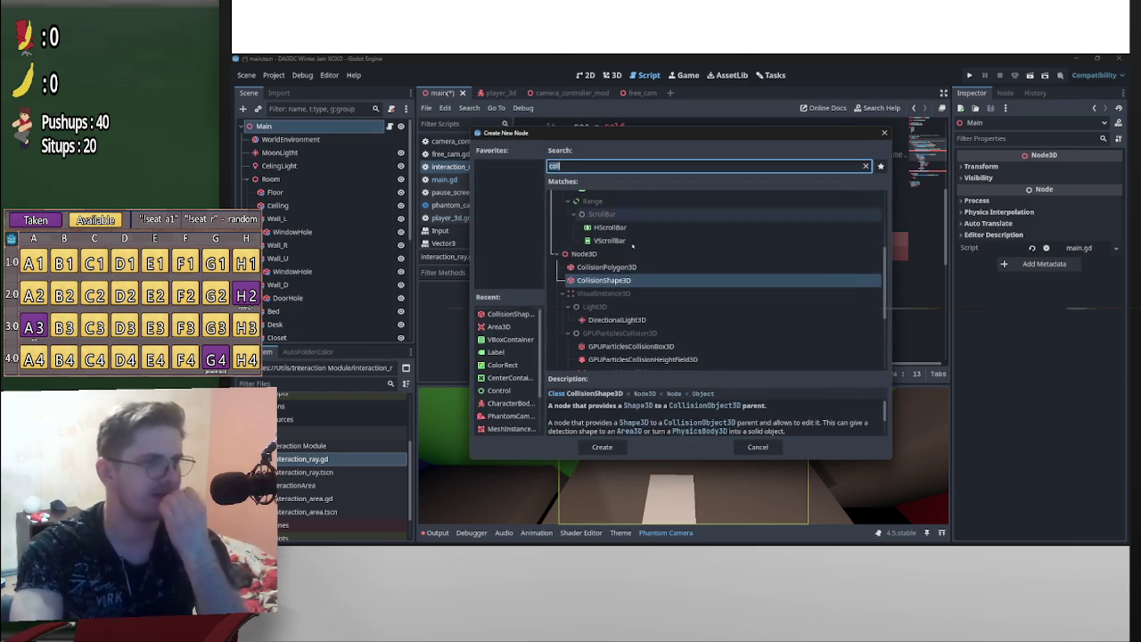
scroll(635, 311, "up", 3)
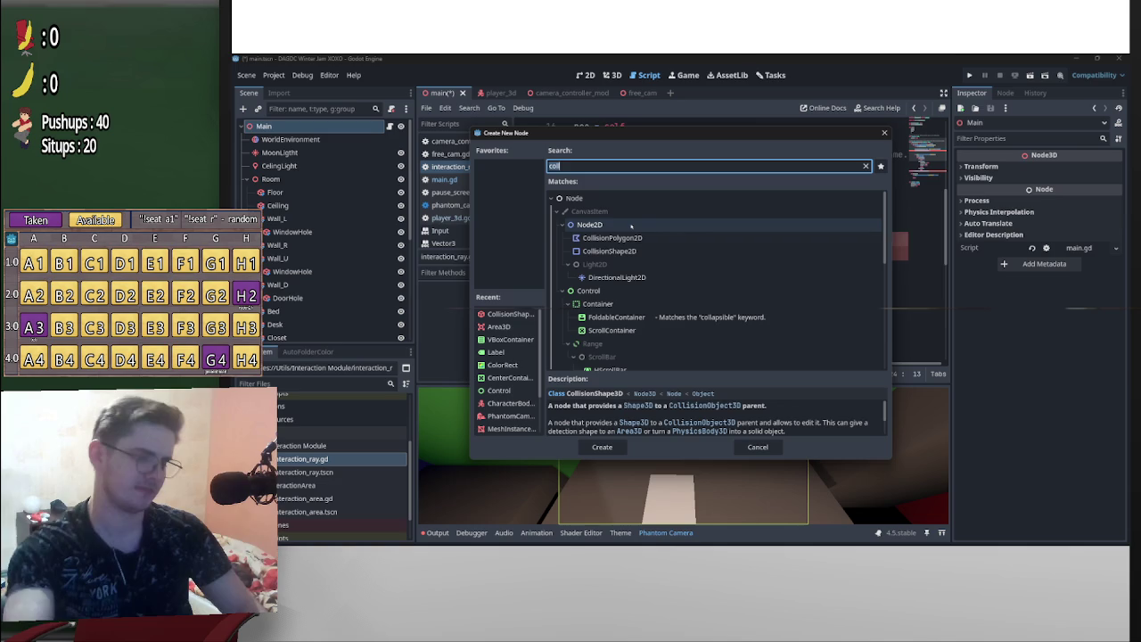
double_click(588, 291)
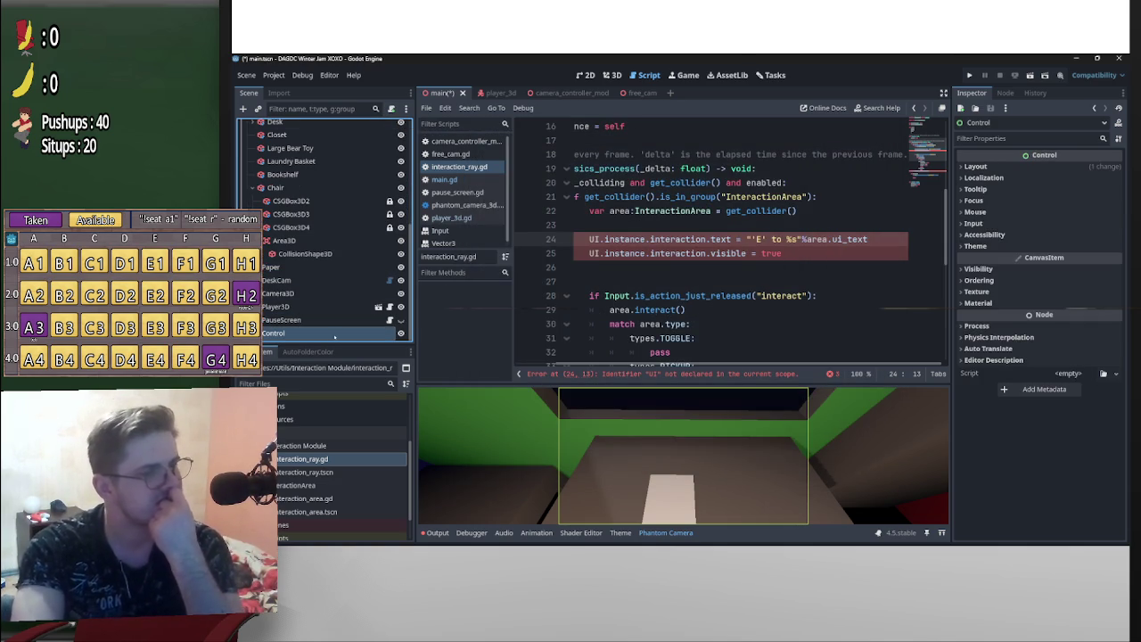
double_click(303, 333)
Delete the stray Control node from the scene tree
key("Escape")
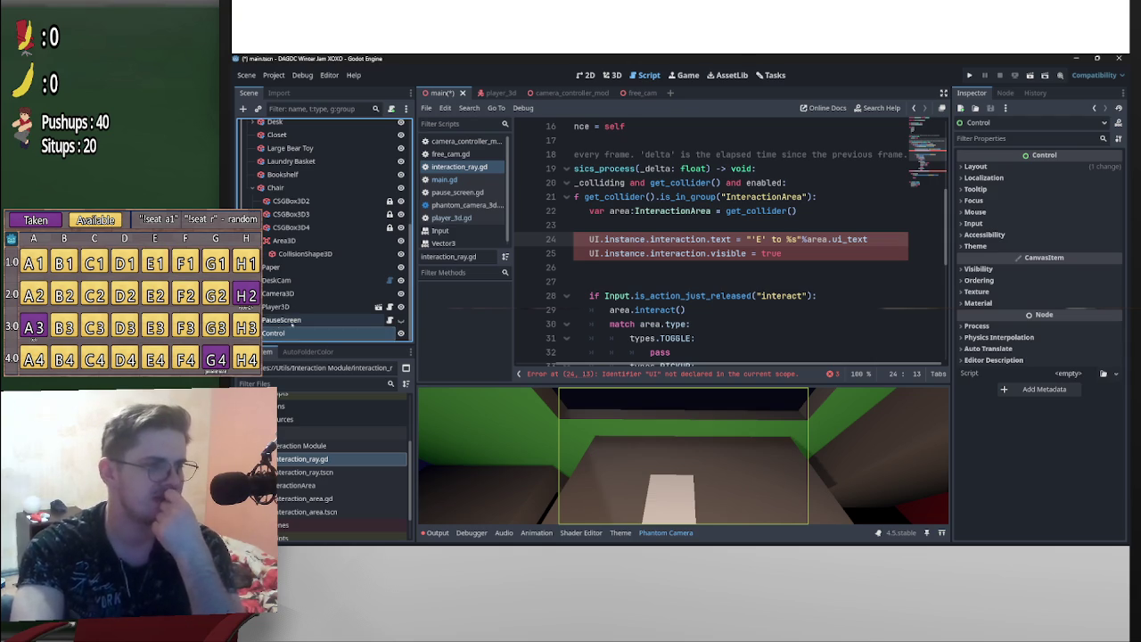
key("Delete")
key("Return")
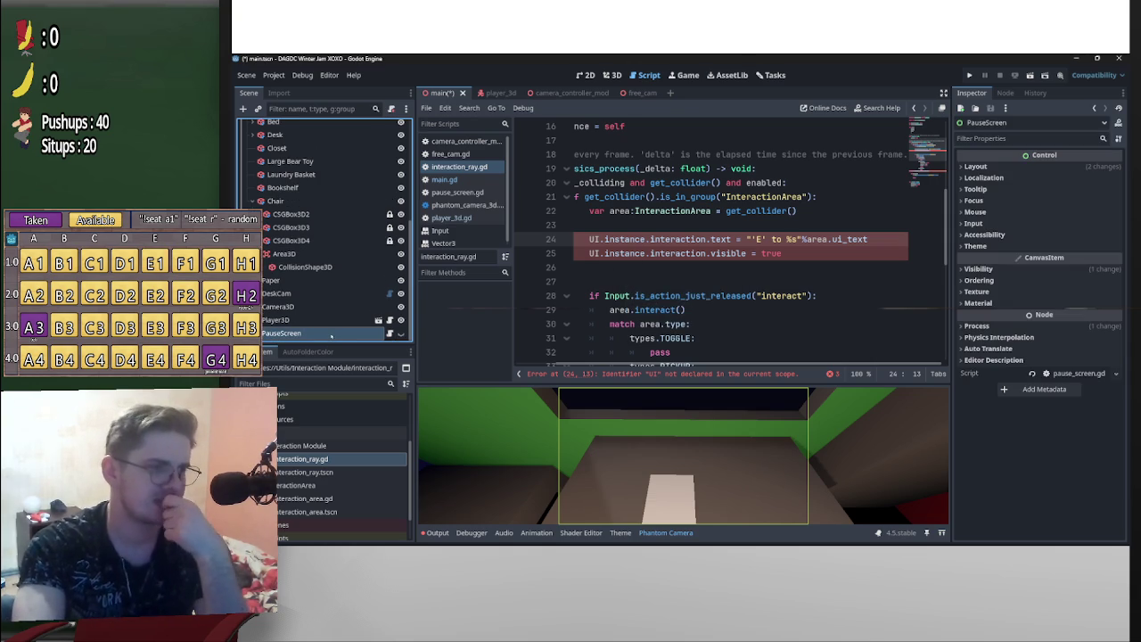
Add a new Control child node to PauseScreen
key("Right")
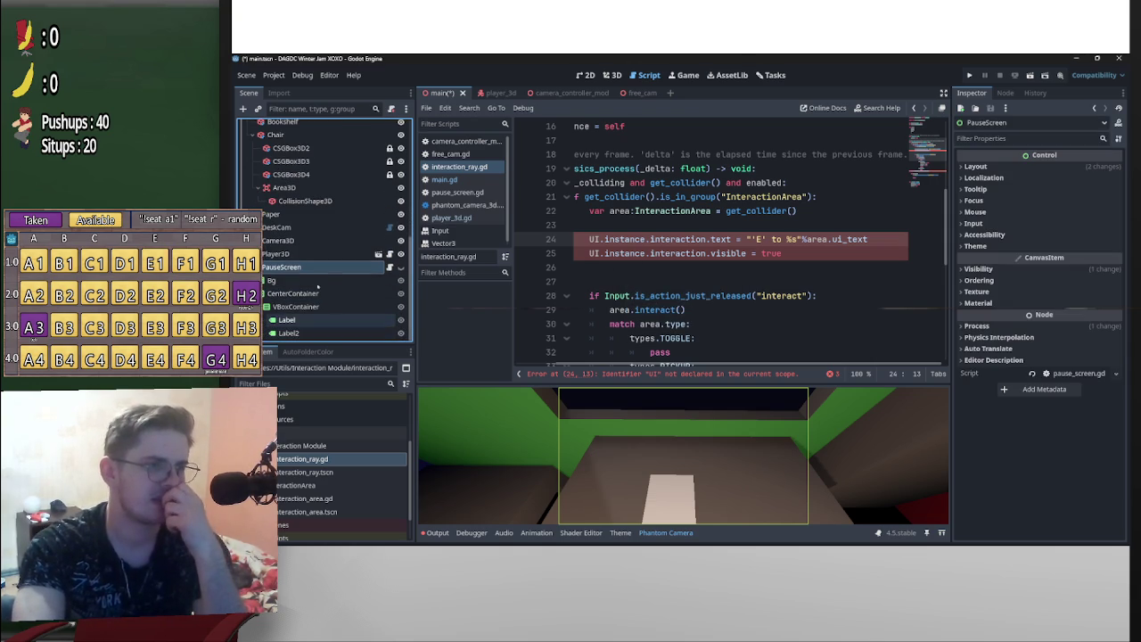
right_click(284, 270)
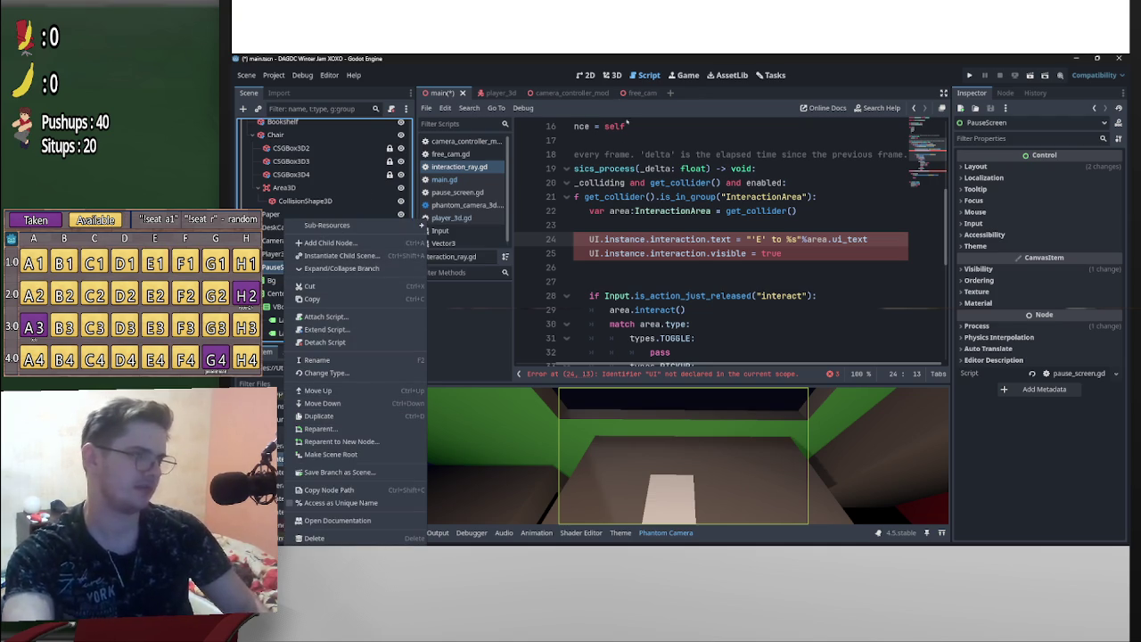
left_click(585, 75)
left_click(585, 74)
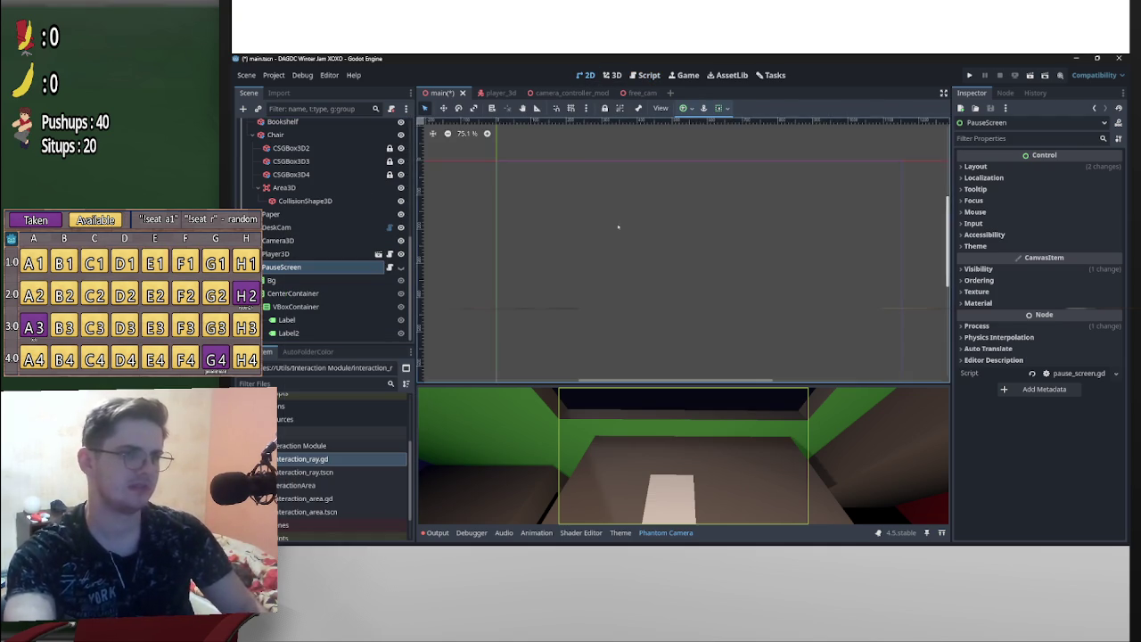
right_click(384, 267)
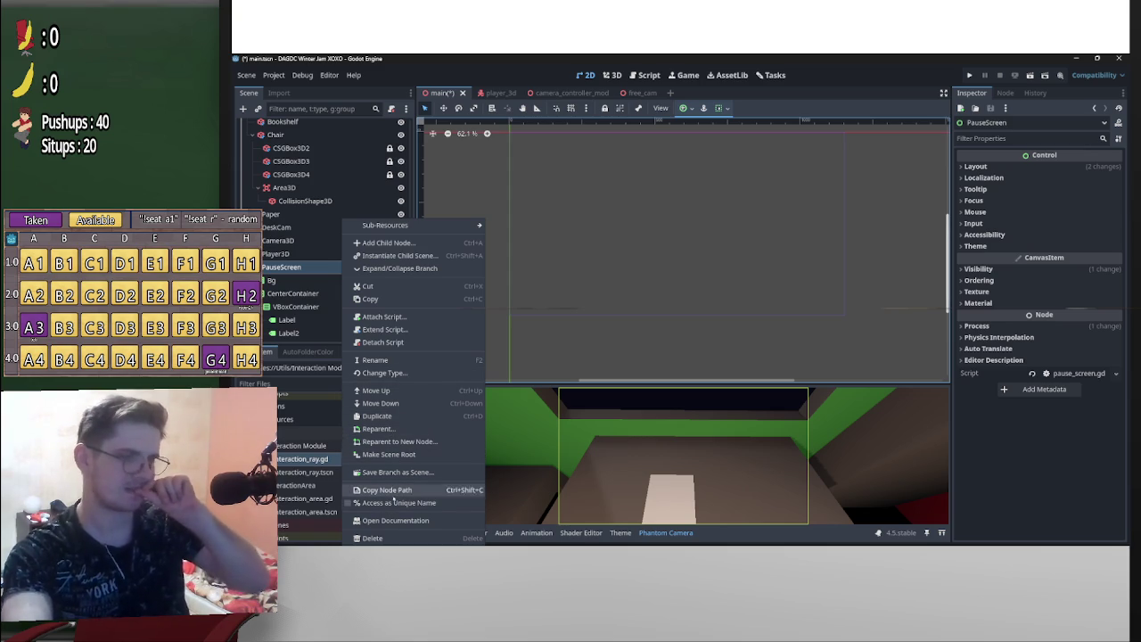
left_click(388, 242)
type("coll")
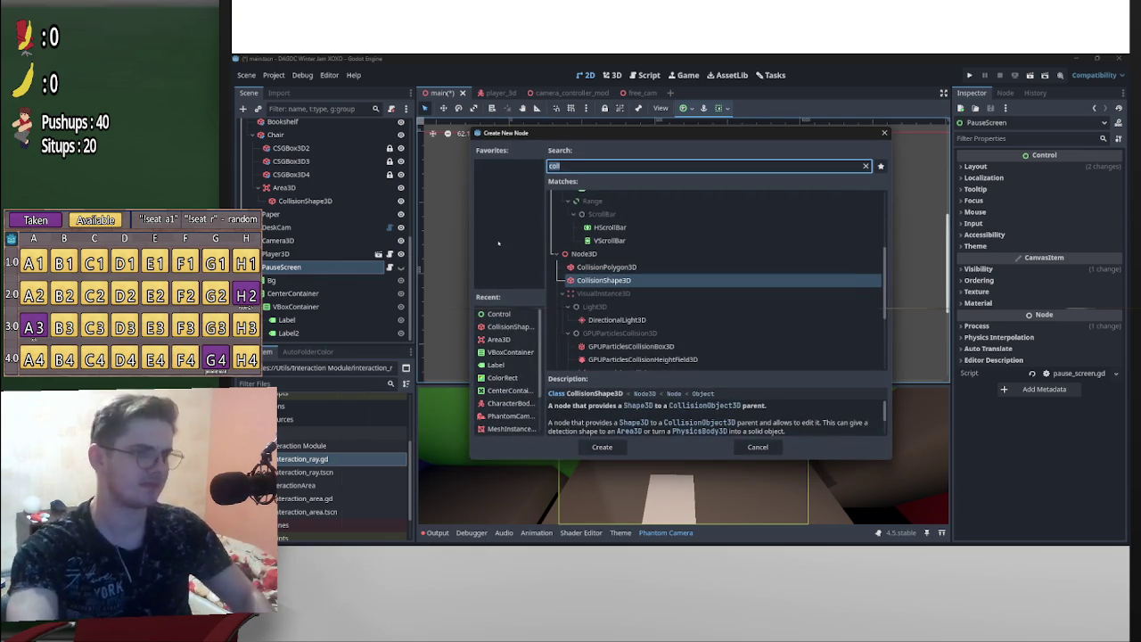
key("BackSpace")
key("BackSpace")
type("ntrol")
key("Return")
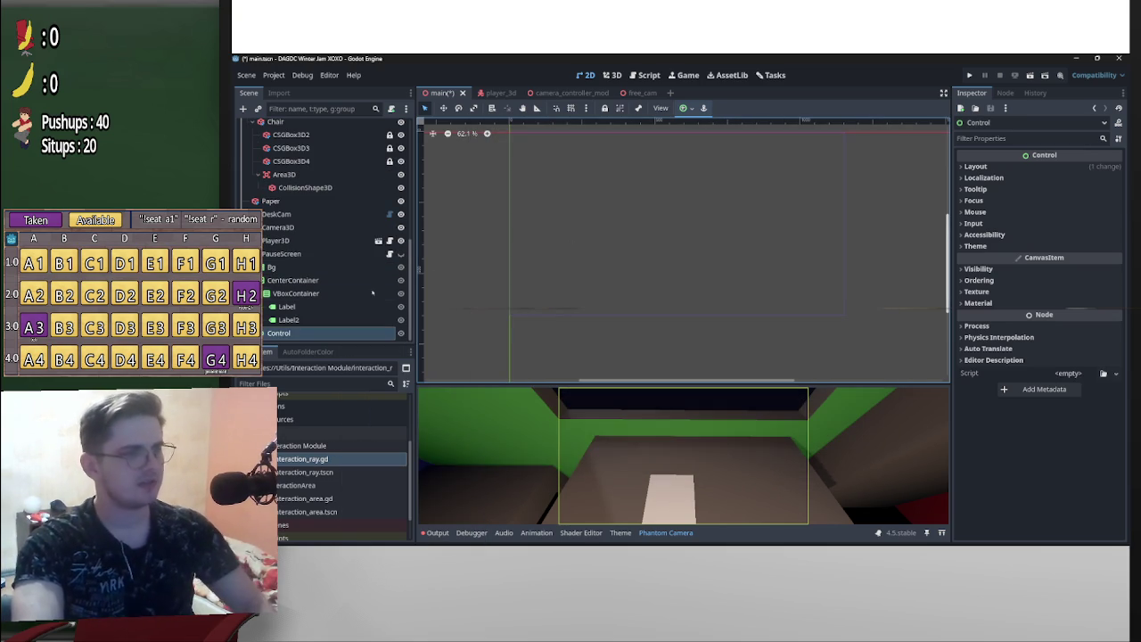
Move the new Control above Bg and rename it PauseScreen
left_click_drag(287, 335, 290, 267)
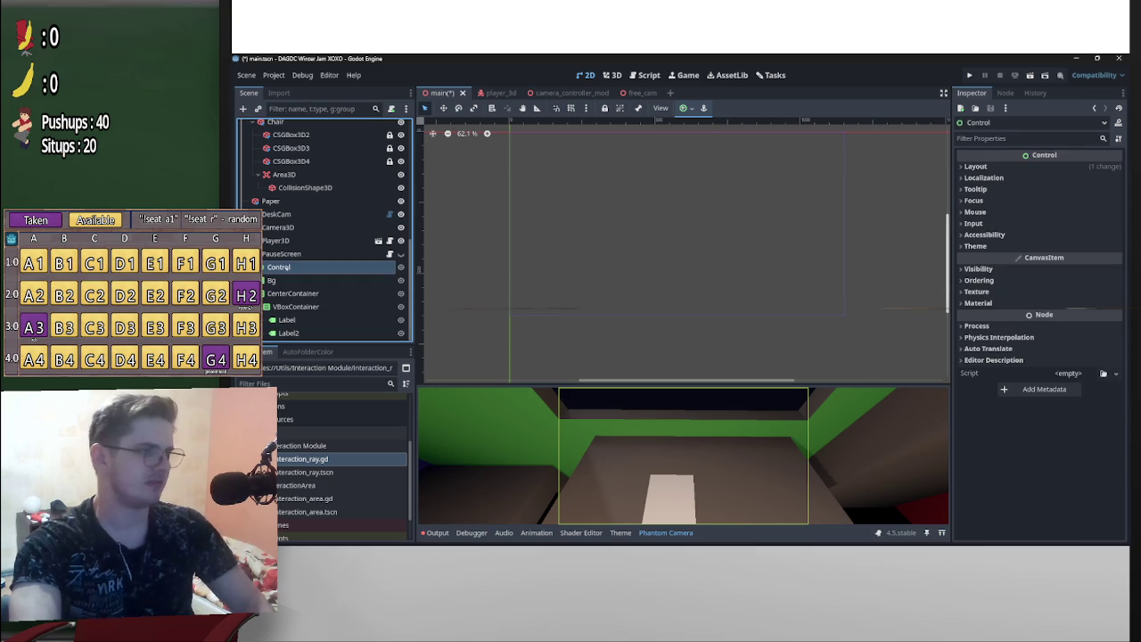
double_click(291, 268)
type("PauseScreen")
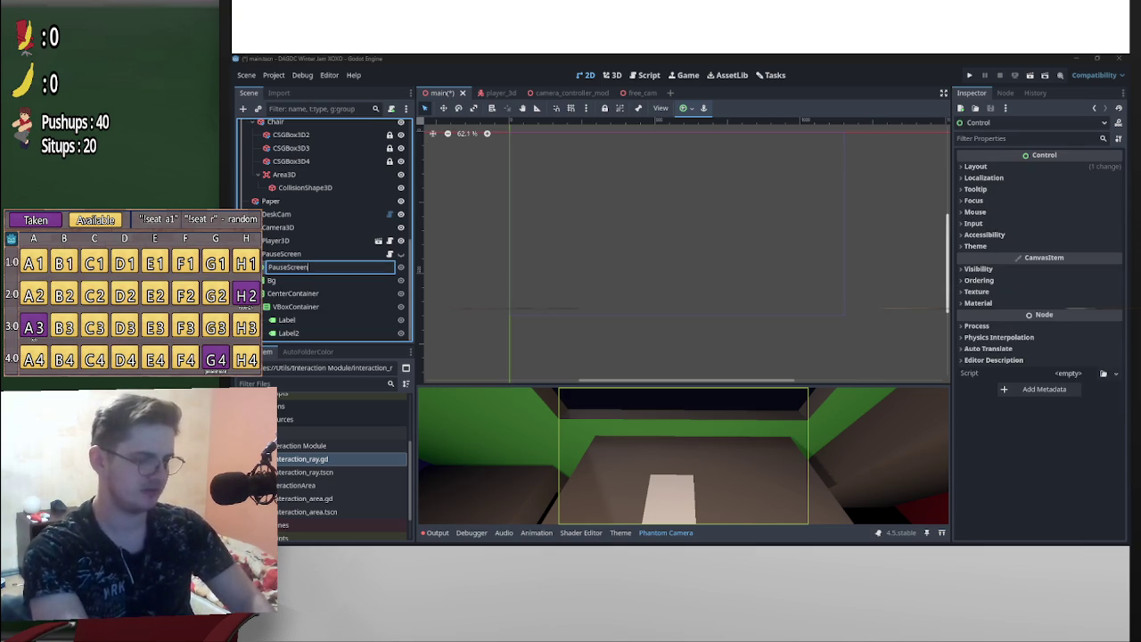
key("Return")
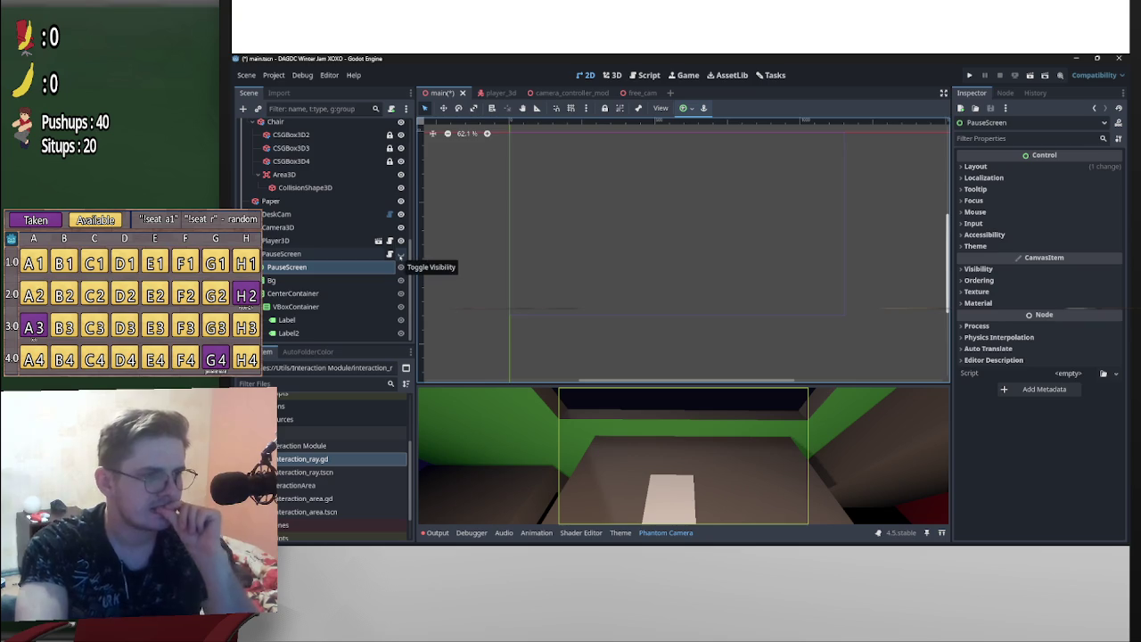
double_click(338, 254)
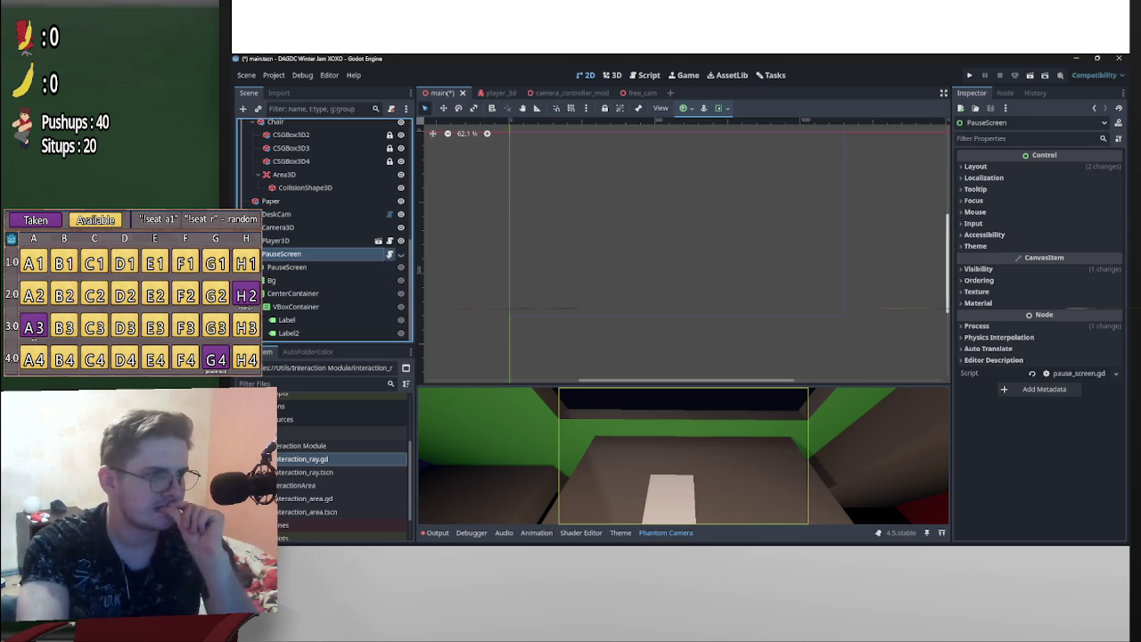
left_click(389, 254)
Rename the parent node to UI and declare class_name UI in pause_screen.gd
double_click(325, 255)
type("UI")
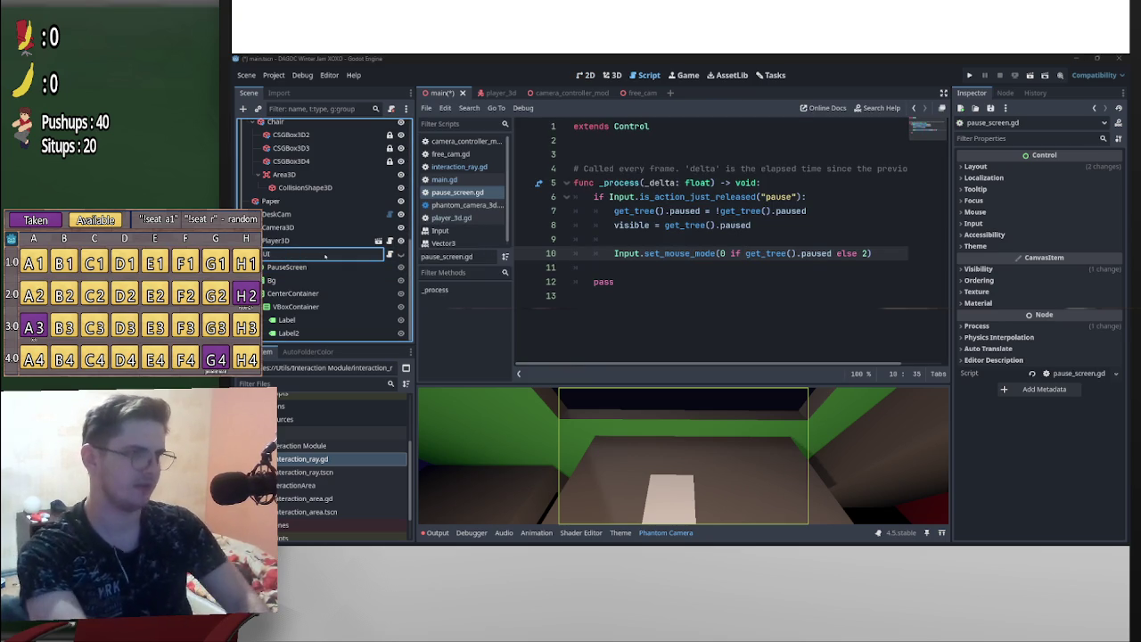
key("Return")
left_click(574, 126)
type("class")
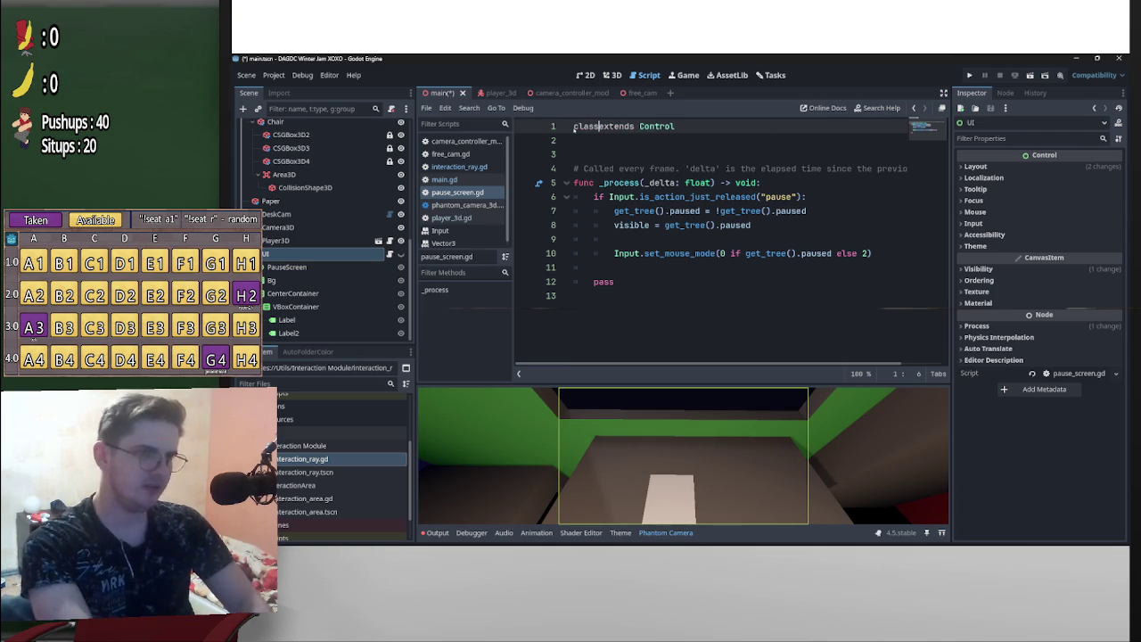
type("_name UI")
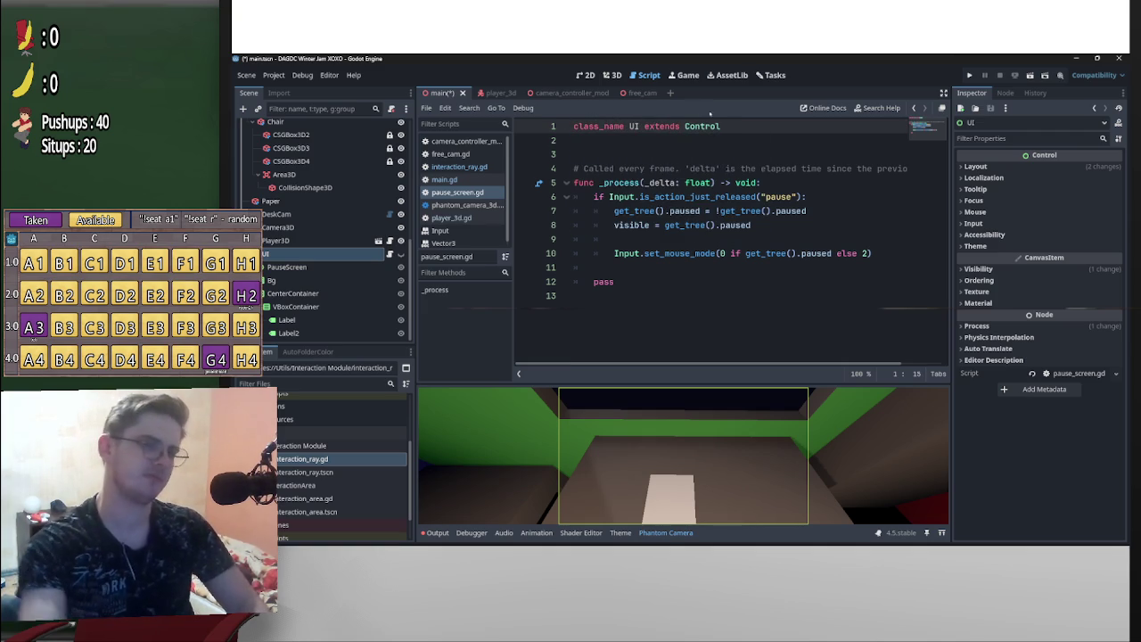
Move Bg through Label2 under the inner PauseScreen node
left_click(329, 279)
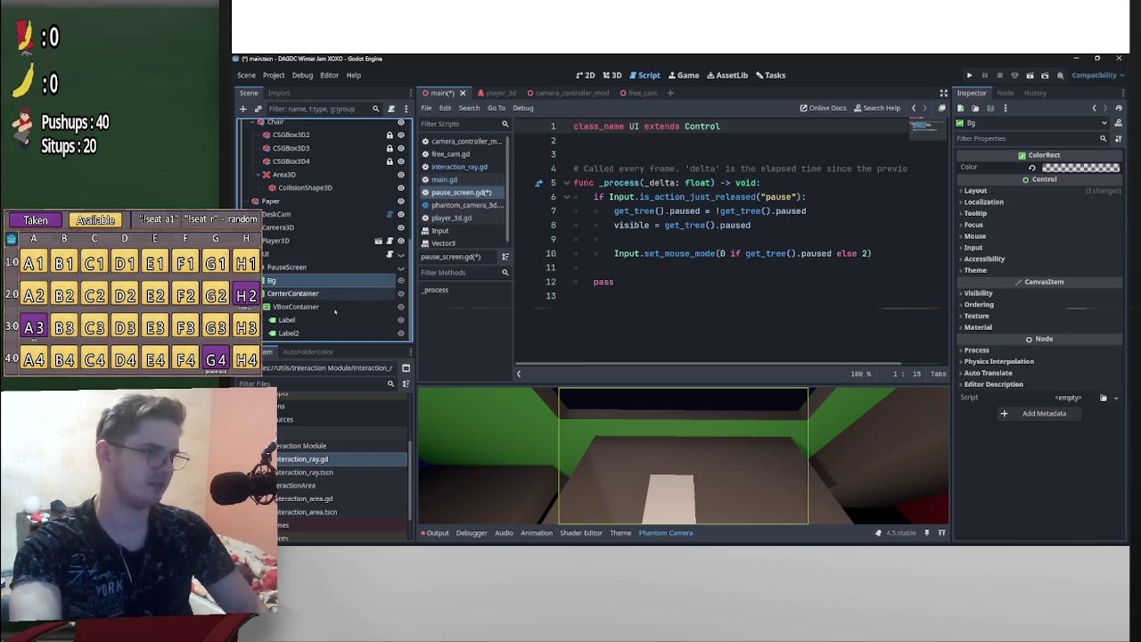
left_click(290, 333, "shift")
left_click_drag(277, 295, 276, 267)
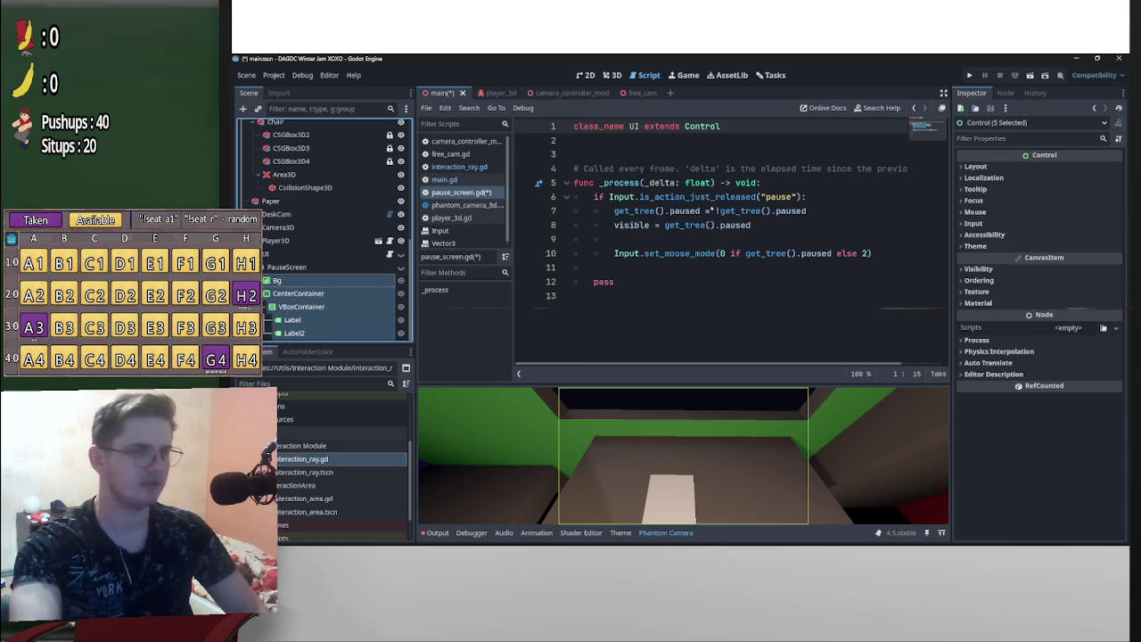
left_click(635, 153)
left_click(585, 143)
key("Return")
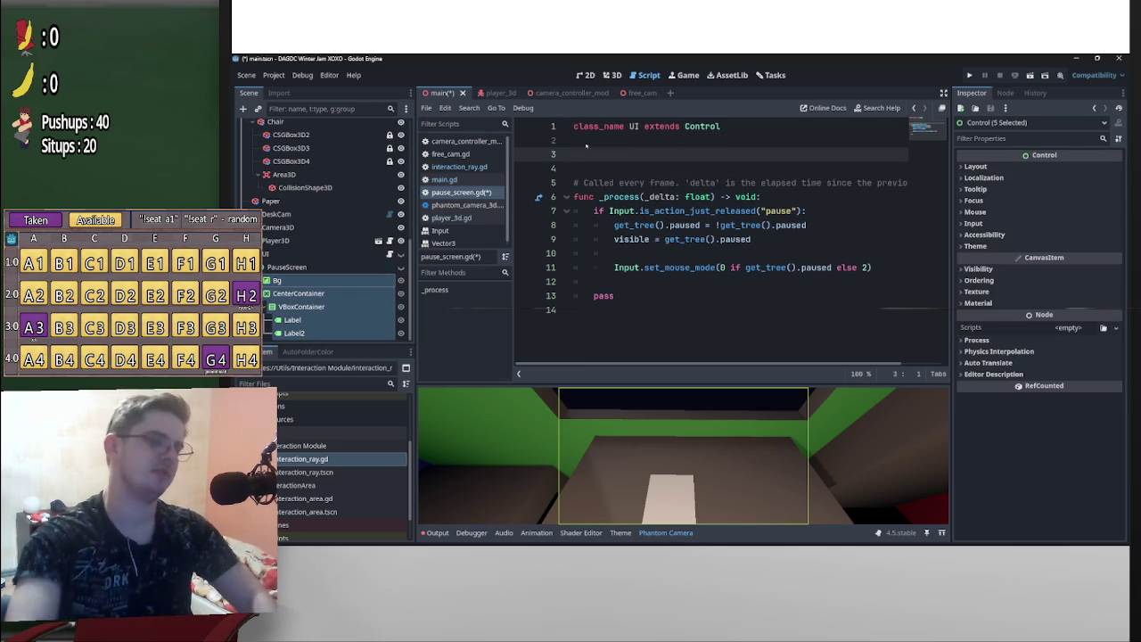
mouse_move(285, 268)
left_mouse_down()
mouse_move(589, 225)
mouse_move(580, 154)
left_mouse_up()
left_click_drag(702, 154, 639, 155)
key("ctrl+c")
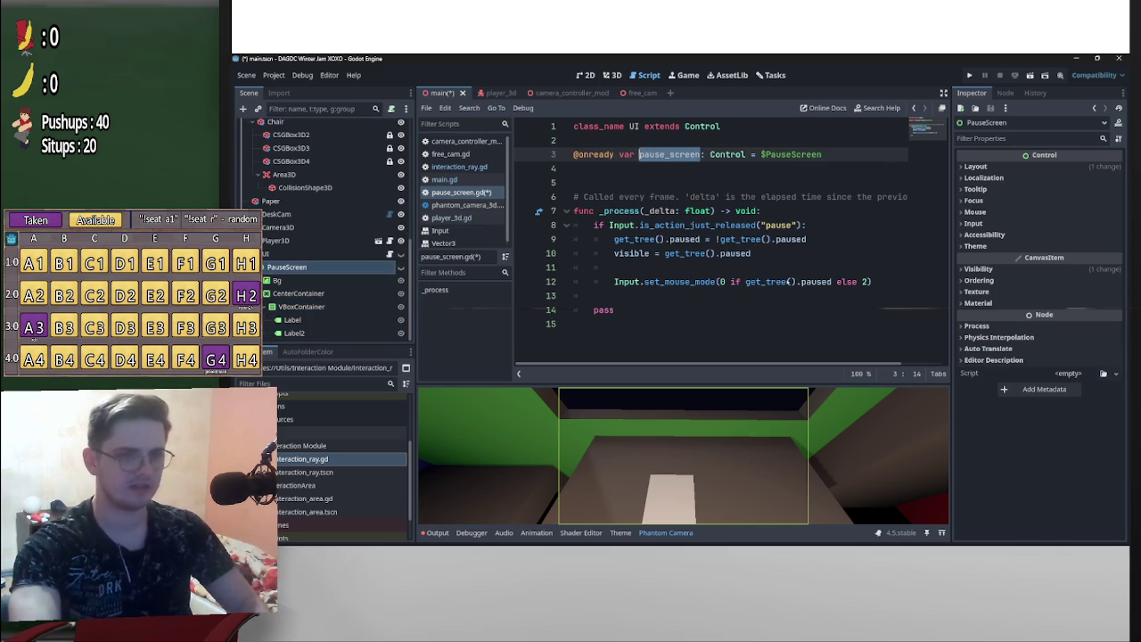
left_click(615, 253)
key("ctrl+v")
type(".")
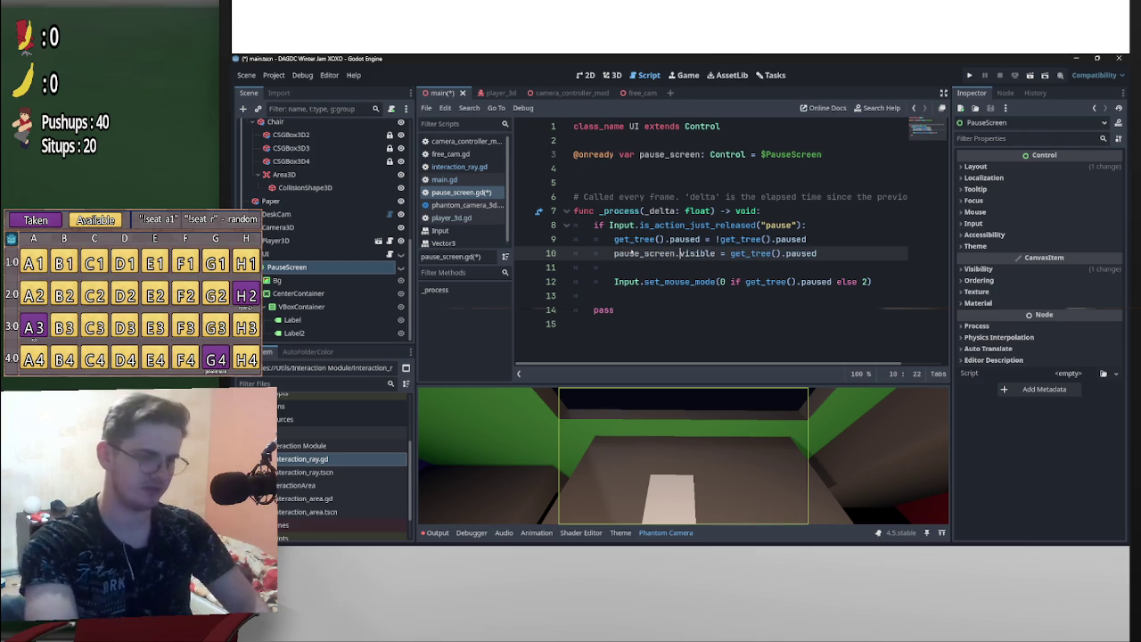
left_click(637, 239)
left_click(827, 224)
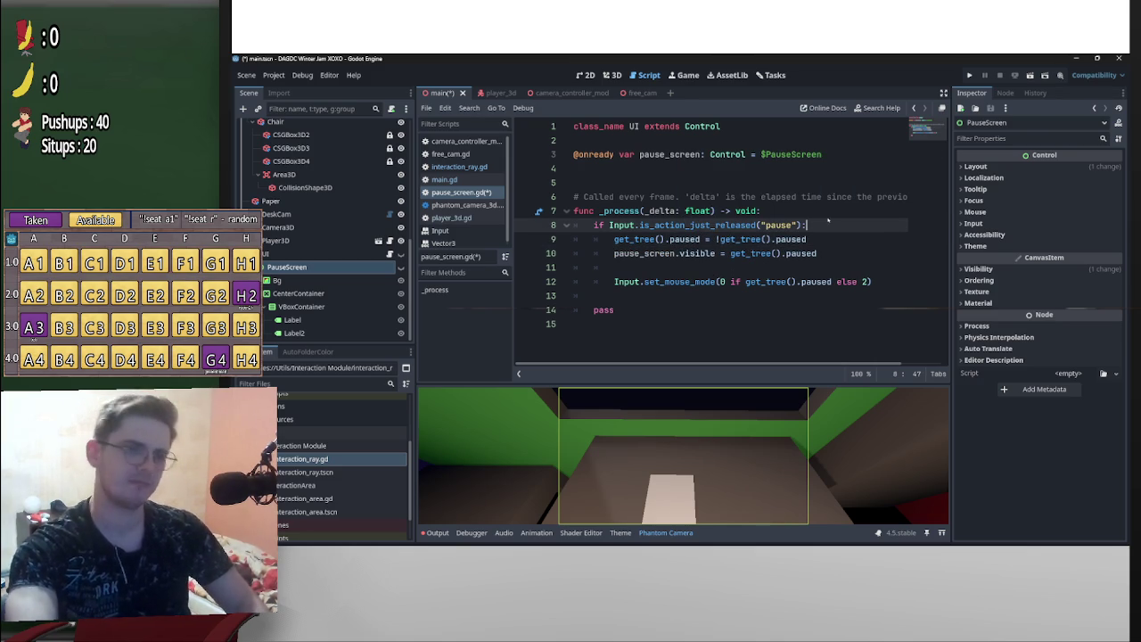
key("ctrl+s")
Delete blank line 11 and hide the inner PauseScreen node
left_click_drag(623, 267, 515, 268)
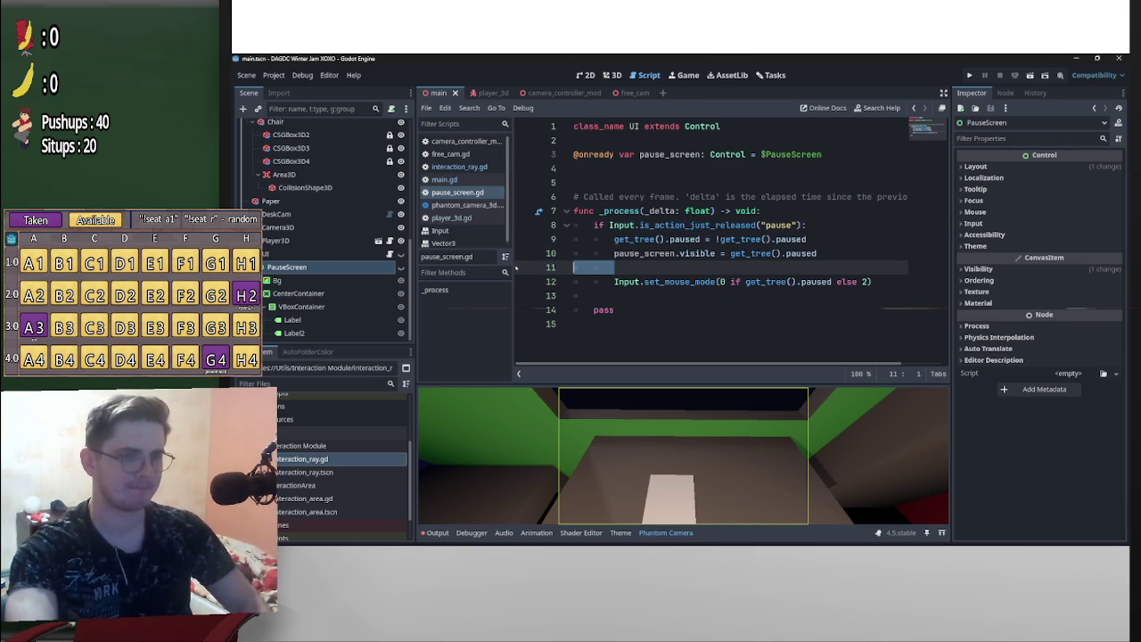
key("BackSpace")
key("BackSpace")
left_click(824, 211)
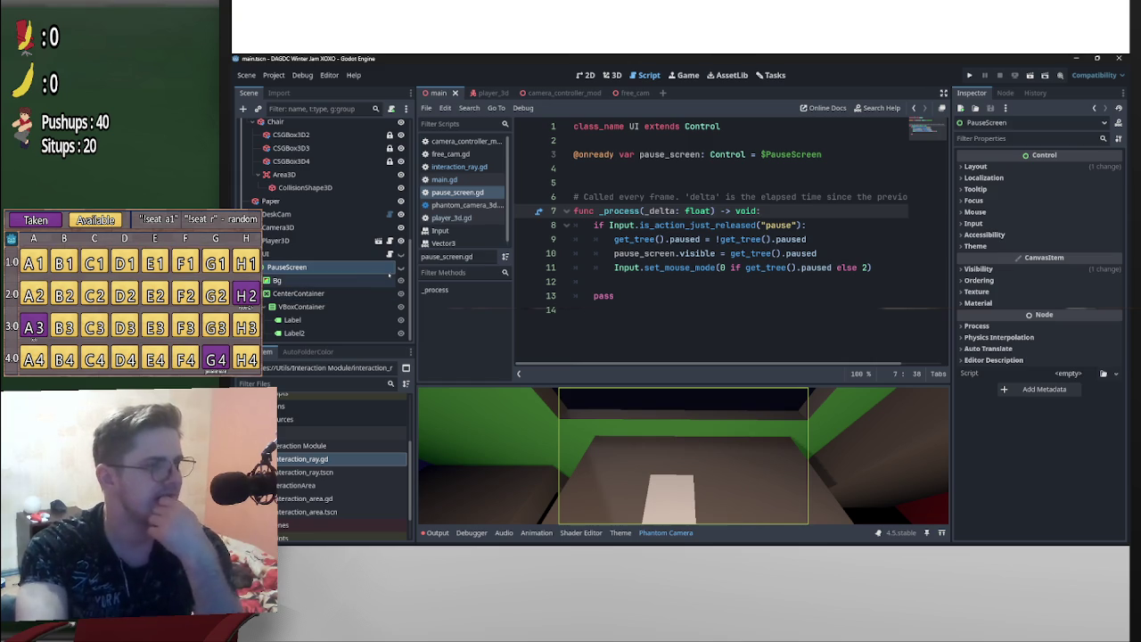
left_click(400, 267)
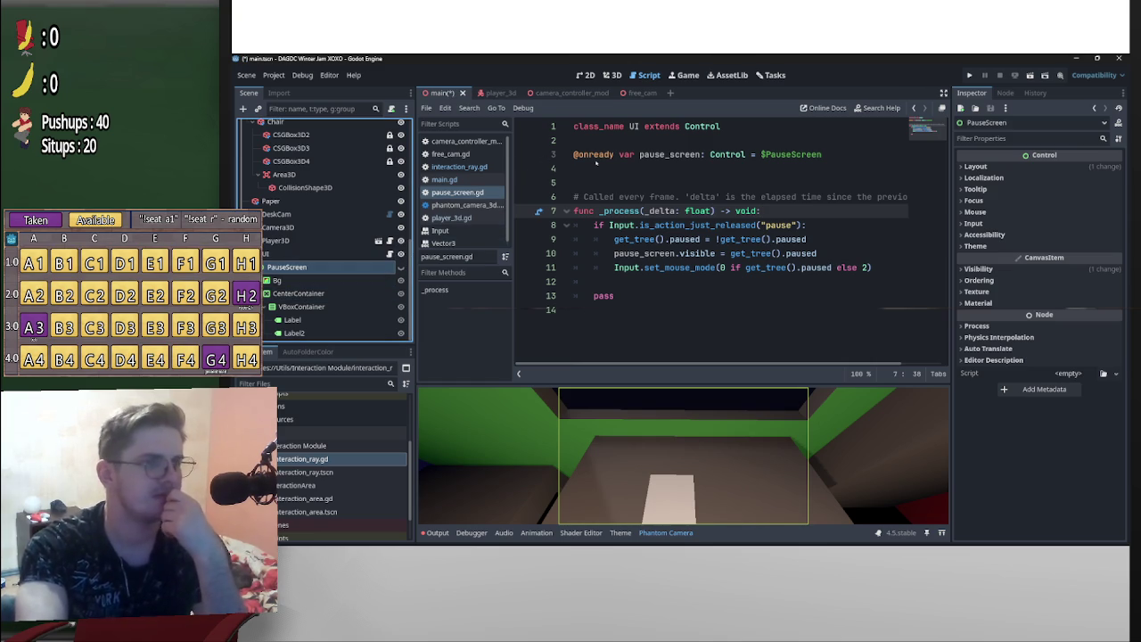
scroll(330, 250, "up", 2)
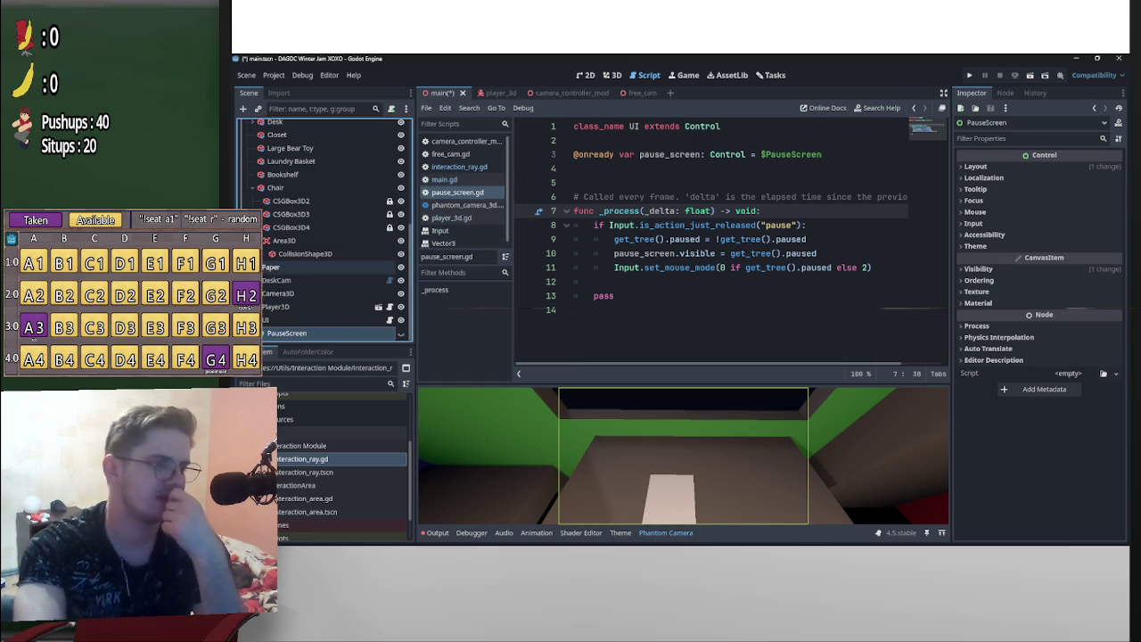